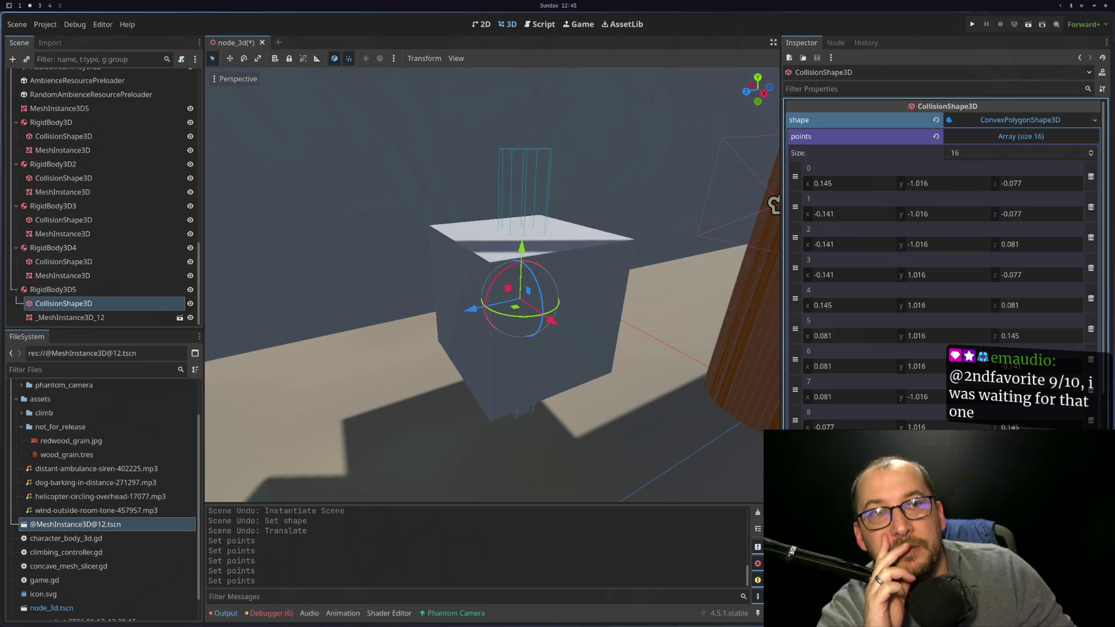
scroll(795, 252, "down", 1)
scroll(795, 253, "down", 2)
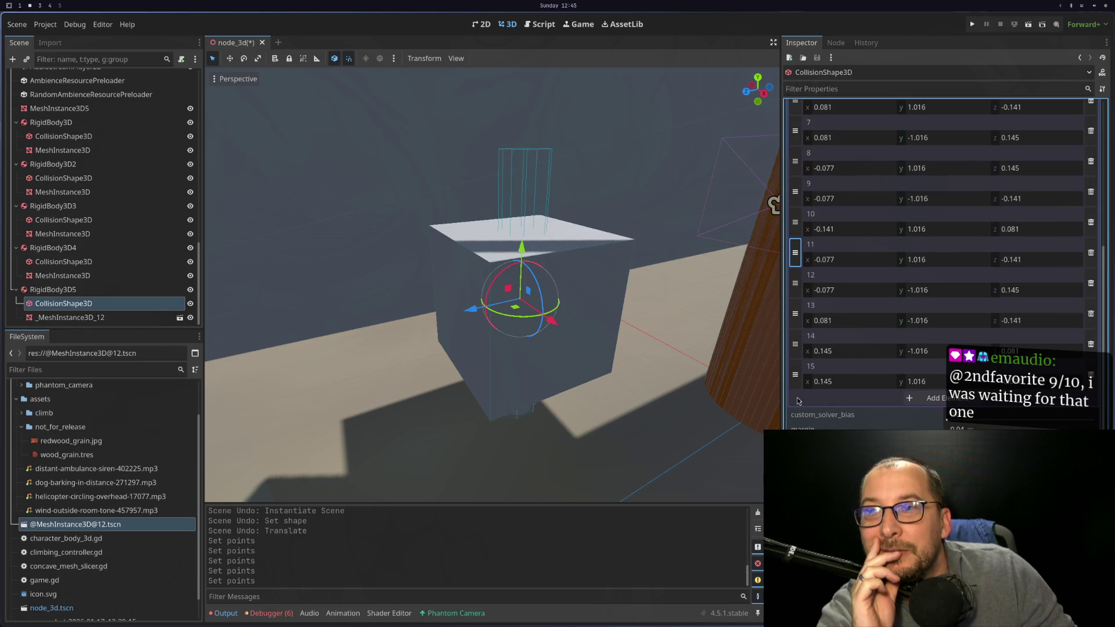
- Drag point 15 of the convex shape's points array up to index 8, then pull the MeshInstance3D@12 scene toward the scene tree
left_click_drag(795, 375, 795, 161)
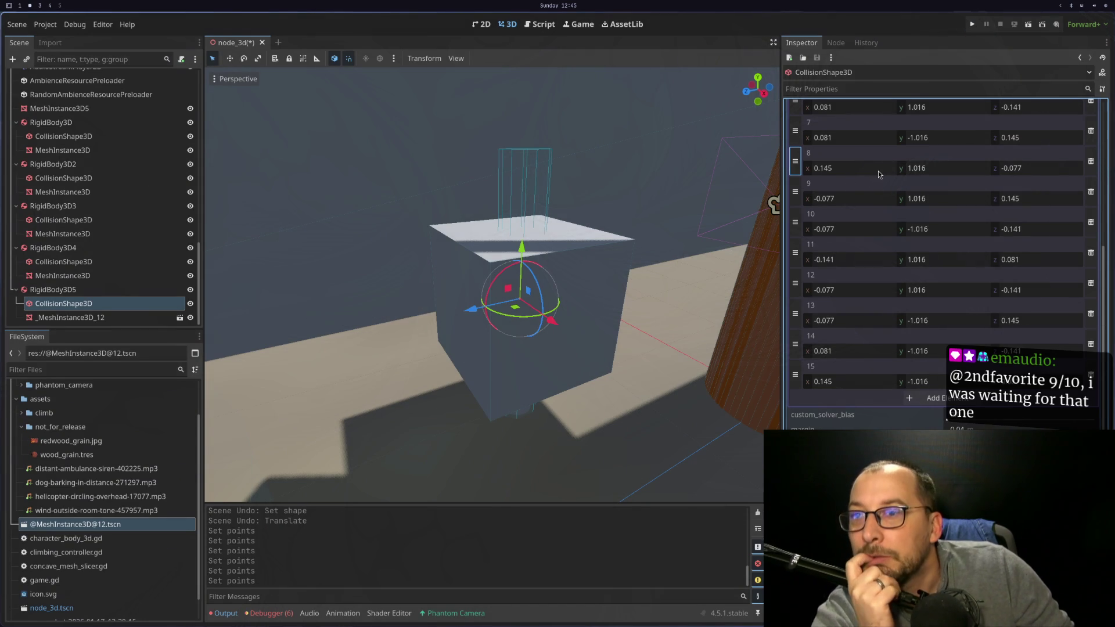
scroll(879, 175, "up", 3)
scroll(887, 168, "up", 3)
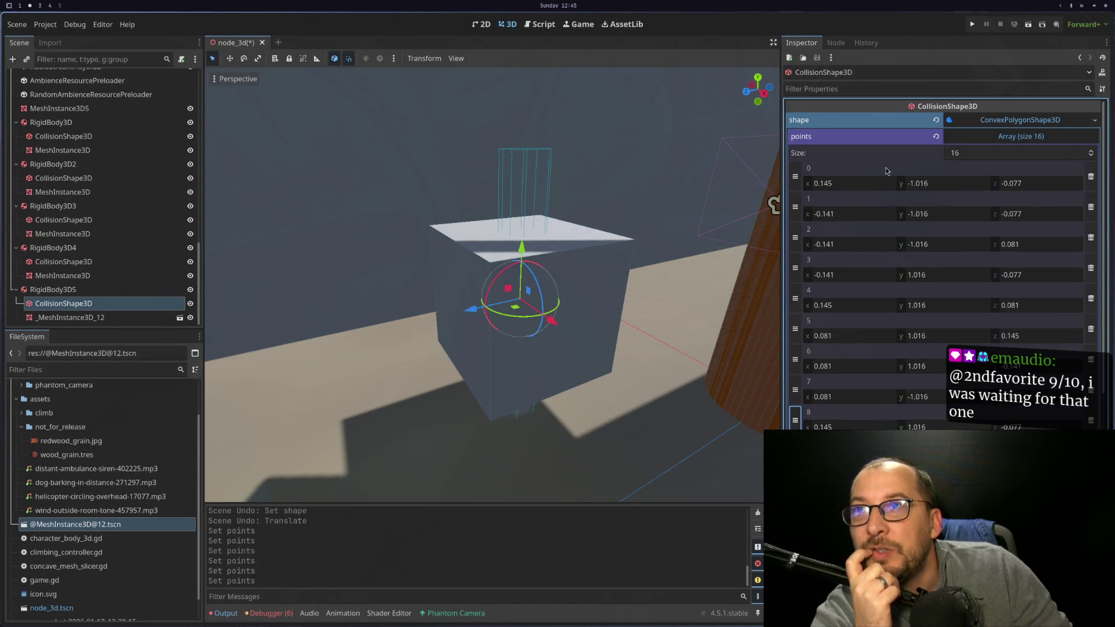
key("super+2")
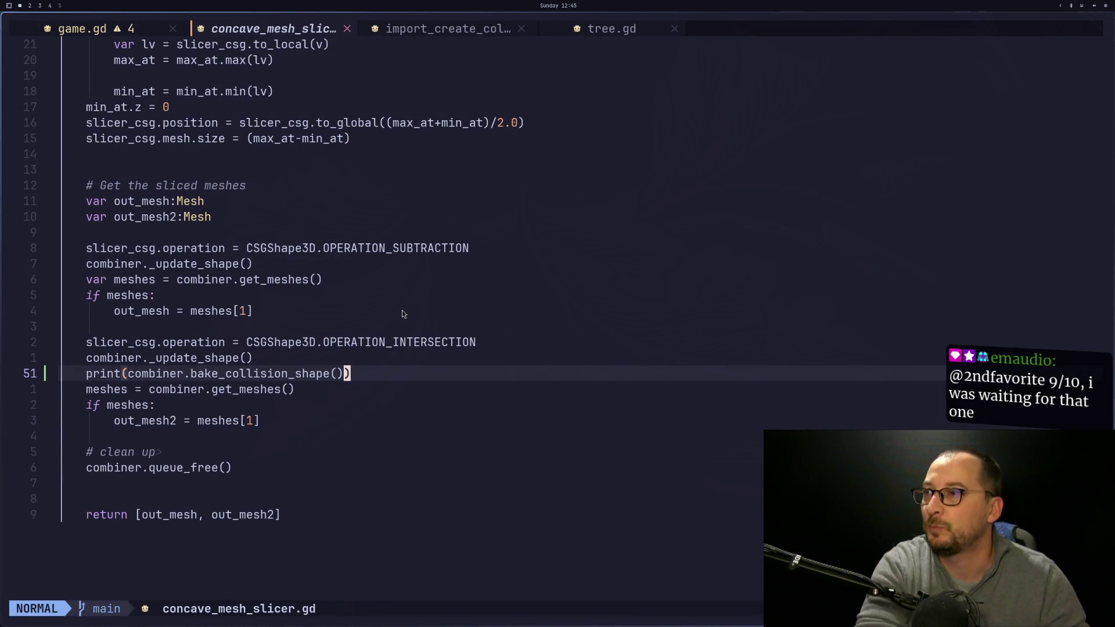
key("super+1")
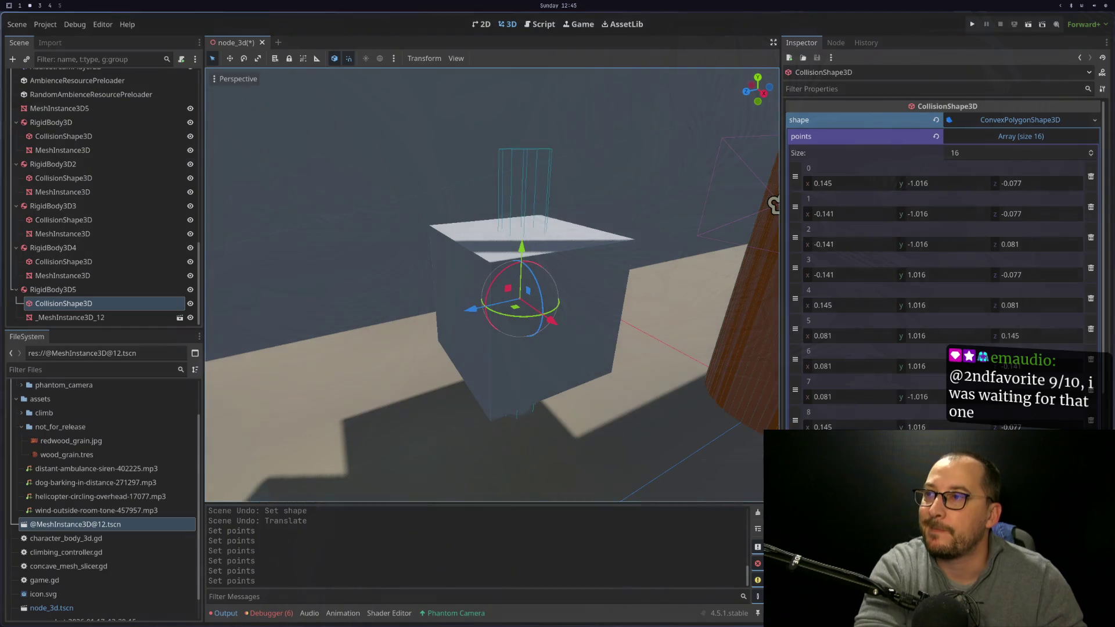
key("super+3")
key("super+1")
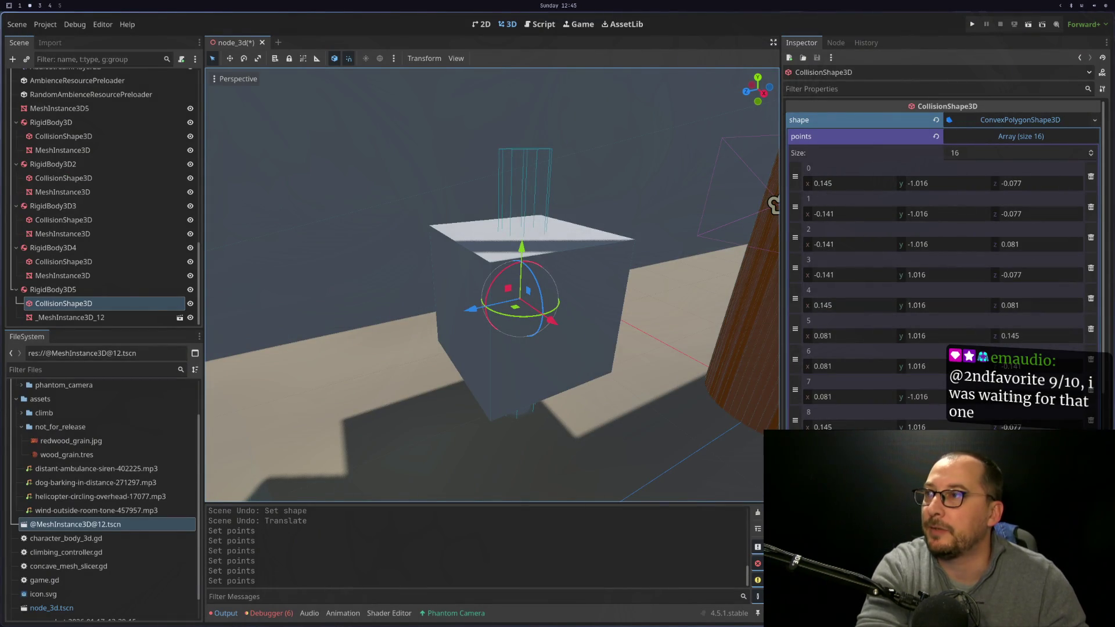
left_click_drag(111, 524, 86, 291)
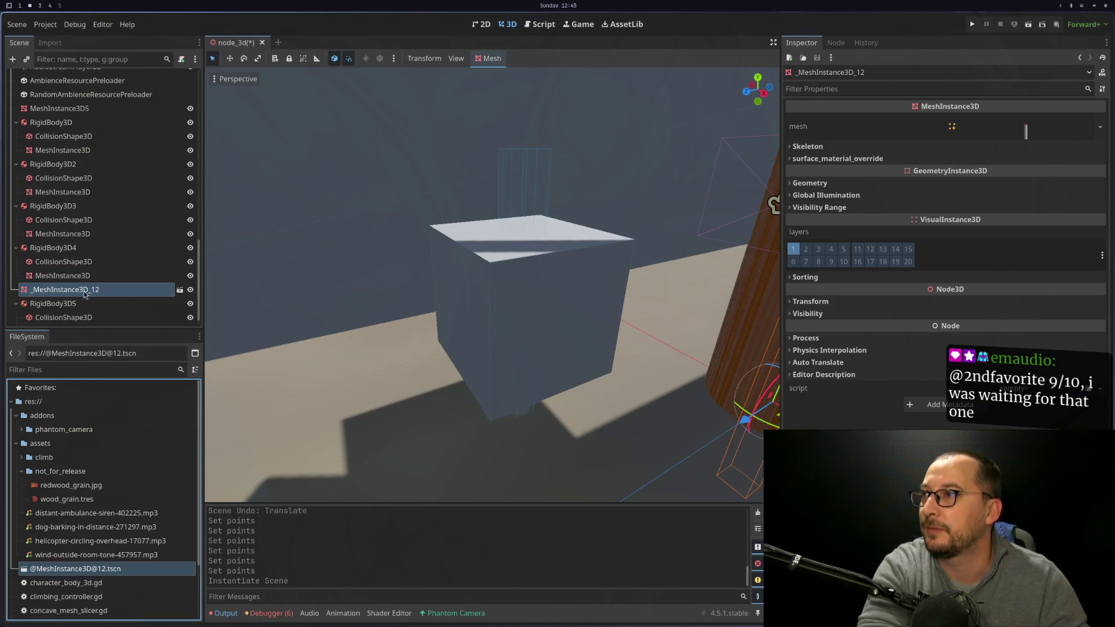
- Focus the new mesh instance and move its cylinder beside the box, raising it along the vertical axis
key("f")
scroll(329, 311, "up", 3)
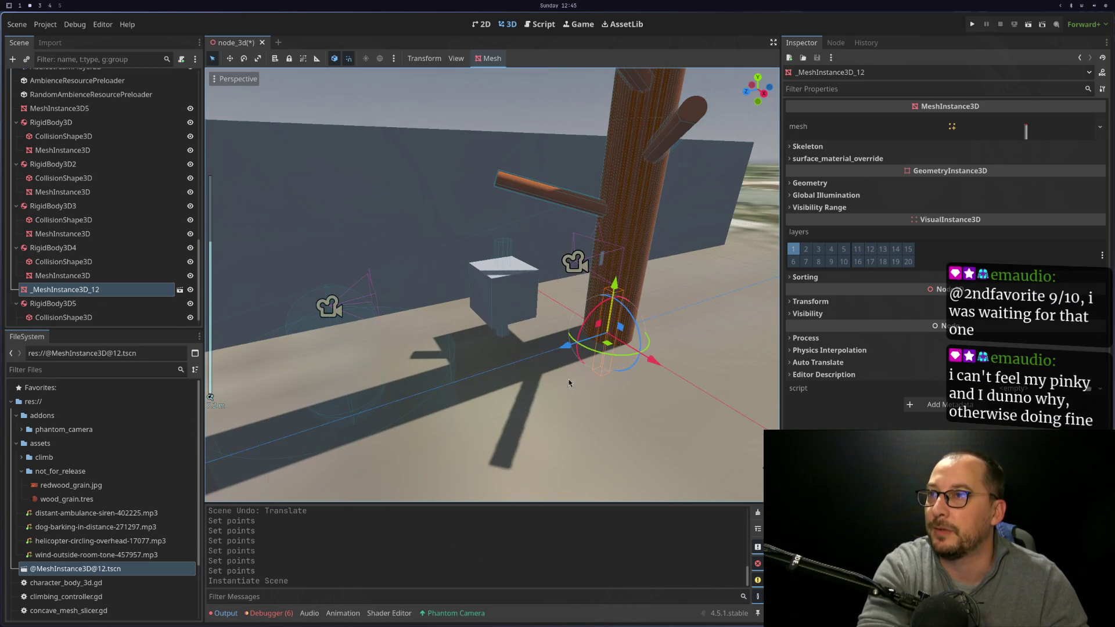
left_click_drag(566, 349, 474, 252)
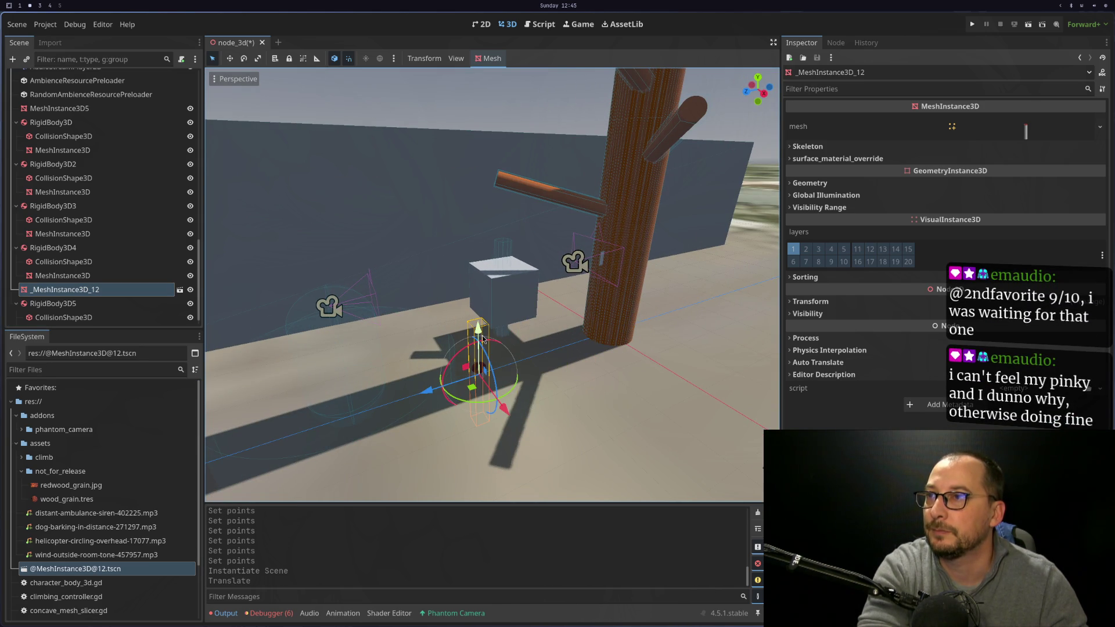
mouse_move(474, 252)
left_mouse_down()
mouse_move(471, 187)
mouse_move(290, 207)
left_mouse_up()
scroll(333, 250, "up", 5)
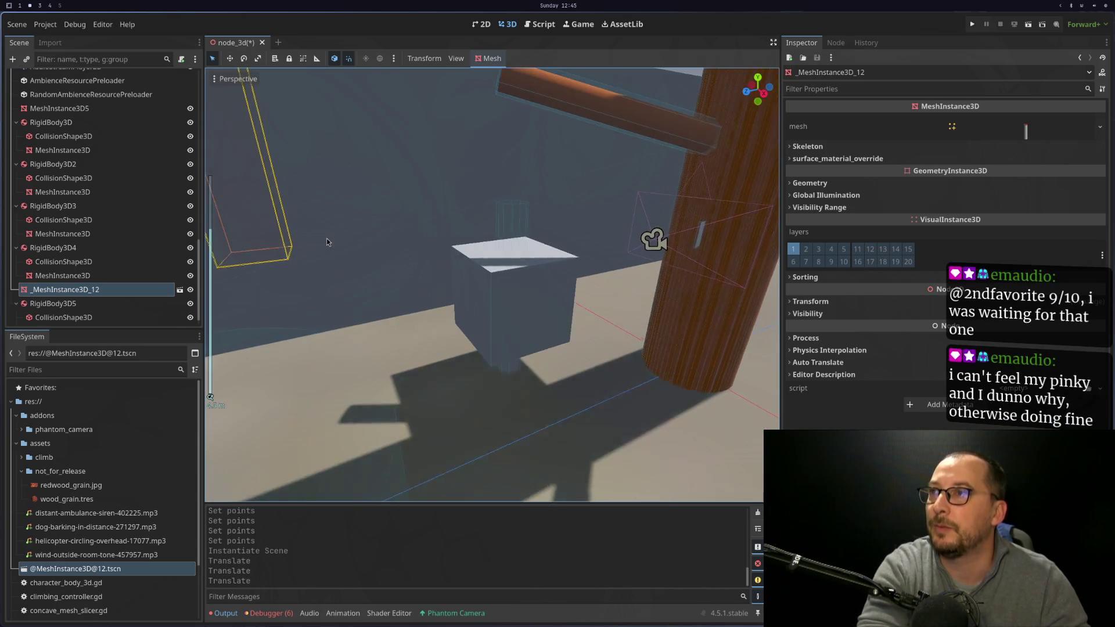
scroll(468, 328, "down", 5)
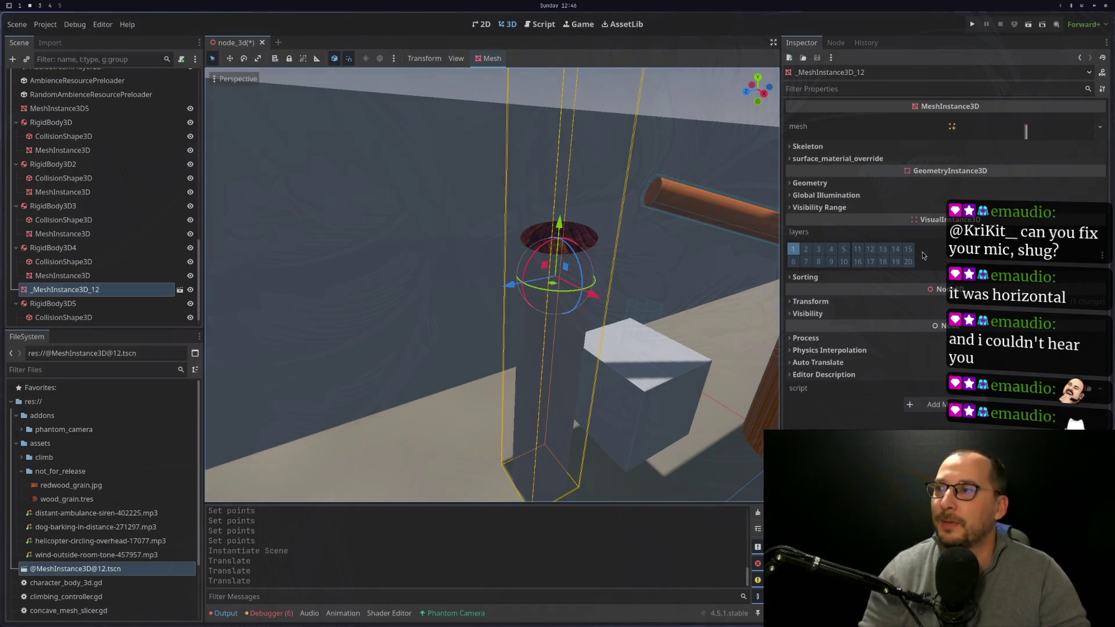
- Compare the cube MeshInstance3D and CollisionShape3D with the _MeshInstance3D_12 node in the Inspector
left_click(130, 276)
left_click(121, 291)
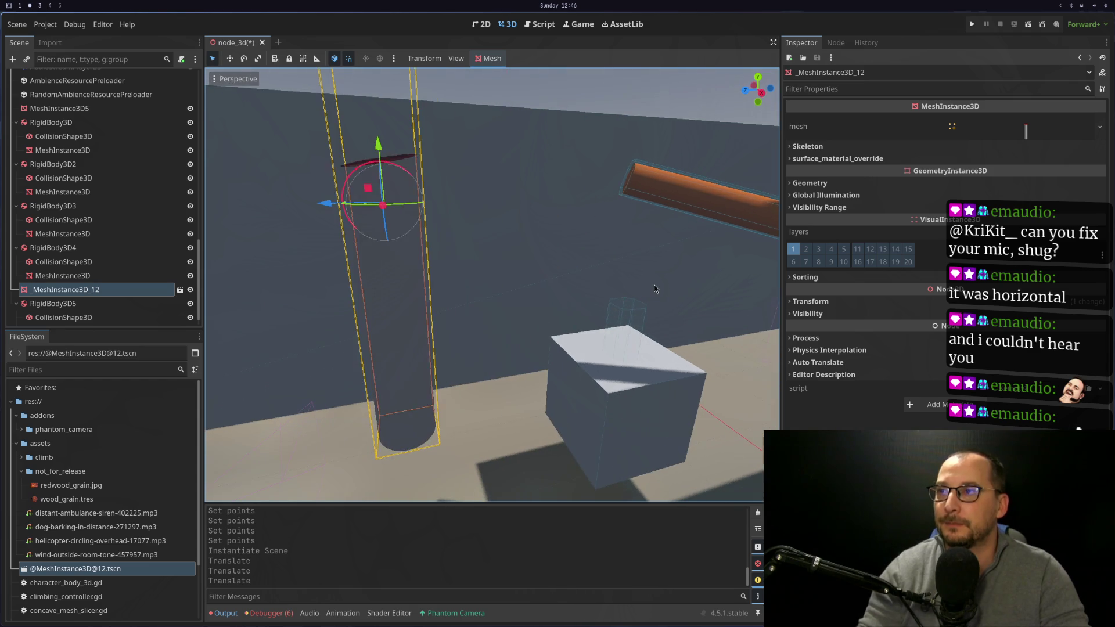
left_click_drag(671, 295, 658, 291)
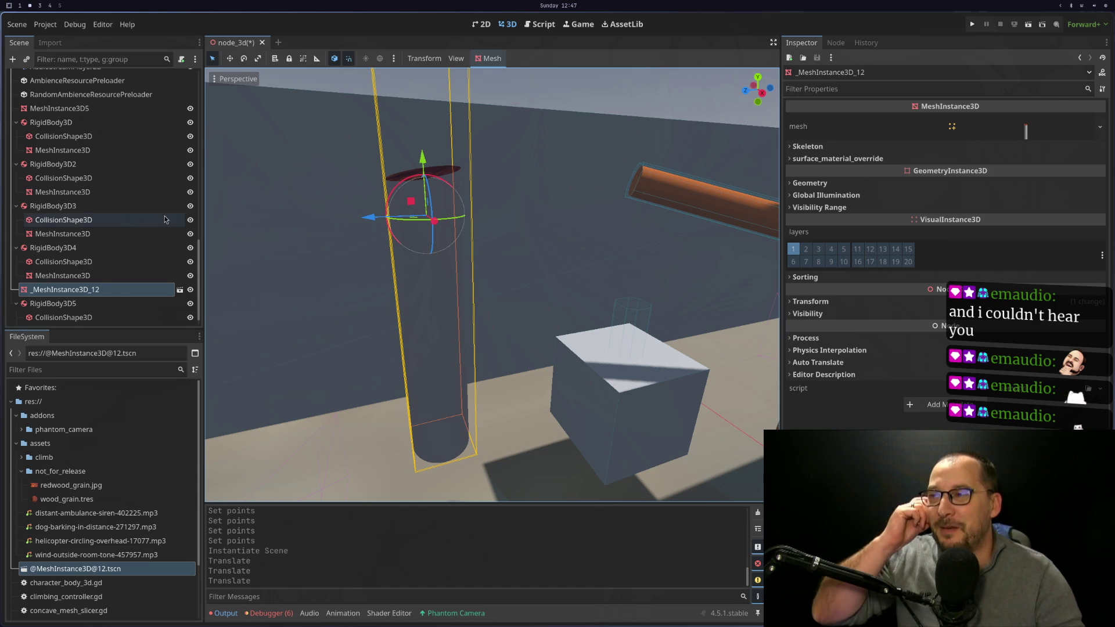
left_click(87, 261)
left_click(94, 288)
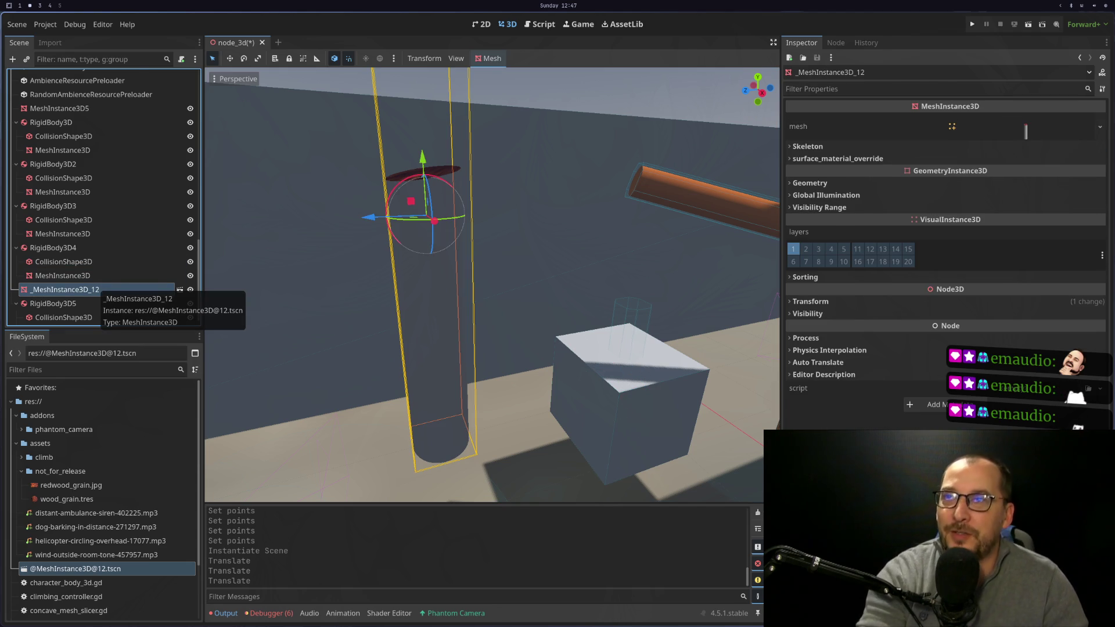
scroll(651, 362, "down", 2)
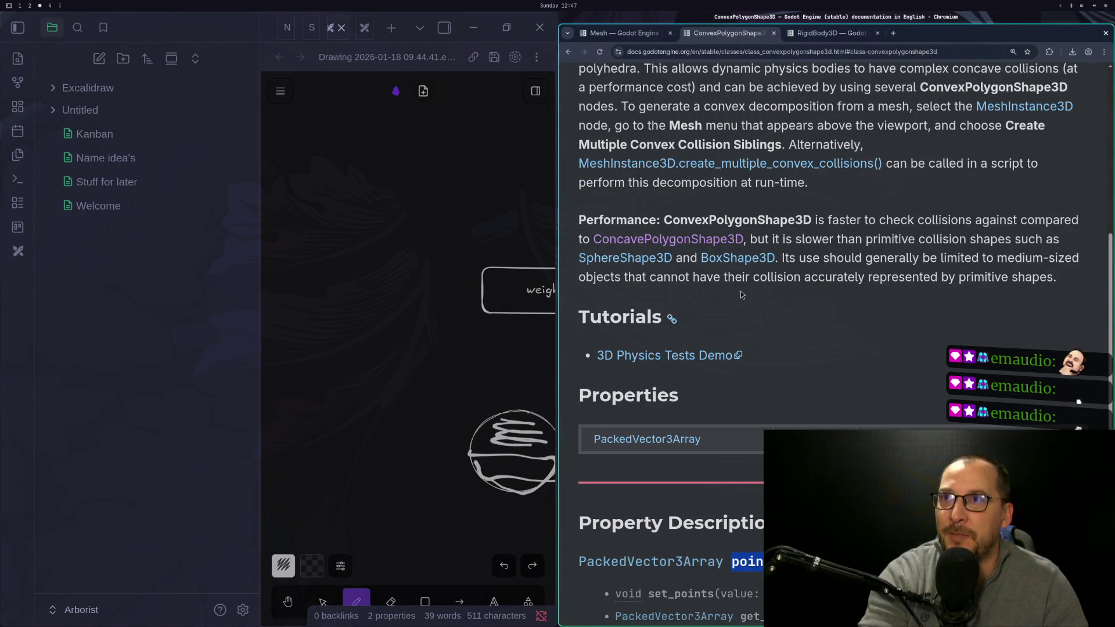
scroll(766, 427, "up", 3)
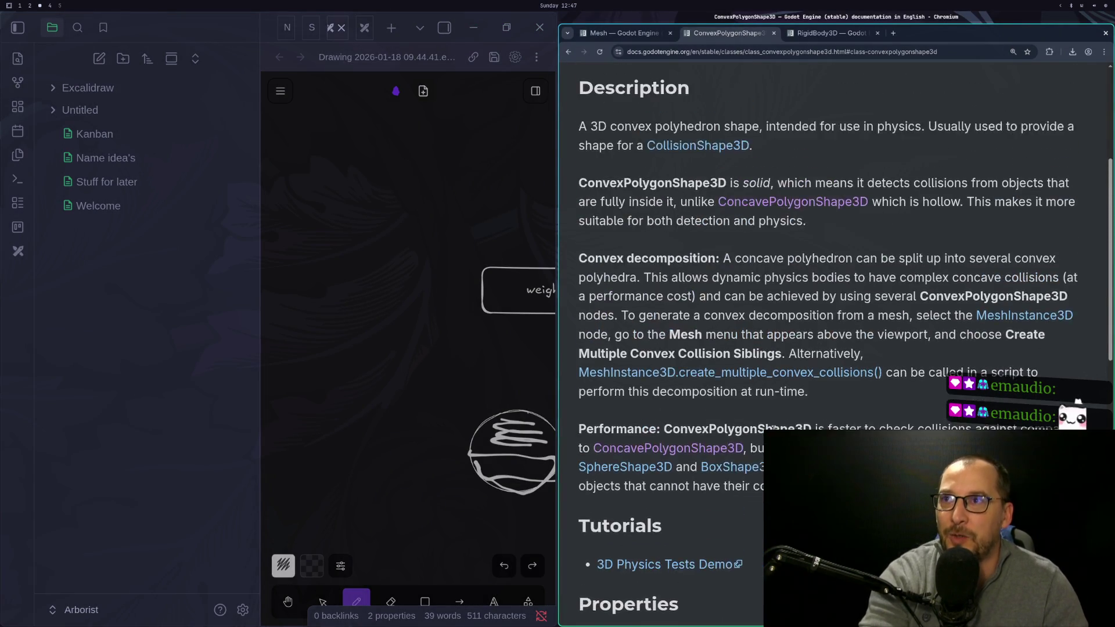
scroll(767, 427, "up", 2)
scroll(772, 427, "down", 1)
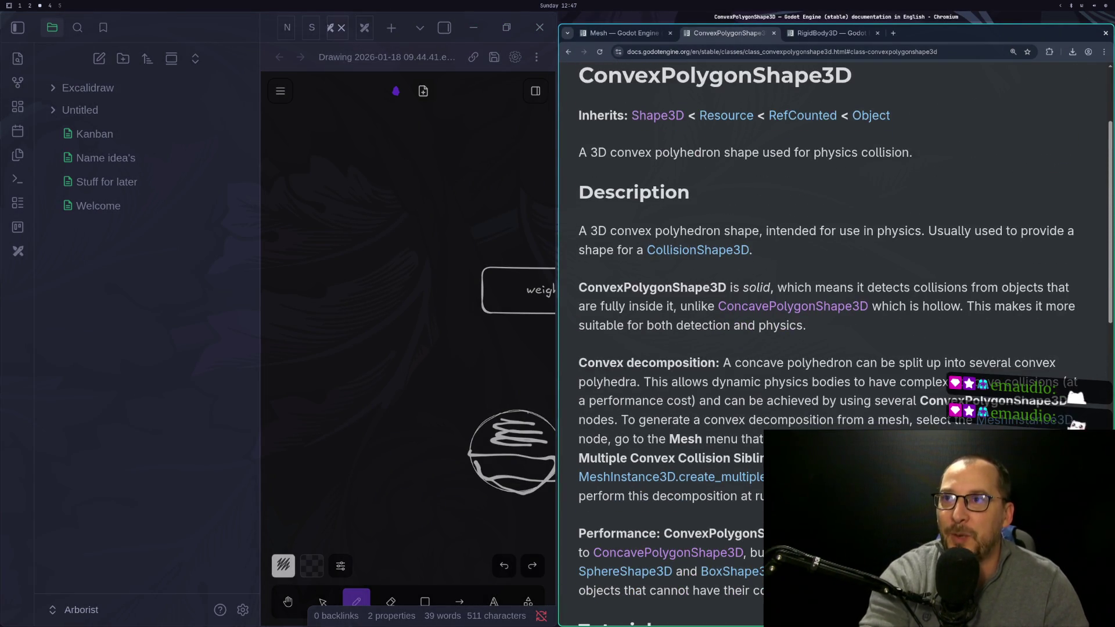
key("super+1")
key("super+2")
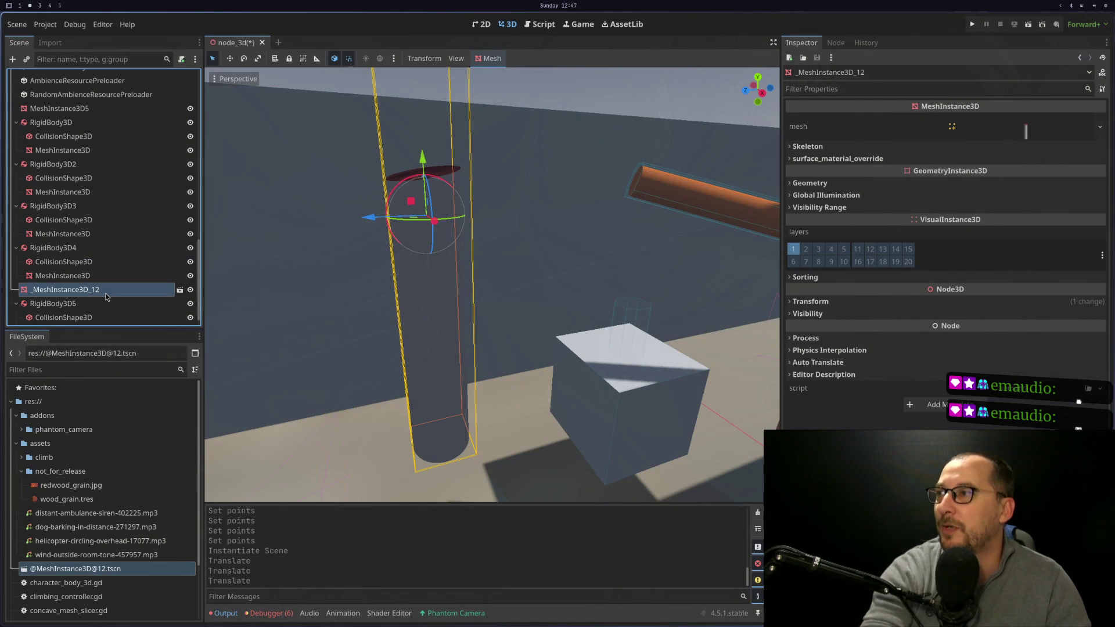
- Attach a new script res://vexing.gd to _MeshInstance3D_12 and bring it up in Neovim
right_click(108, 295)
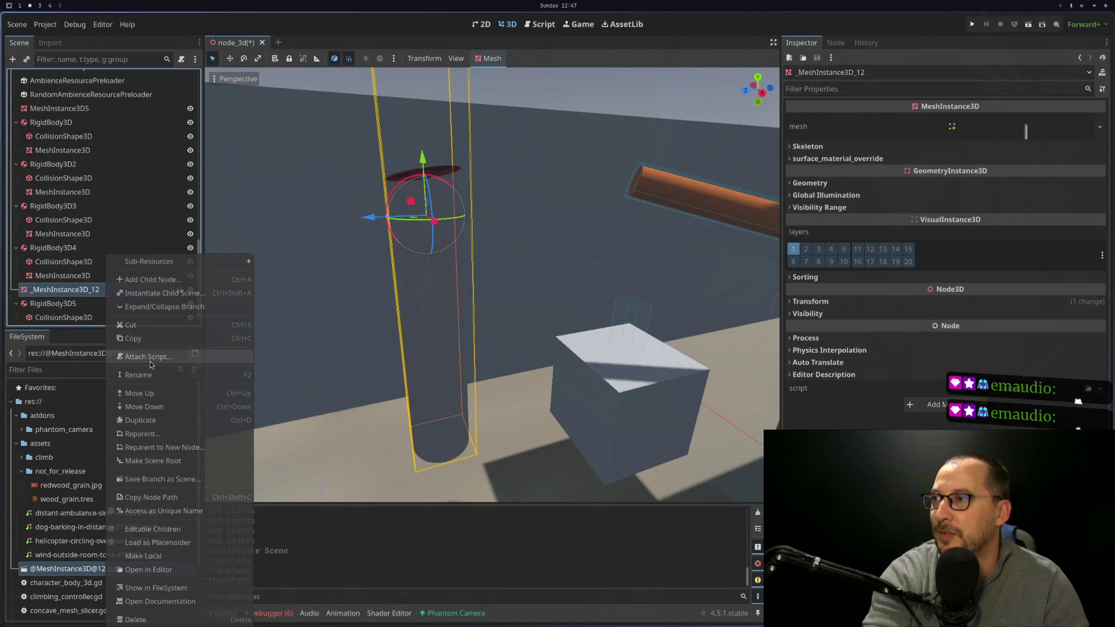
left_click(151, 358)
type("mes.gd")
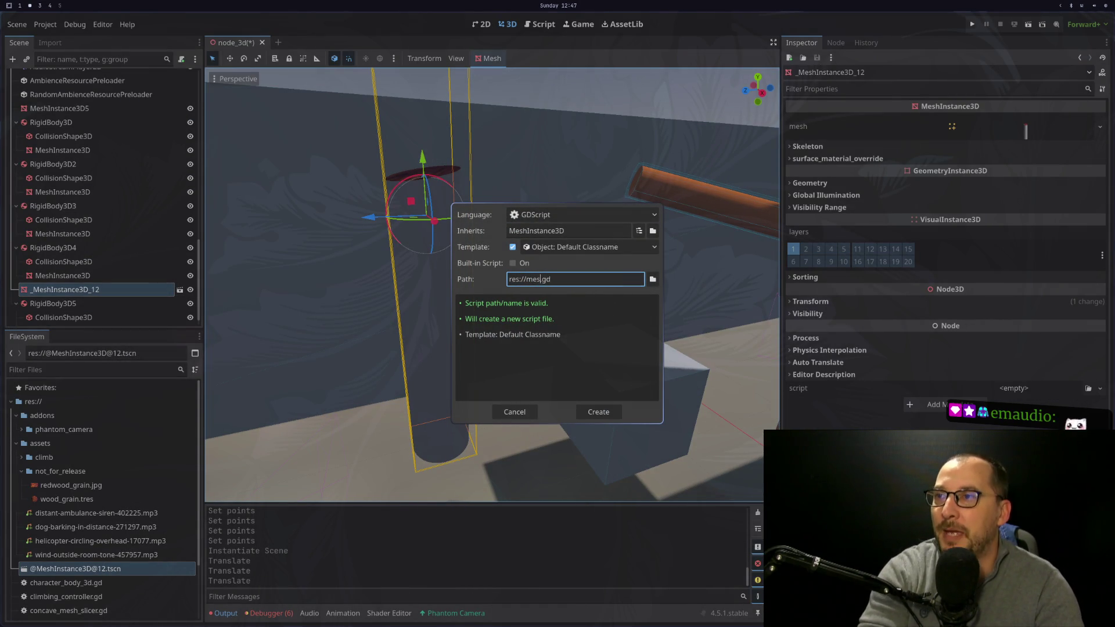
key("BackSpace")
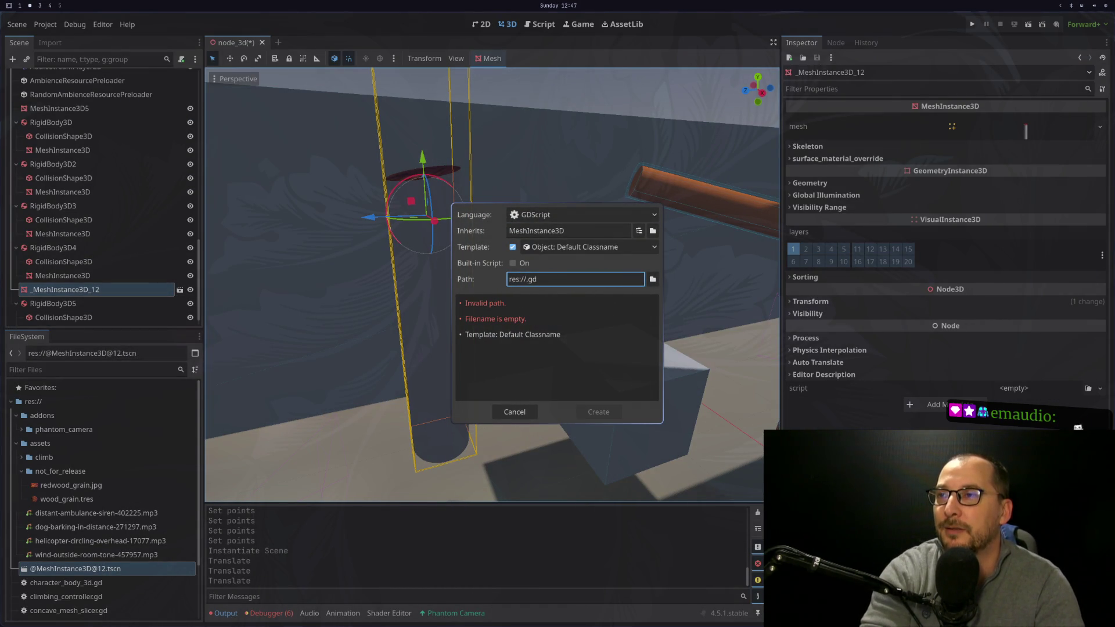
key("super+3")
key("super+2")
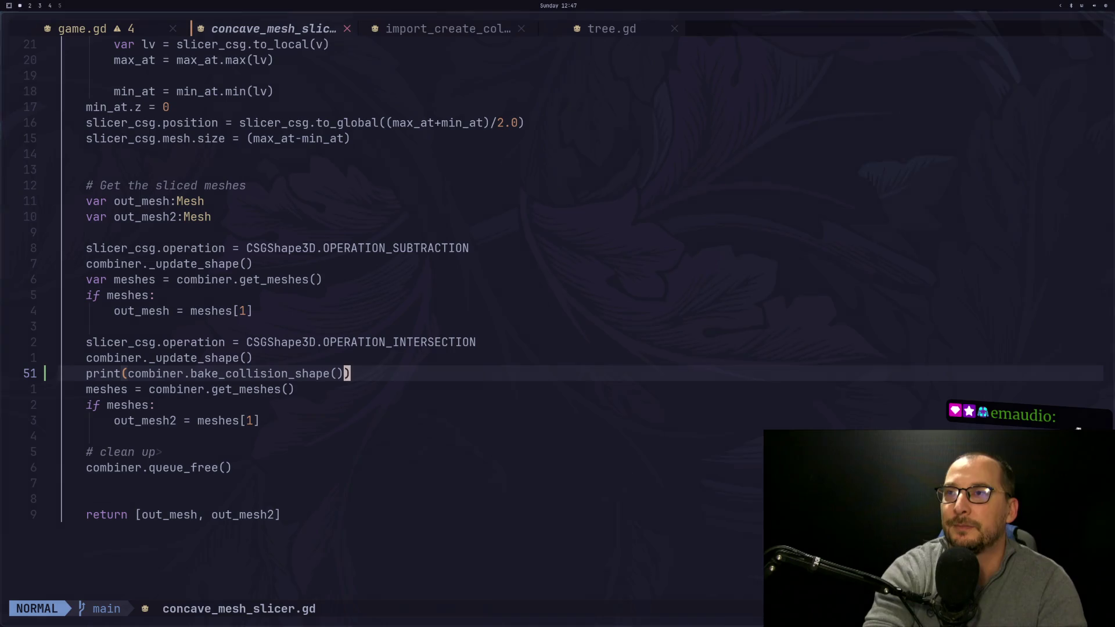
key("super+1")
type("vexing.gd")
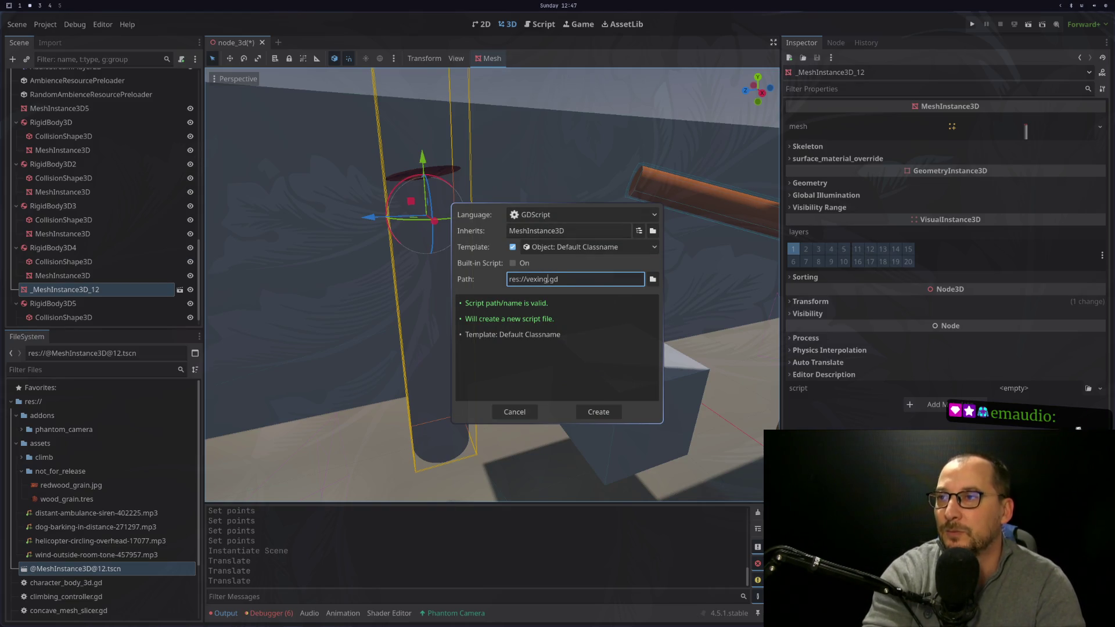
key("Return")
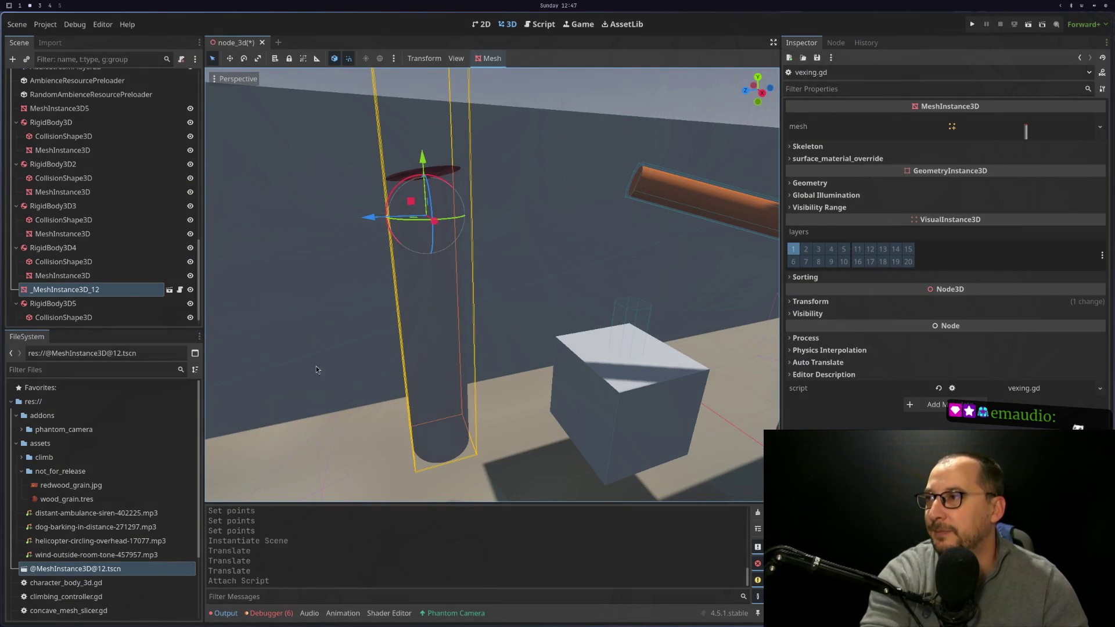
key("super+2")
key("j")
key("j")
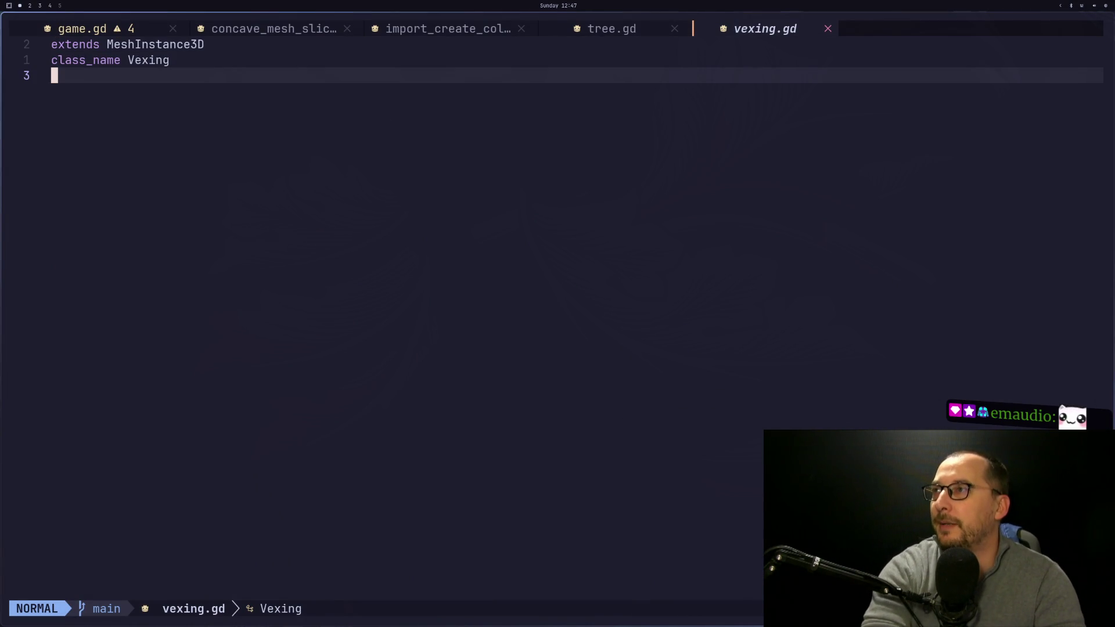
key("i")
key("BackSpace")
key("Return")
key("Return")
key("Return")
key("BackSpace")
key("BackSpace")
key("Escape")
key("g")
key("g")
key("i")
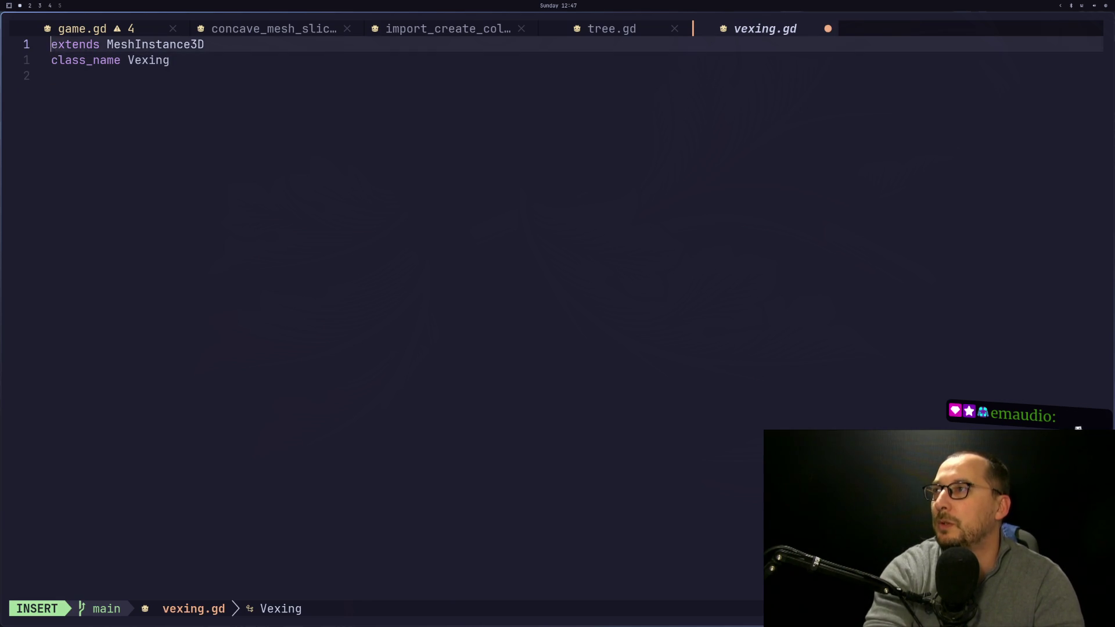
key("Return")
key("Escape")
key("k")
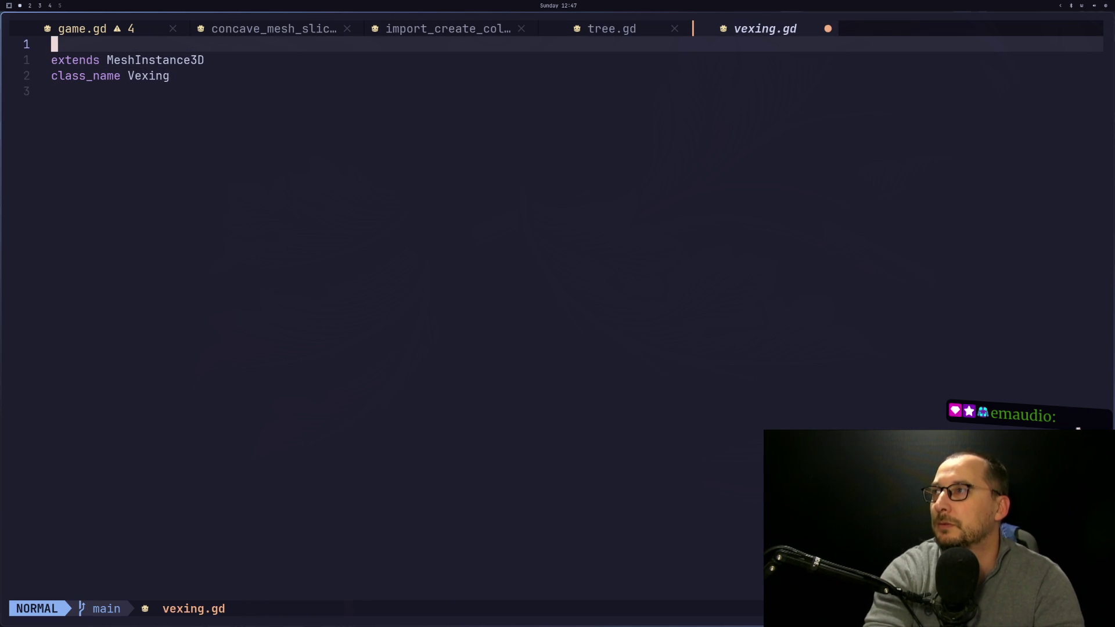
type("jki@")
type("tool")
key("Escape")
type(":w")
key("Return")
key("j")
key("j")
key("j")
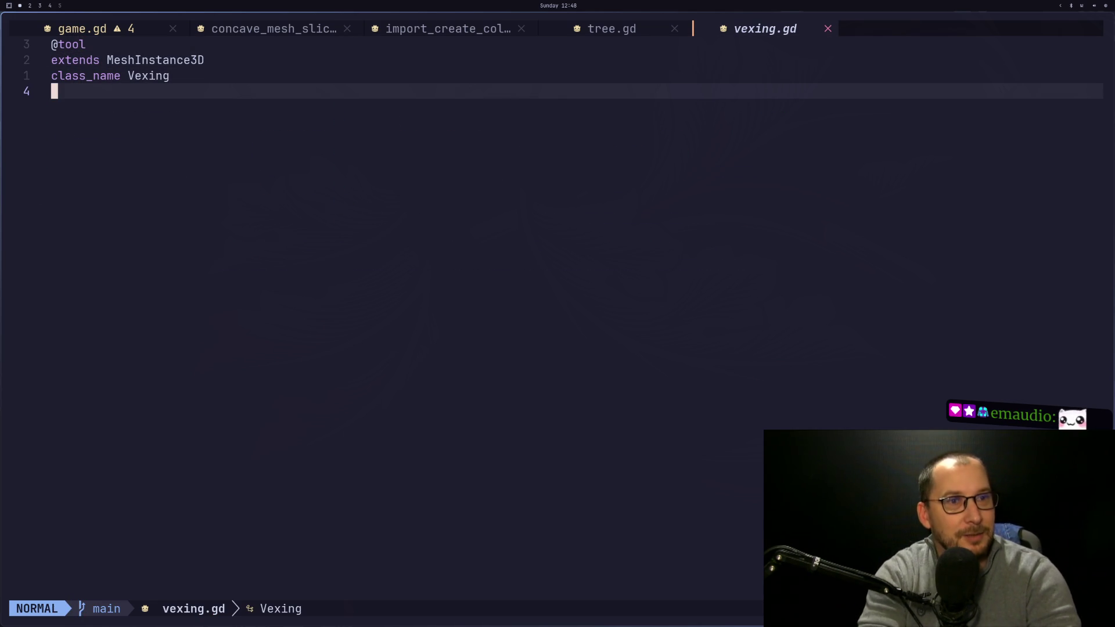
key("u")
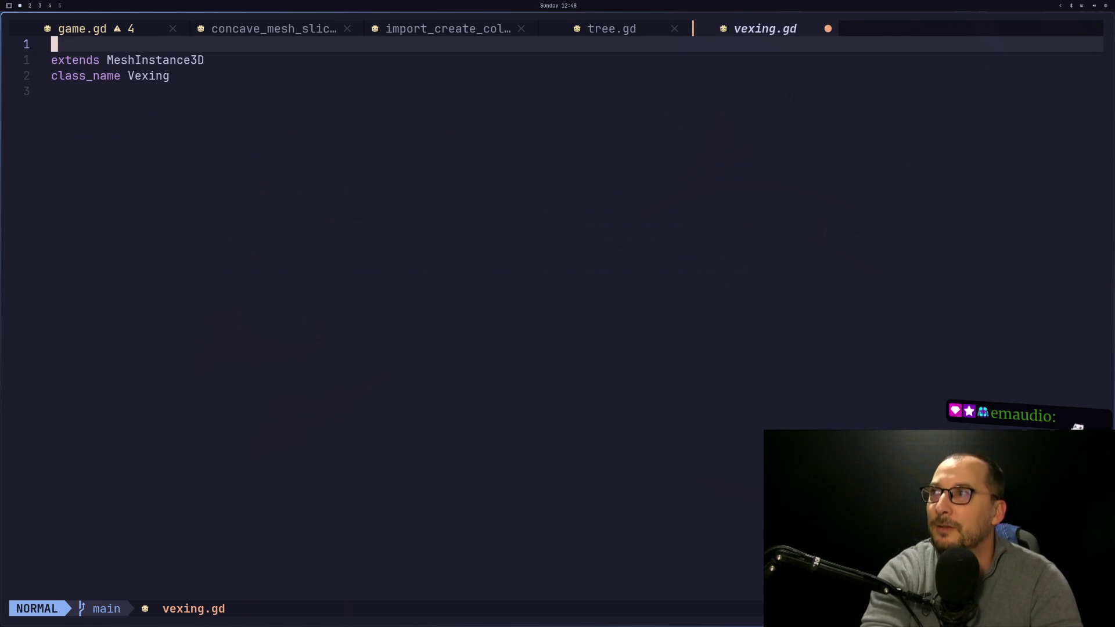
key("shift+r")
key("Escape")
key("ctrl+r")
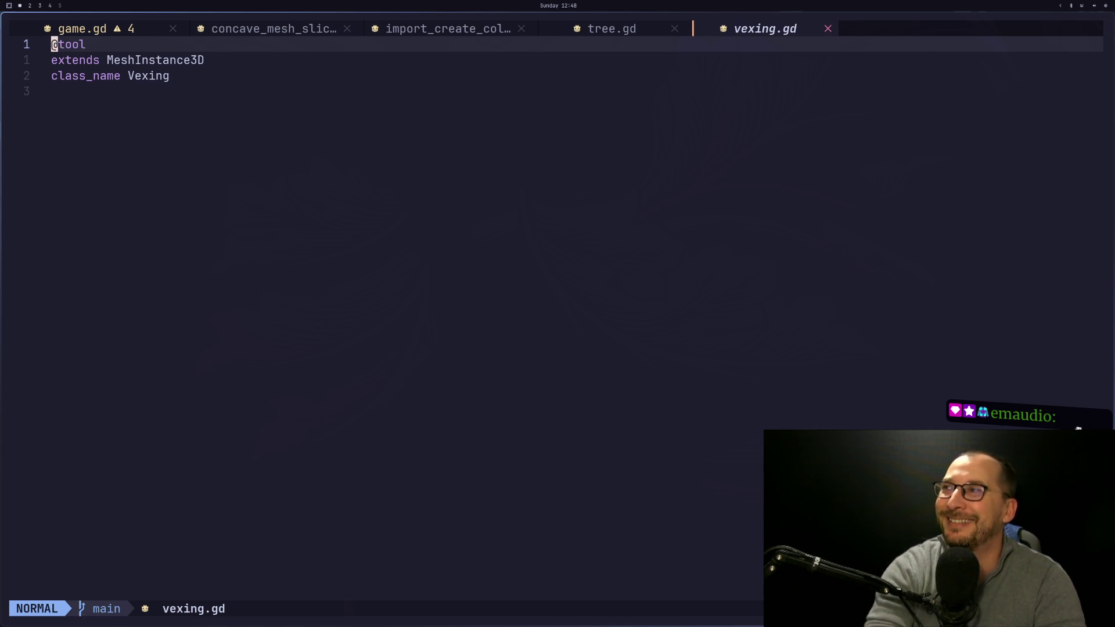
key("j")
key("j")
key("j")
key("i")
key("Return")
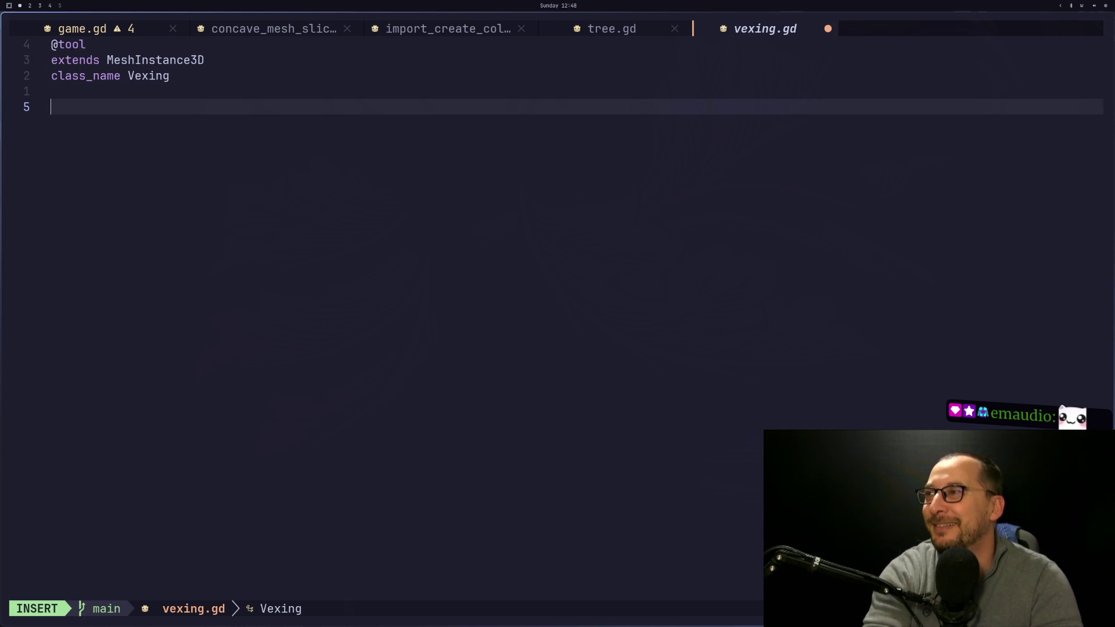
type("func ")
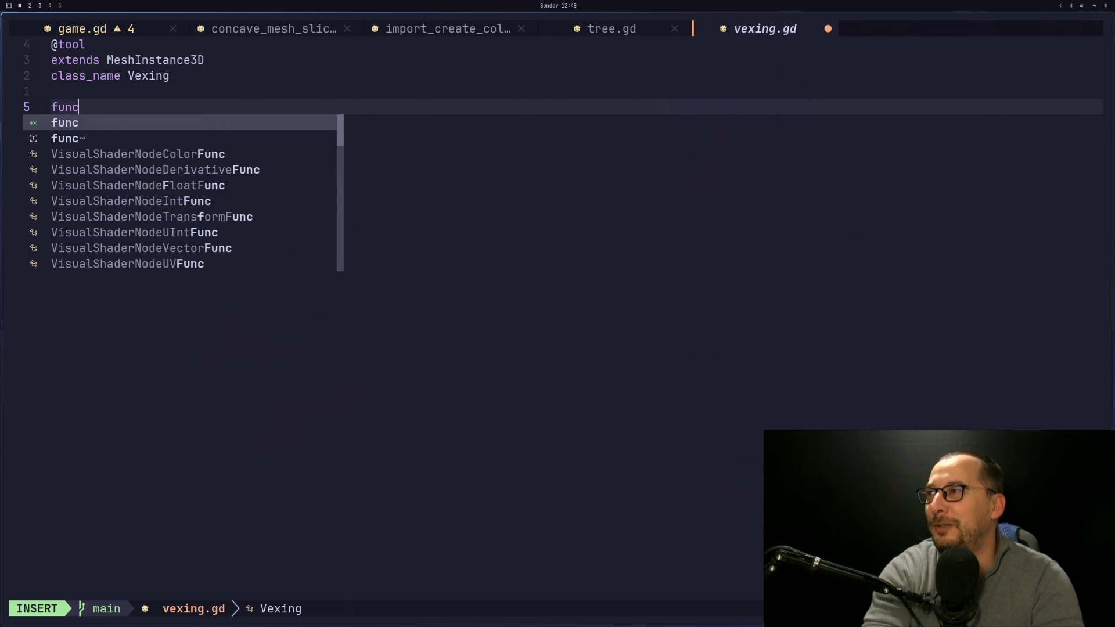
type("_rae")
key("Return")
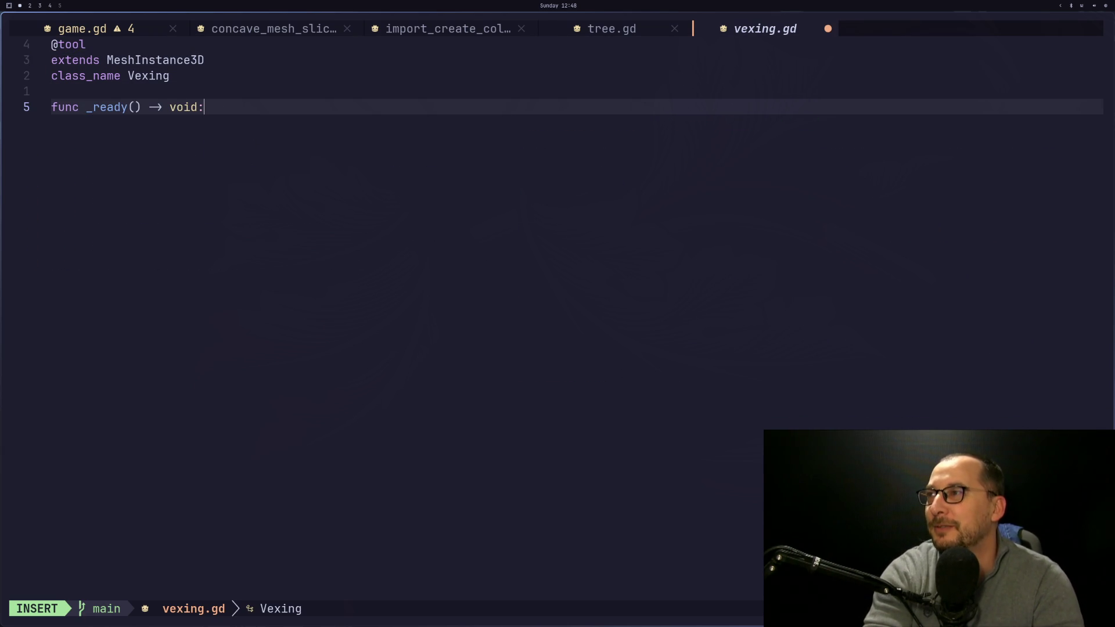
key("Return")
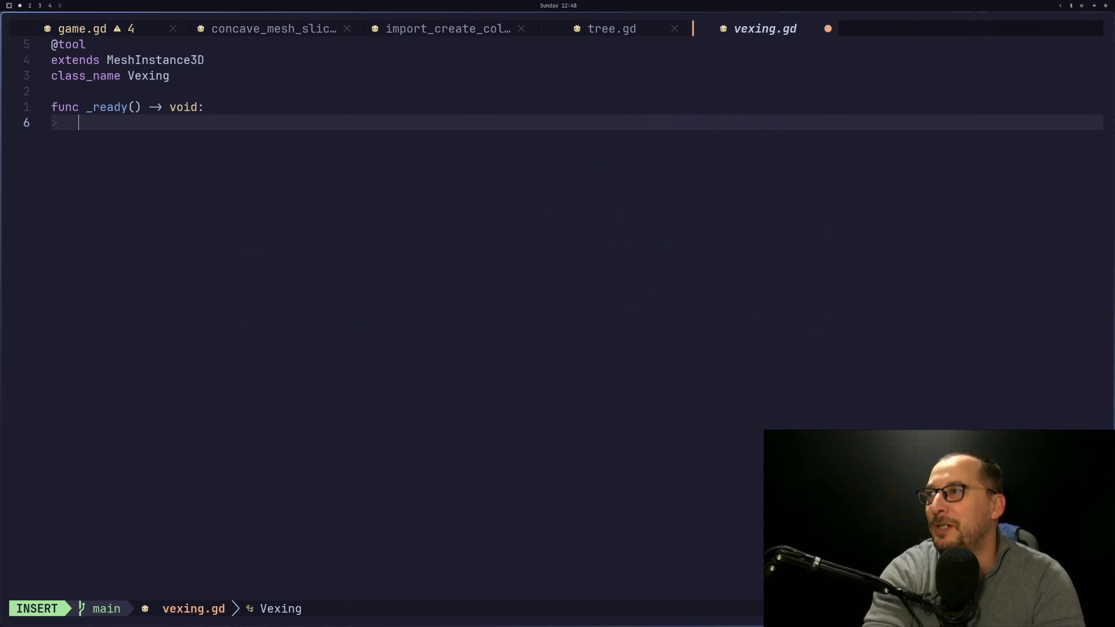
type("mesh.get")
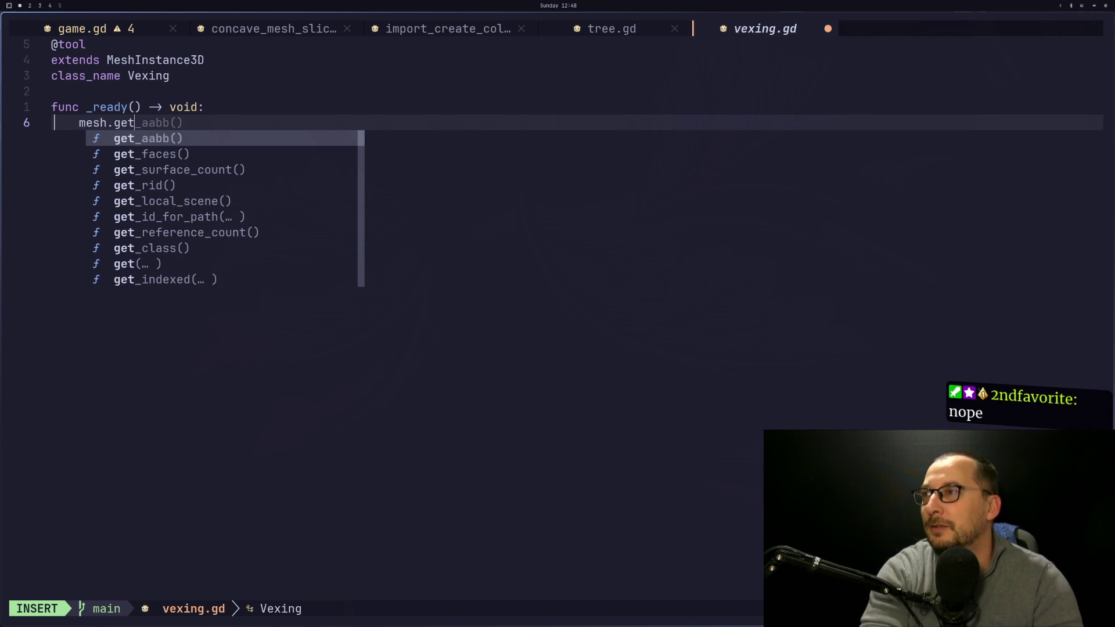
key("Down")
key("Return")
key("Escape")
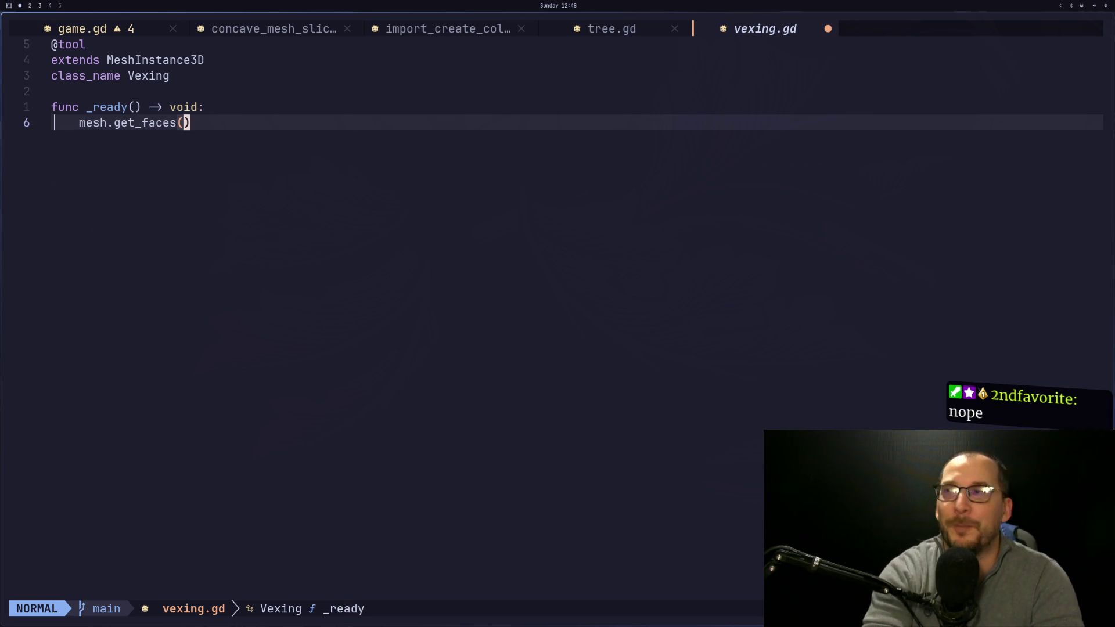
- Consult the documentation browser, then return to the get_faces call in vexing.gd
key("super+3")
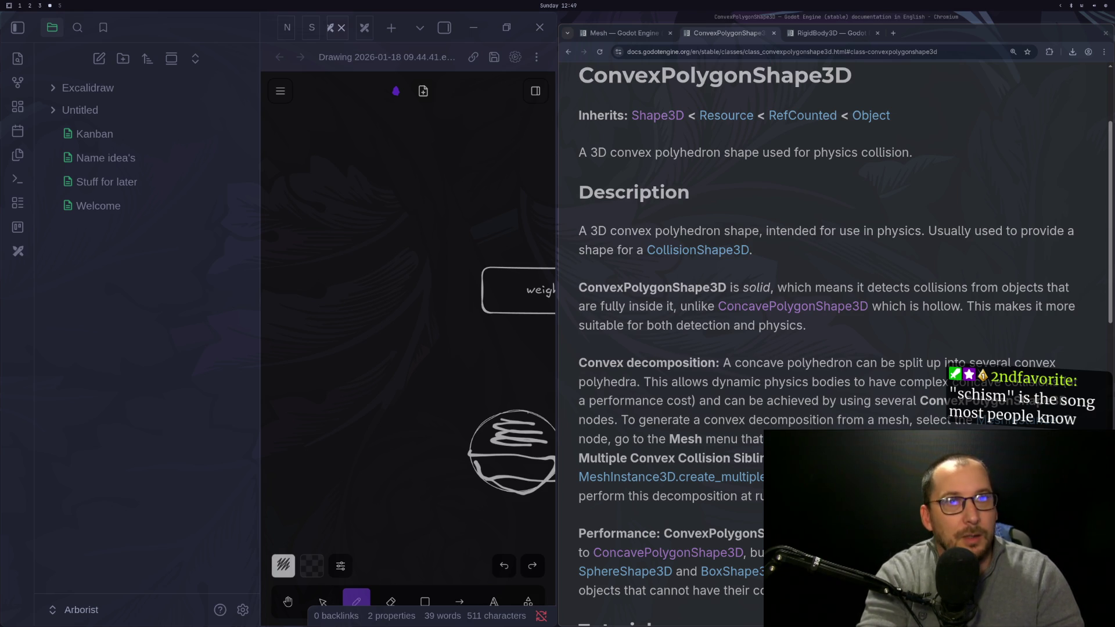
key("super+Right")
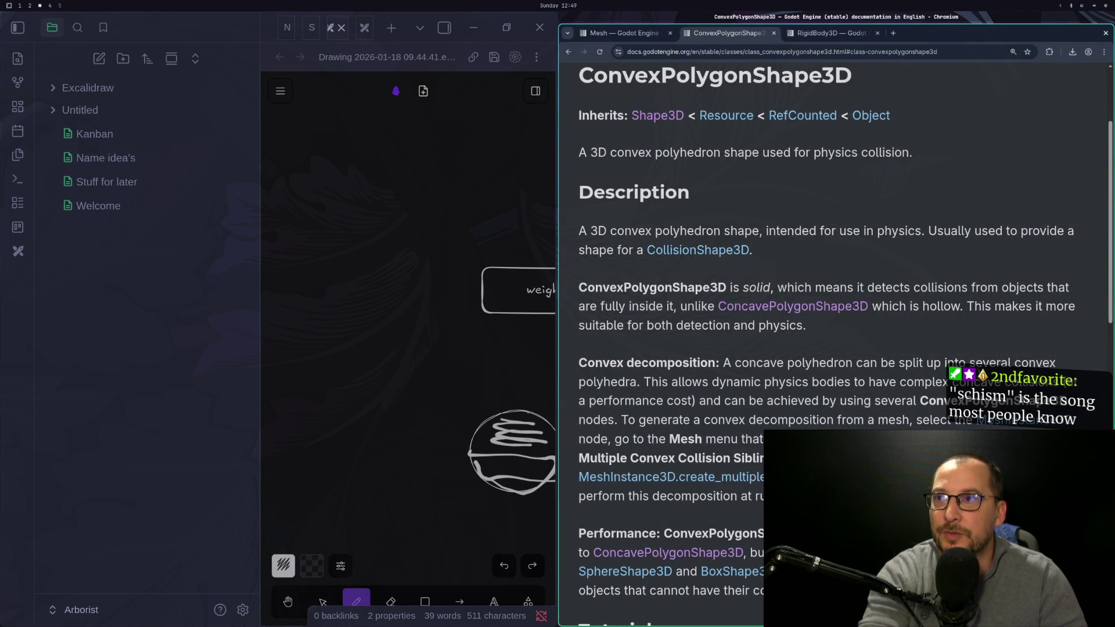
key("super+1")
key("super+2")
key("super+1")
key("h")
key("h")
key("h")
key("h")
key("h")
key("h")
key("h")
- Start a for loop before mesh.get_faces(), checking the Mesh get_faces docs and retyping the loop variable
key("i")
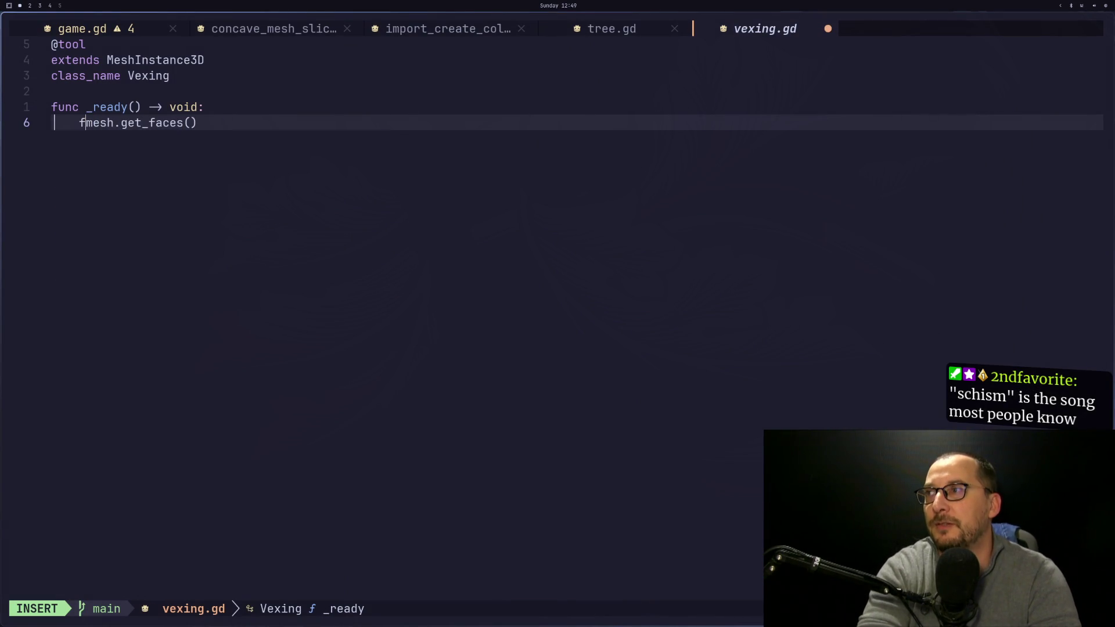
type("for ")
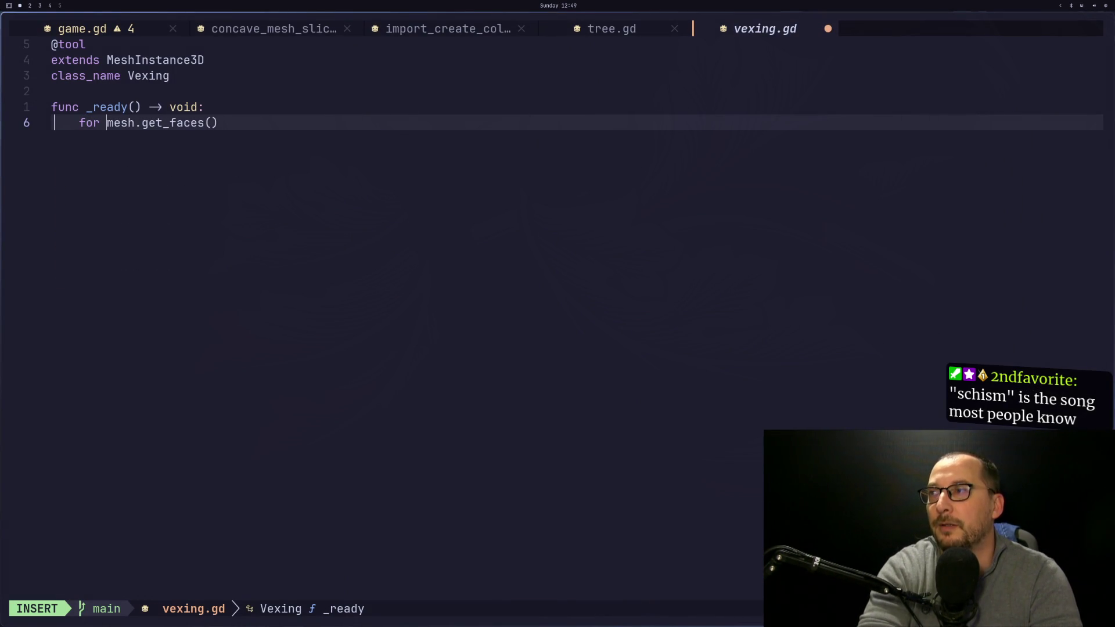
type("vec")
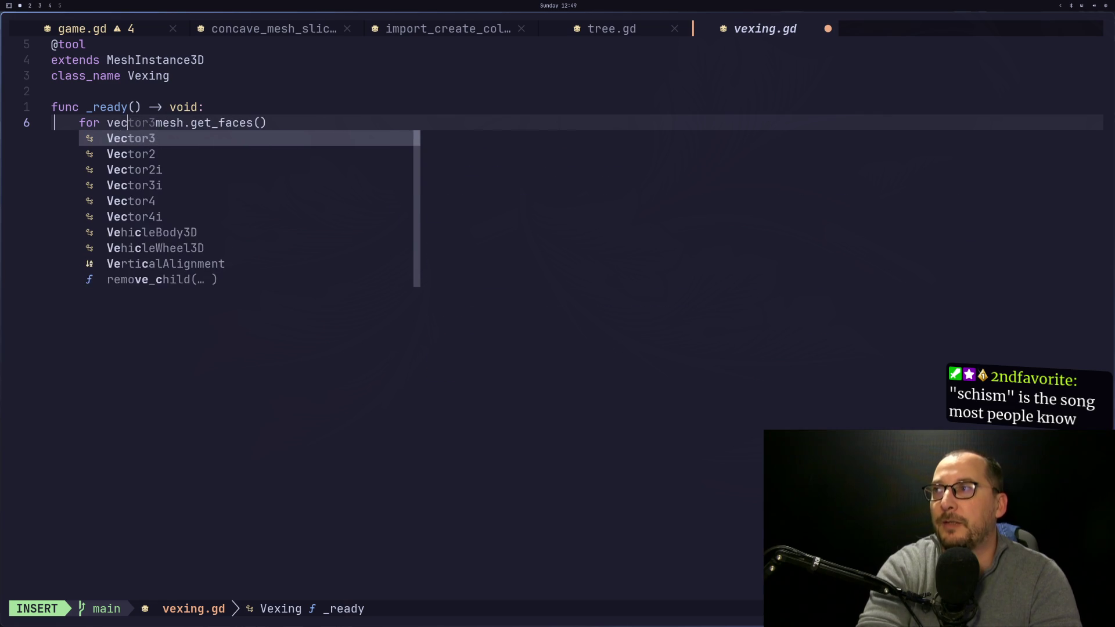
type("t")
key("BackSpace")
key("BackSpace")
key("BackSpace")
key("BackSpace")
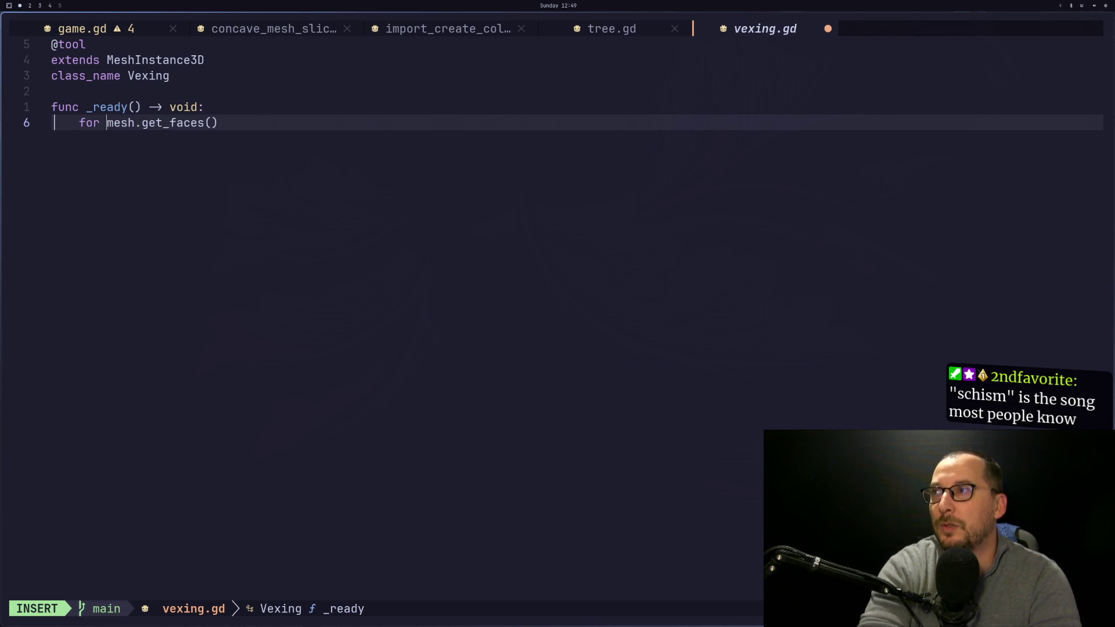
type("p")
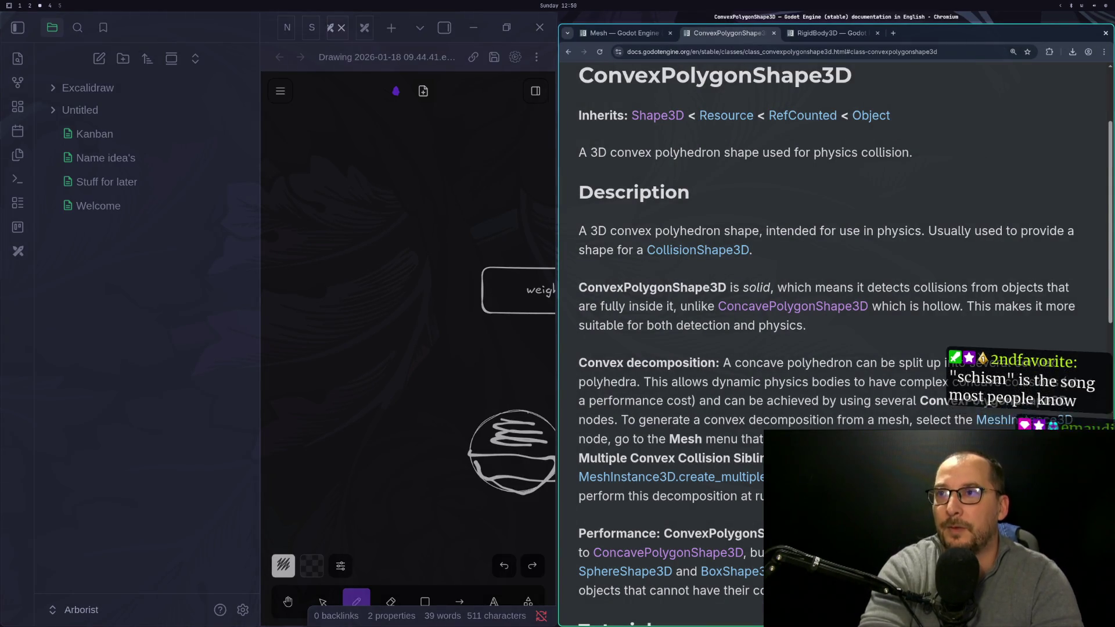
scroll(723, 249, "down", 5)
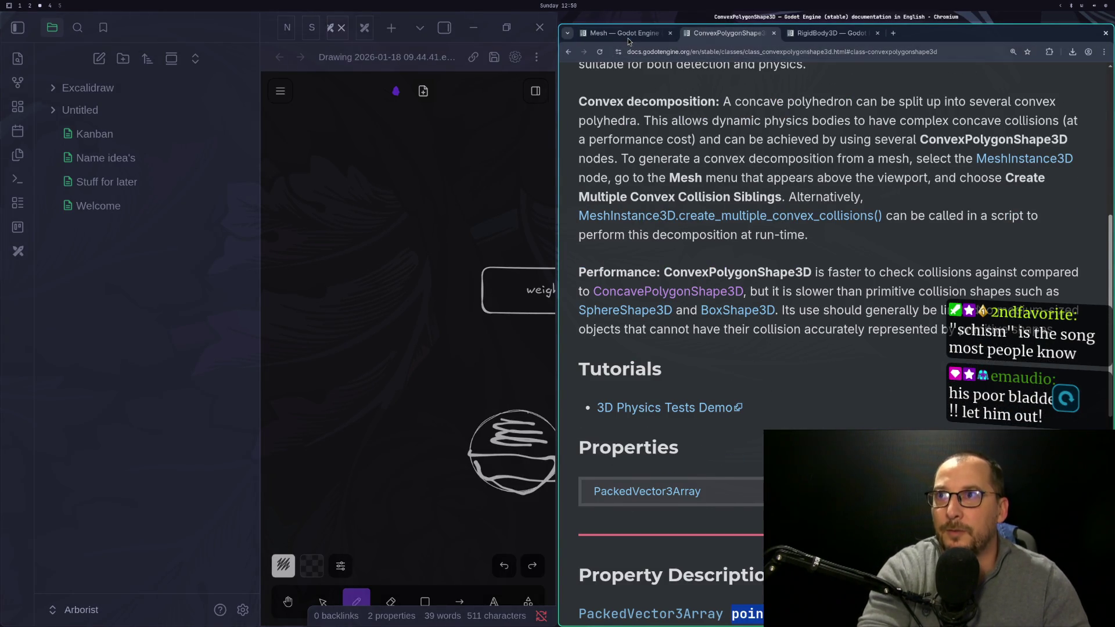
left_click(623, 33)
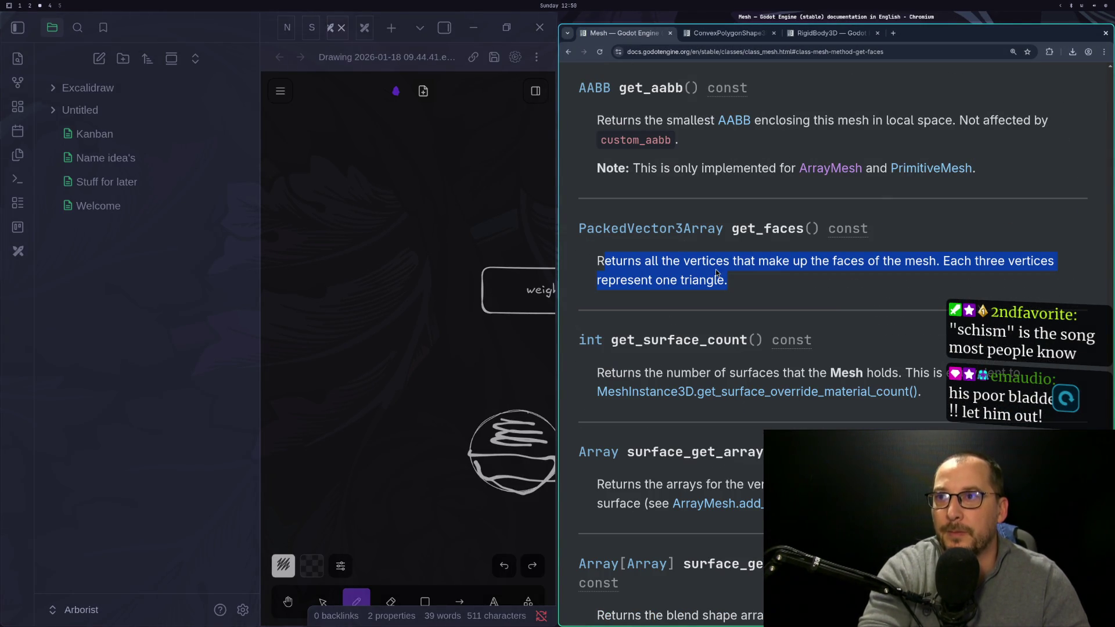
key("super+1")
key("BackSpace")
type("vert")
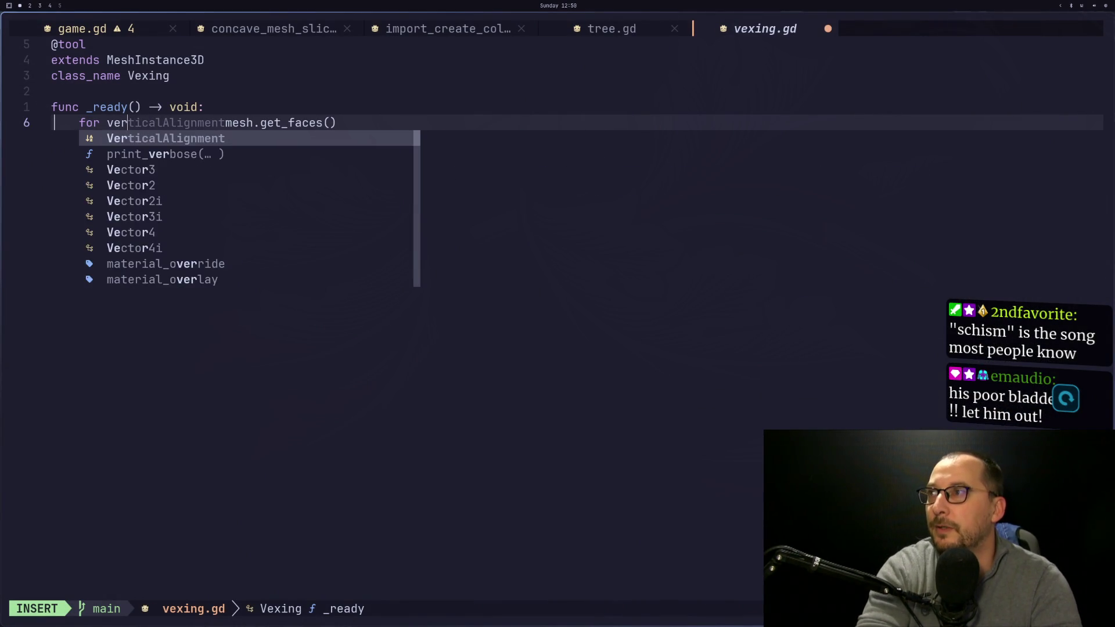
type("ice: ")
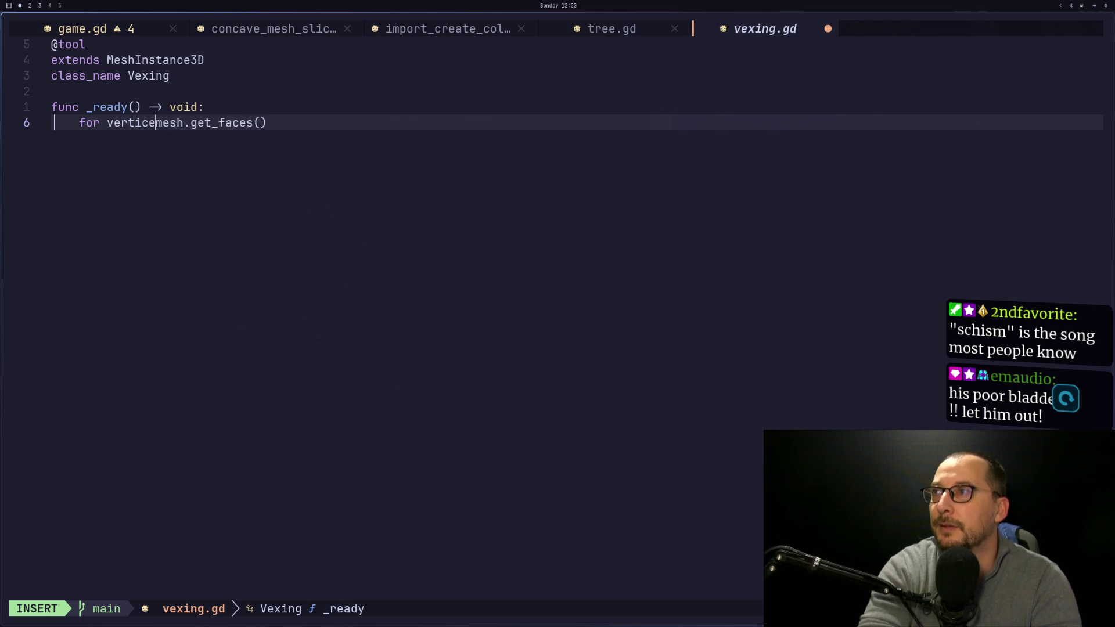
type("Ve")
- Complete 'for vertice: Vector3 in mesh.get_faces():' with a pass body and save vexing.gd
key("ctrl+n")
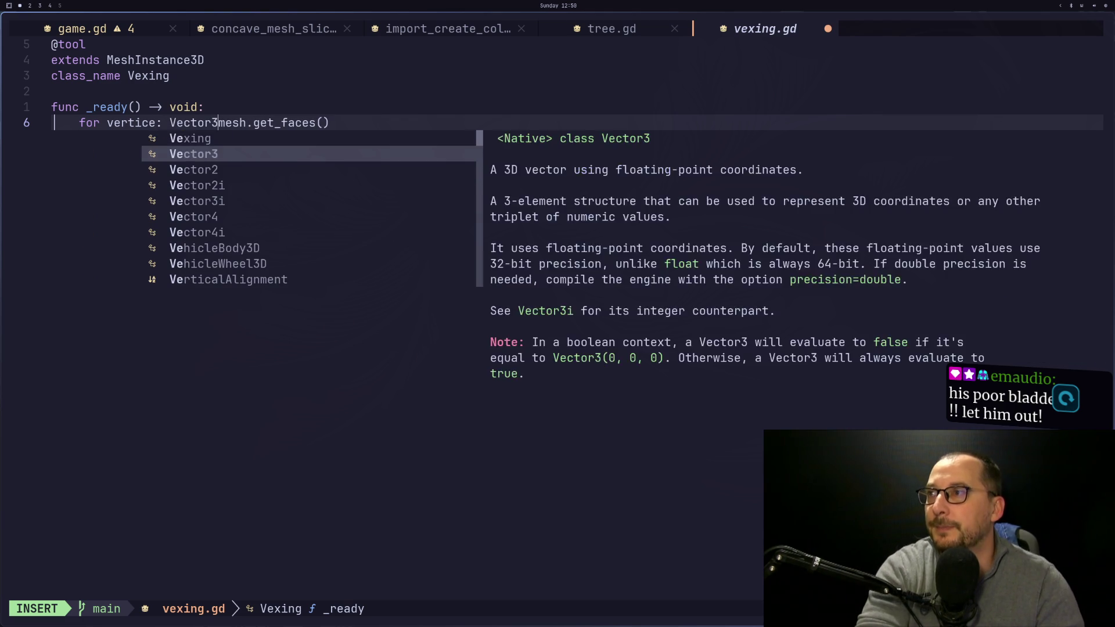
key("Return")
type("in")
key("Escape")
key("l")
key("l")
key("l")
key("l")
type("A:")
key("Return")
type("pass")
key("Escape")
type(":w")
key("Return")
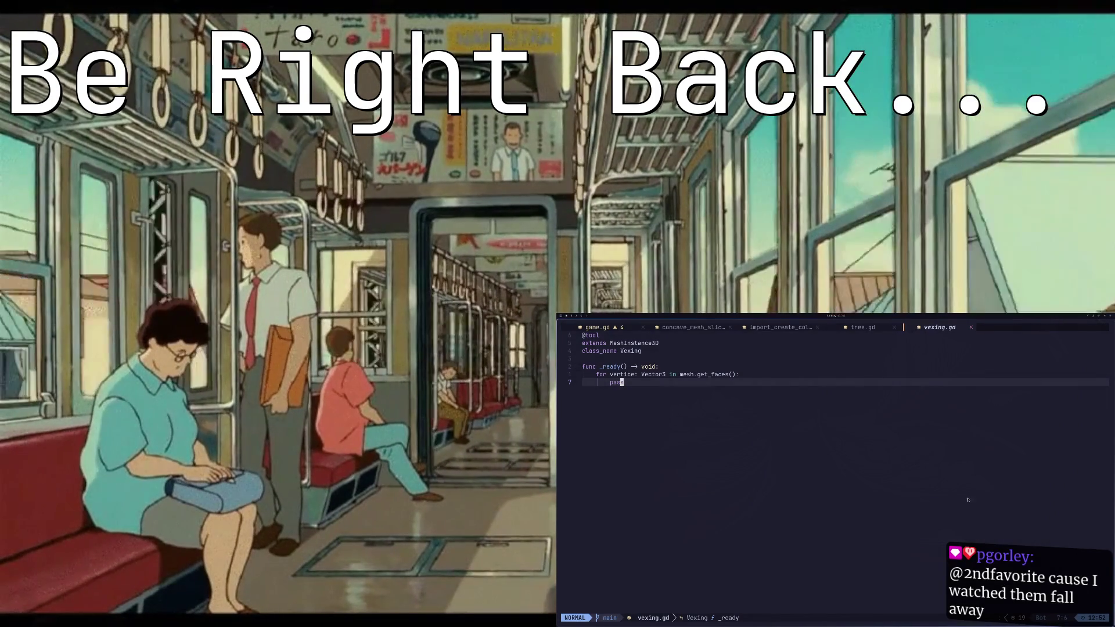
- Browse from the Mesh docs to ConvexPolygonShape3D and the PackedVector3Array append method
key("alt+Tab")
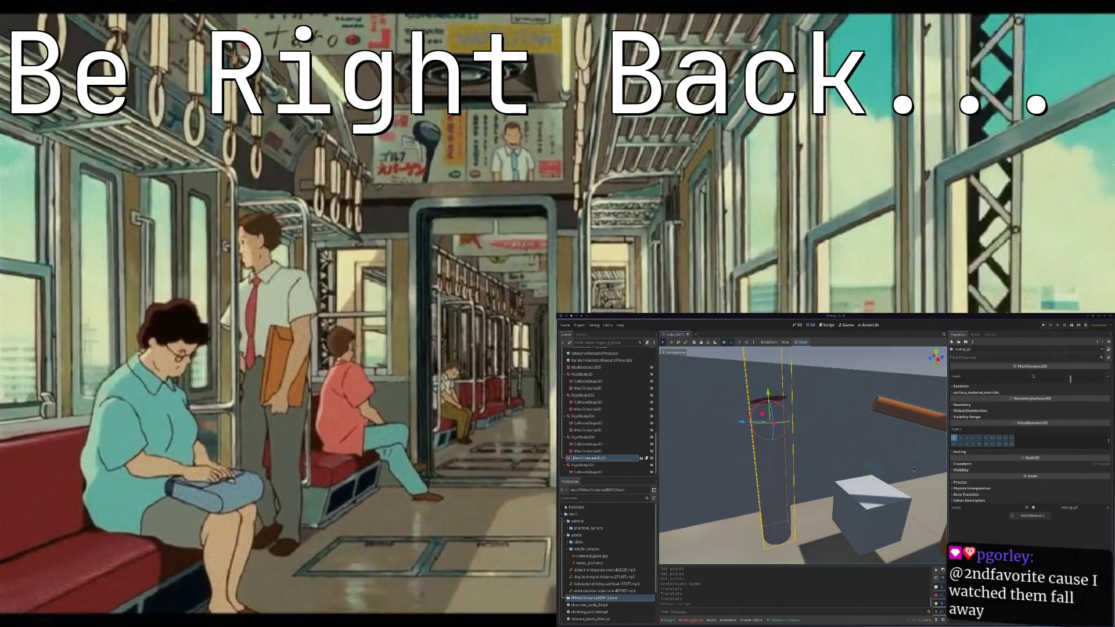
key("alt+Tab")
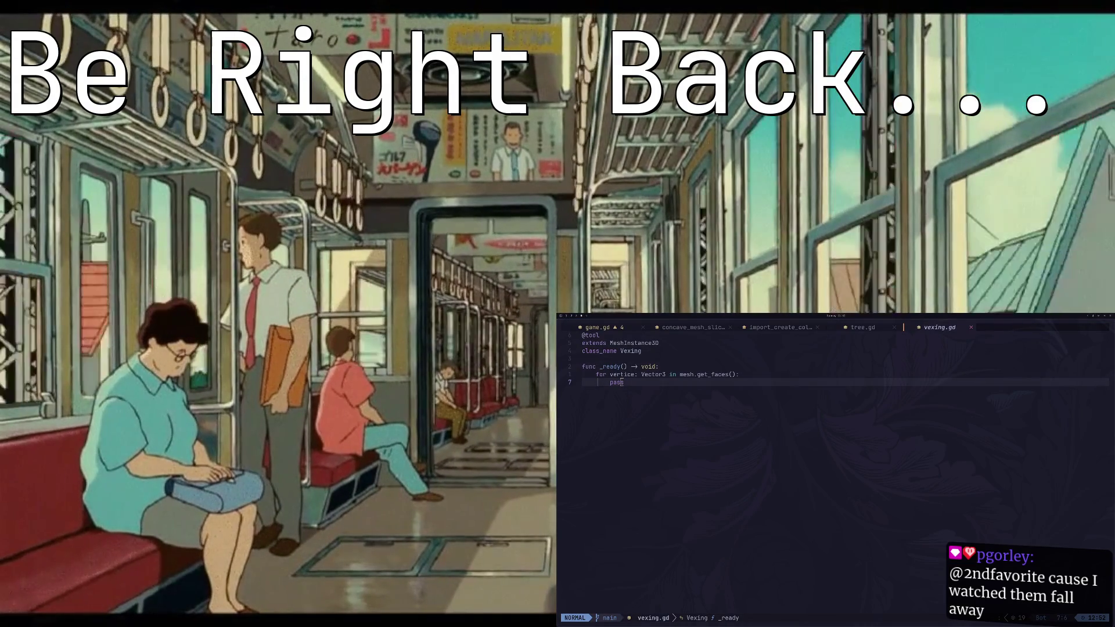
key("alt+Tab")
key("alt+Tab")
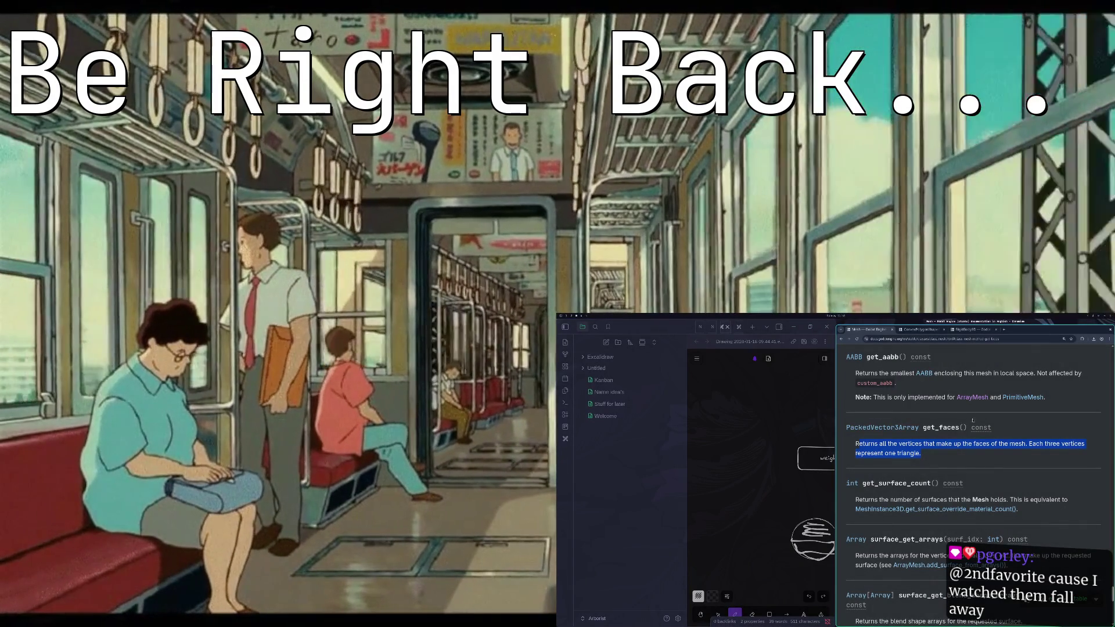
left_click(1008, 415)
left_click(937, 330)
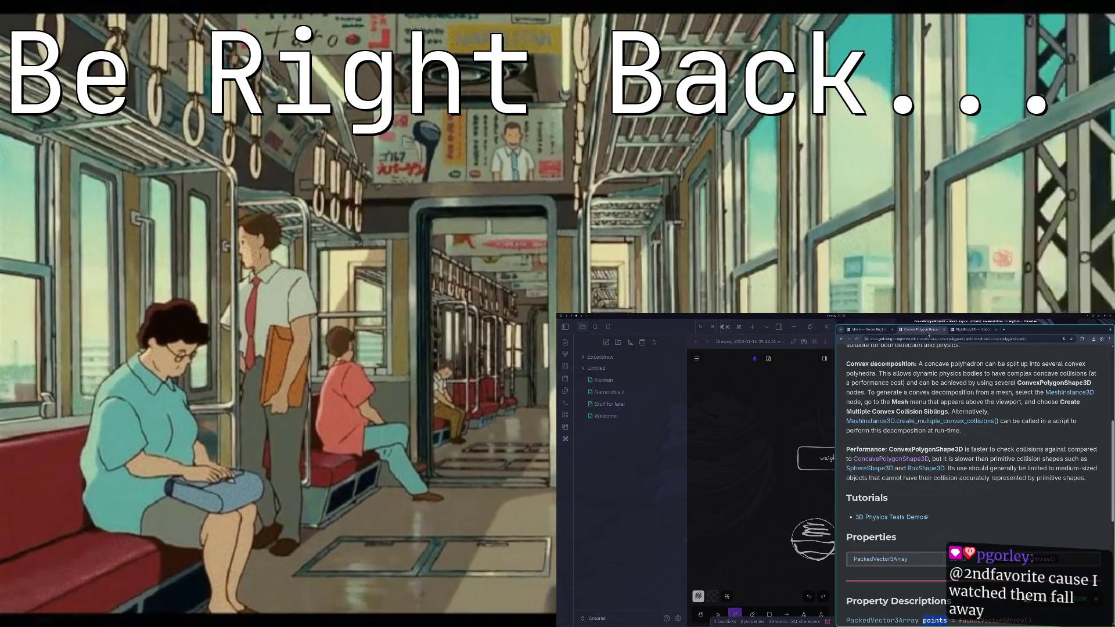
scroll(957, 475, "down", 2)
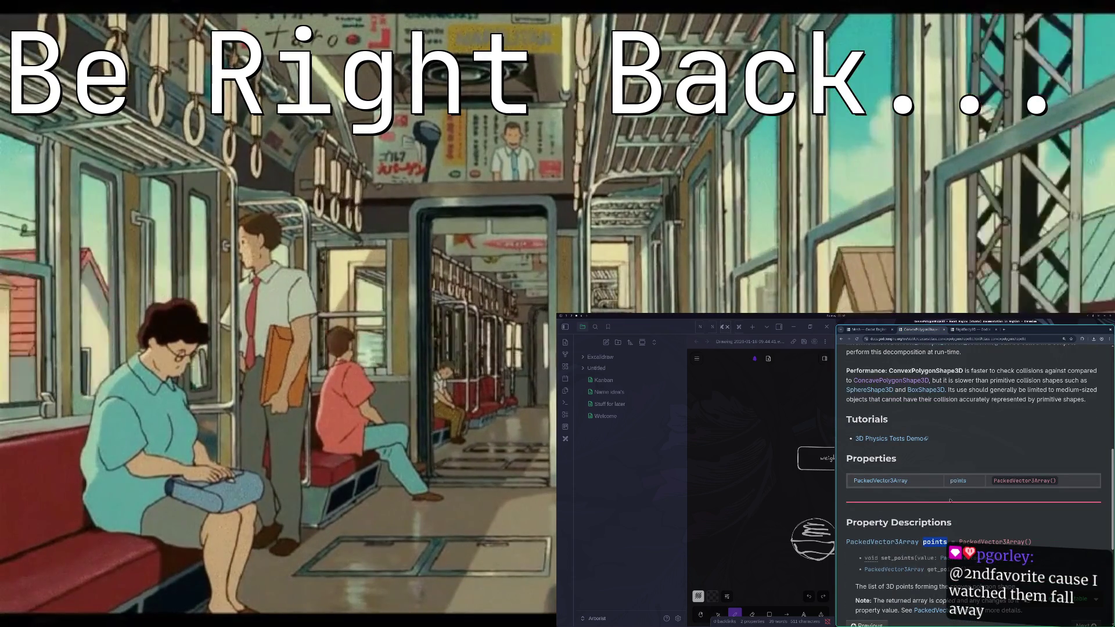
scroll(996, 524, "down", 1)
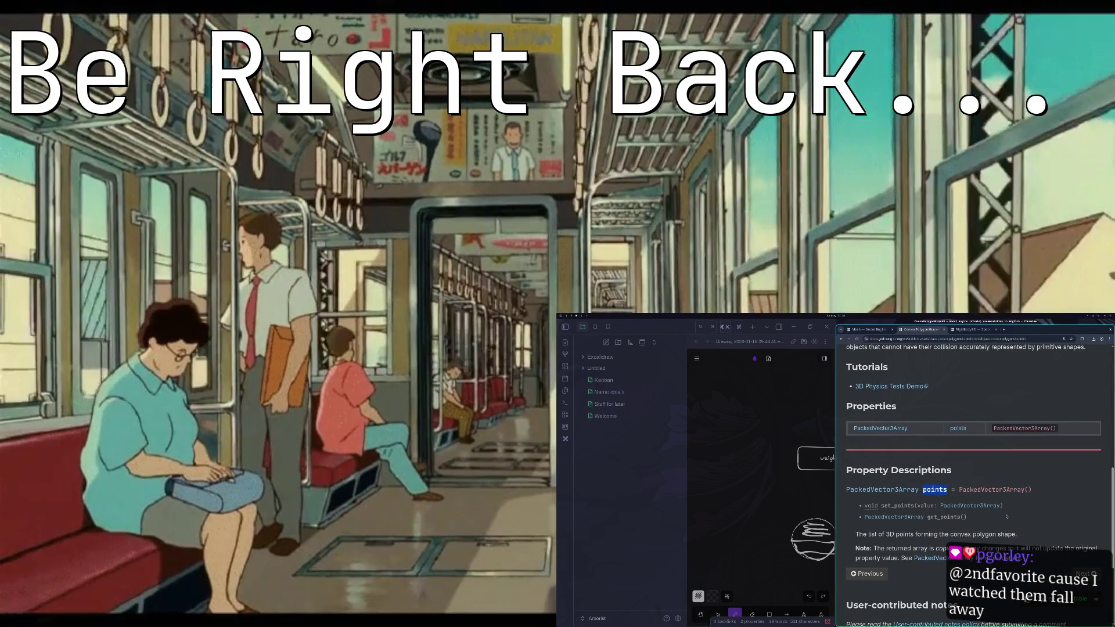
scroll(985, 527, "up", 1)
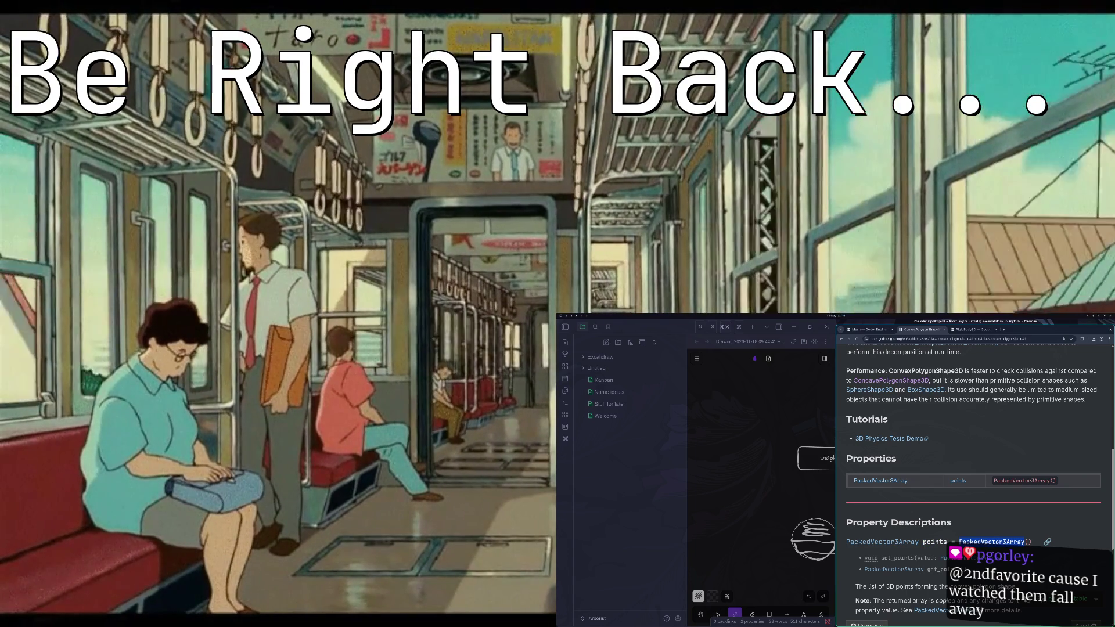
left_click(994, 542)
scroll(937, 514, "down", 5)
scroll(936, 514, "down", 2)
scroll(929, 429, "down", 2)
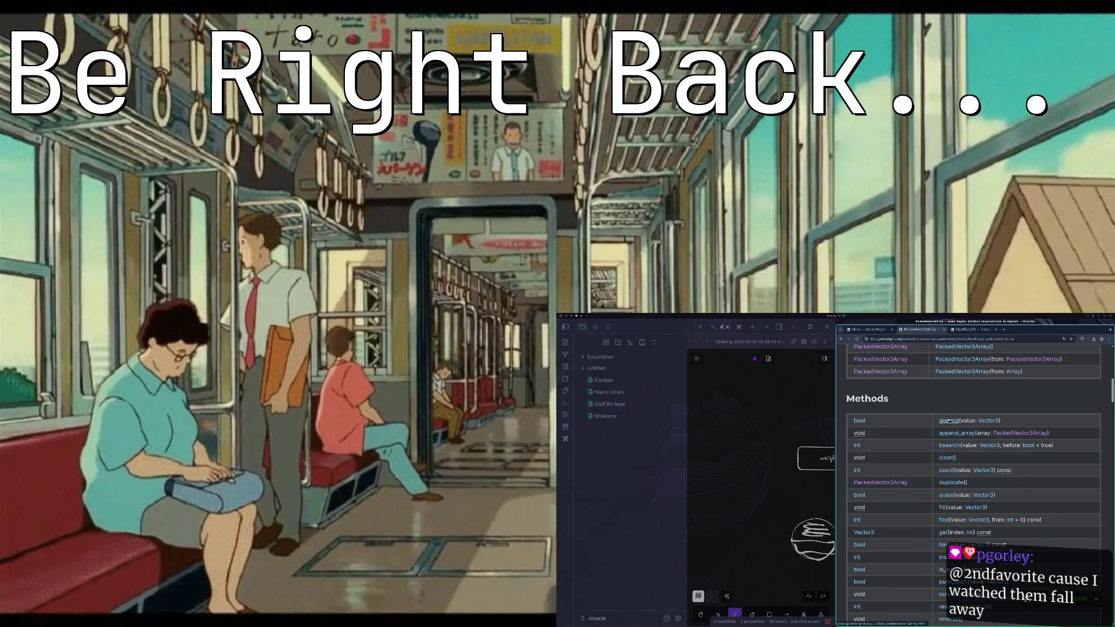
left_click(951, 422)
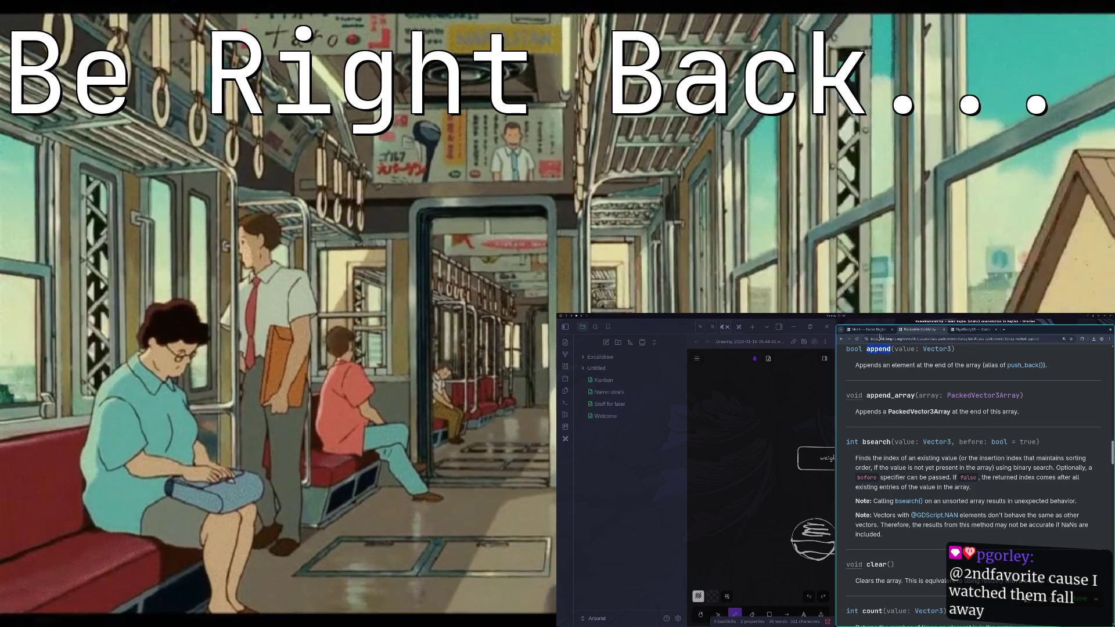
- Go back to the top of the ConvexPolygonShape3D reference page and return to vexing.gd
left_click(972, 330)
left_click(919, 330)
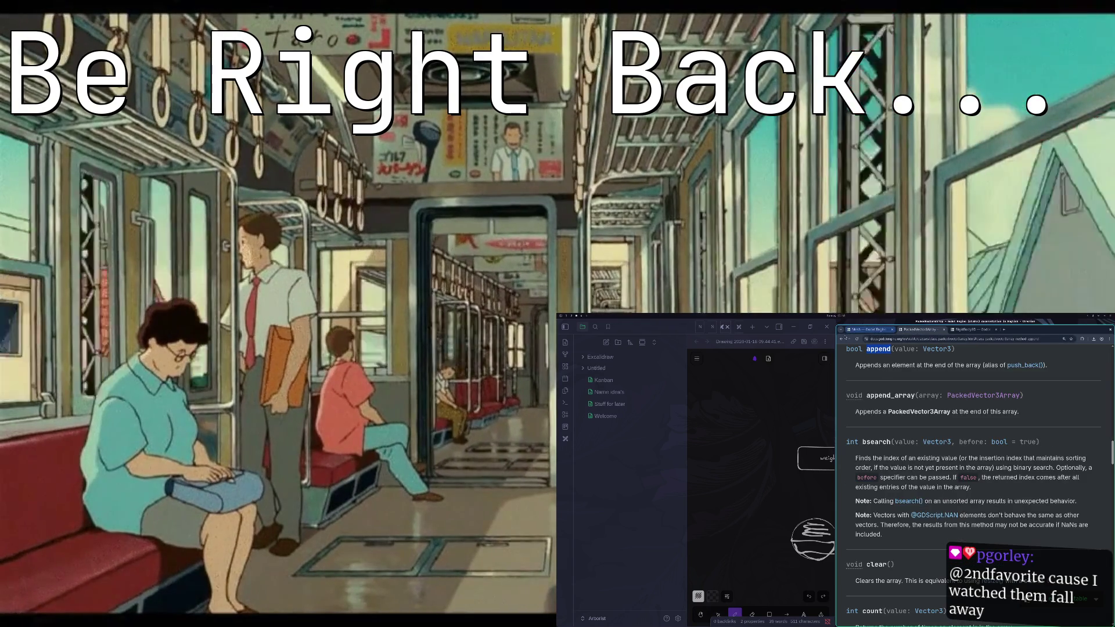
left_click(842, 339)
left_click(842, 338)
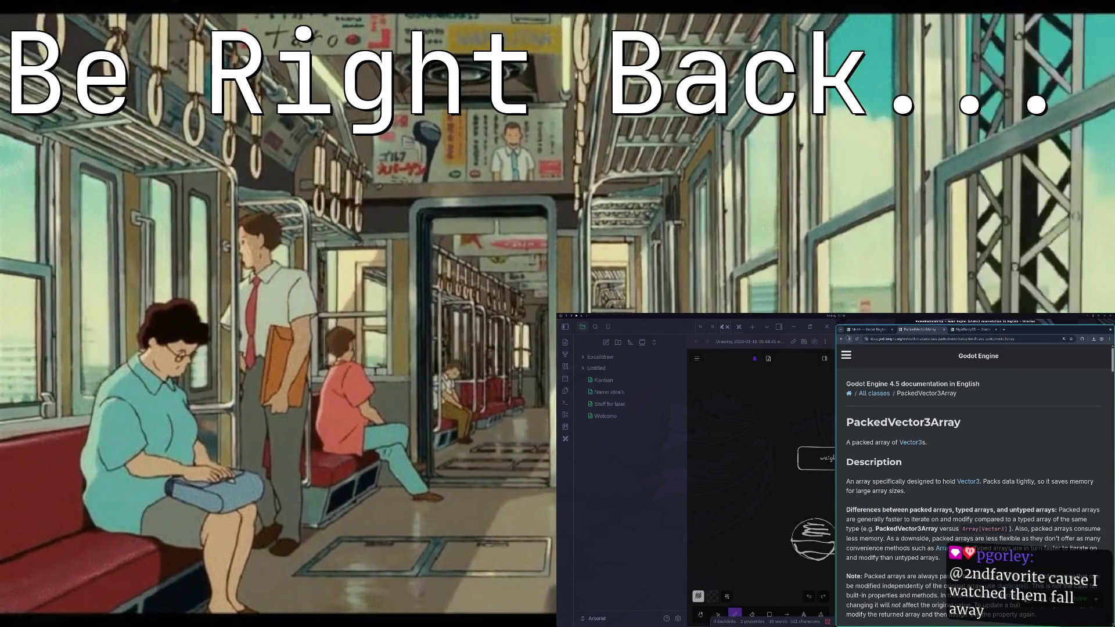
left_click(841, 338)
scroll(971, 479, "up", 4)
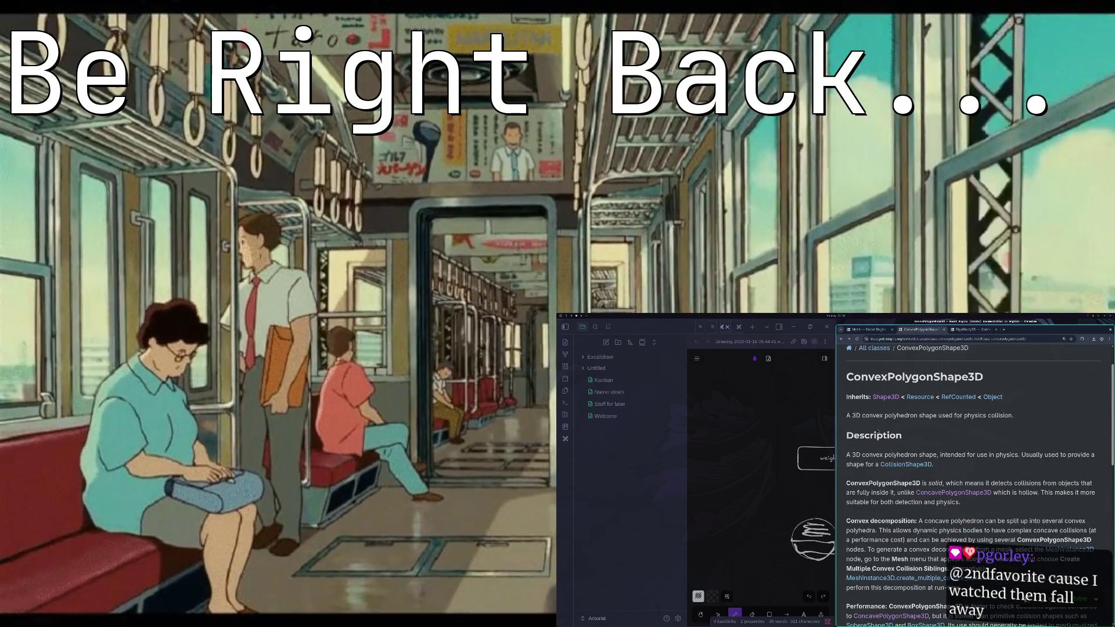
key("super+1")
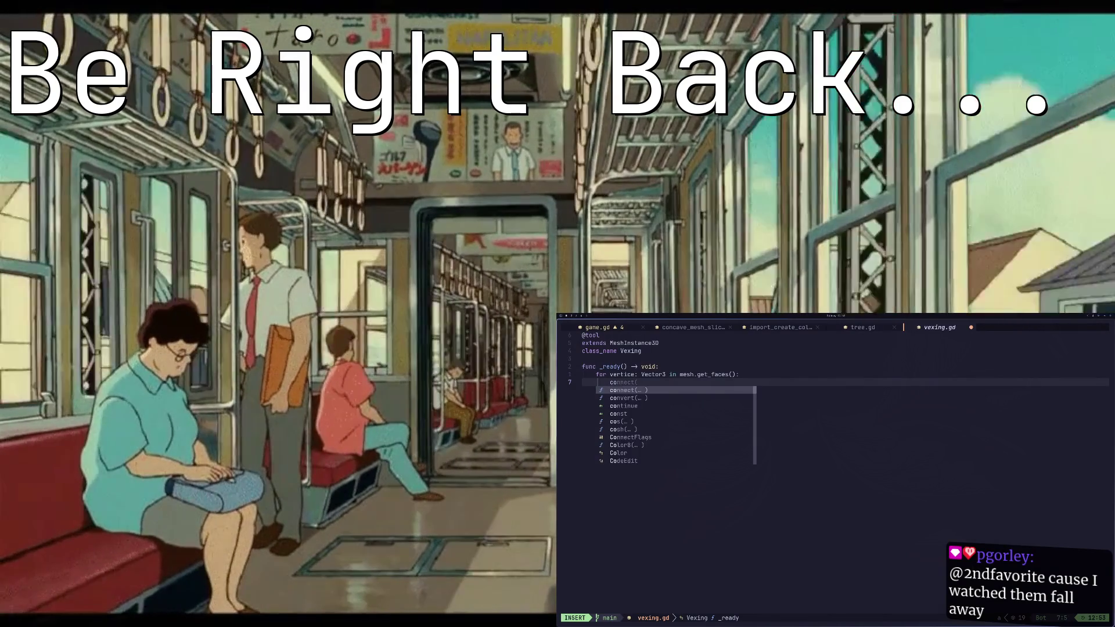
- Declare 'var convex: ConvexPolygonShape3D = ConcavePolygonShape3D.new()' at the top of _ready
key("Escape")
key("k")
key("k")
type("ovar convex")
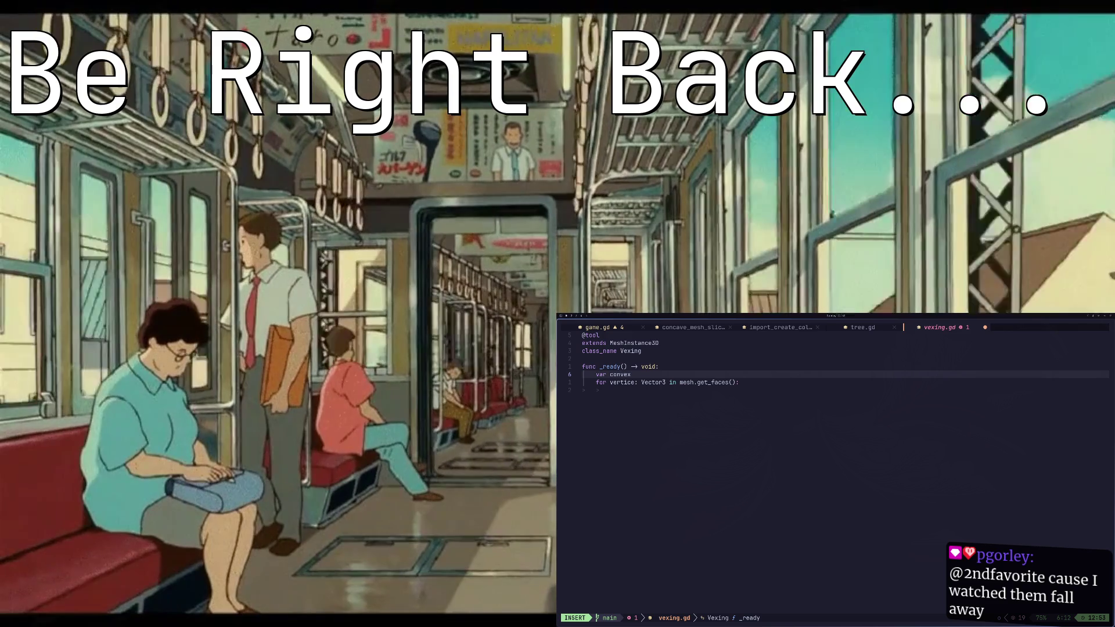
type(" Conv")
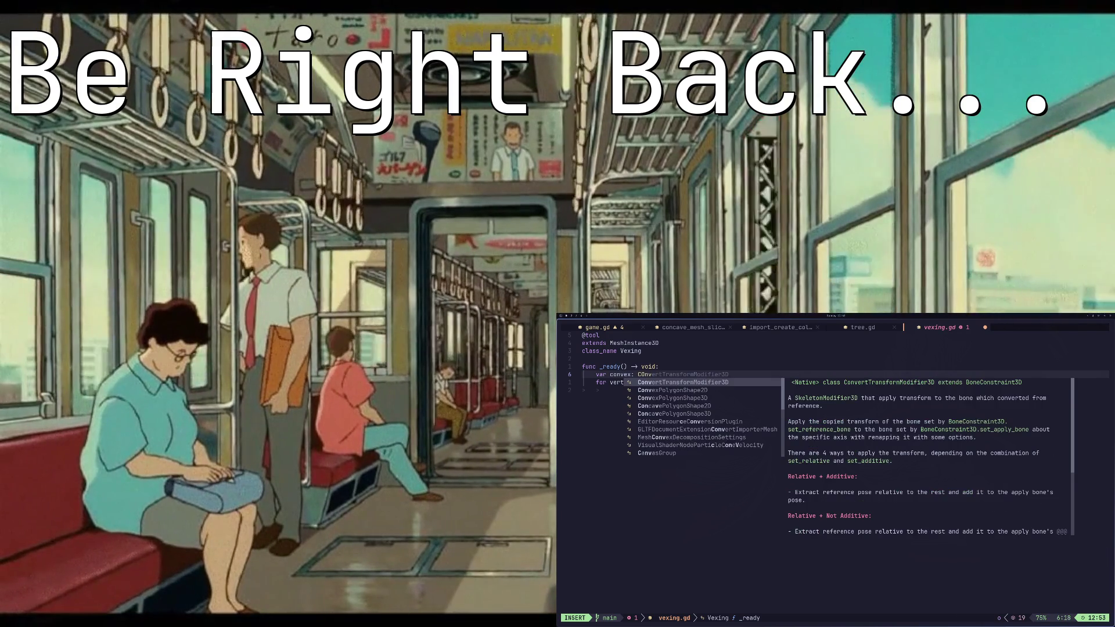
key("Down")
key("Return")
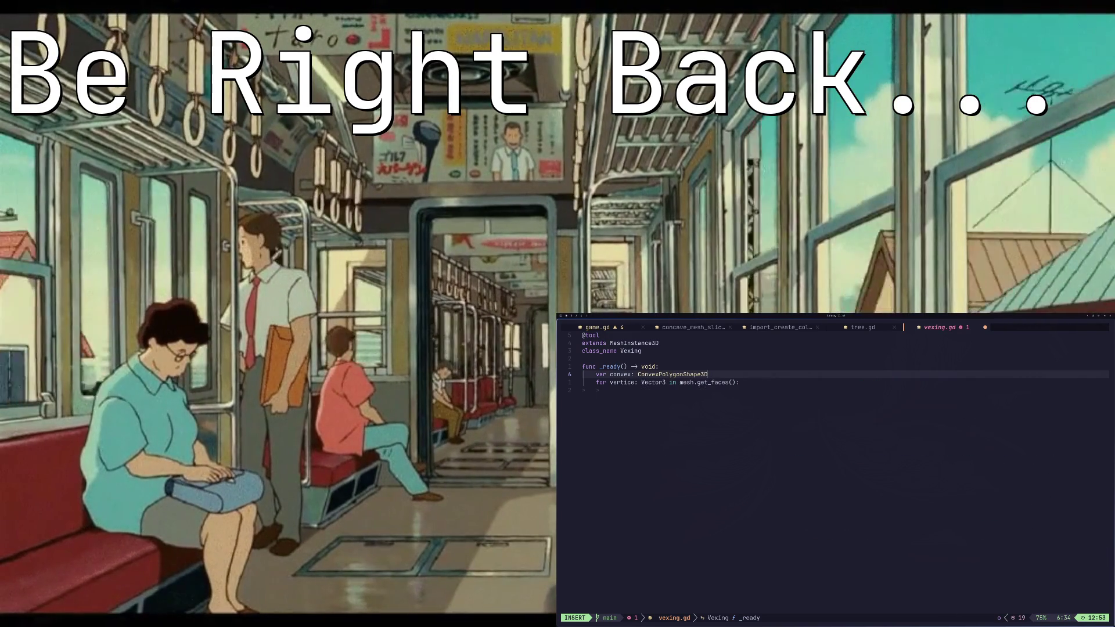
type("= Con")
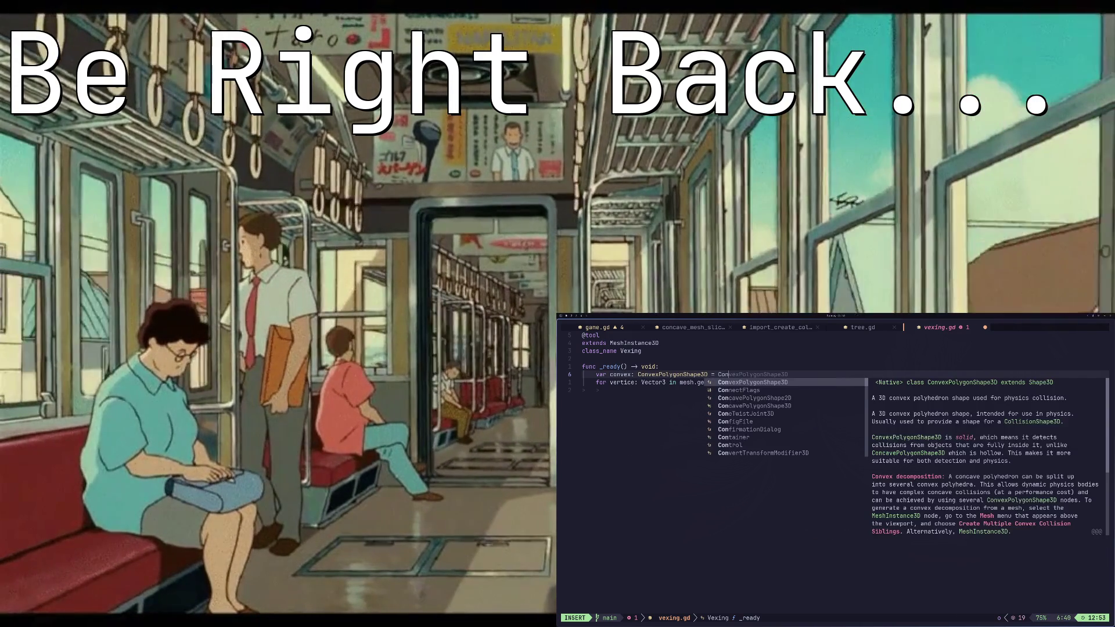
key("Down")
key("Down")
key("Return")
type(".ne")
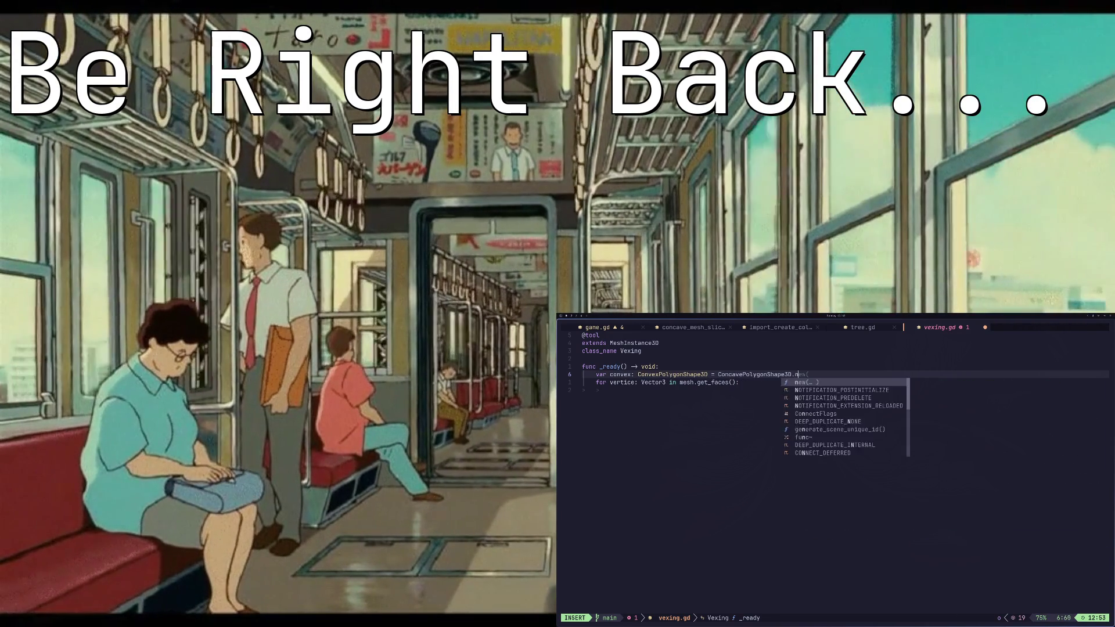
key("Return")
type(")")
- Add add_child(convex) and begin a 'convex.' line inside the faces loop
key("Return")
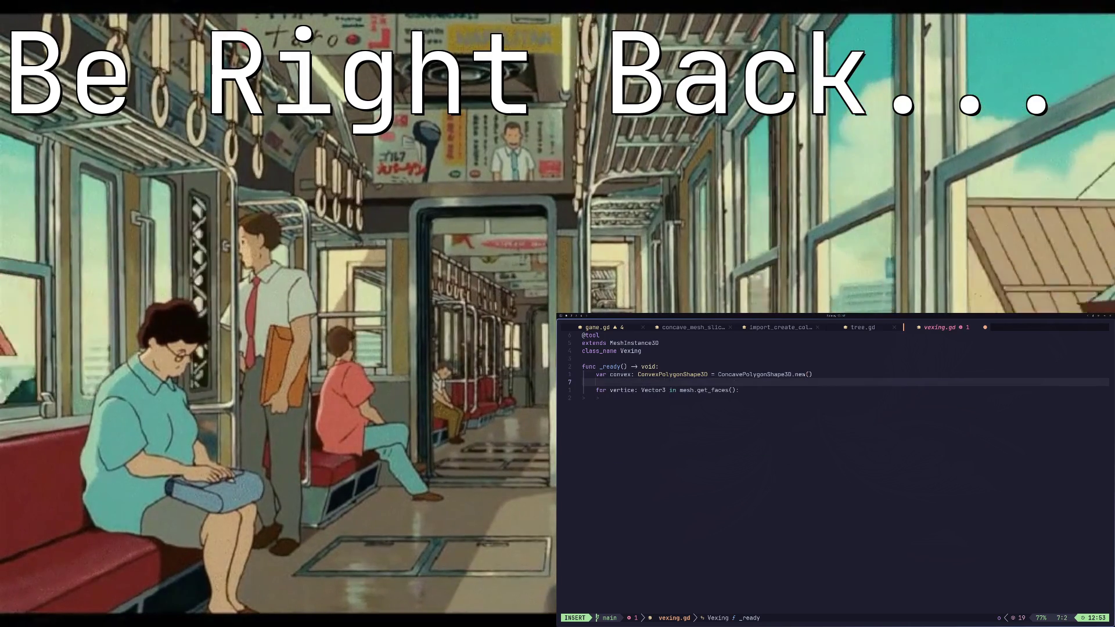
type("add_ch")
key("Return")
type("convex")
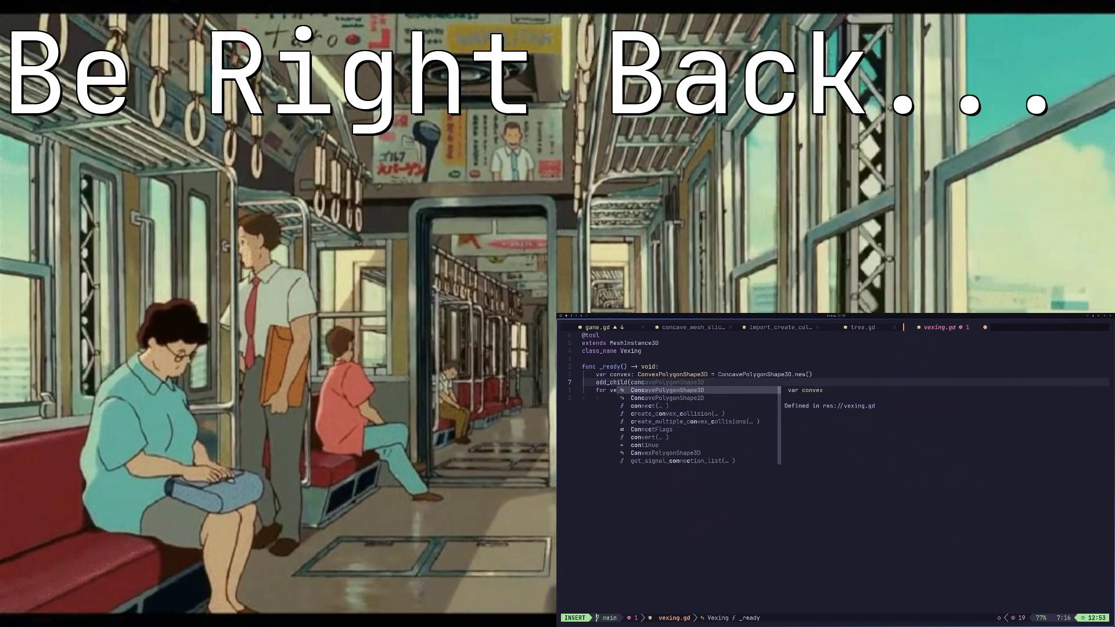
key("Escape")
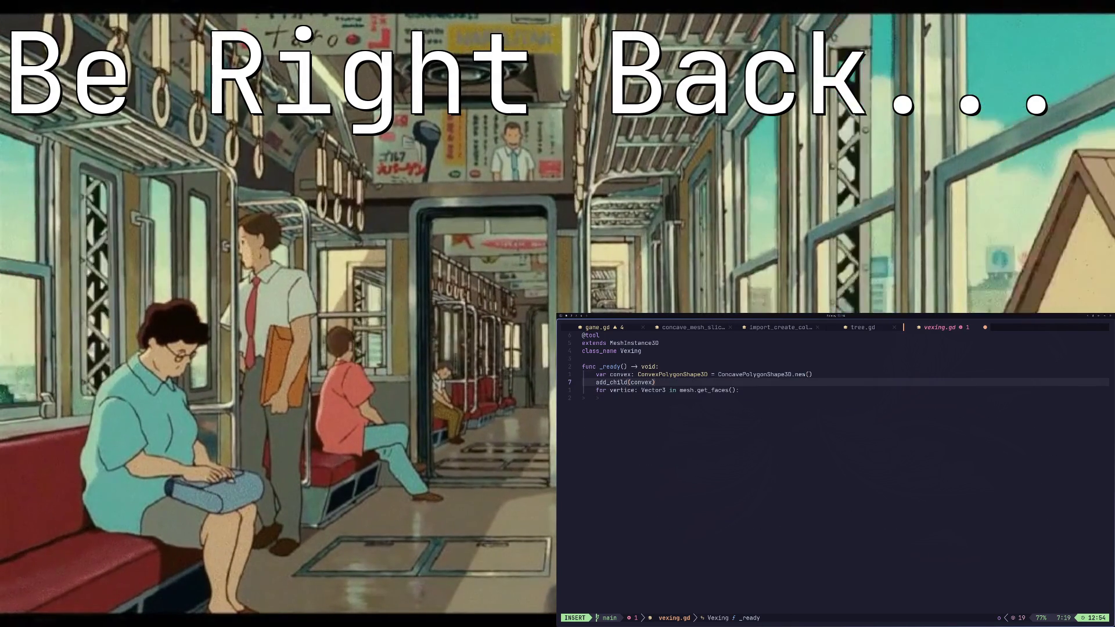
key("j")
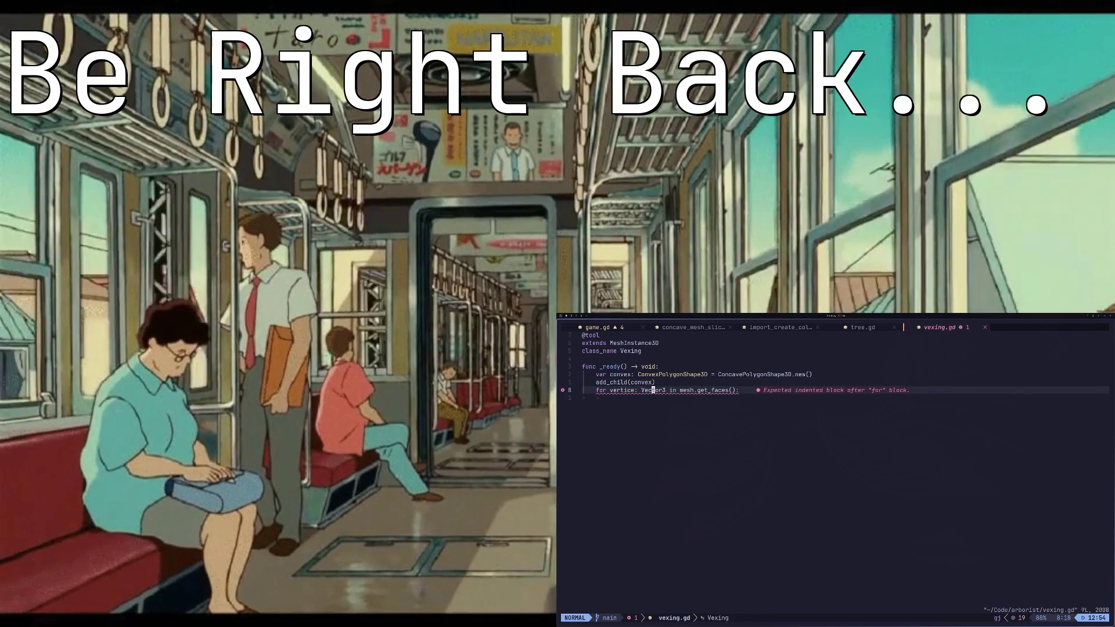
key("o")
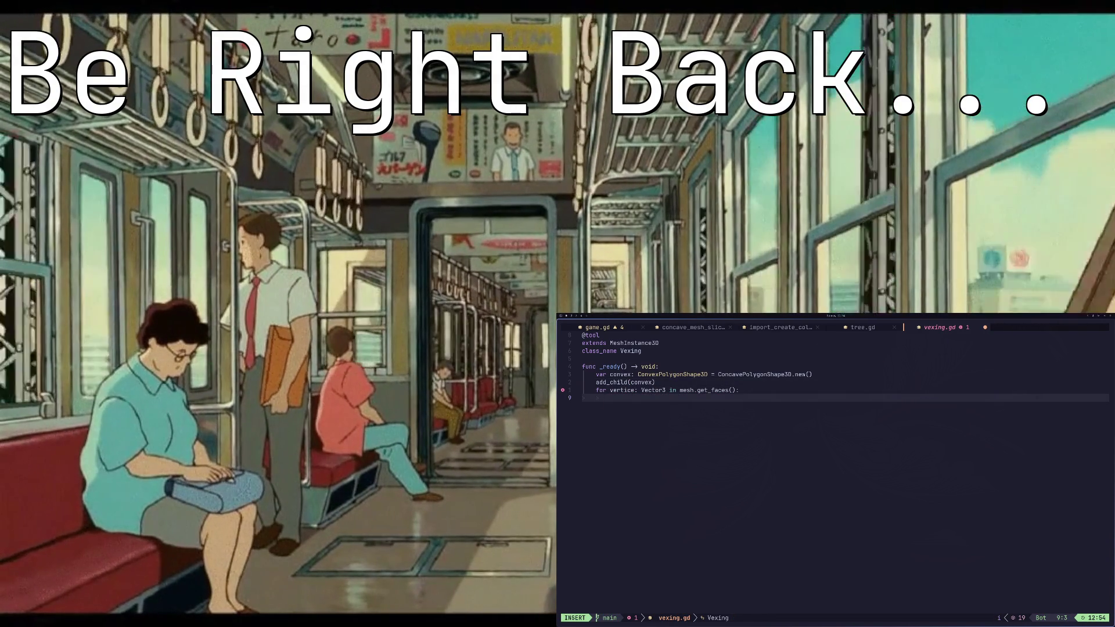
type("convex")
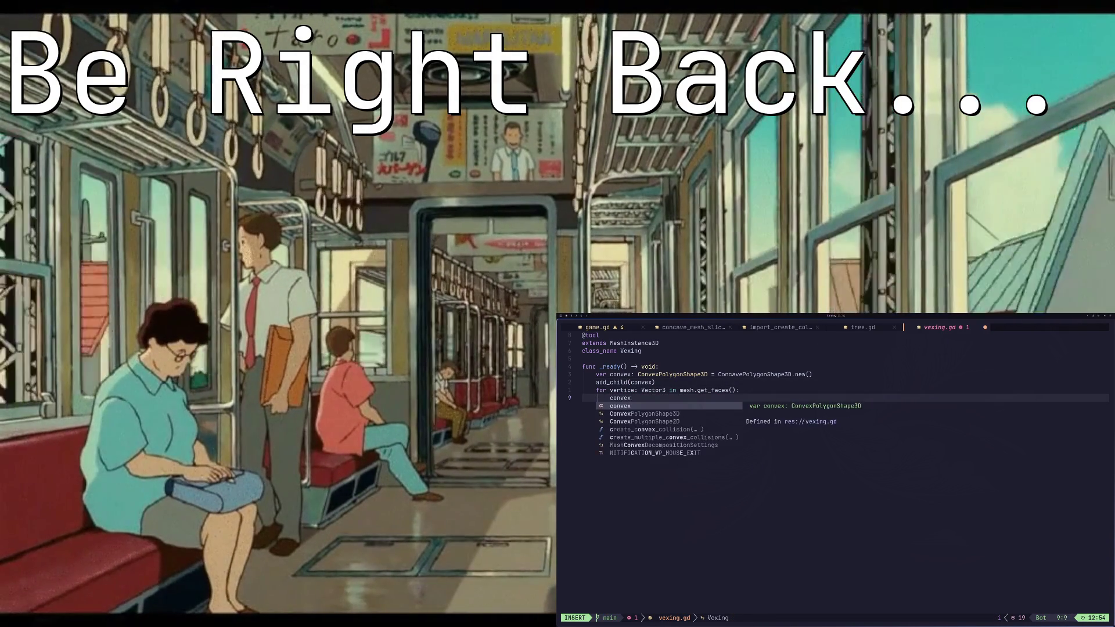
type(".")
key("super+2")
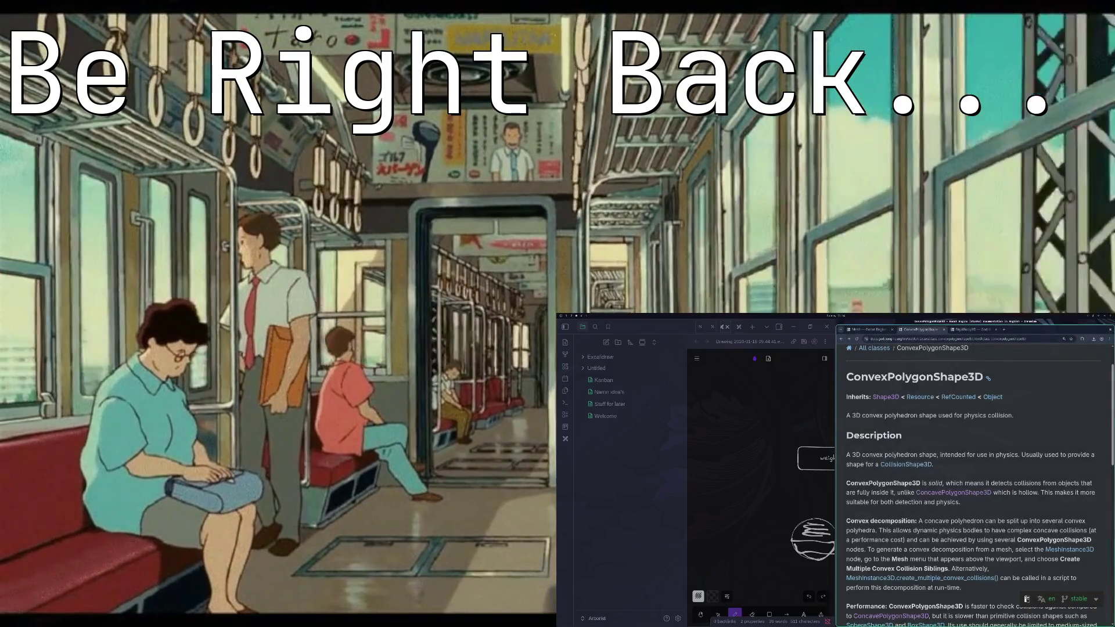
- After checking the points property docs, make the loop call convex.points.append(vertice)
key("super+3")
key("super+2")
scroll(974, 474, "down", 10)
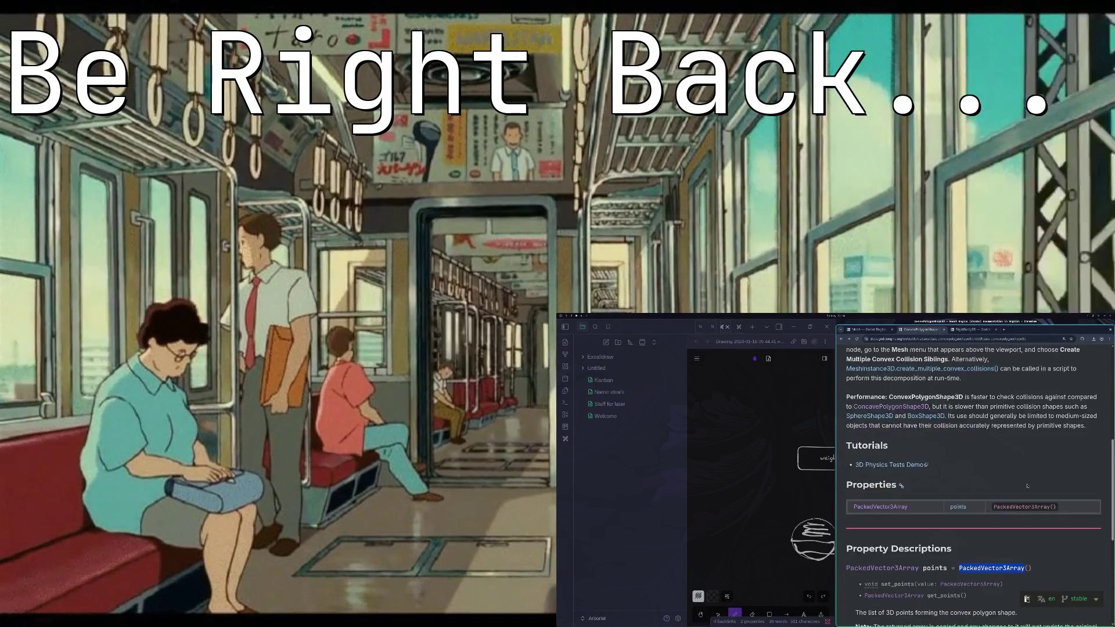
key("super+1")
type("point")
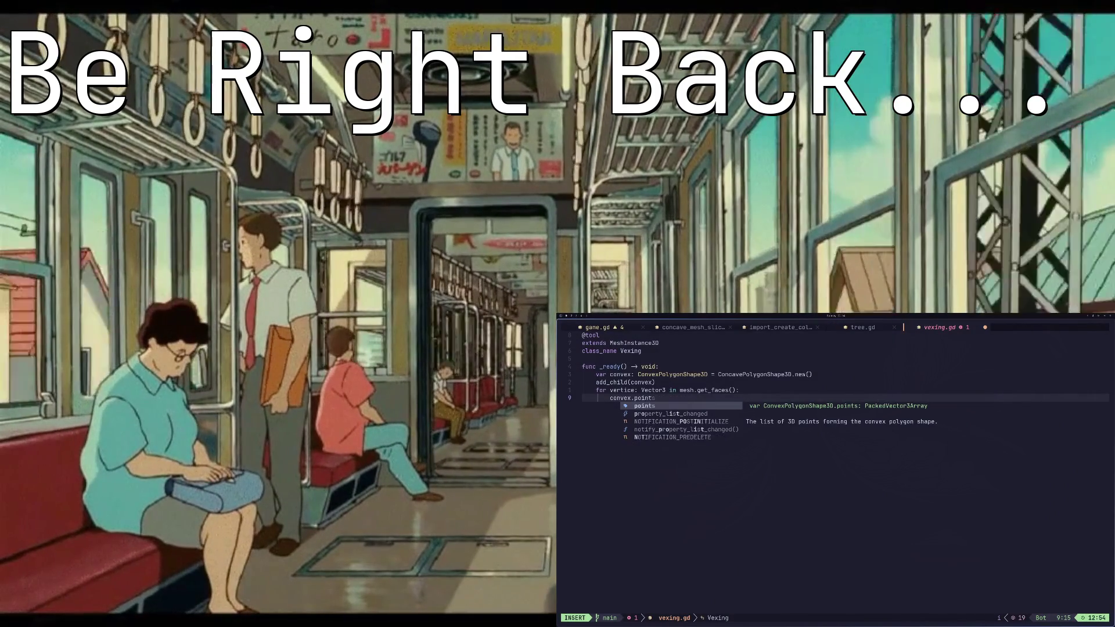
type("s.append(")
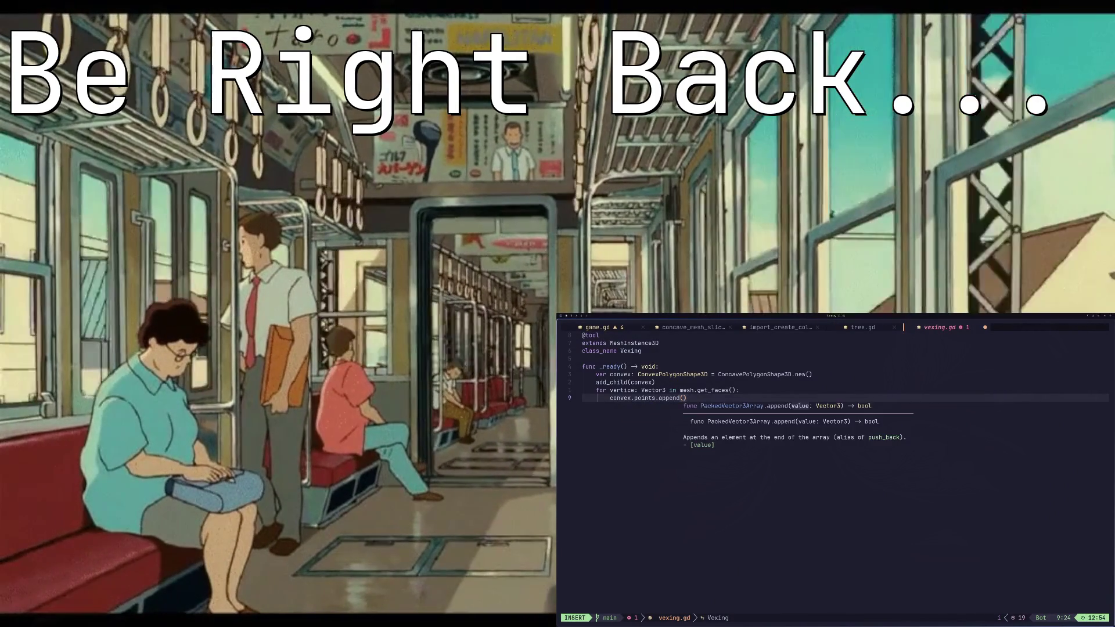
type("ver")
key("Return")
key("Escape")
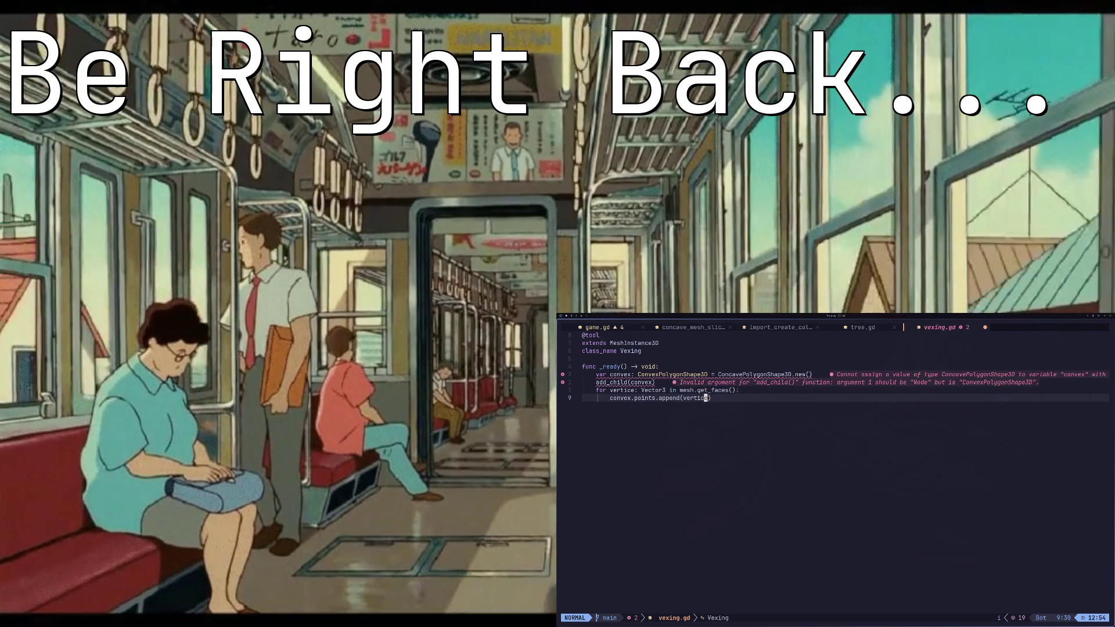
key("k")
key("k")
key("k")
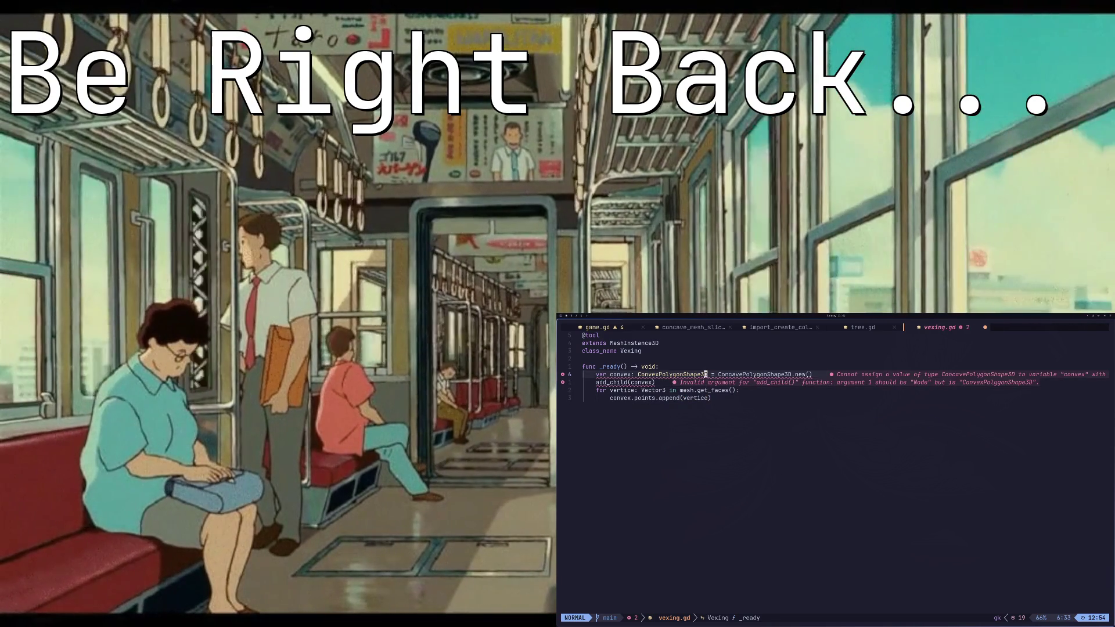
- Review the diagnostics list and change ConcavePolygonShape3D.new() to ConvexPolygonShape3D.new()
key("h")
key("h")
key("h")
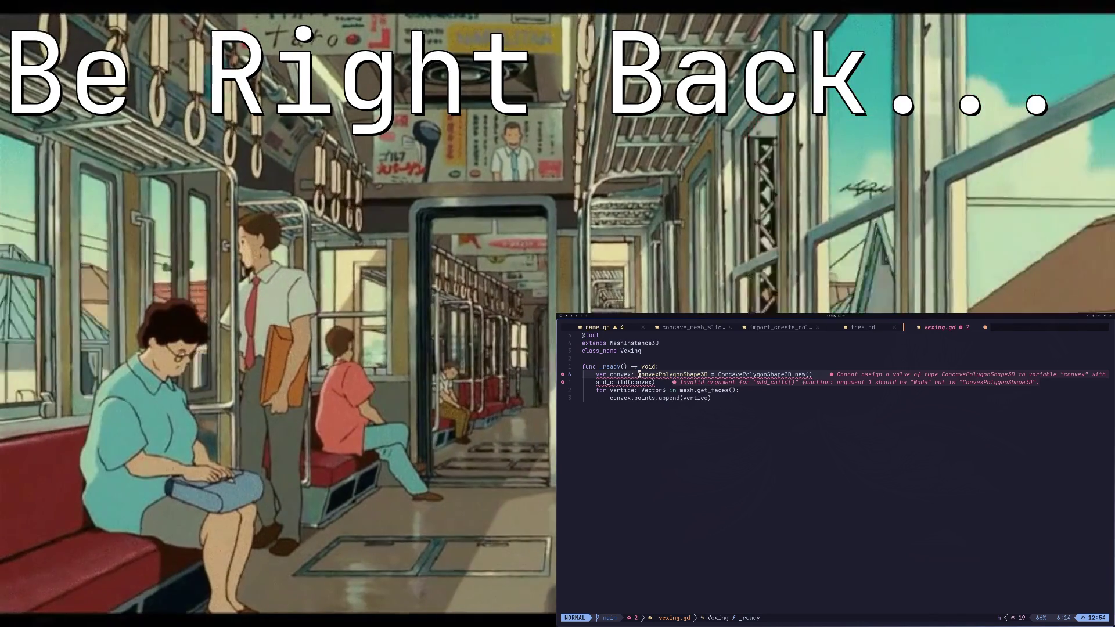
key("space")
key("x")
key("x")
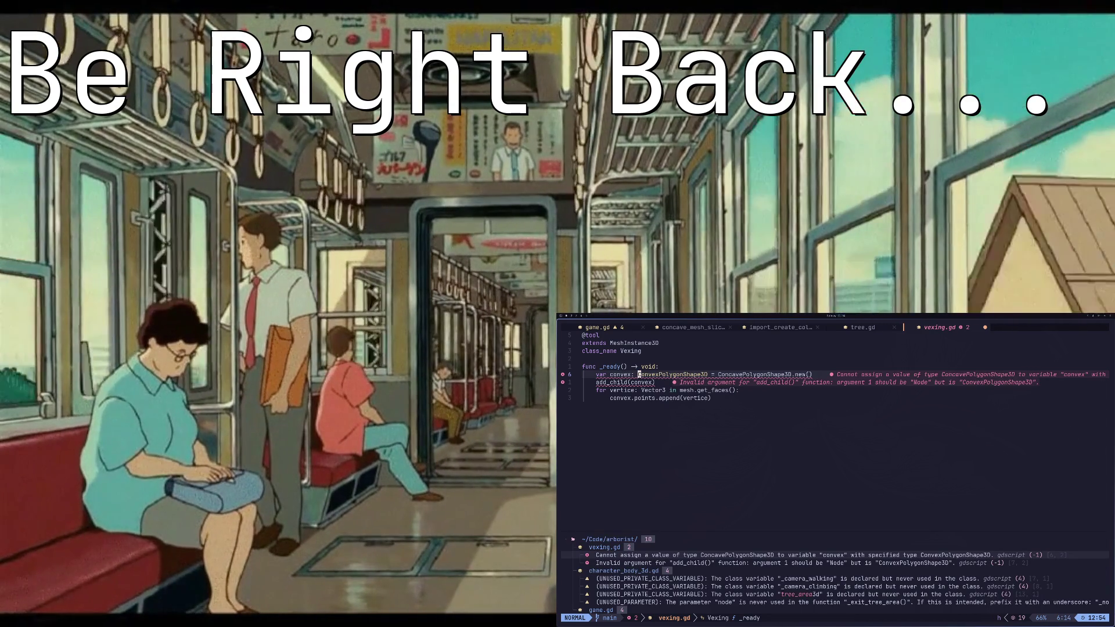
key("l")
key("e")
key("c")
key("t")
key("P")
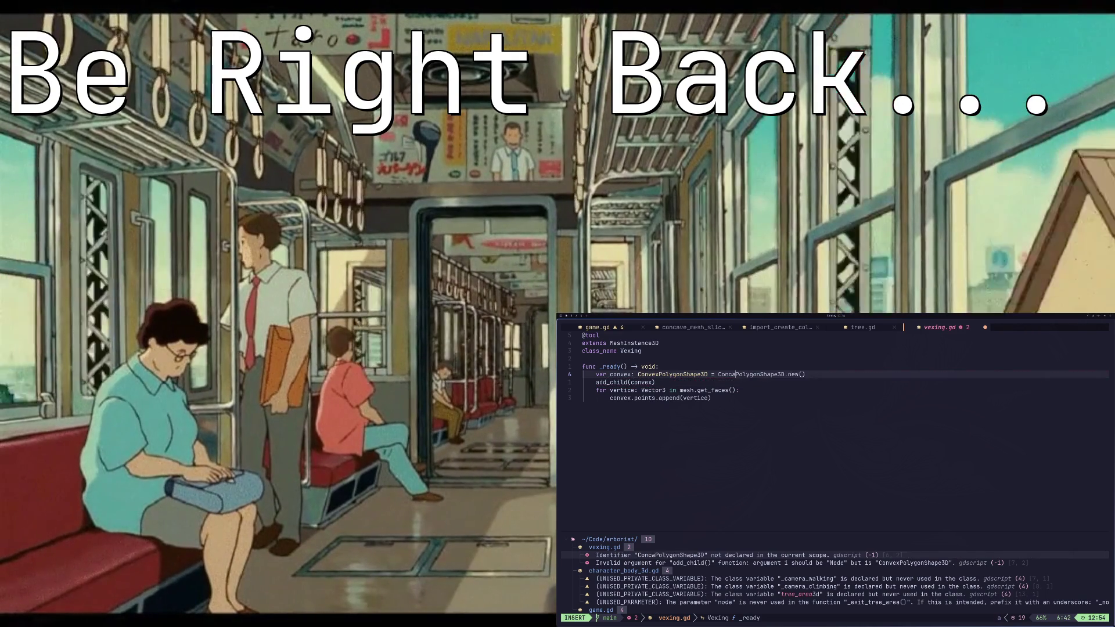
key("BackSpace")
key("BackSpace")
type("vex")
key("Escape")
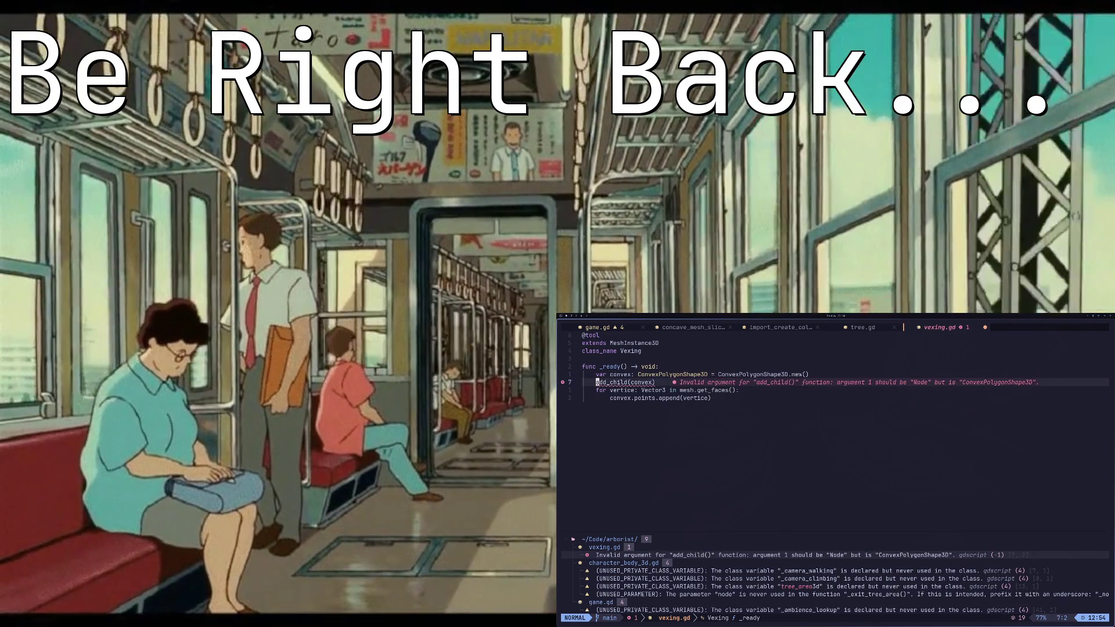
- Glance at game.gd, then save vexing.gd with only the add_child error remaining
key("ctrl+o")
key("ctrl+i")
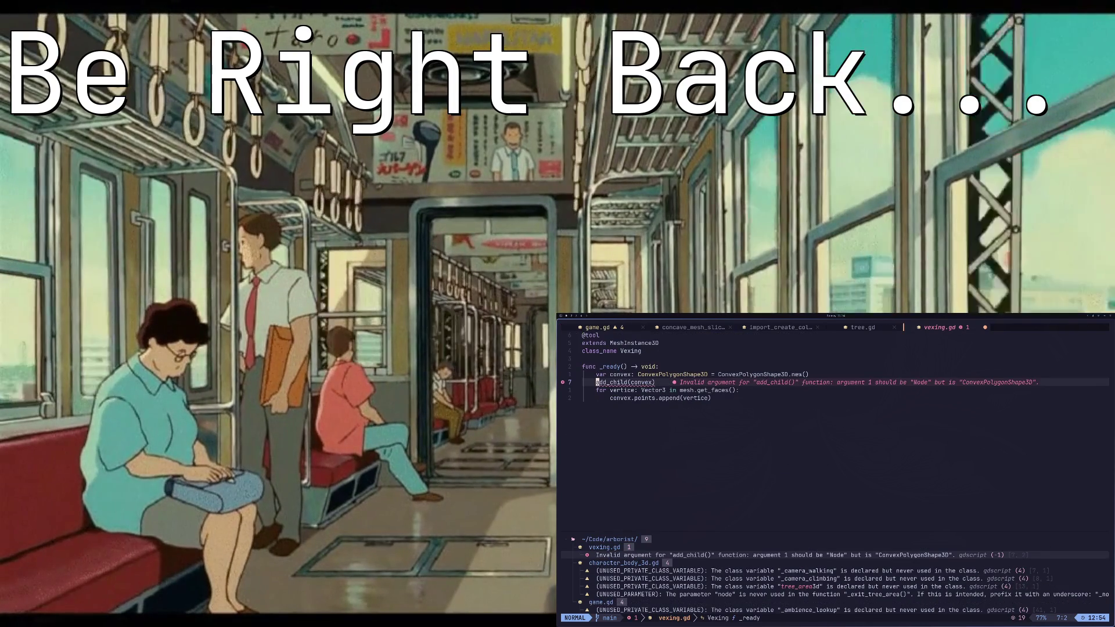
type(":w")
key("Return")
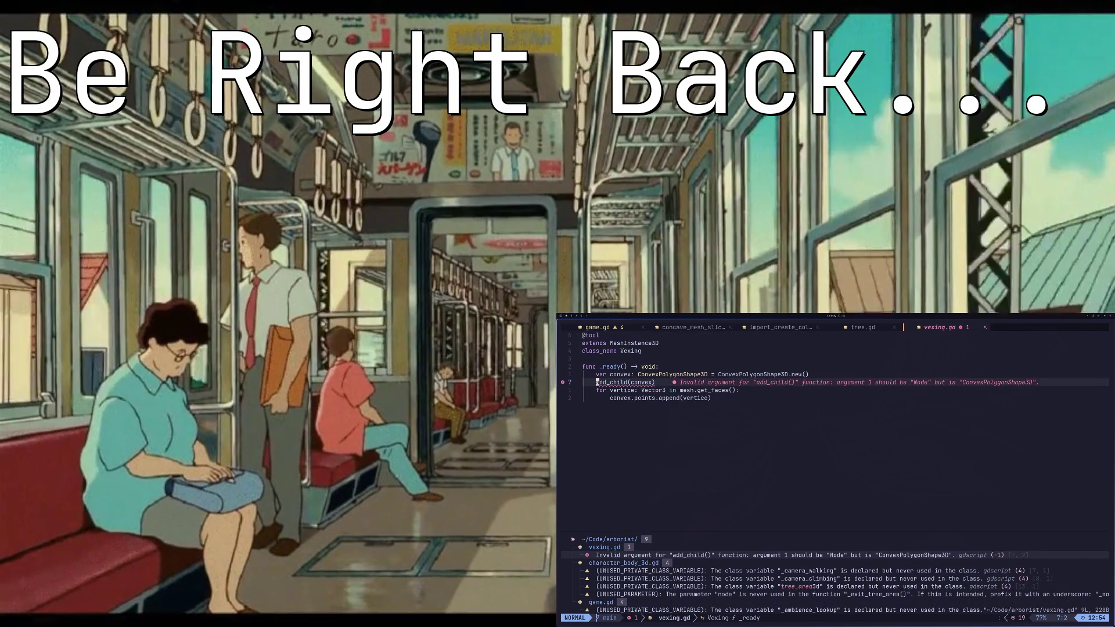
key("l")
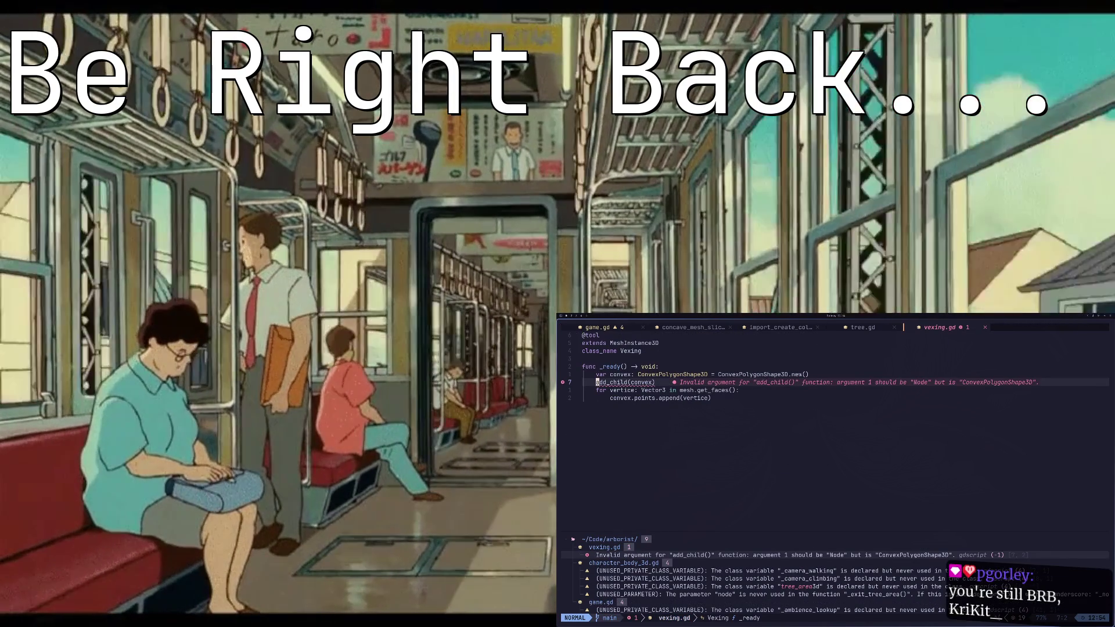
key("super+2")
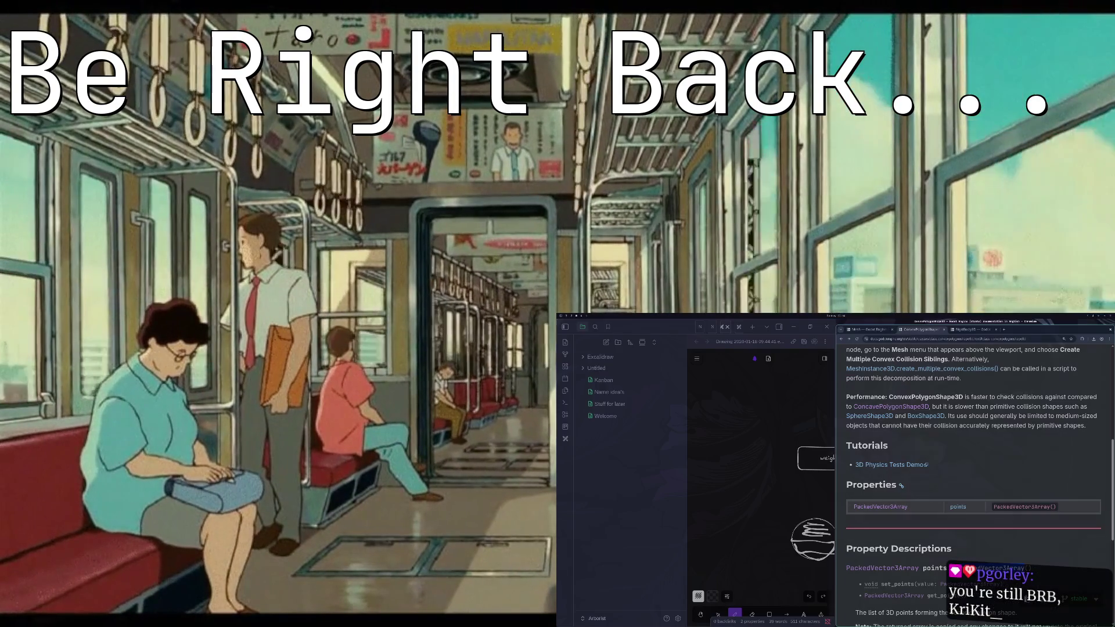
scroll(974, 480, "up", 5)
scroll(974, 479, "up", 5)
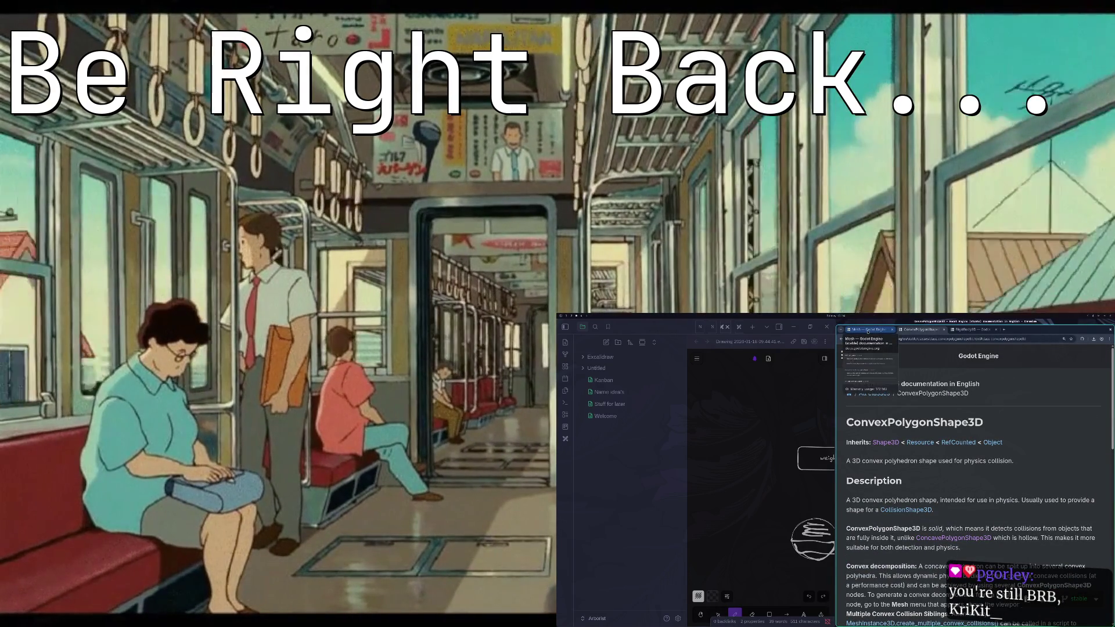
- Glance at the Godot scene and return to vexing.gd in the code editor
key("alt+Tab")
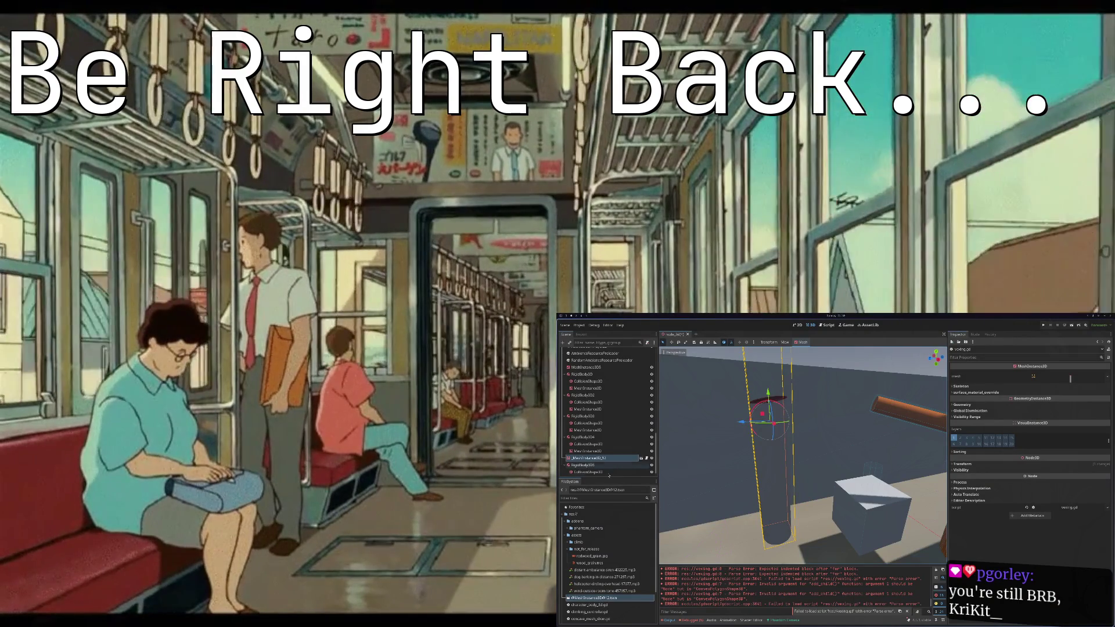
key("alt+Tab")
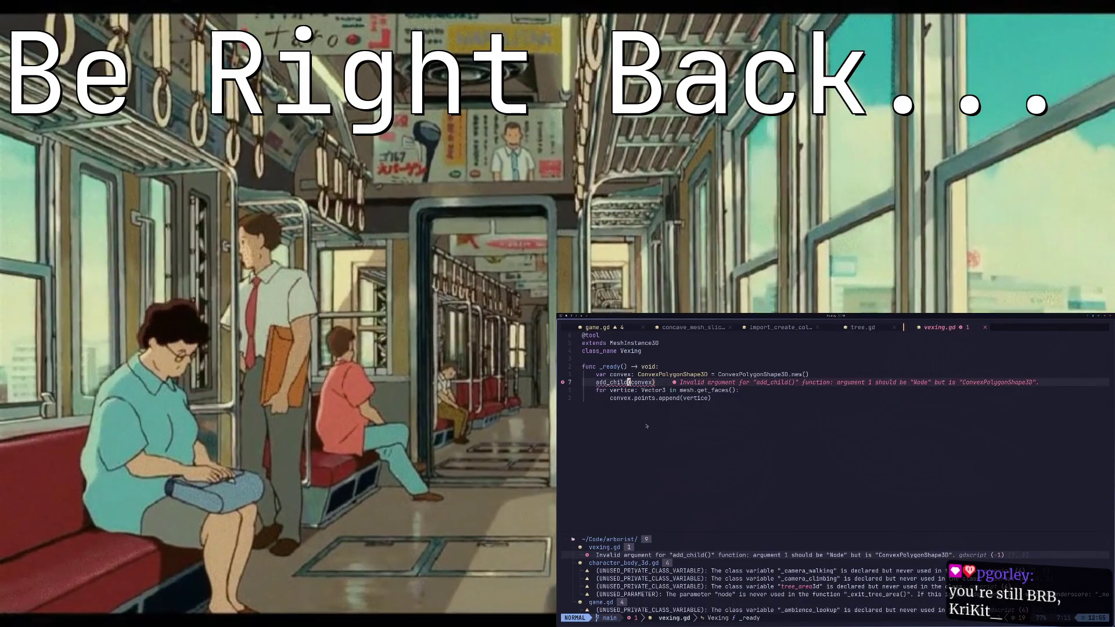
- Declare collision_shape as CollisionShape3D.new(), assign convex as its shape, and add_child(collision_shape)
key("c")
key("c")
type("var collision_sh")
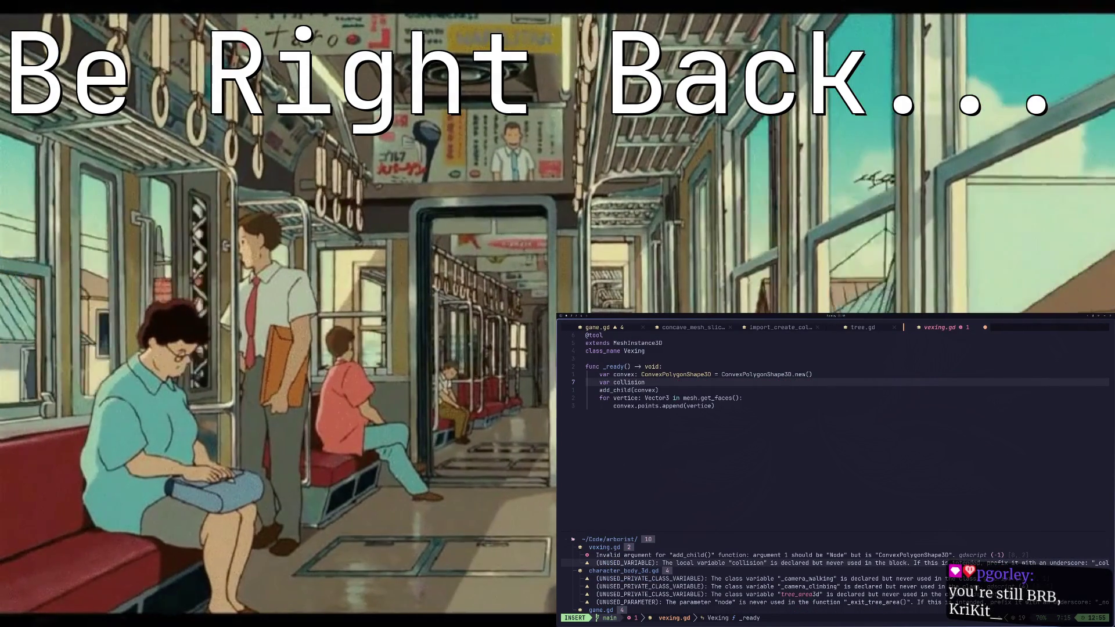
type(": Collis")
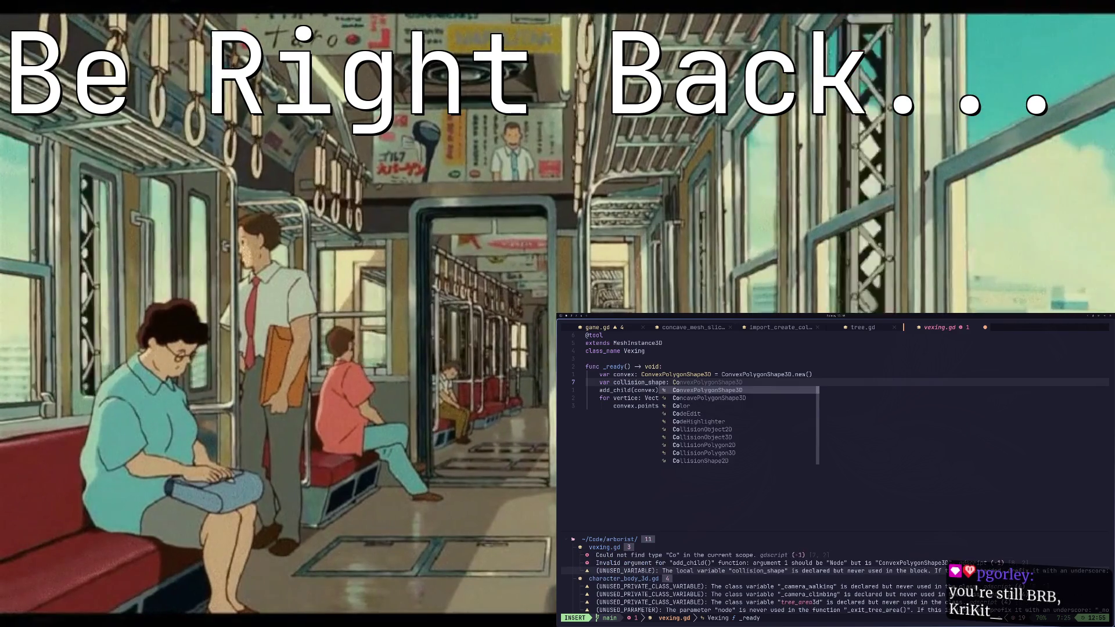
key("Down")
key("Down")
key("Down")
key("Down")
key("Down")
type("= ")
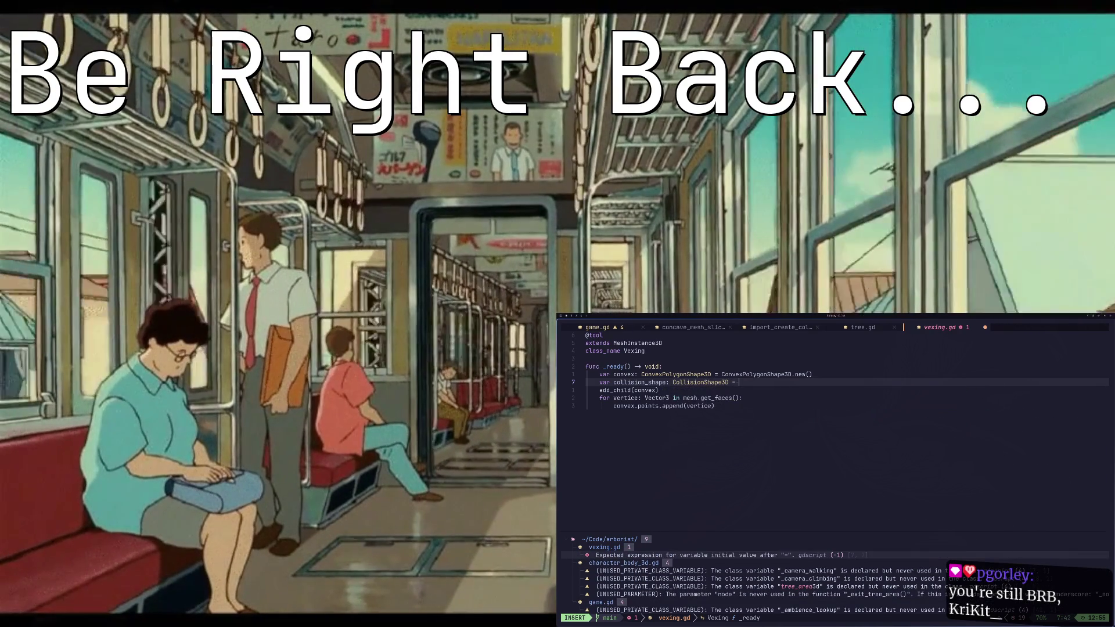
type("Co")
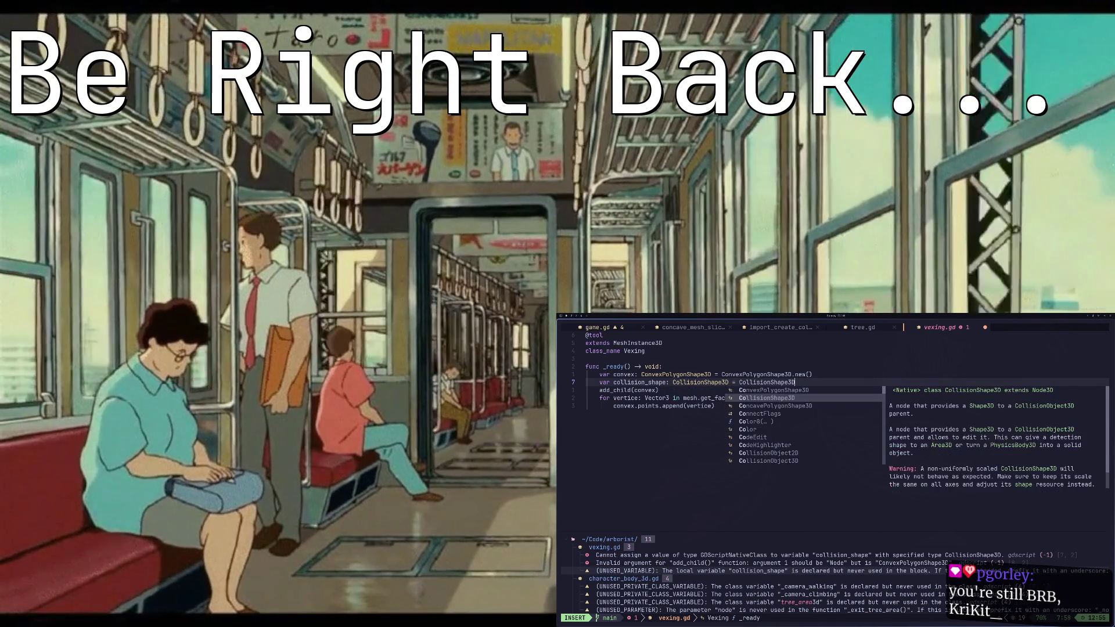
type("llisionShape3D.new()")
key("Return")
type("add_child()")
key("Escape")
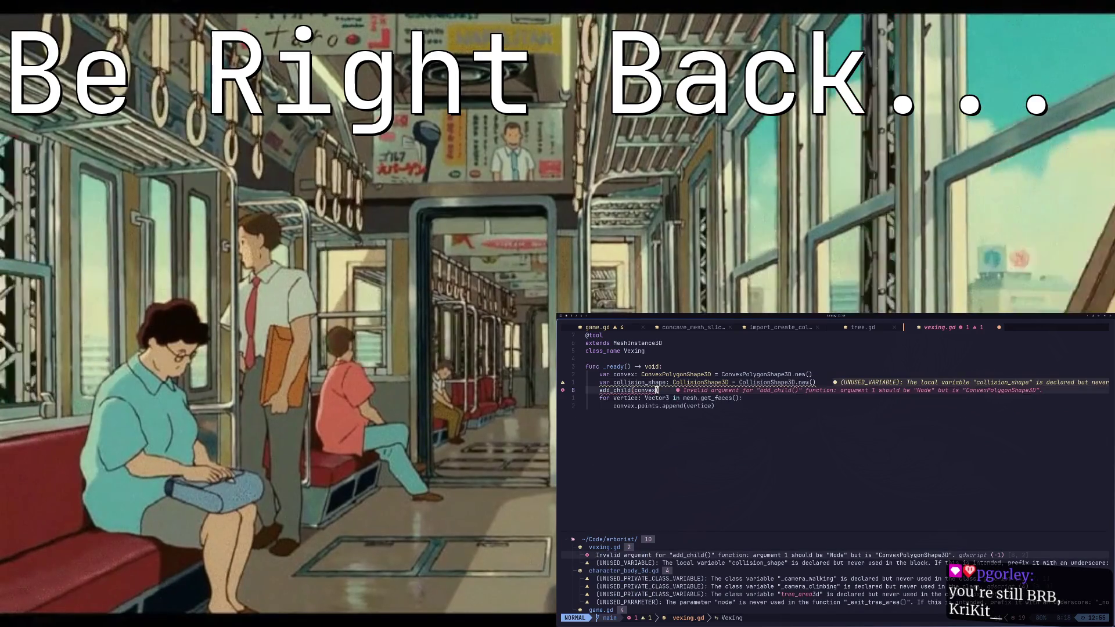
type("ild(")
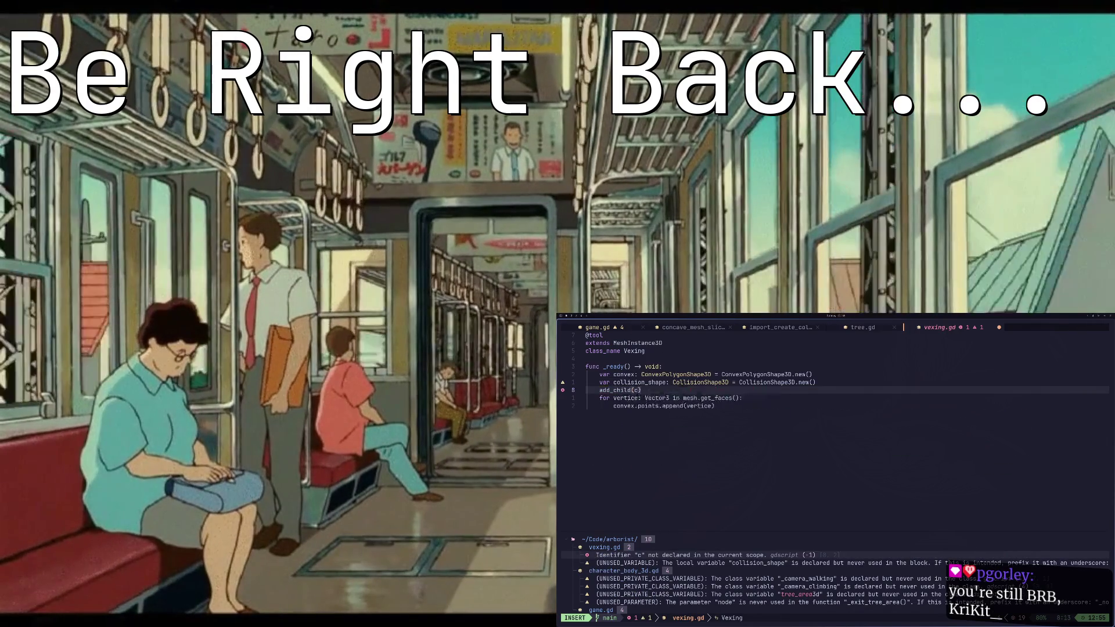
type("collisio")
key("Escape")
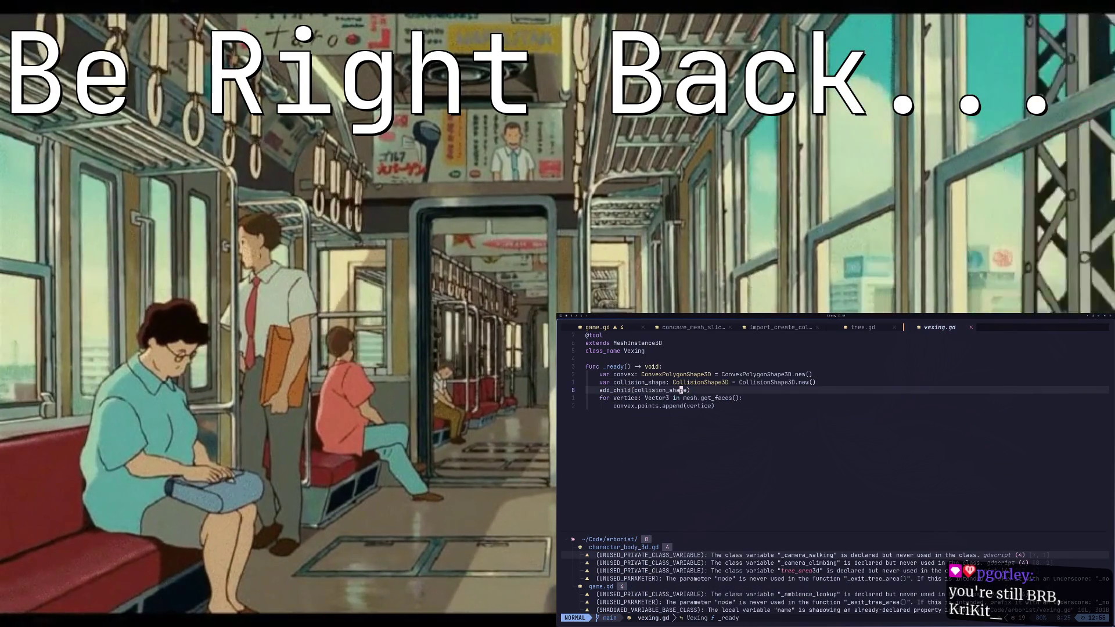
key("b")
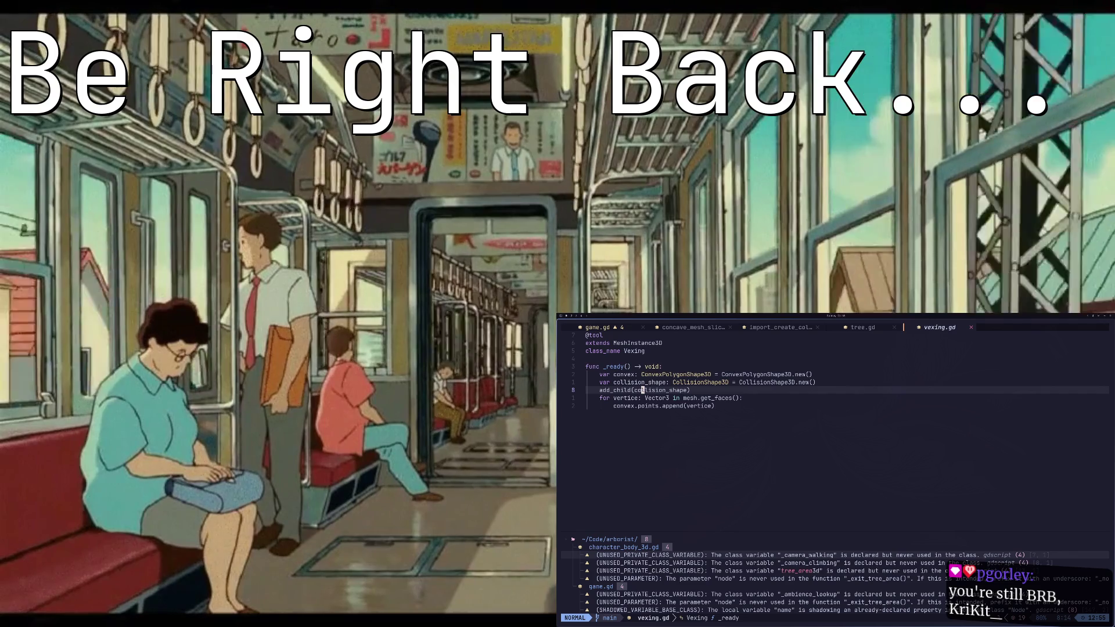
key("c")
key("c")
type("collision_shape")
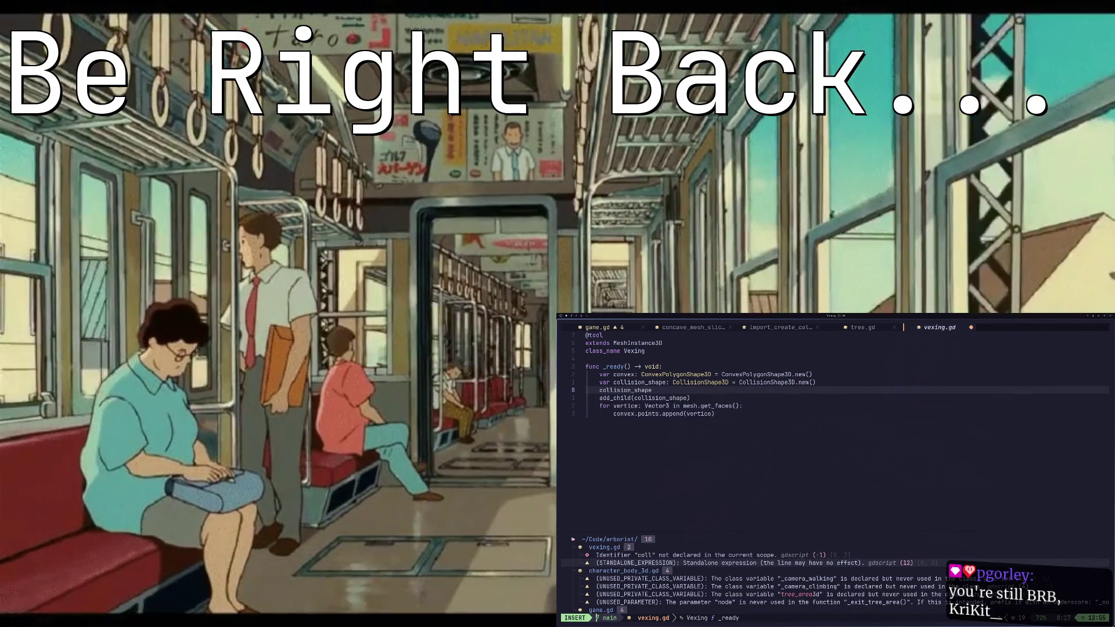
key("Tab")
type(".shape = c")
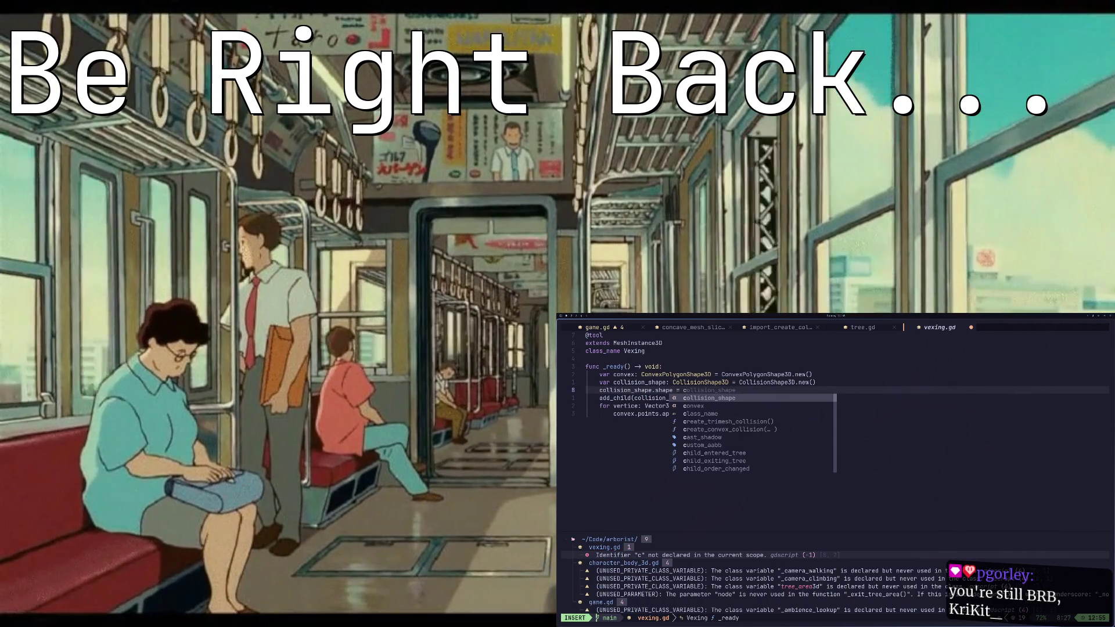
type("onvex")
key("Escape")
- Move the two new collision-shape lines below the for-loop, save, and bring up the Godot editor
key("colon")
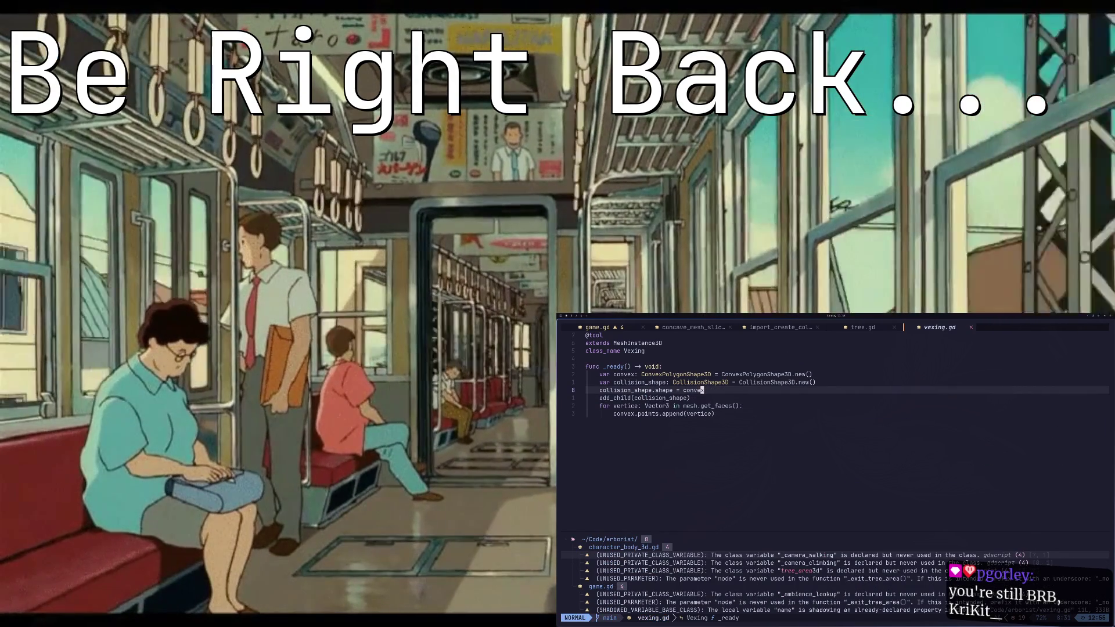
key("d")
key("j")
key("j")
key("p")
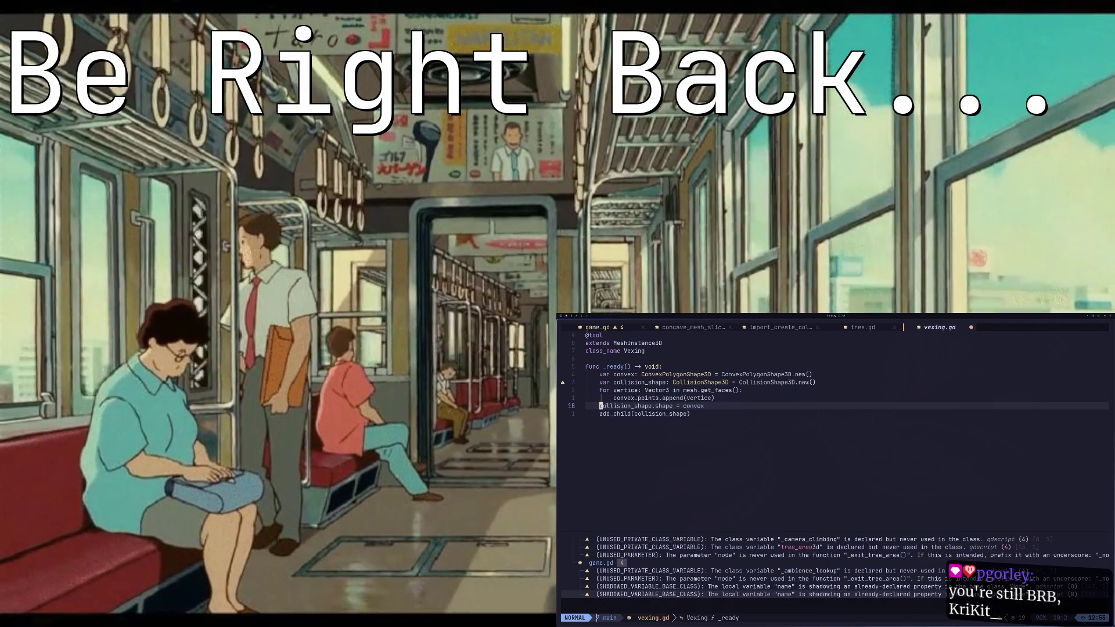
key("k")
key("k")
key("colon")
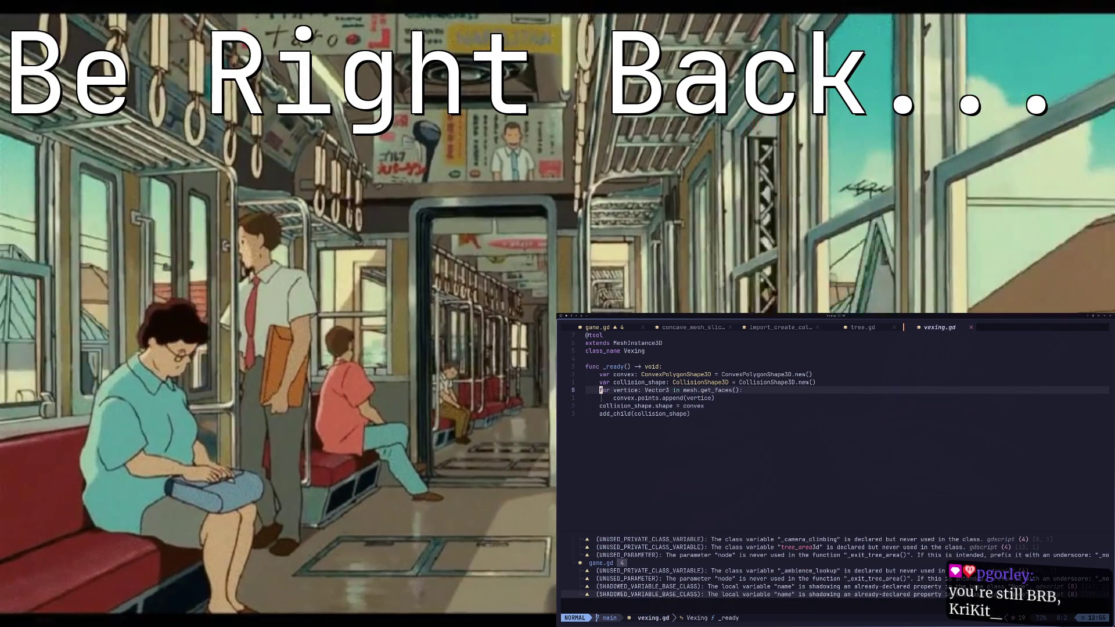
key("alt+Tab")
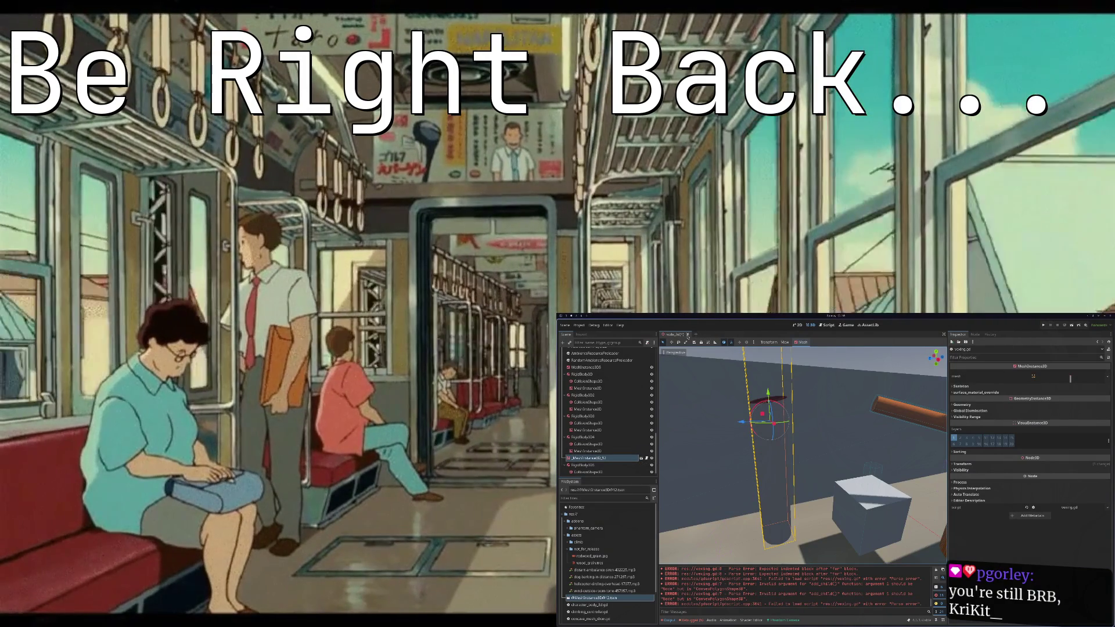
- Peek at the MeshInstance3D scene tab, then close and reopen node_3d to rerun the tool script
left_click(641, 457)
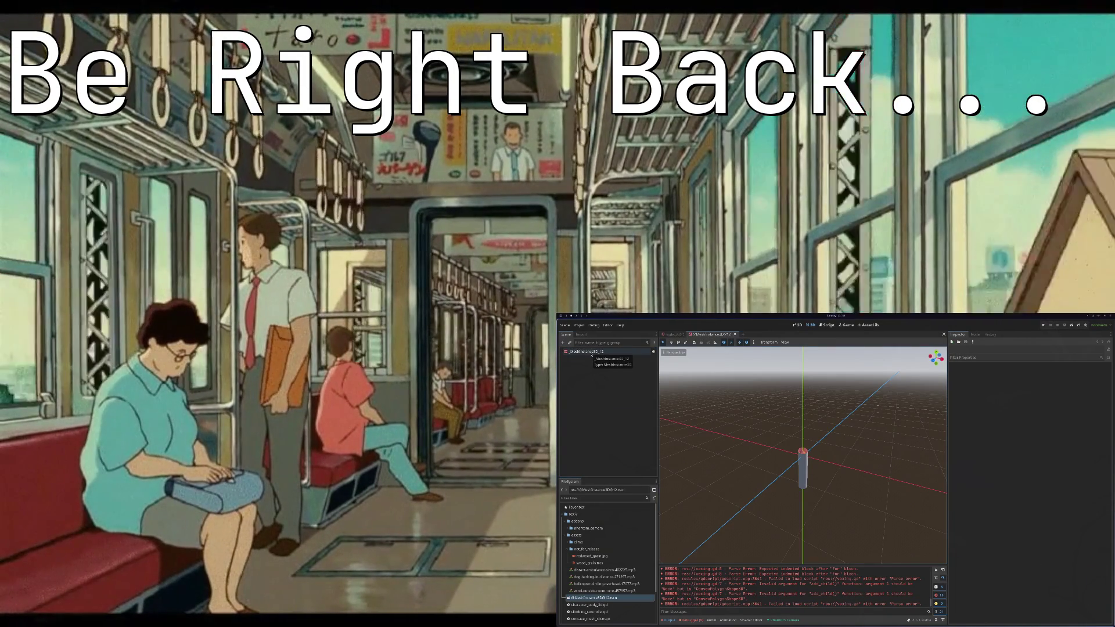
left_click(586, 351)
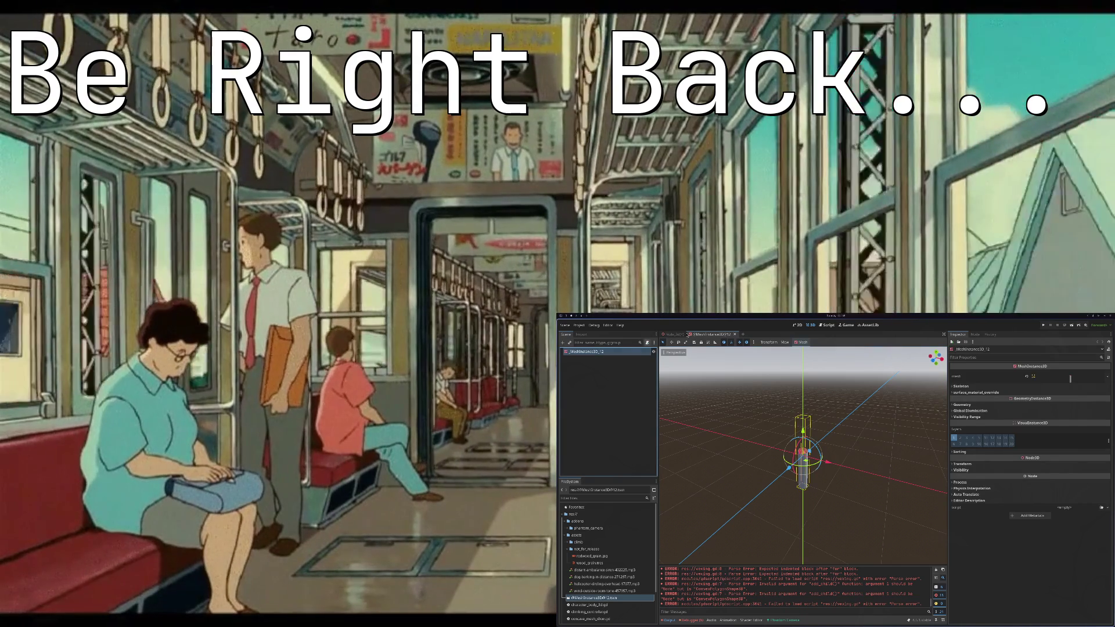
left_click(735, 334)
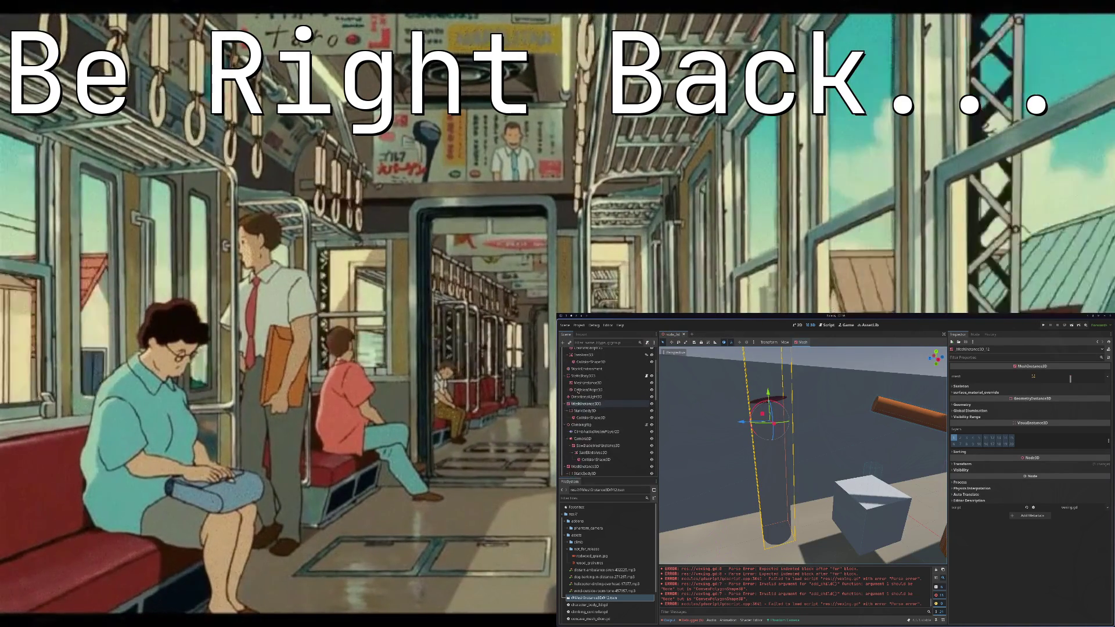
scroll(606, 409, "up", 5)
key("ctrl+shift+w")
scroll(609, 567, "down", 3)
key("ctrl+shift+t")
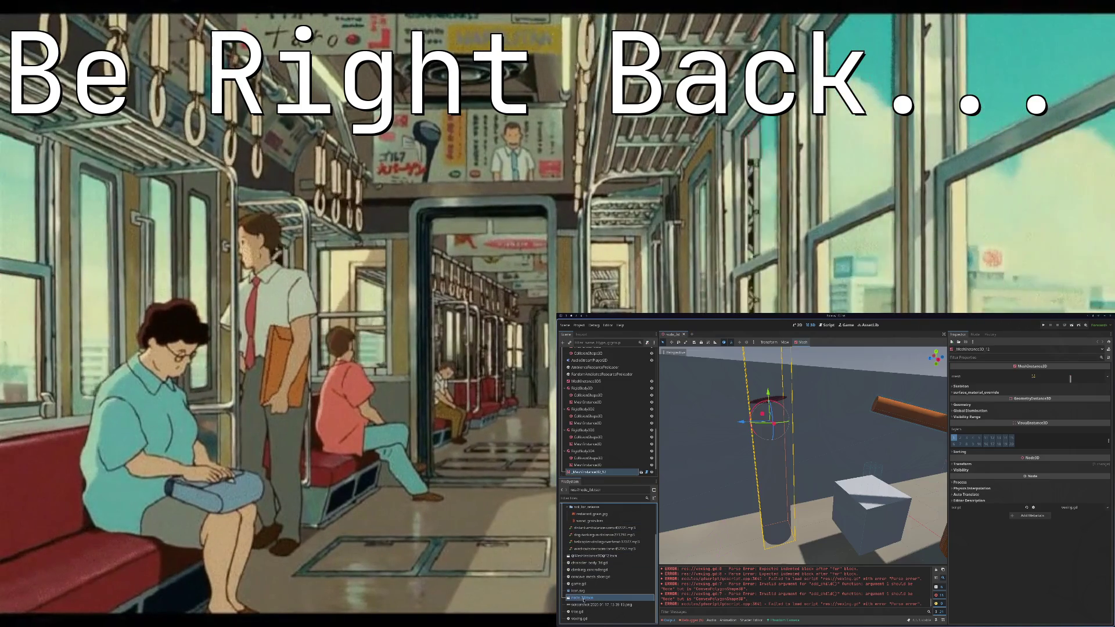
left_click(628, 452)
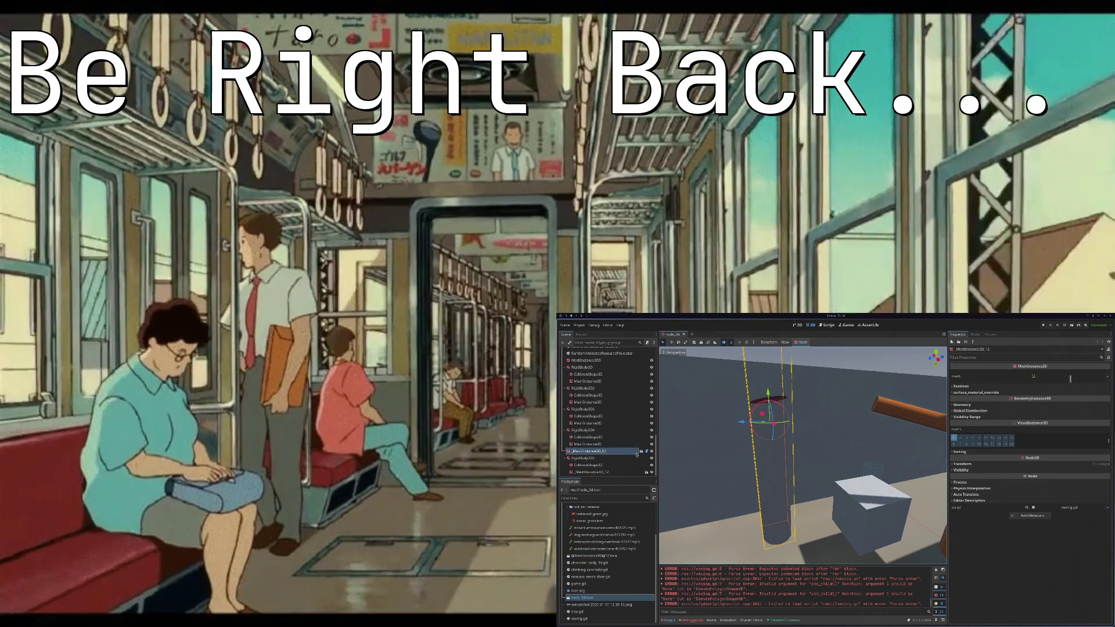
- Check the Vexing node's context actions, reopen node_3d.tscn from the FileSystem dock, and return to vexing.gd
right_click(643, 455)
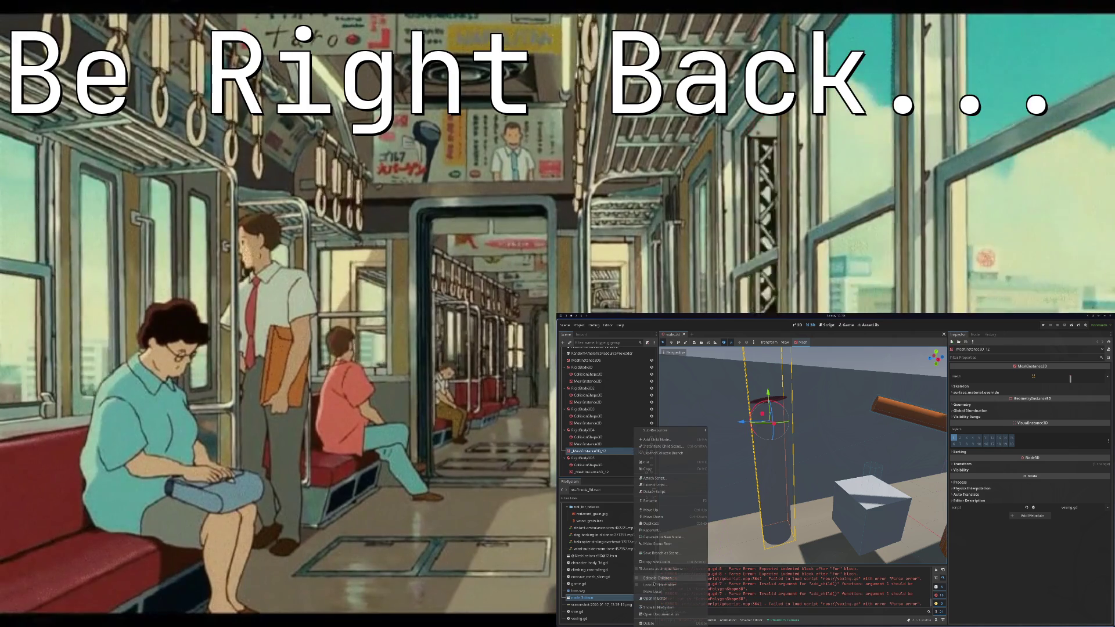
left_click(654, 591)
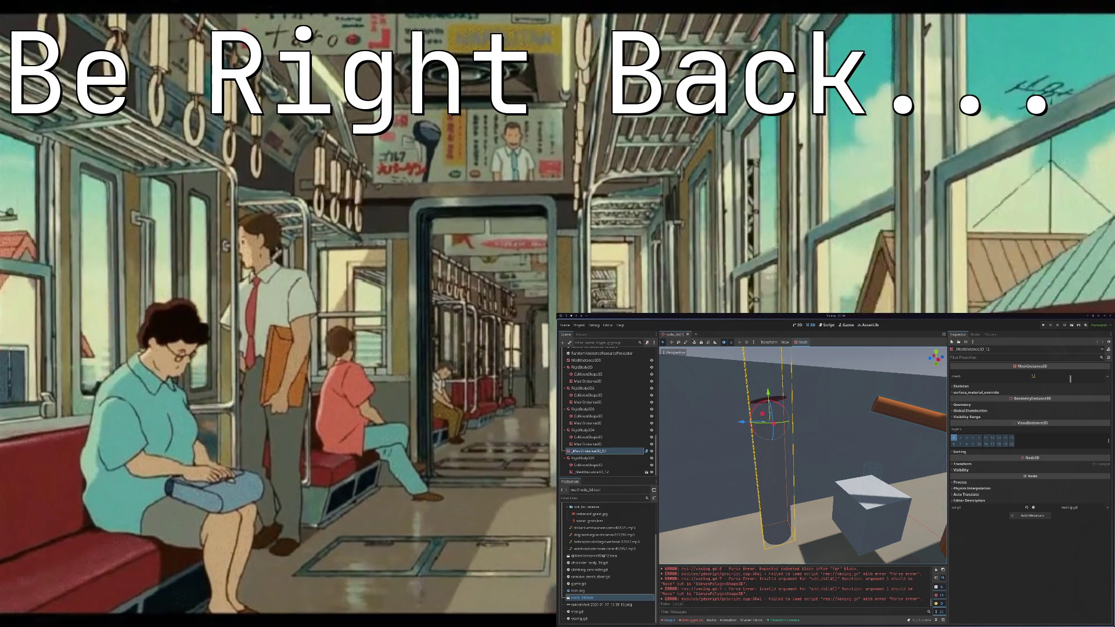
key("ctrl+shift+w")
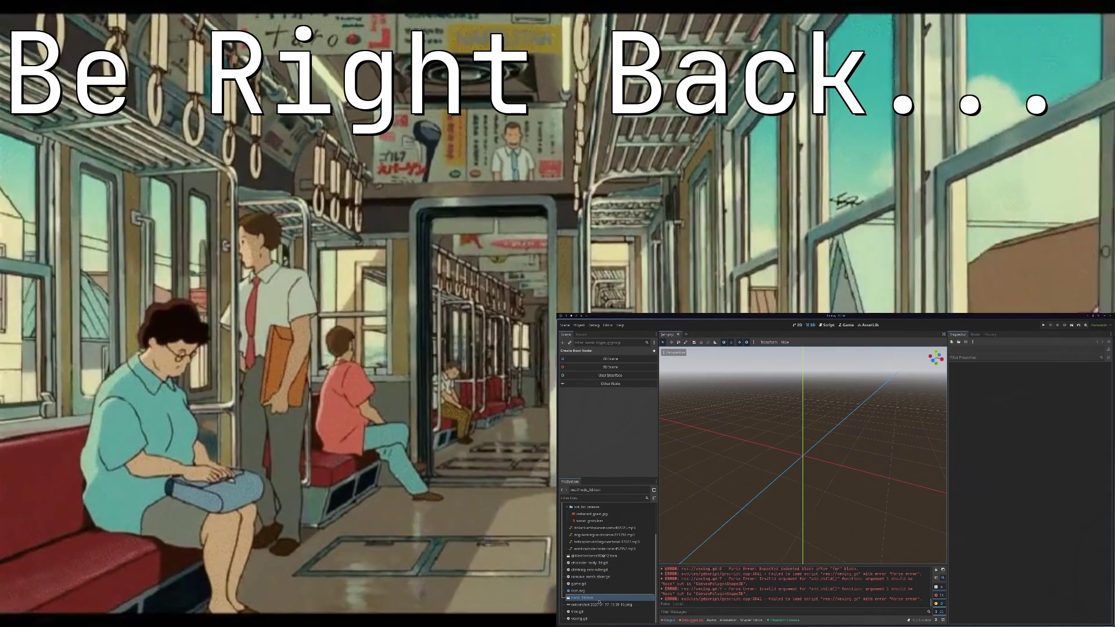
double_click(601, 599)
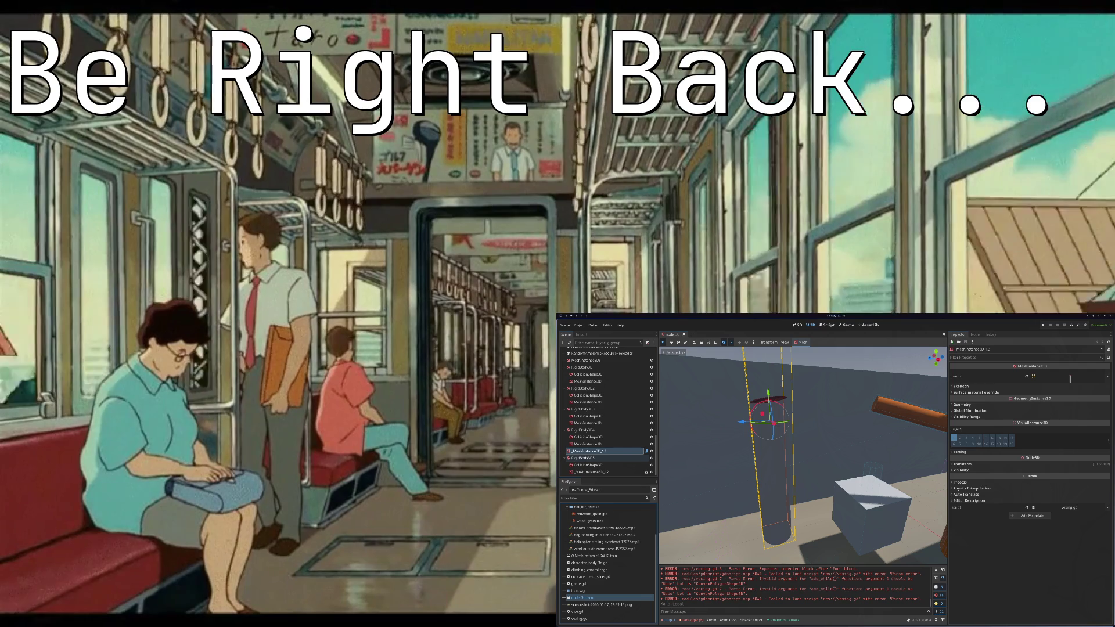
key("alt+Tab")
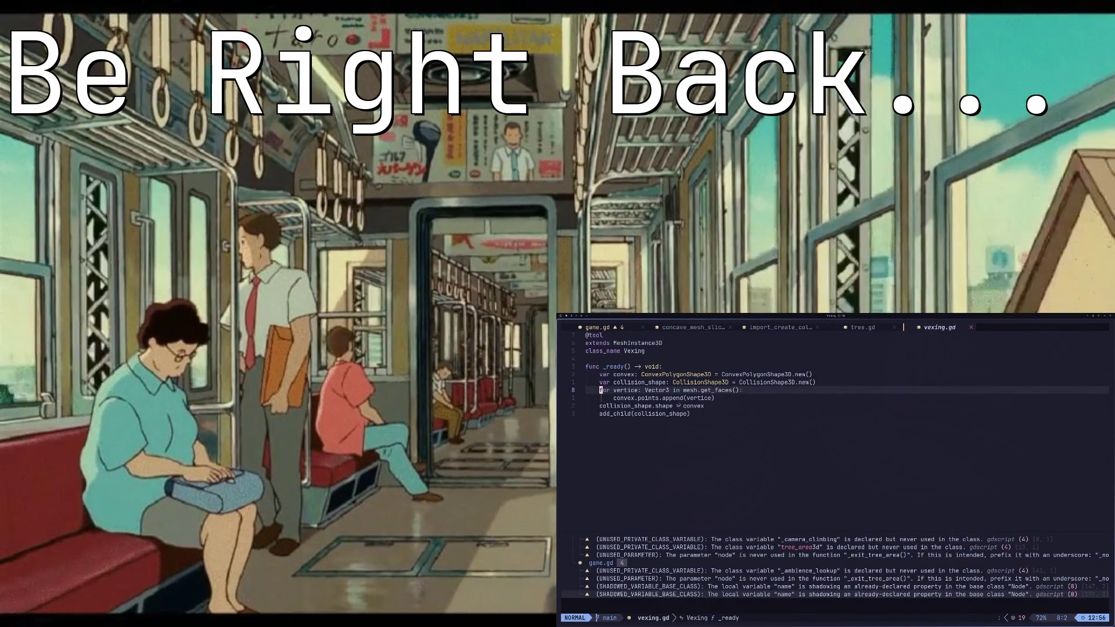
- Cycle through the Godot editor and ConvexPolygonShape3D documentation windows back to vexing.gd
key("alt+Tab")
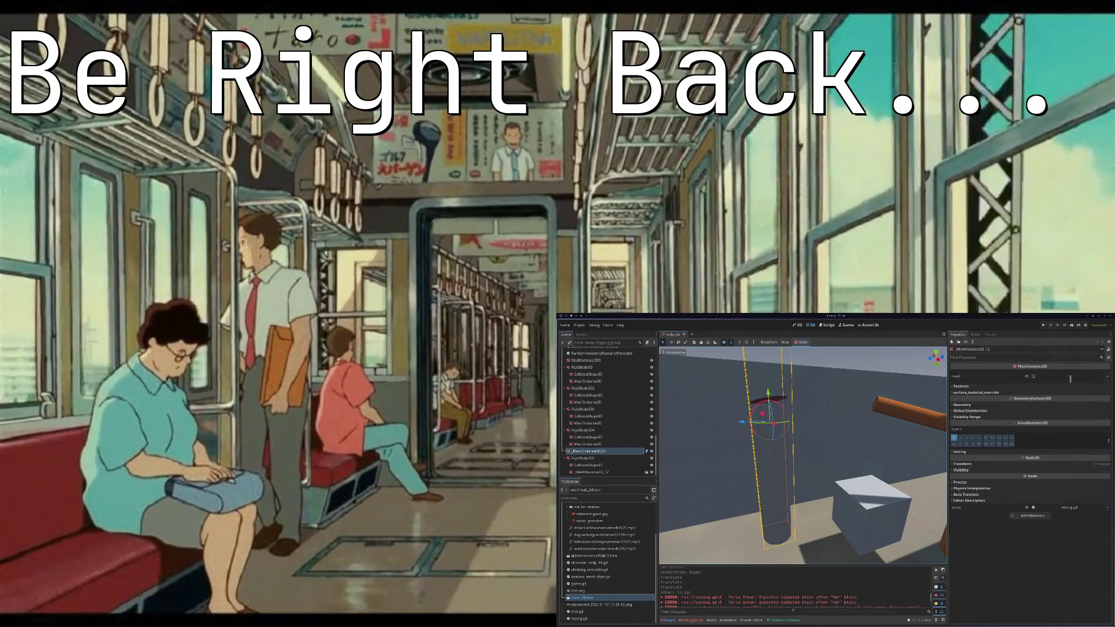
key("alt+Tab")
key("alt+Tab")
key("alt+Tab")
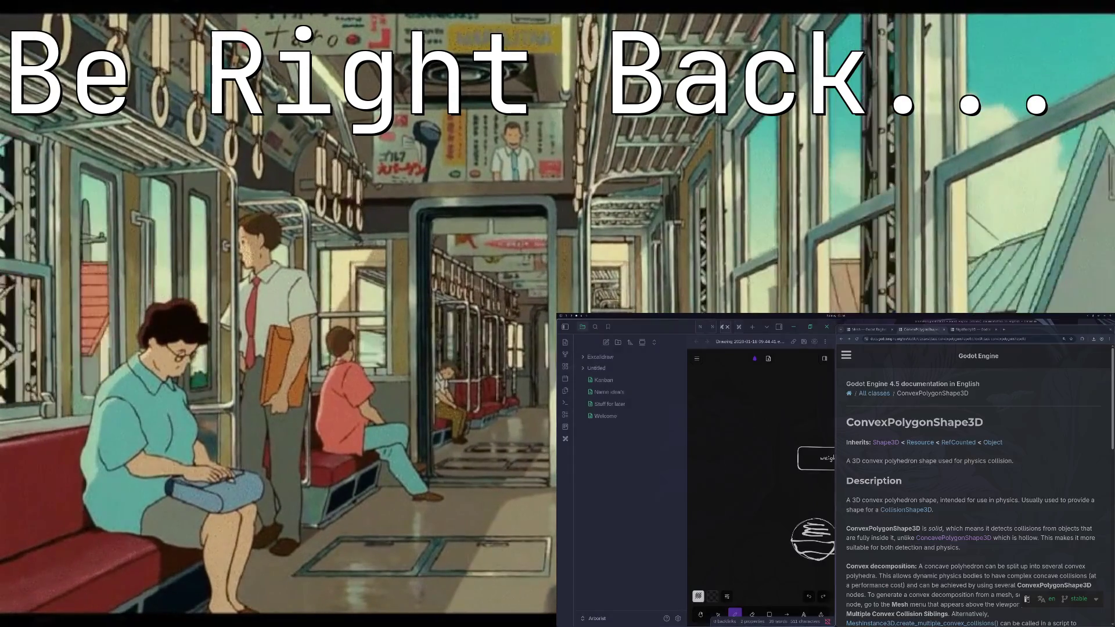
key("alt+Tab")
key("alt+Tab")
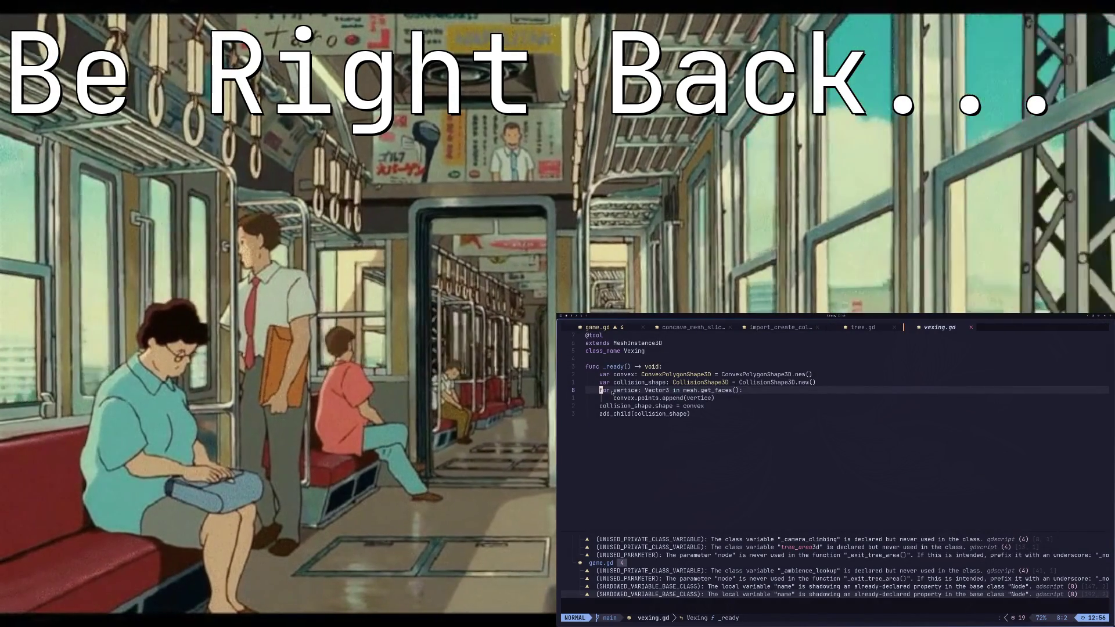
- Rework the line break after the declaration so the for-loop sits correctly indented, then save vexing.gd
key("o")
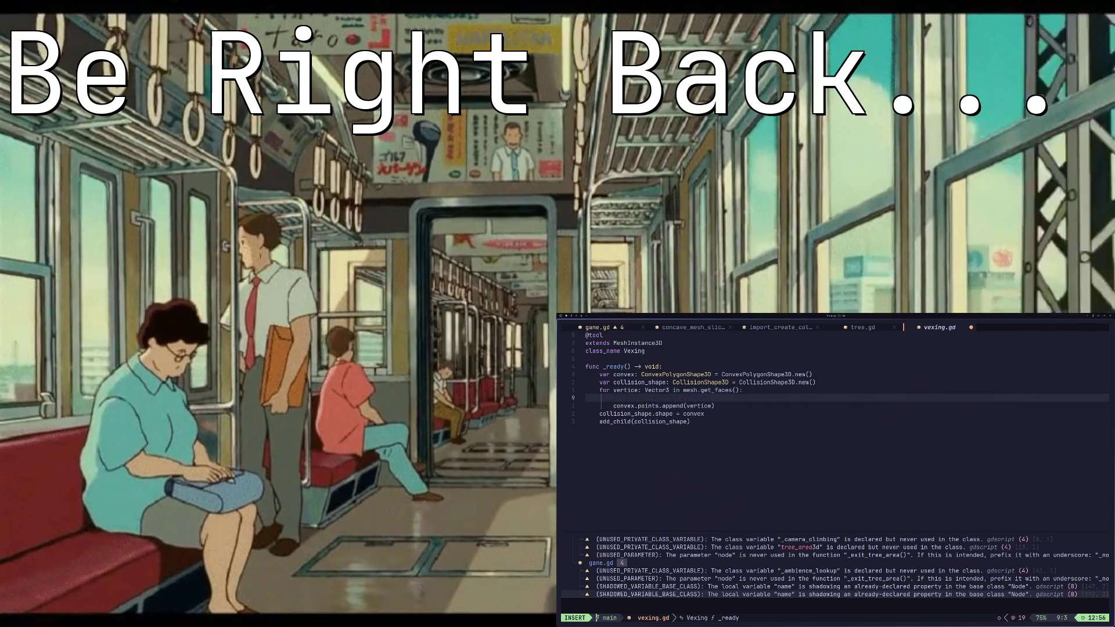
key("BackSpace")
key("BackSpace")
key("Down")
key("Up")
key("BackSpace")
key("BackSpace")
type("\\")
key("Return")
key("BackSpace")
key("BackSpace")
key("Escape")
type("w")
key("Return")
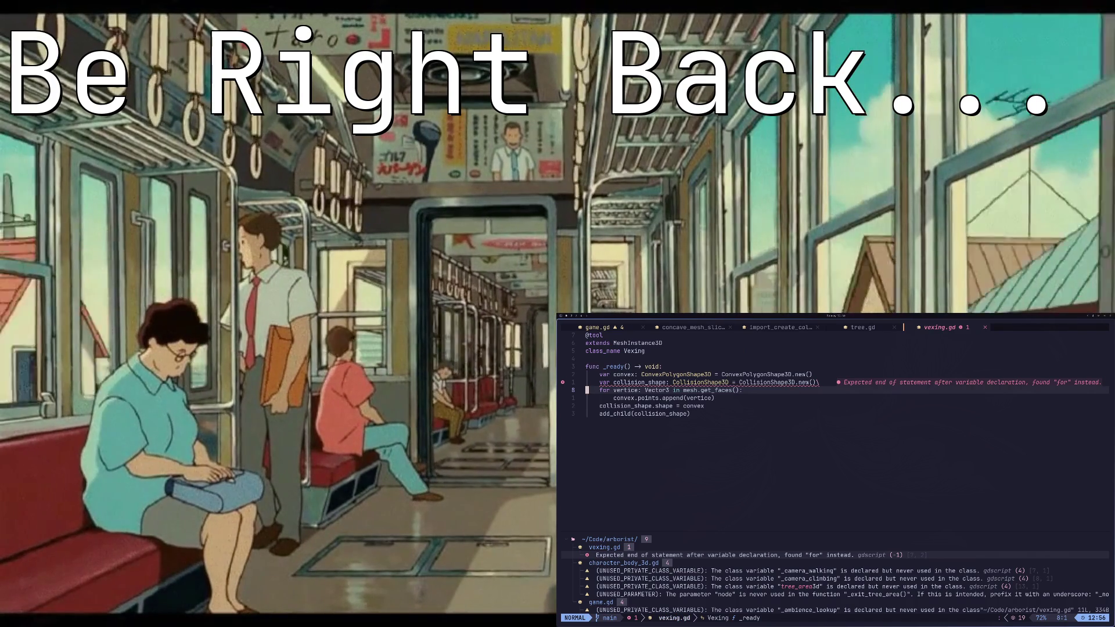
- Remove the stray backslash after new() to clear the syntax error and switch to Godot
key("BackSpace")
key("BackSpace")
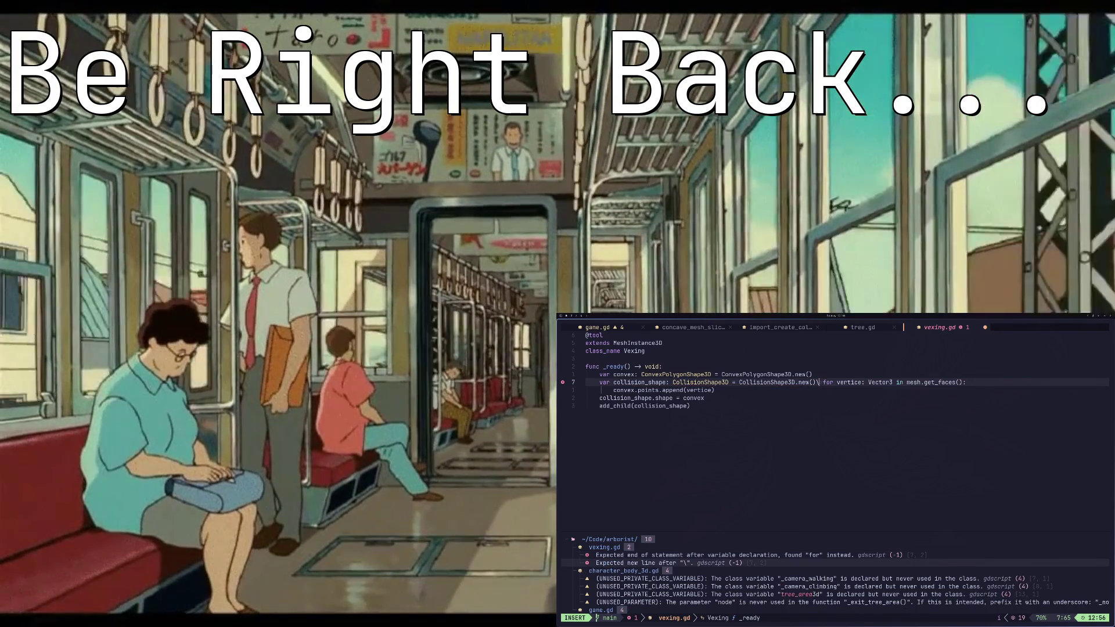
key("Return")
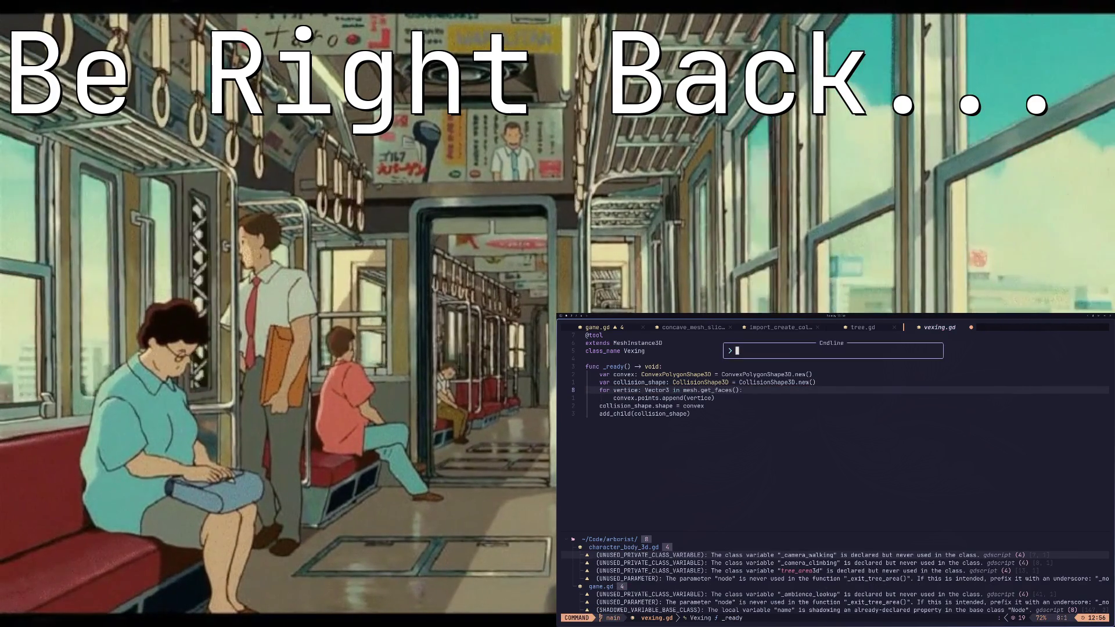
key("alt+Tab")
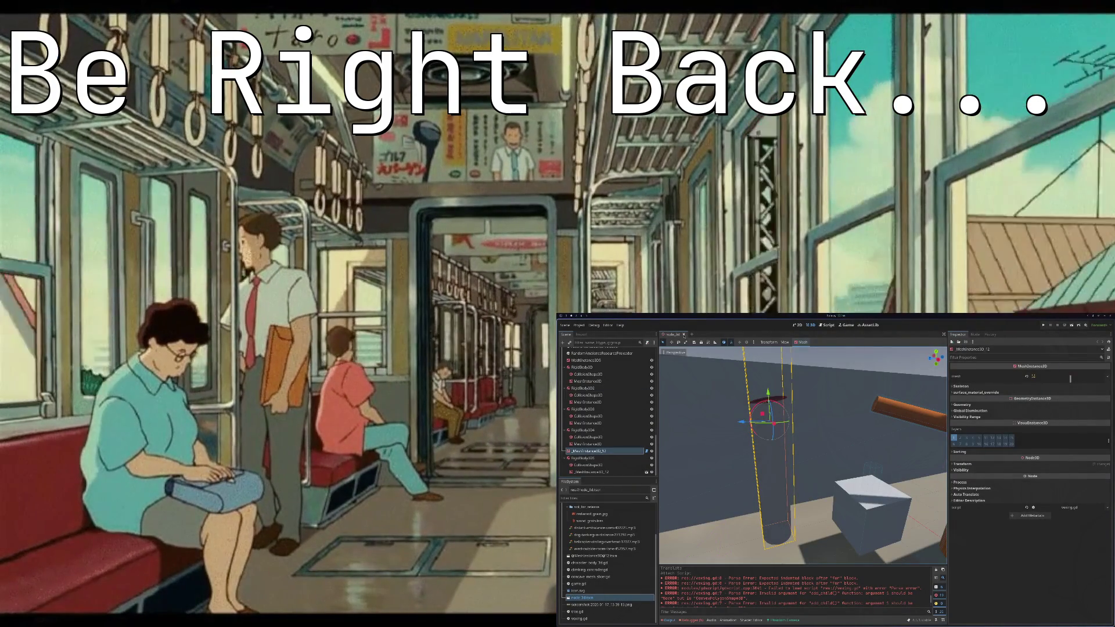
- Close and reopen the node_3d scene twice, clearing the Output log in between
left_click(683, 334)
double_click(631, 576)
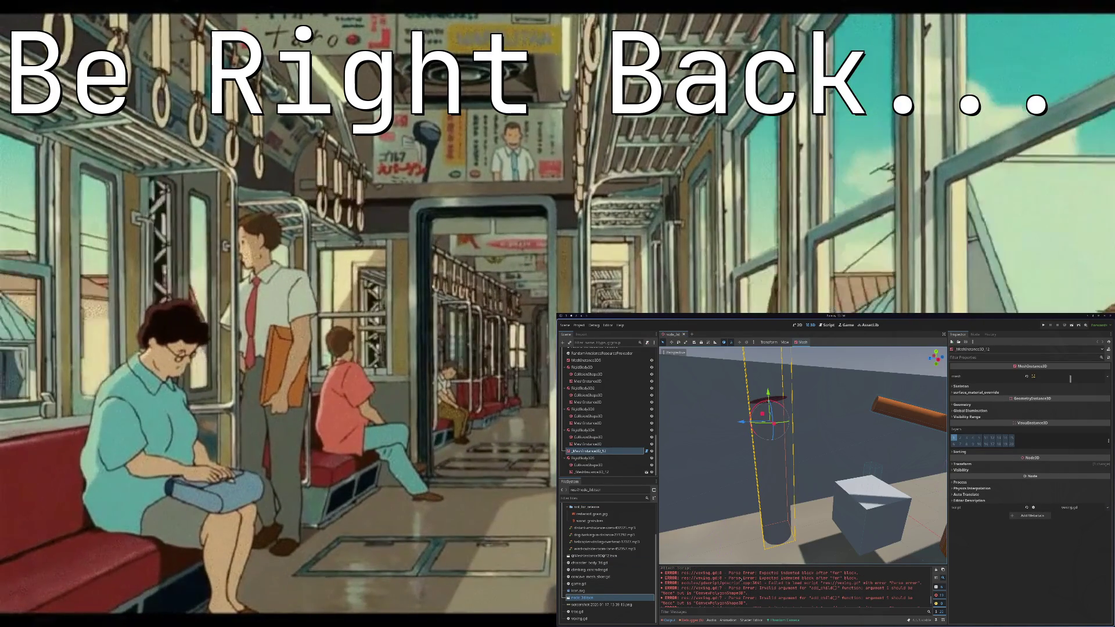
left_click(941, 571)
left_click(682, 333)
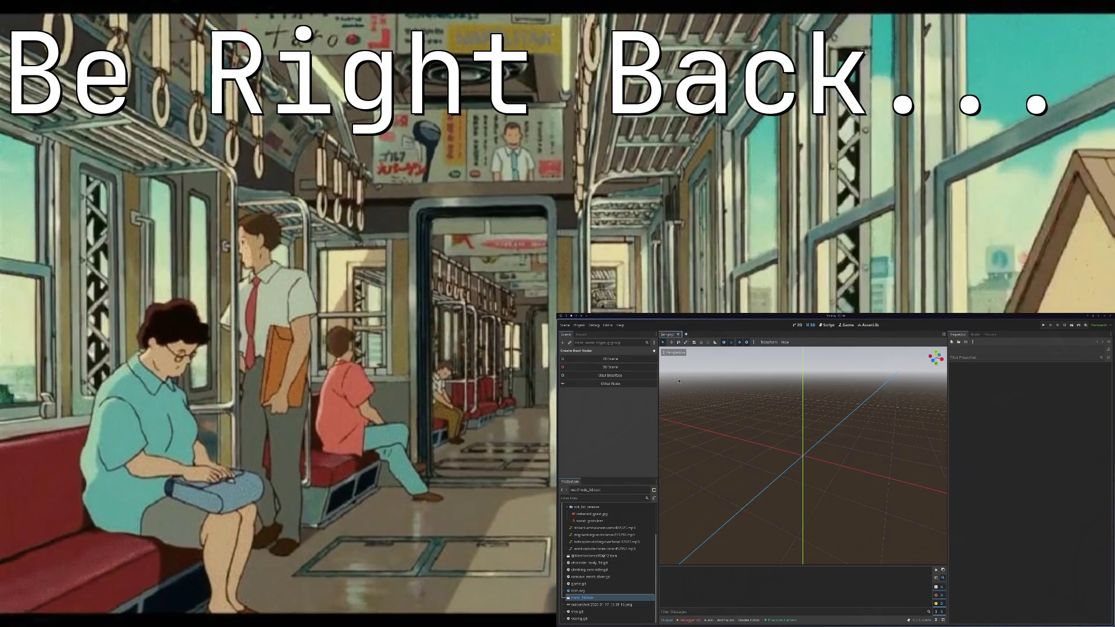
double_click(615, 598)
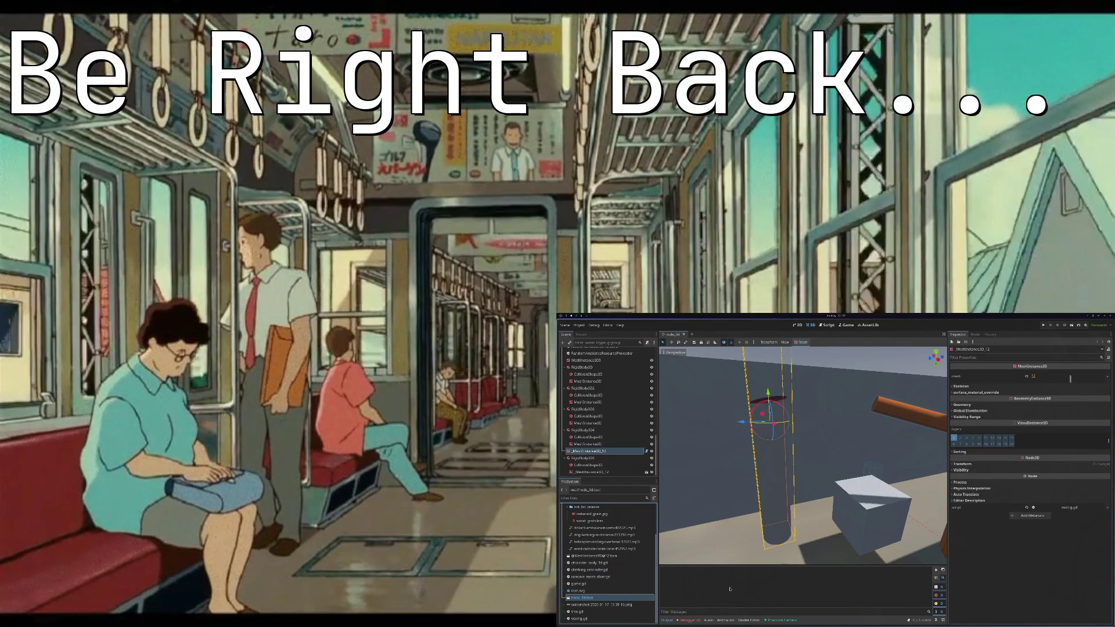
- Check the Debugger Errors list, then return to the add_child line in vexing.gd
left_click(689, 621)
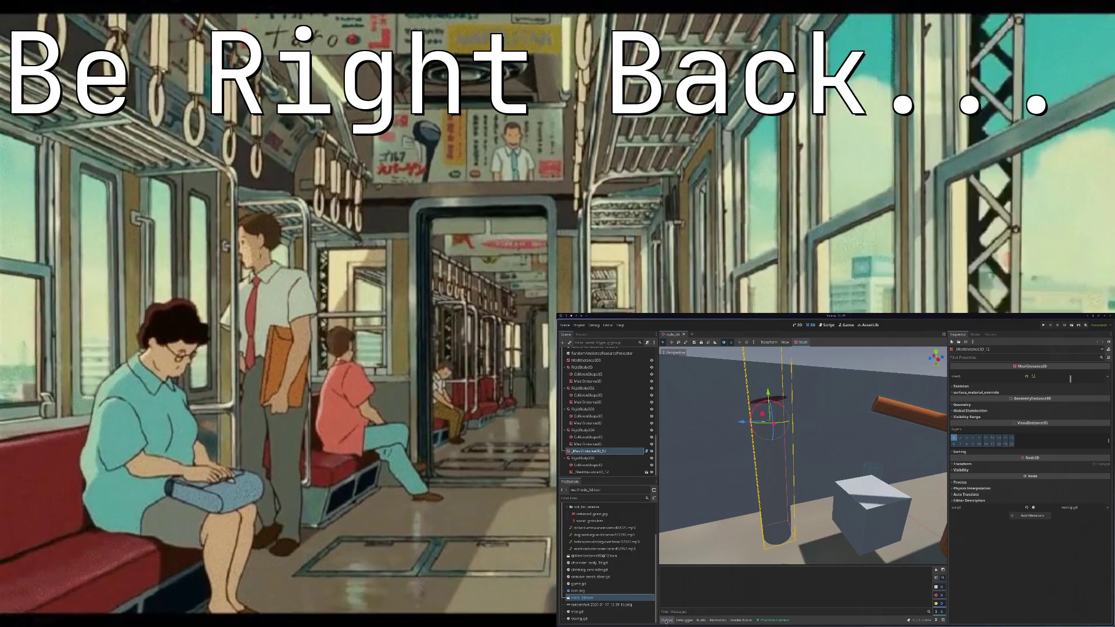
key("alt+Tab")
left_click(705, 412)
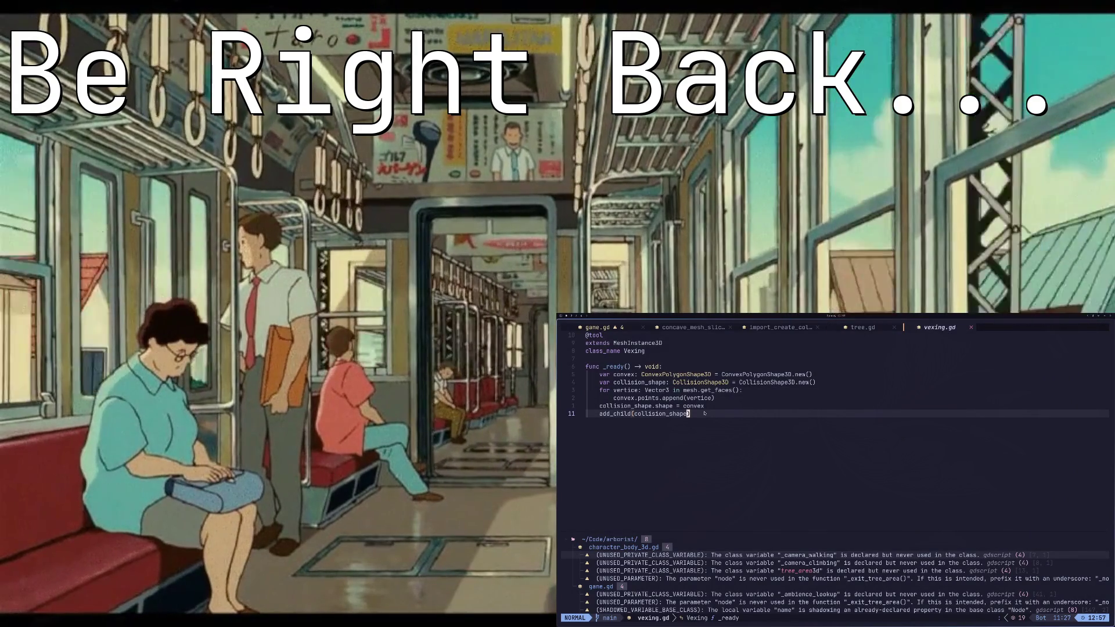
- Add collision_shape.owner = self after the shape assignment, checking the Godot docs along the way
left_click(704, 407)
type("o")
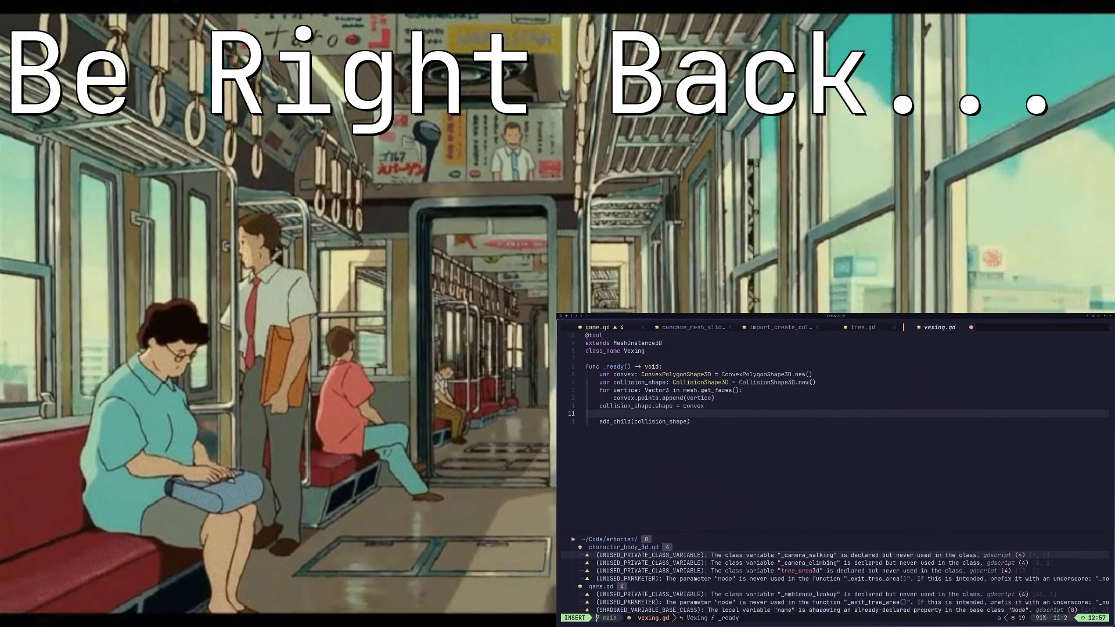
type("collision_shape.e")
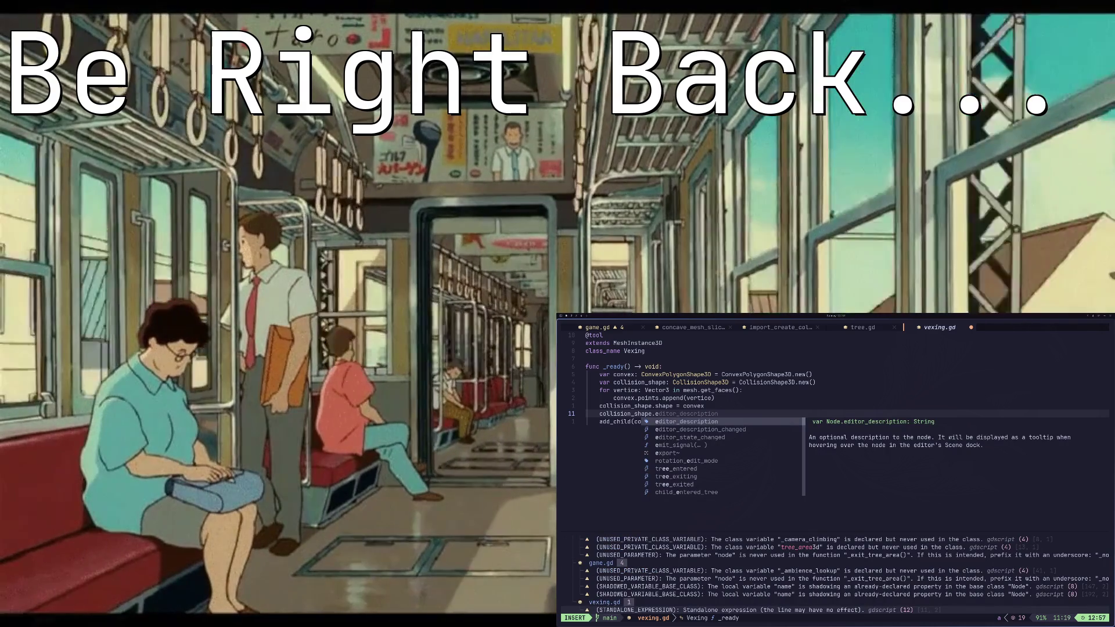
key("BackSpace")
key("Escape")
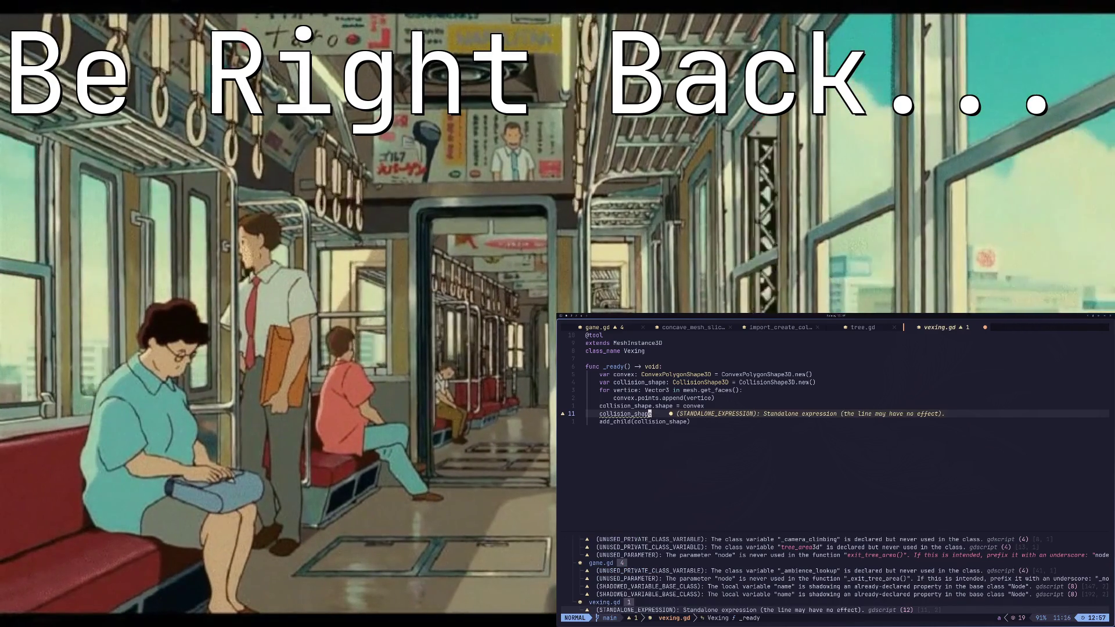
key("alt+Tab")
key("alt+Tab")
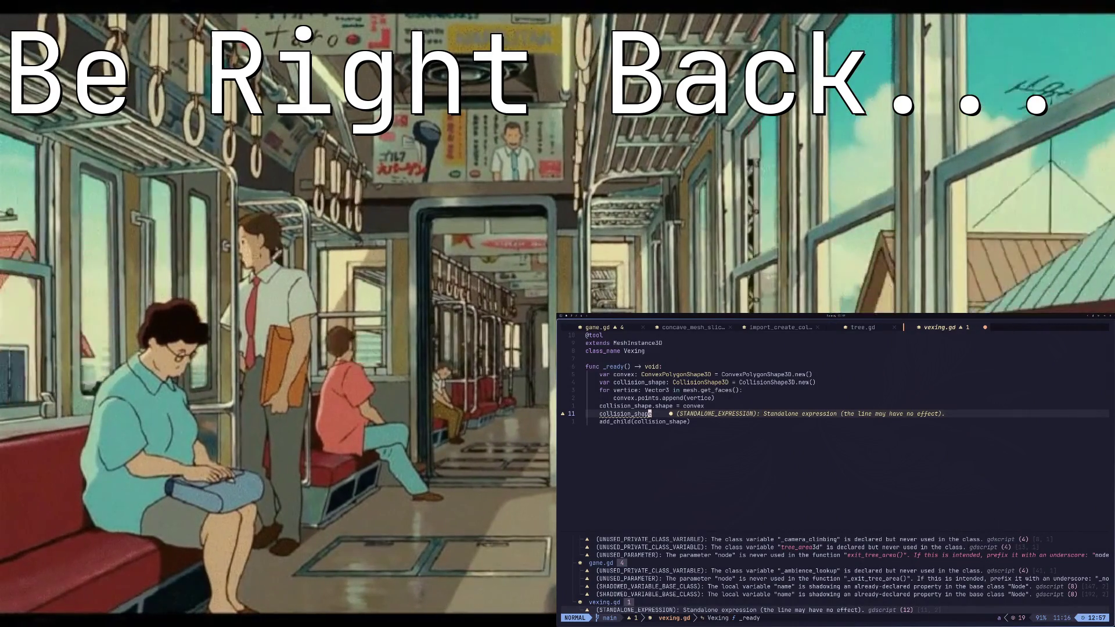
key("alt+Tab")
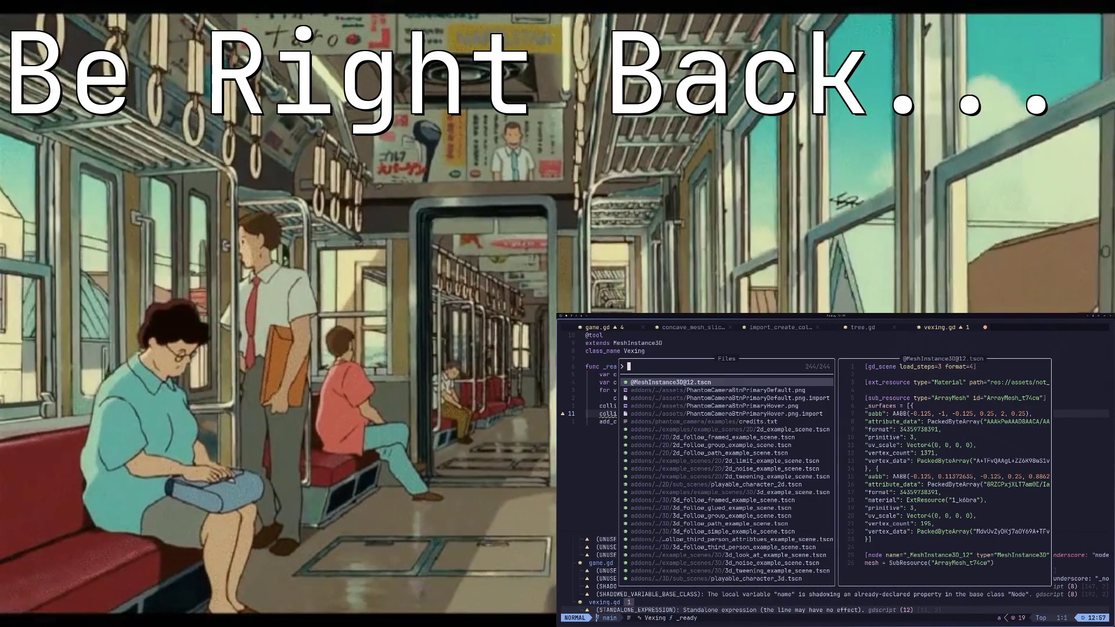
key("alt+Tab")
type(".")
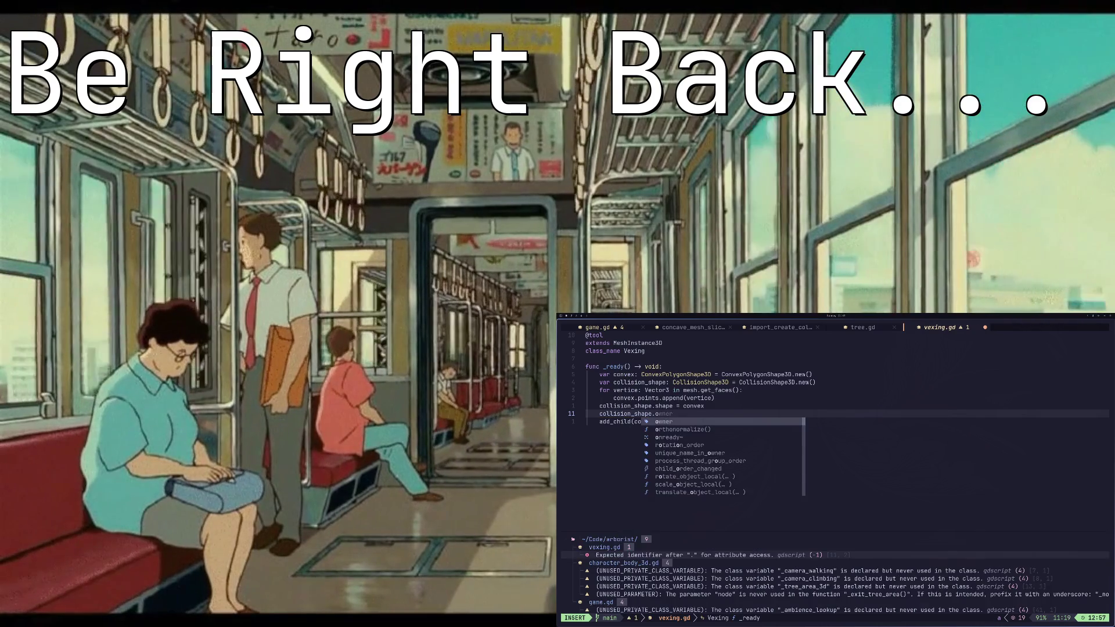
type("owner")
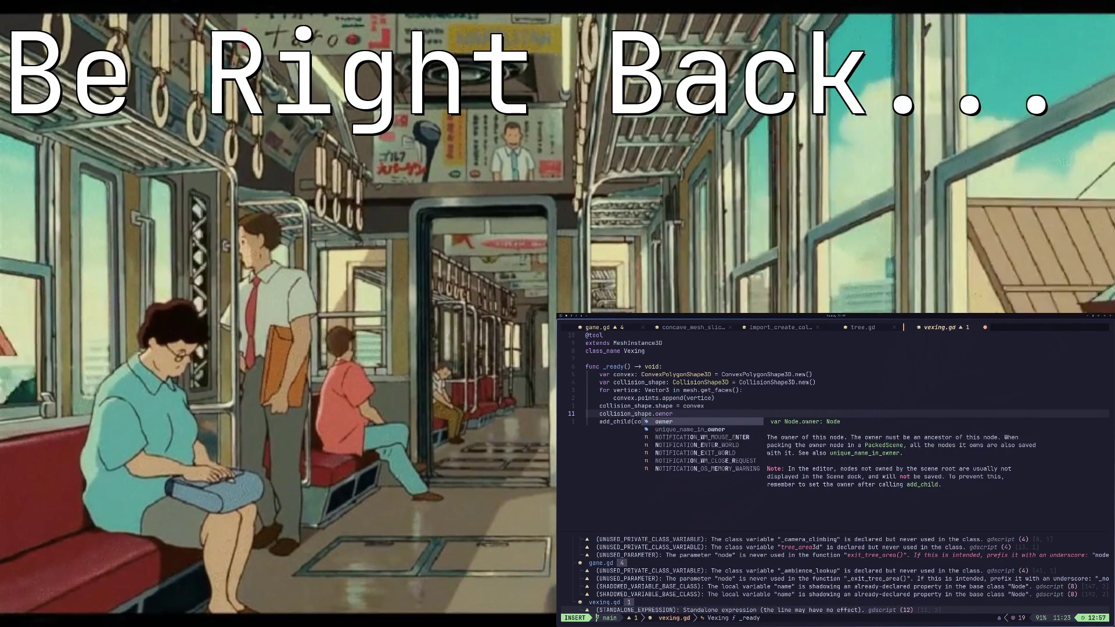
type(" = ")
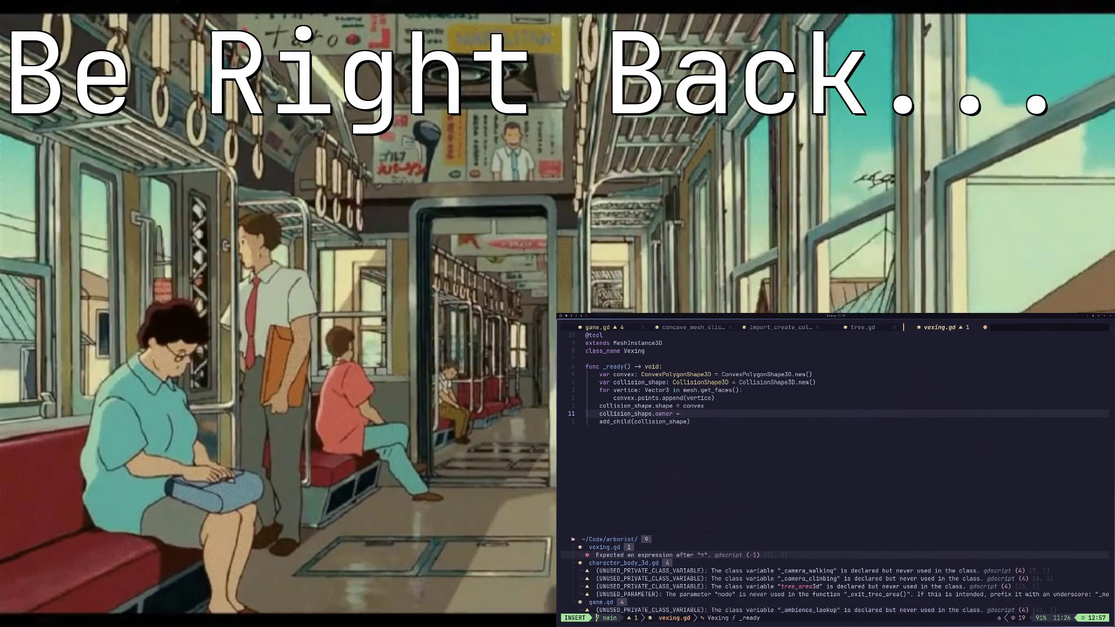
type("self")
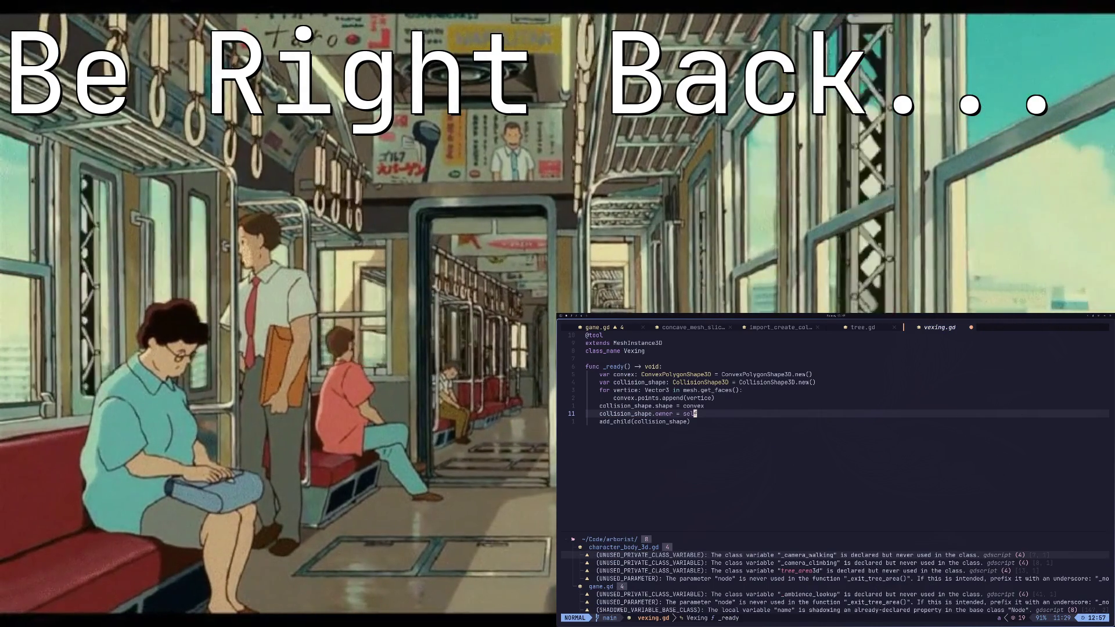
key("Return")
type("coll")
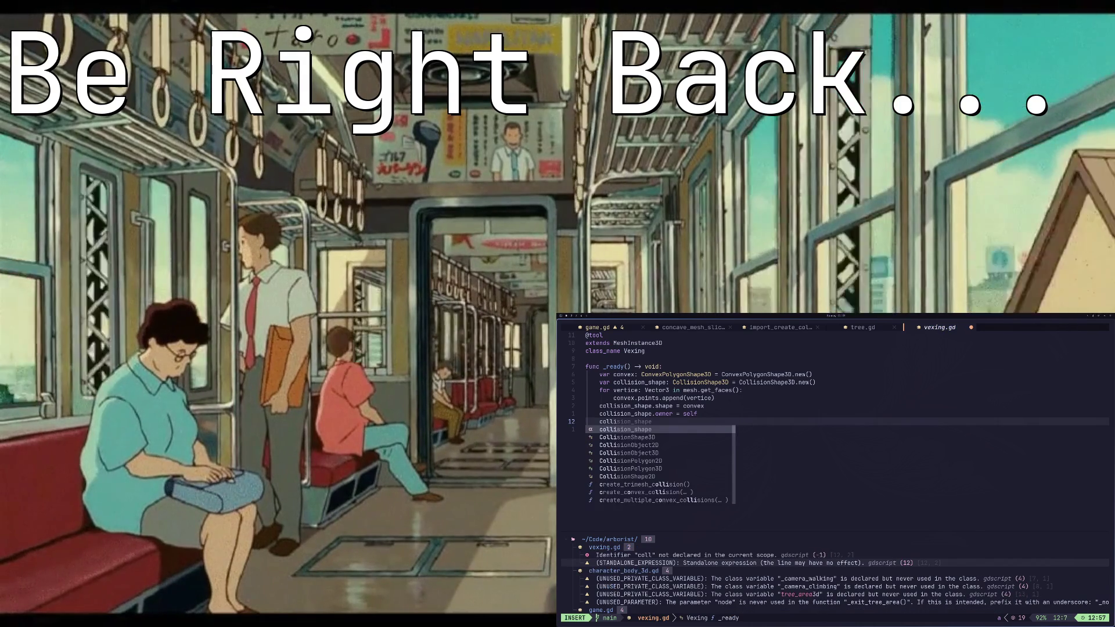
type("ion_shape.is")
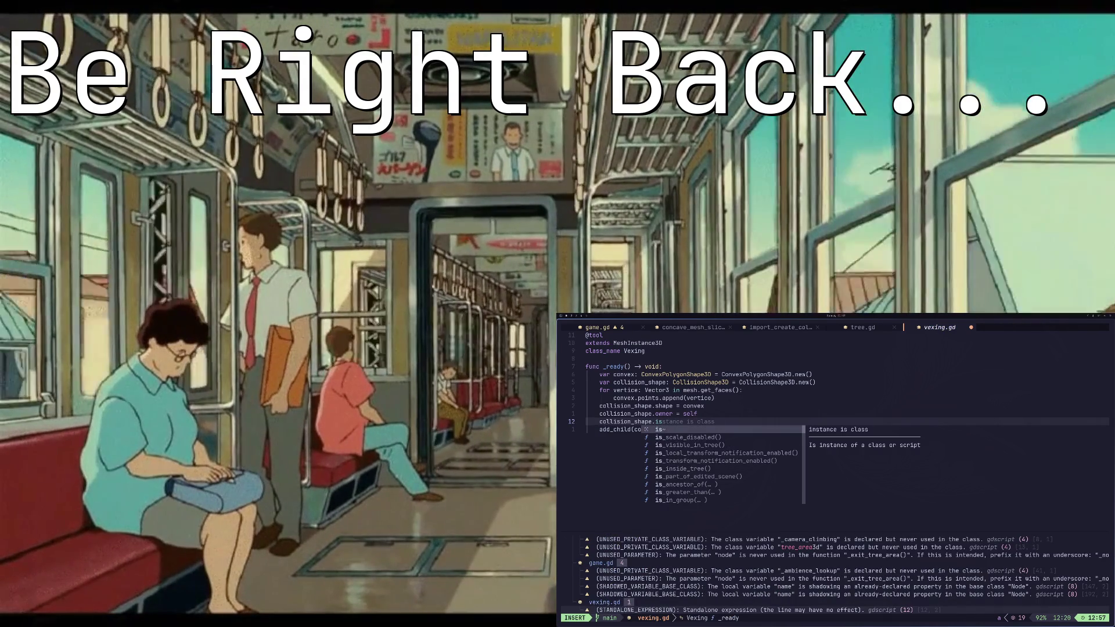
type("_edit")
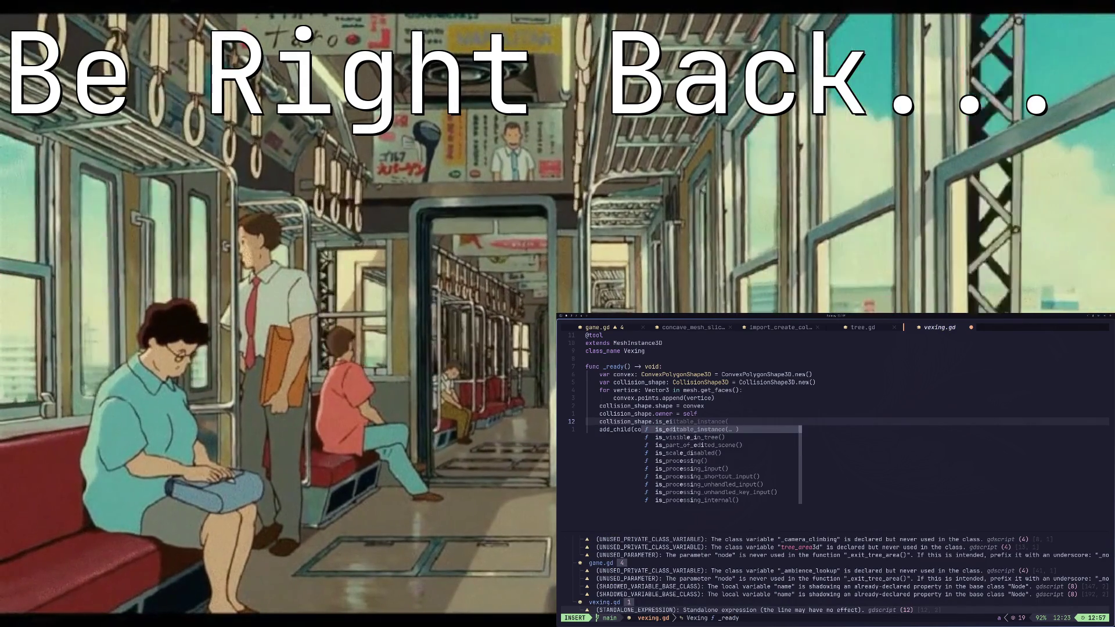
- Add a collision_shape.is_editable_instance(self) call to the ready function
key("Return")
type("true)")
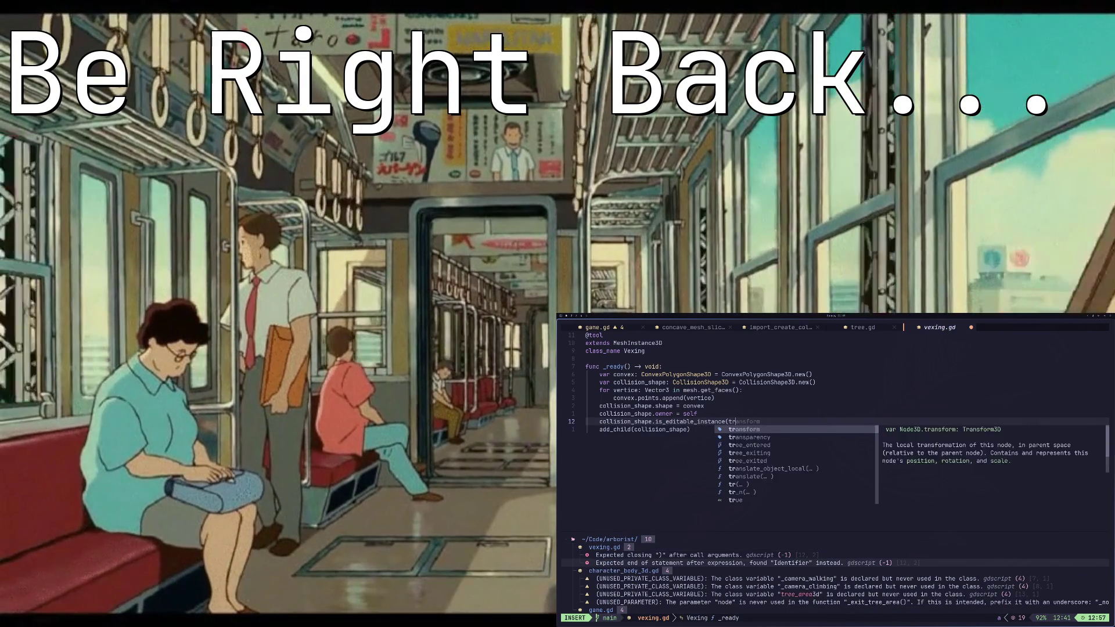
key("Escape")
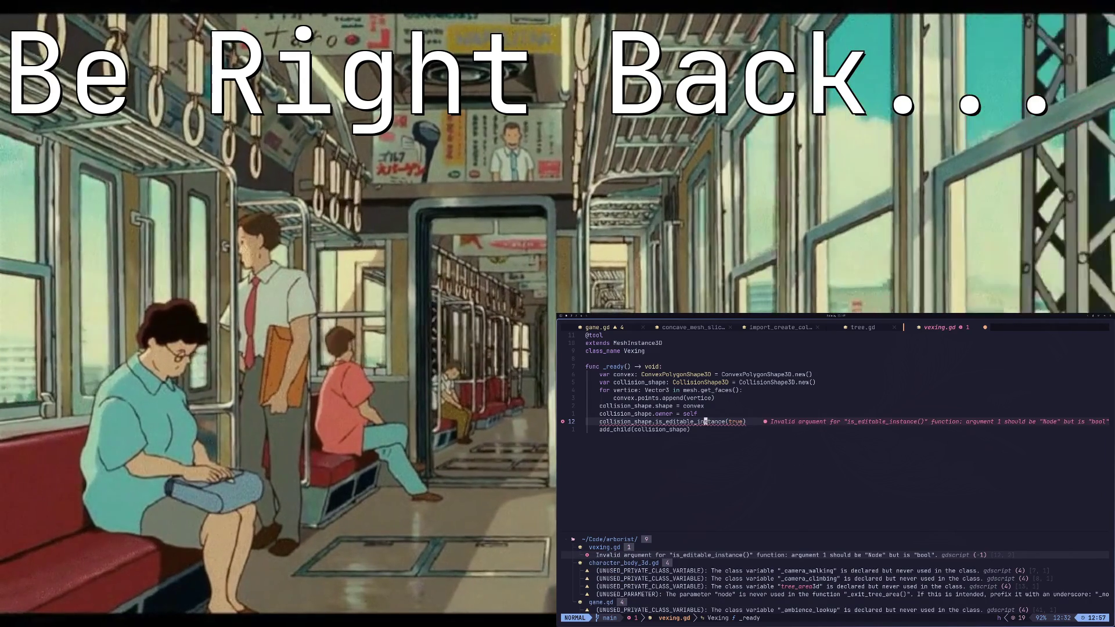
key("h")
key("h")
key("h")
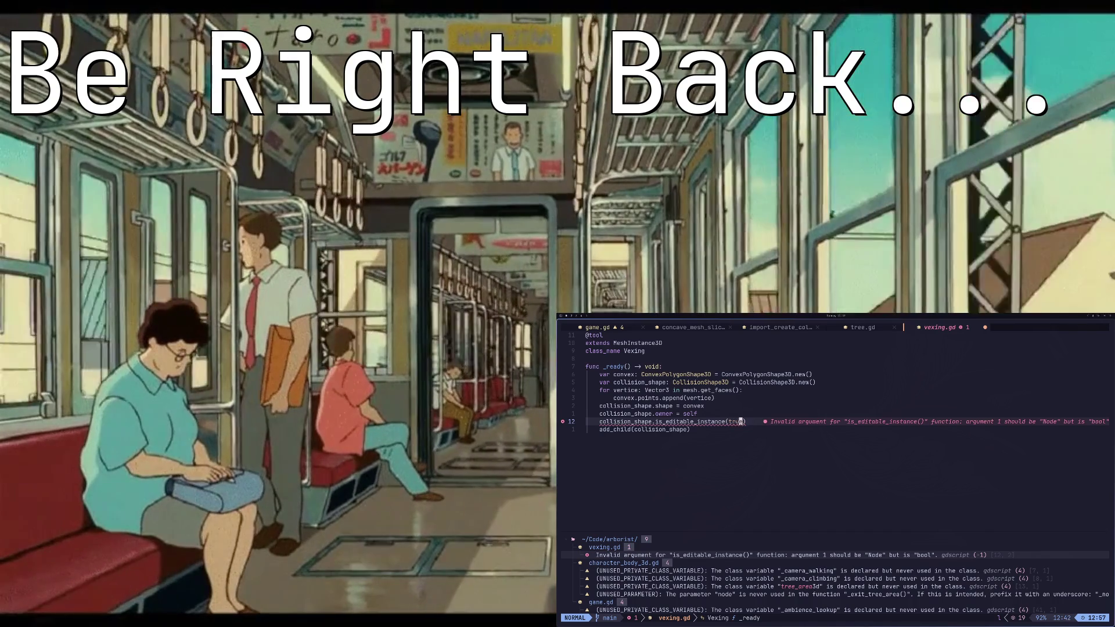
type("ci(tru")
key("BackSpace")
key("BackSpace")
key("BackSpace")
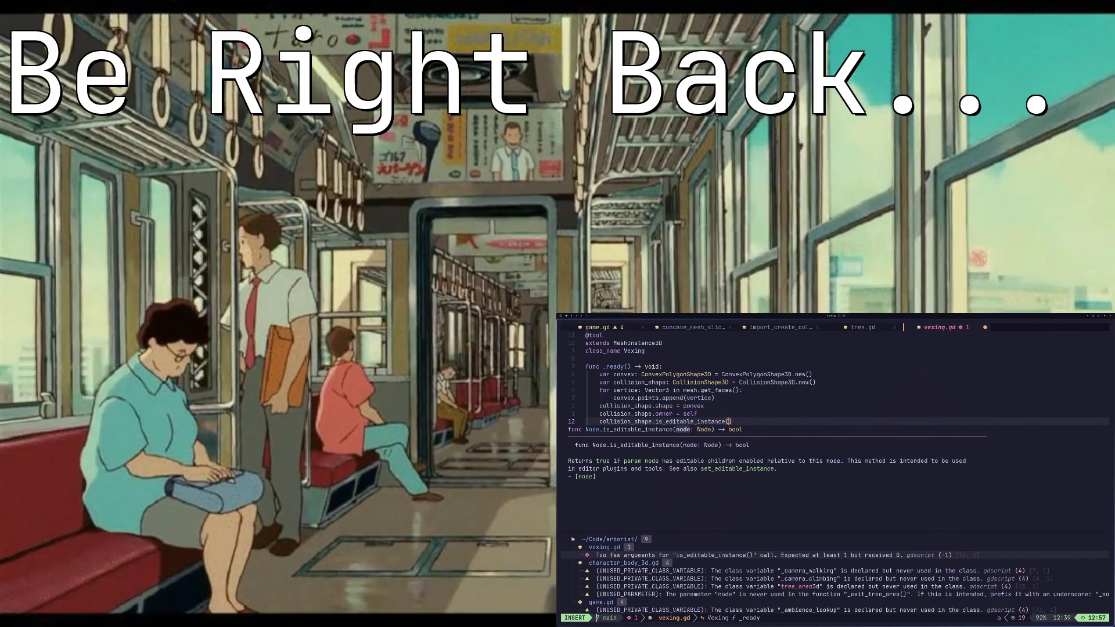
type("sel")
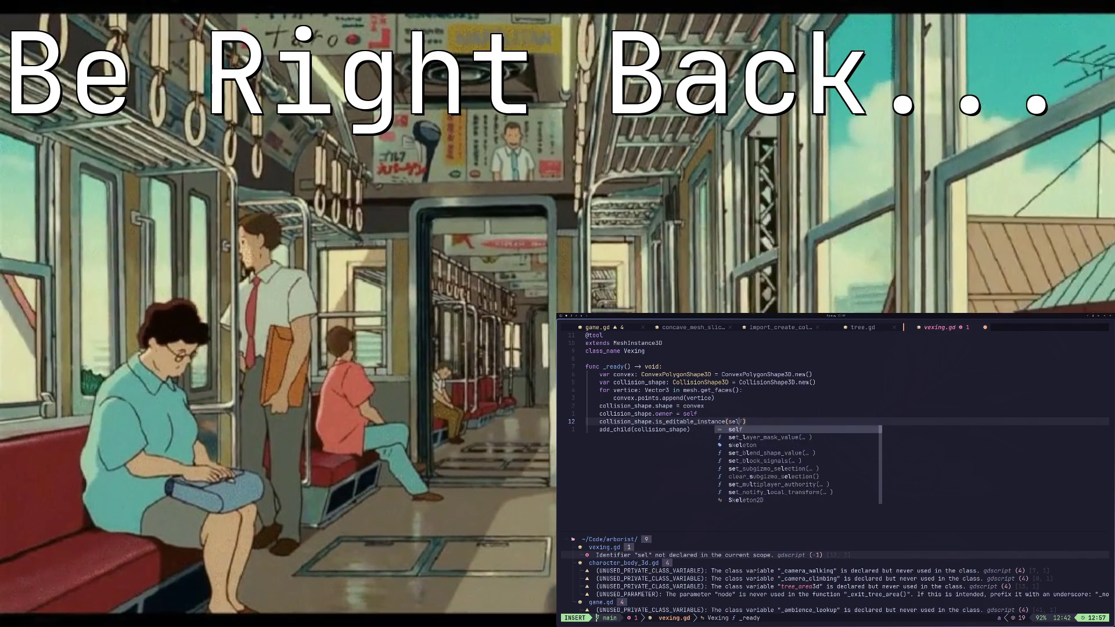
type("f")
key("Escape")
key("Return")
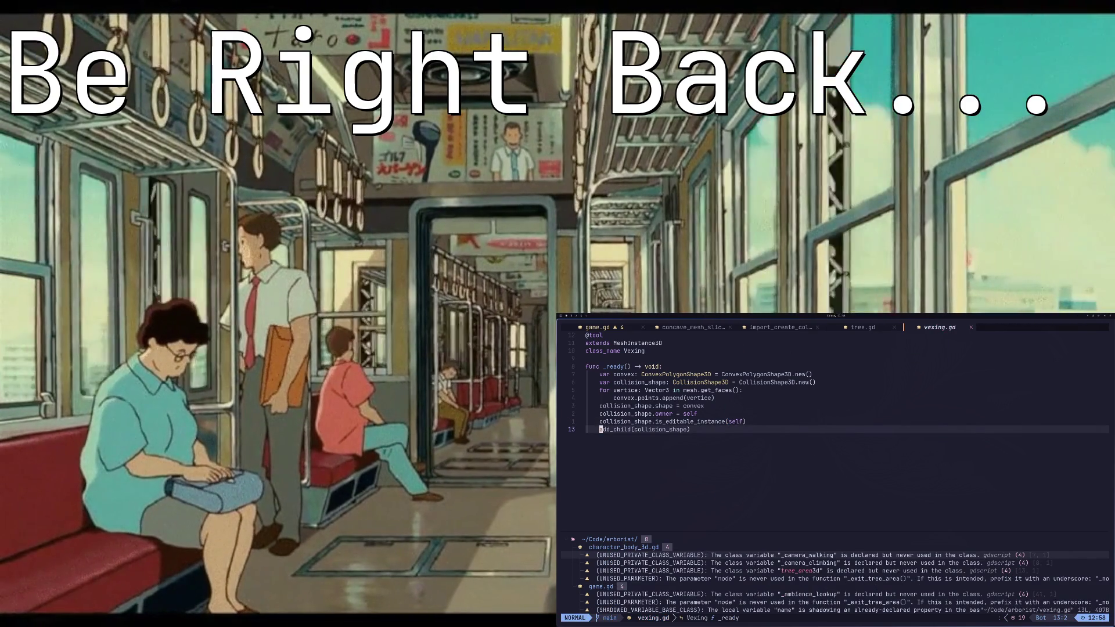
- Reload node_3d in Godot, move add_child ahead of the owner assignment, and check Godot again
key("alt+Tab")
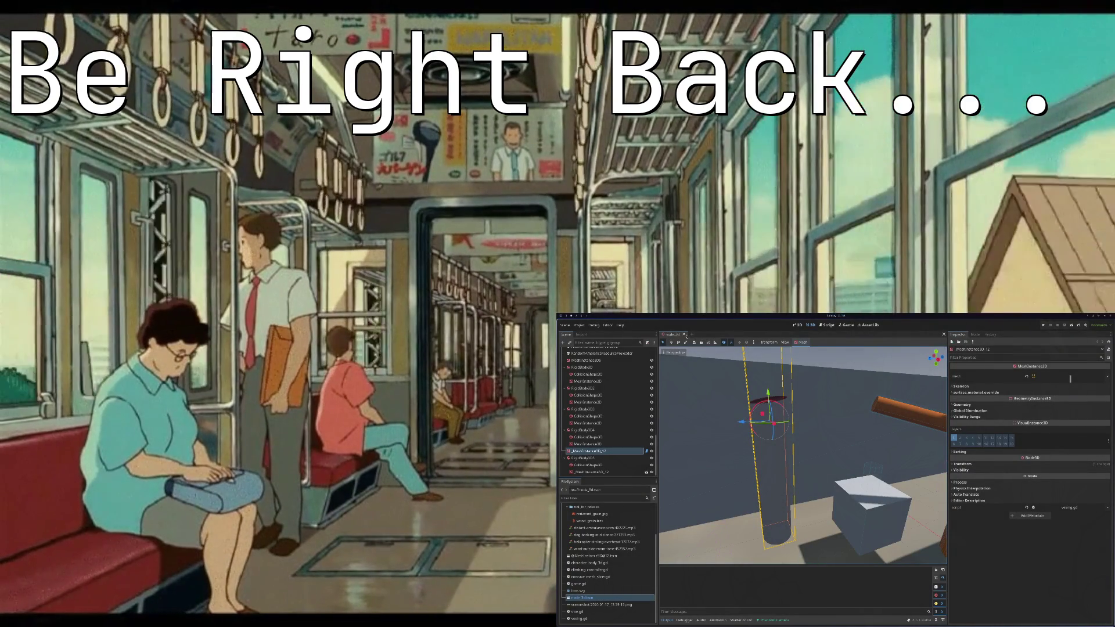
left_click(685, 335)
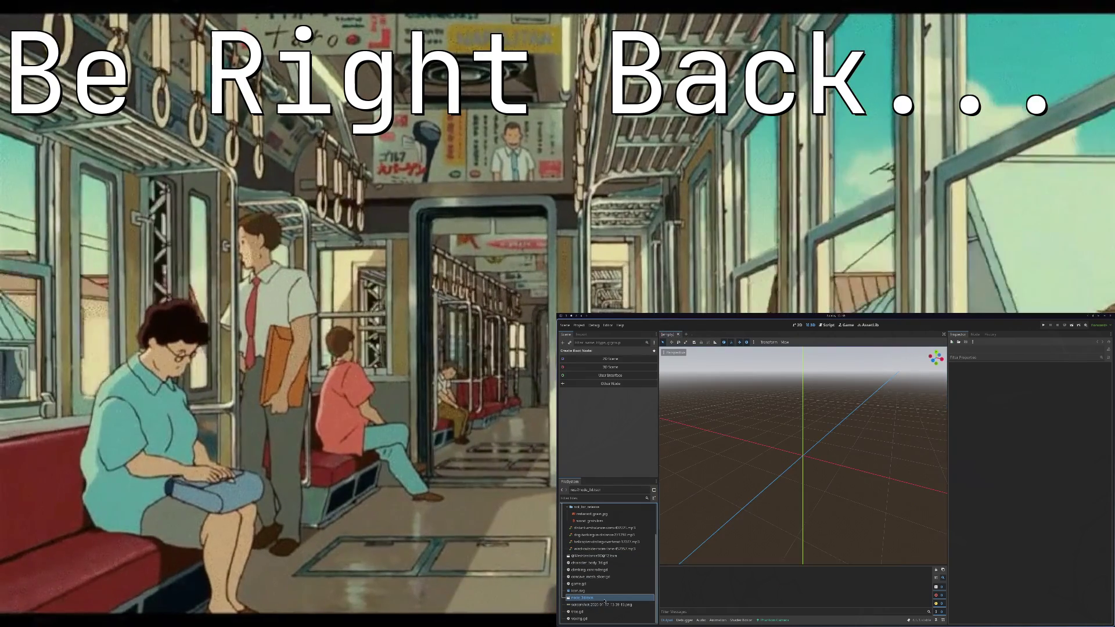
key("ctrl+shift+t")
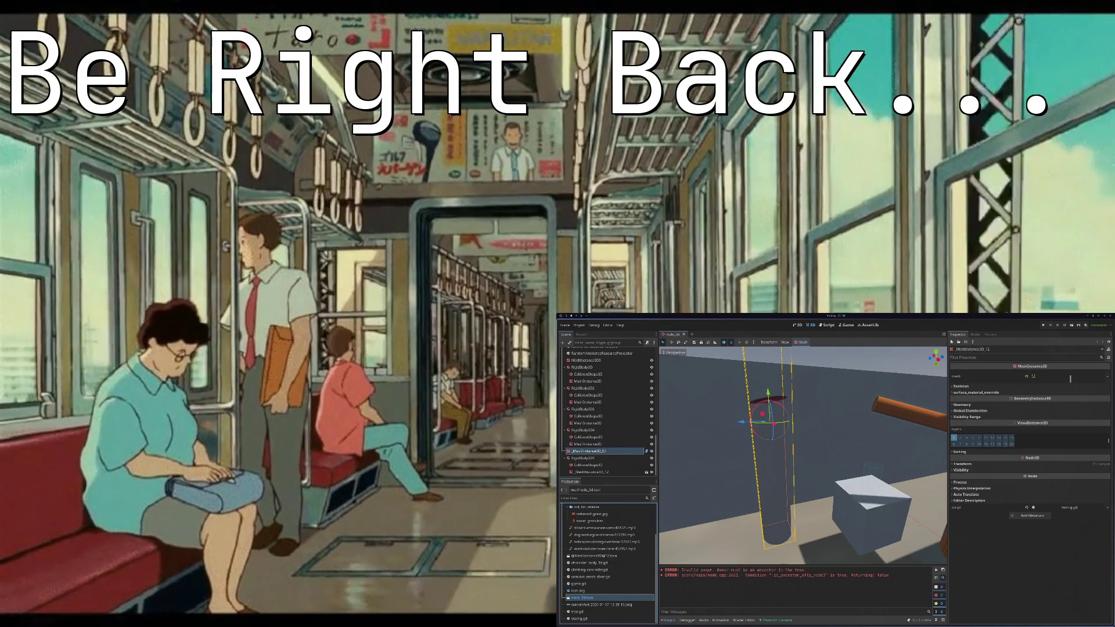
key("alt+Tab")
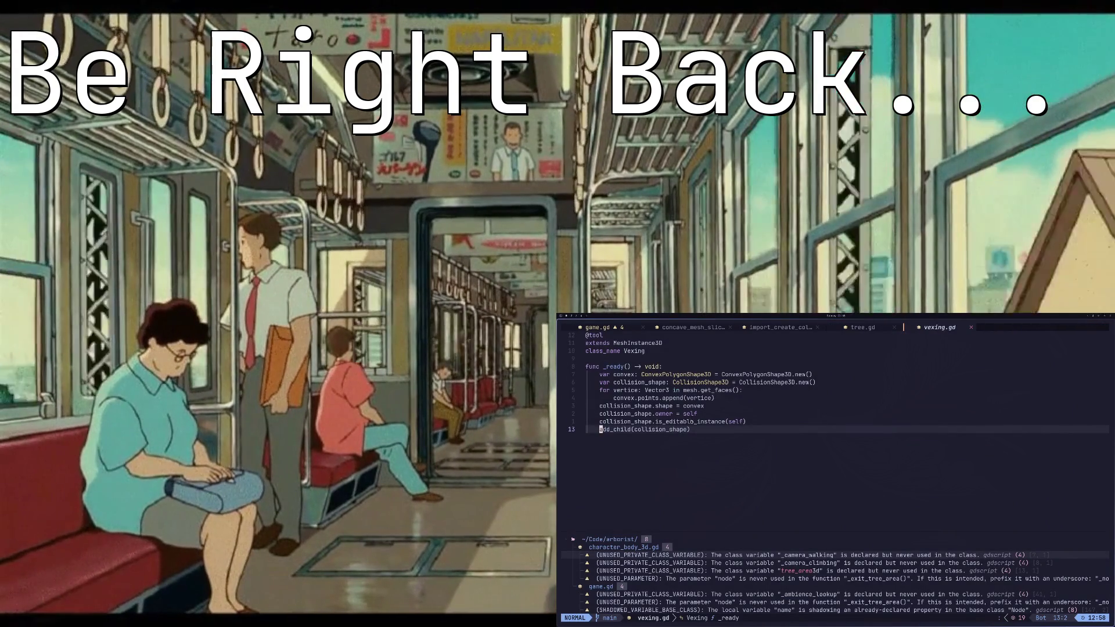
left_click(691, 421)
key("d")
key("d")
key("p")
key("k")
key("k")
key("d")
key("d")
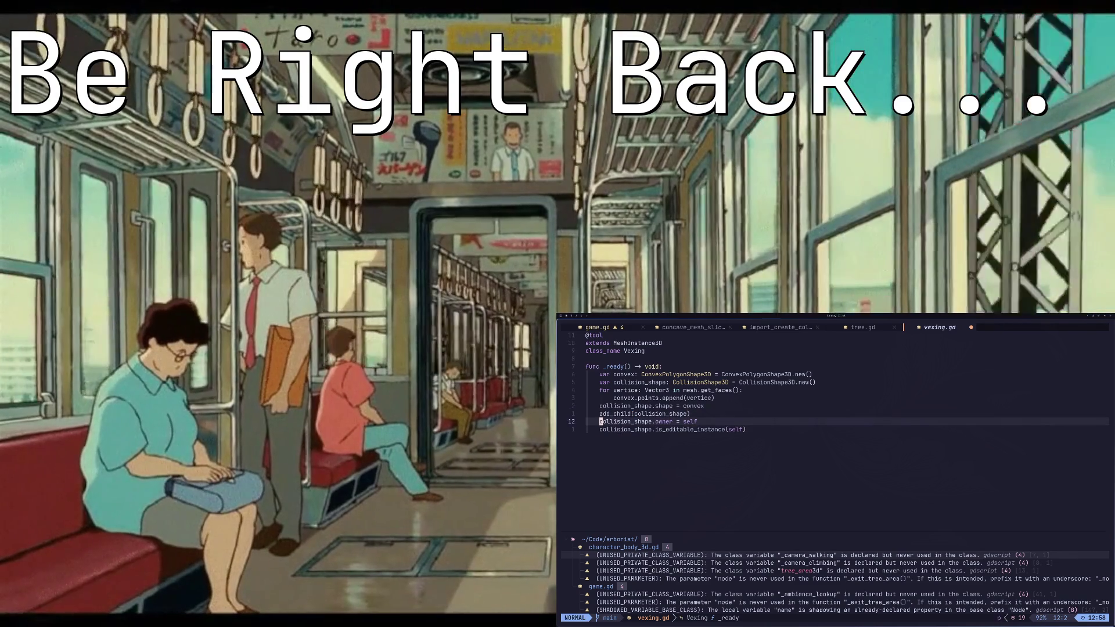
key("alt+Tab")
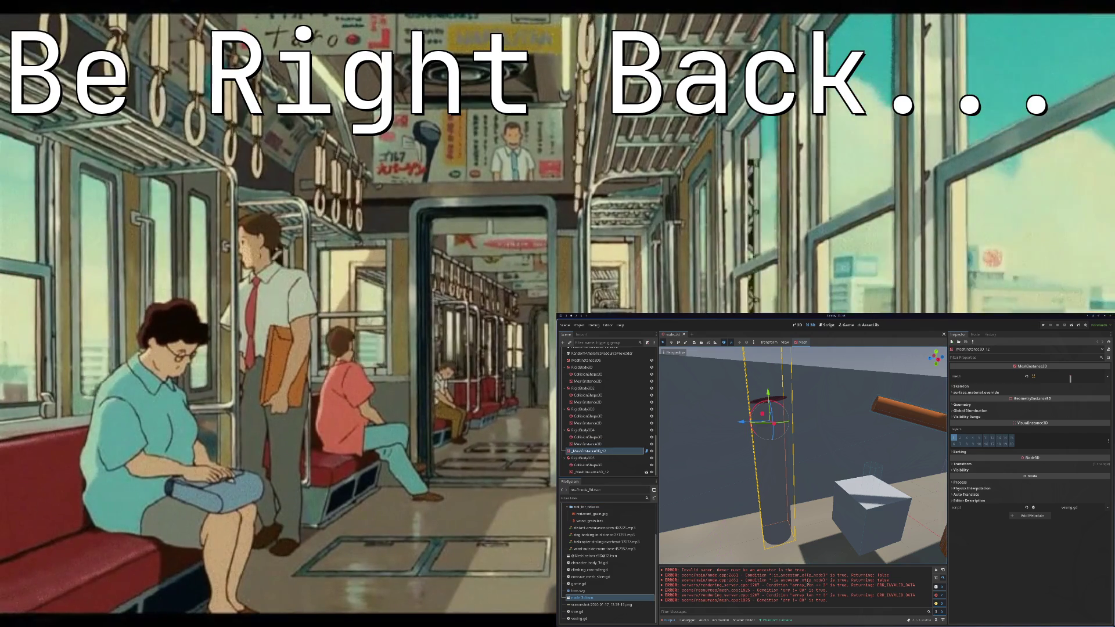
- Restore the deleted owner assignment line and reload the node_3d scene to rerun the script
key("alt+Tab")
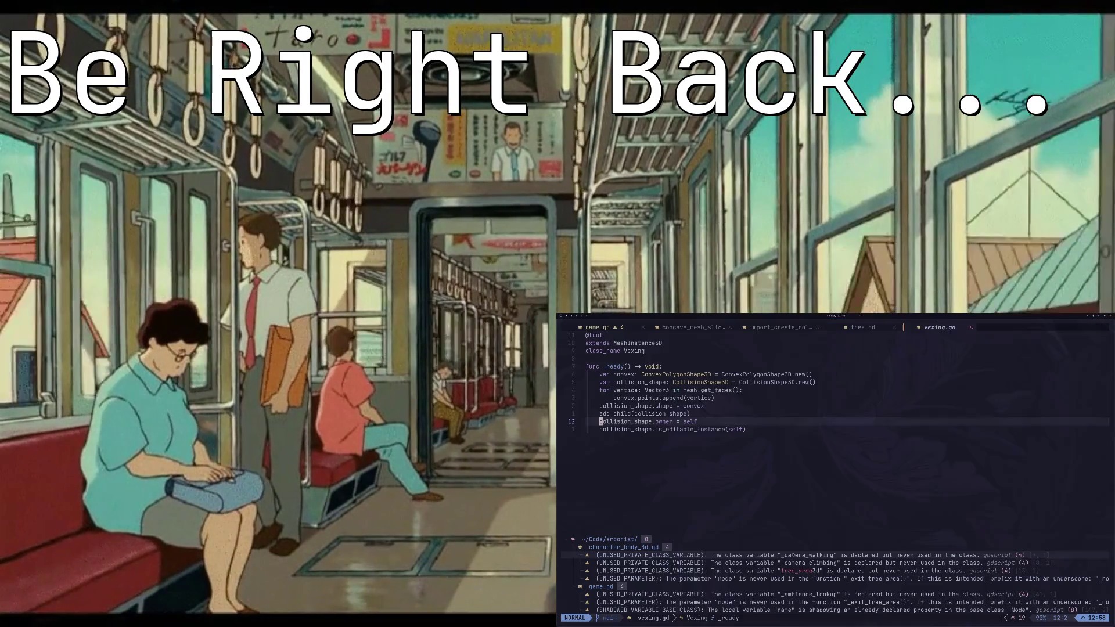
key("k")
key("k")
key("p")
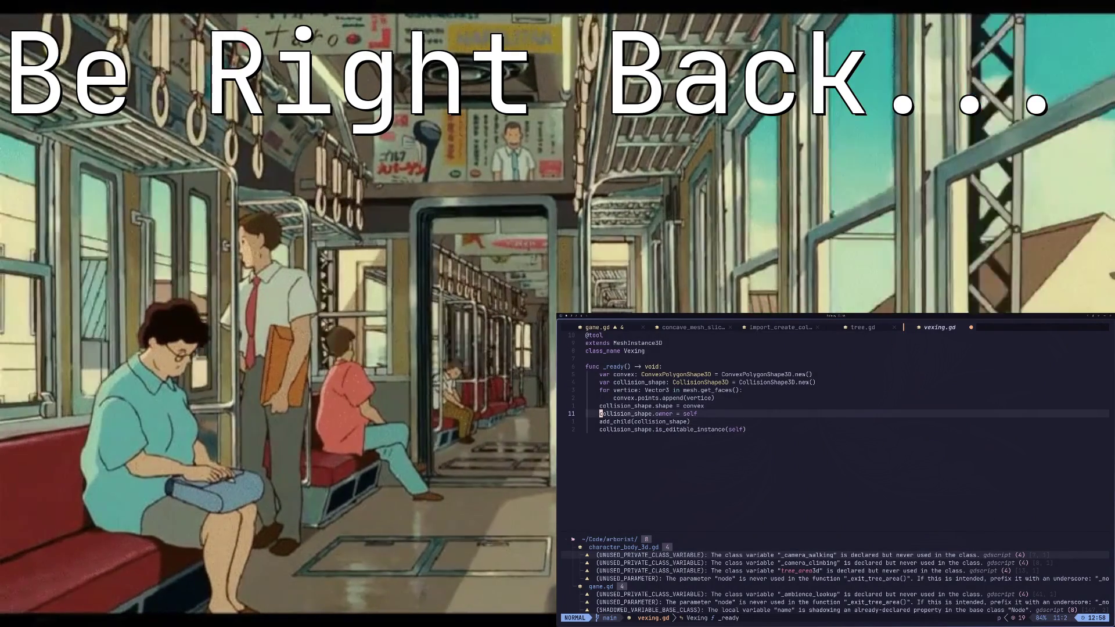
key("alt+Tab")
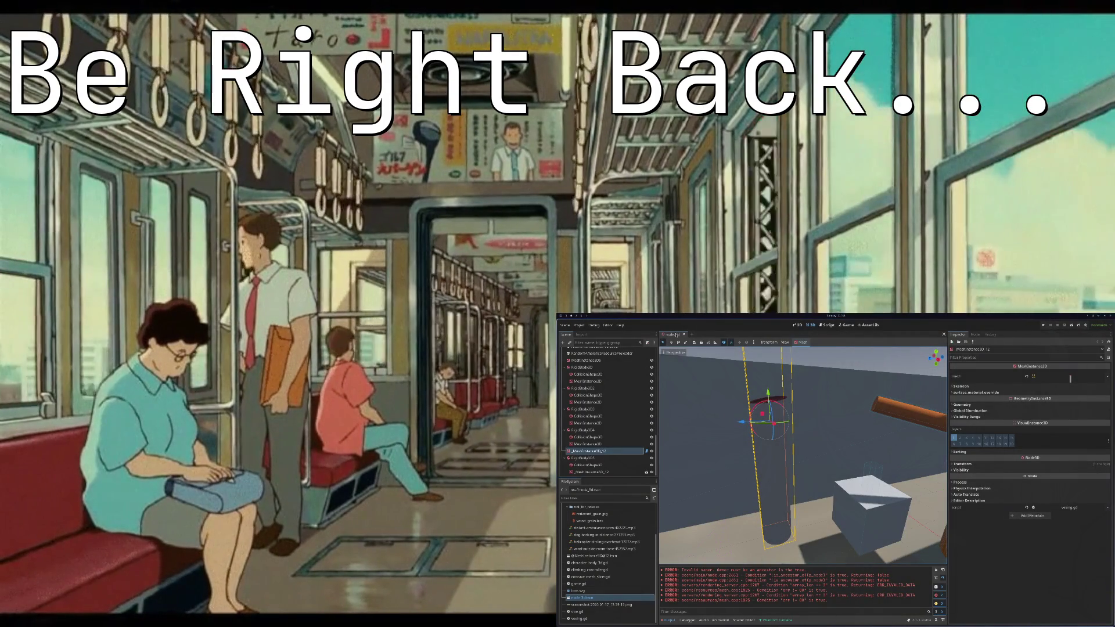
key("ctrl+shift+w")
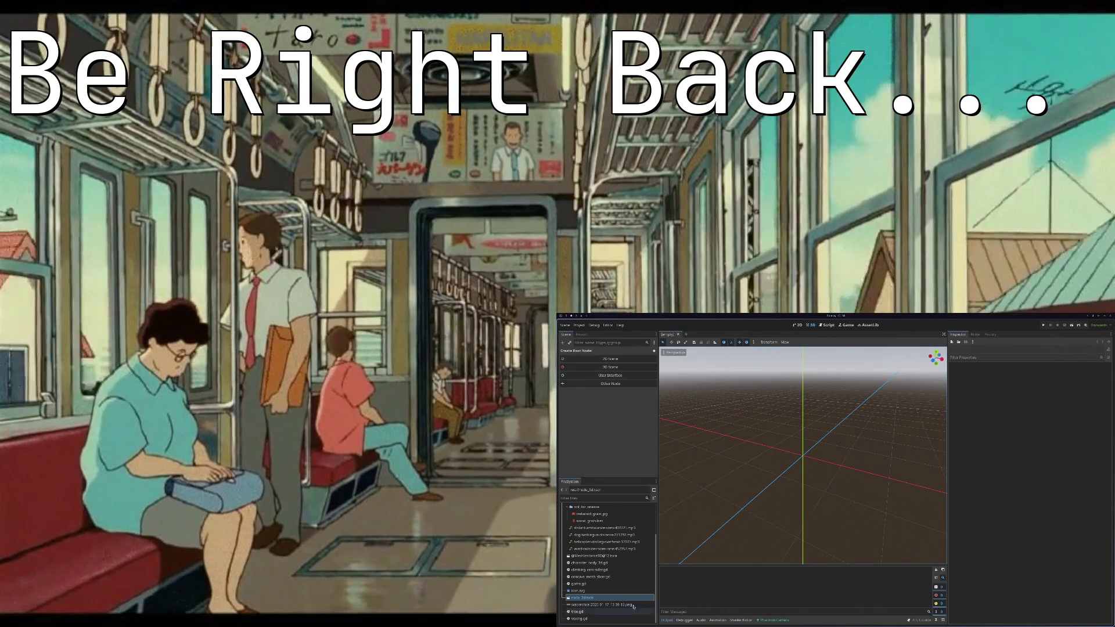
double_click(617, 596)
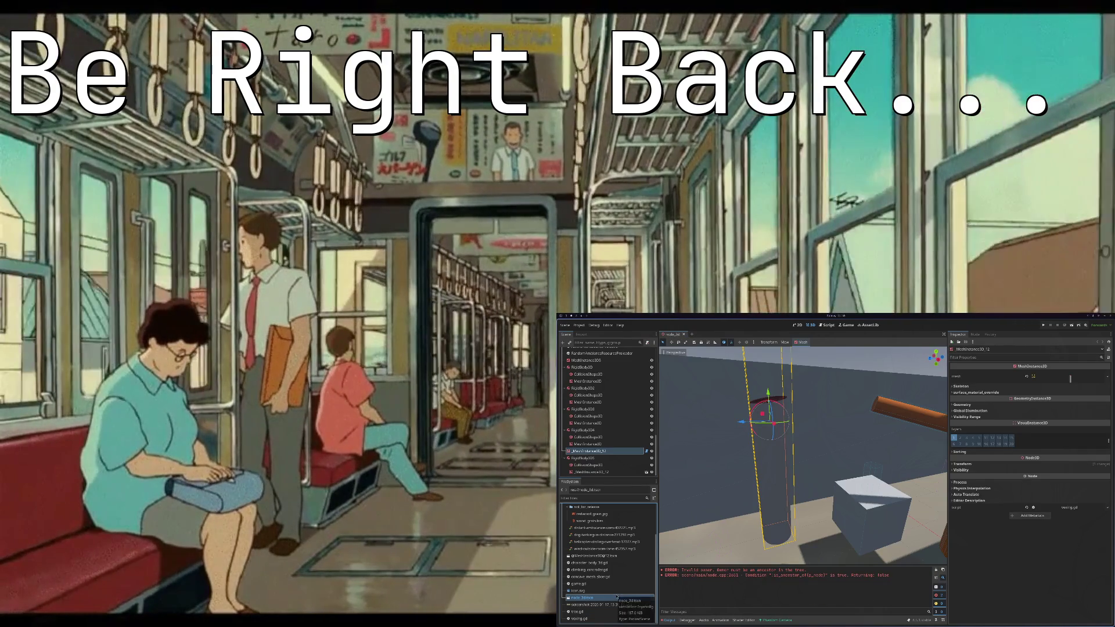
key("alt+Tab")
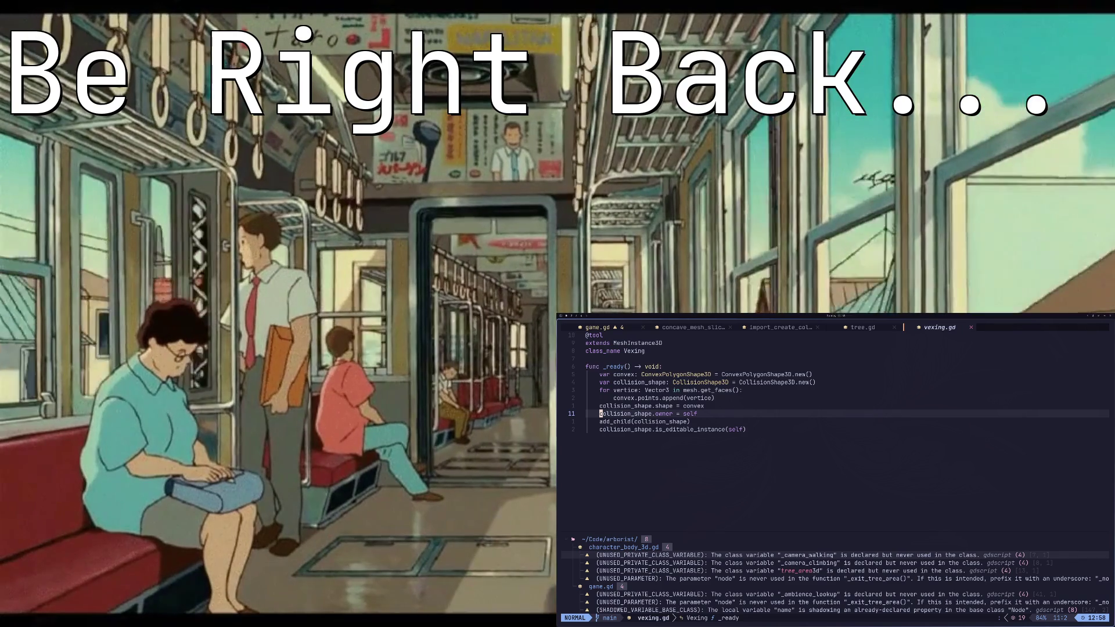
- Delete the owner line, reload the scene, move add_child below is_editable_instance, and bring up the file tree
key("d")
key("d")
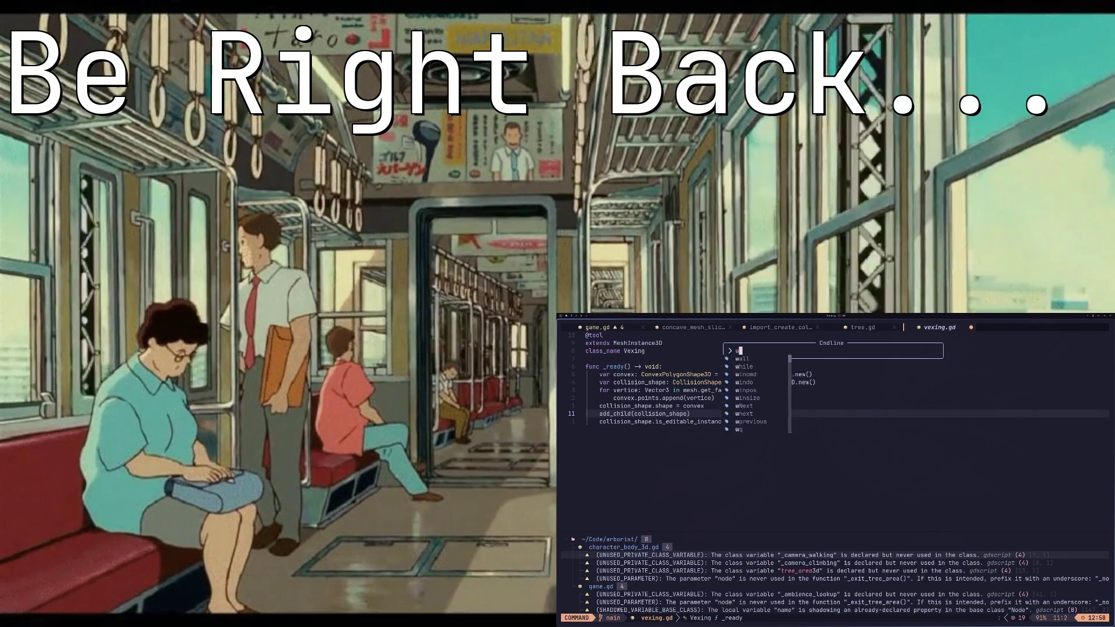
key("alt+Tab")
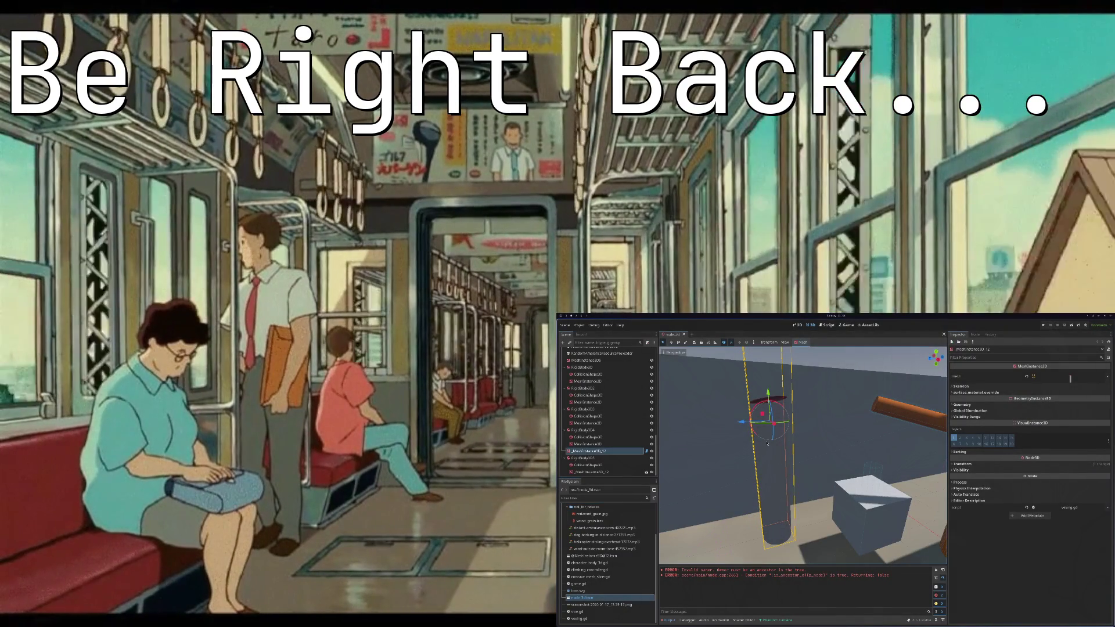
left_click(685, 335)
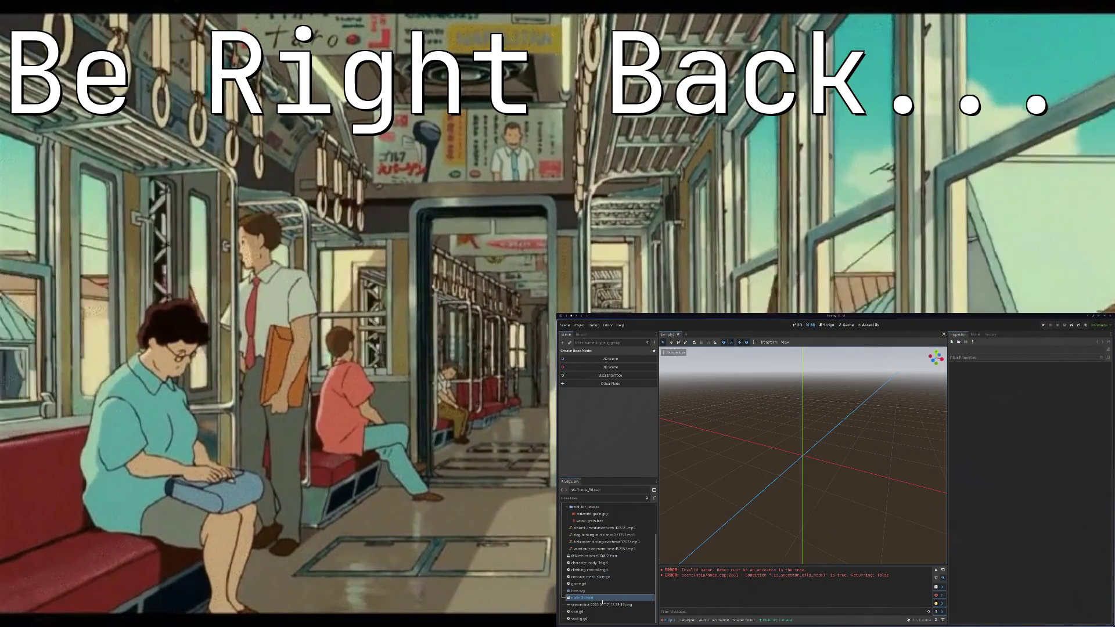
double_click(602, 601)
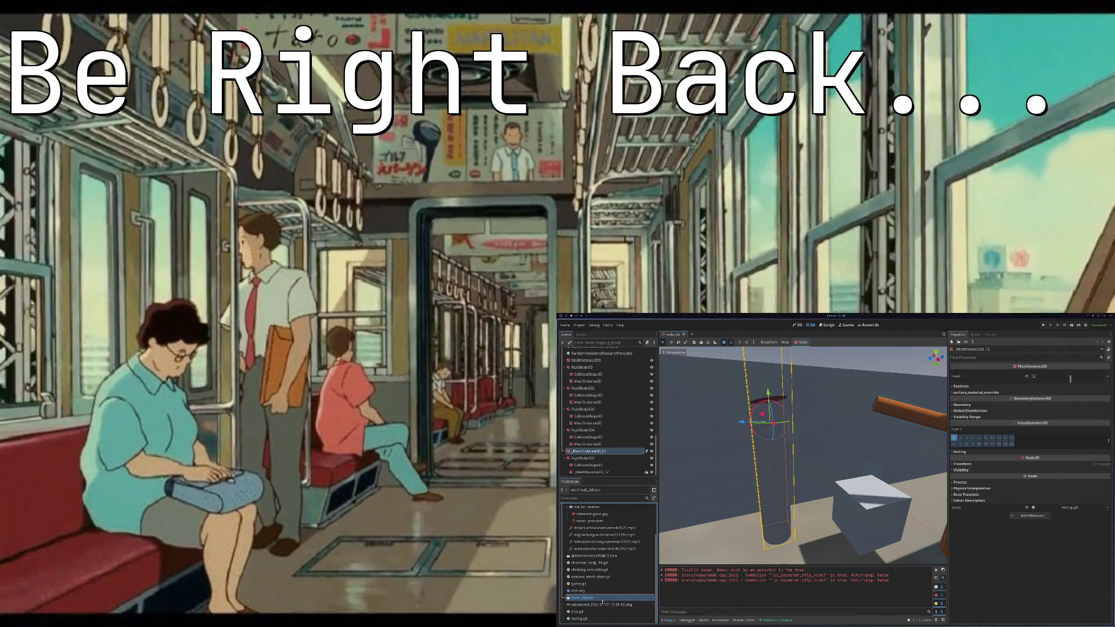
key("alt+Tab")
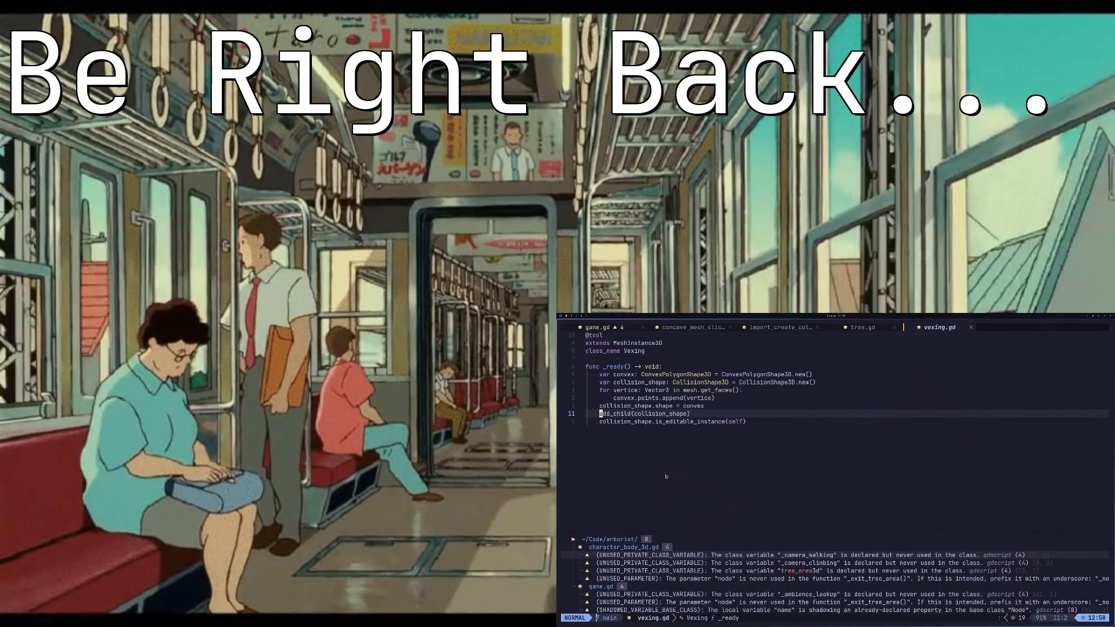
key("d")
key("d")
key("p")
key("space")
key("e")
- Browse Neo-tree through scenes and tools folders and open tools/room_editor.gd
key("j")
key("j")
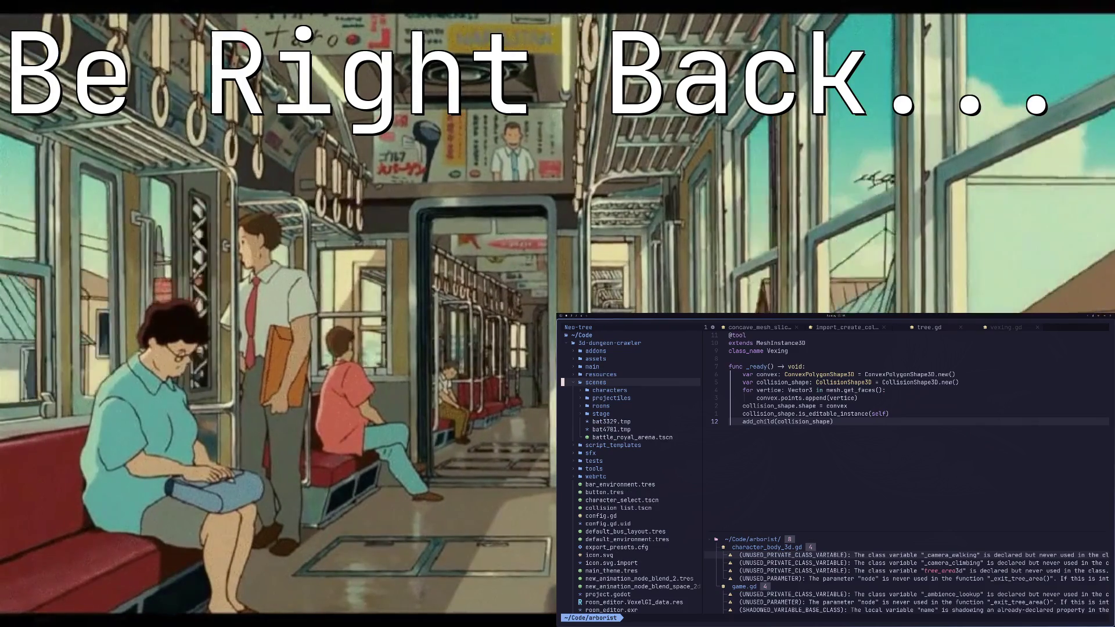
key("Return")
key("j")
key("j")
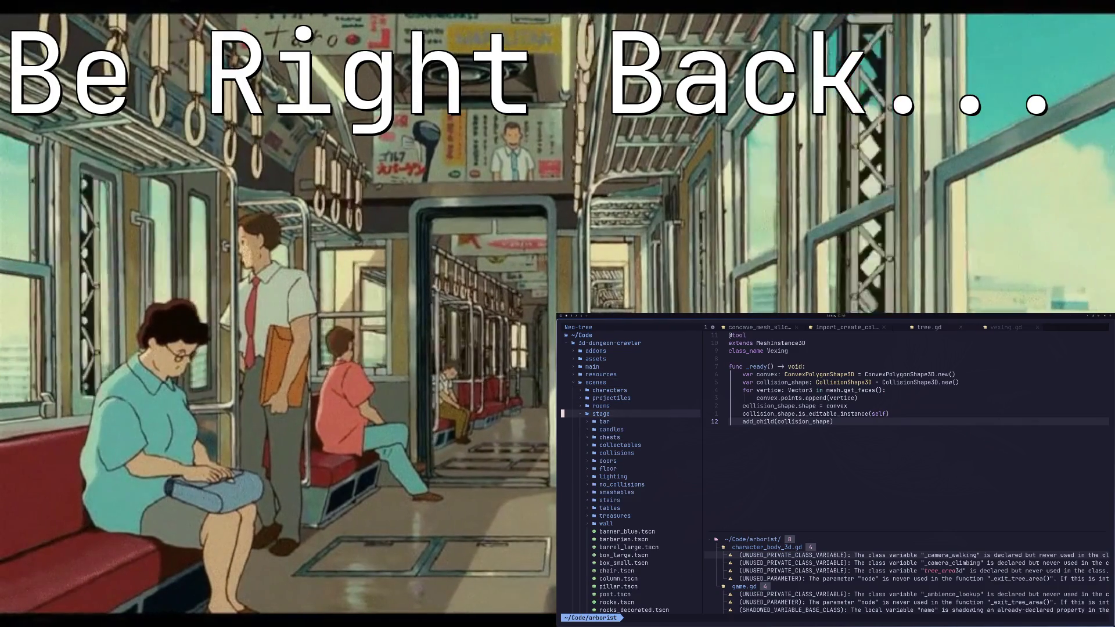
key("k")
key("k")
key("k")
key("k")
key("Return")
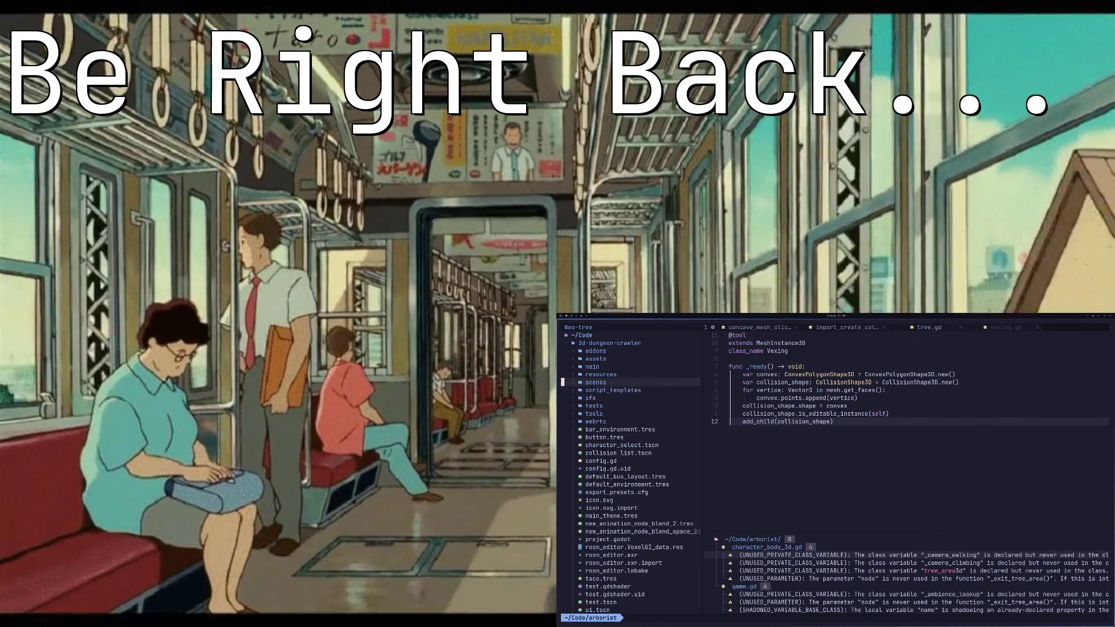
key("j")
key("j")
key("j")
key("j")
key("Return")
key("j")
key("j")
key("j")
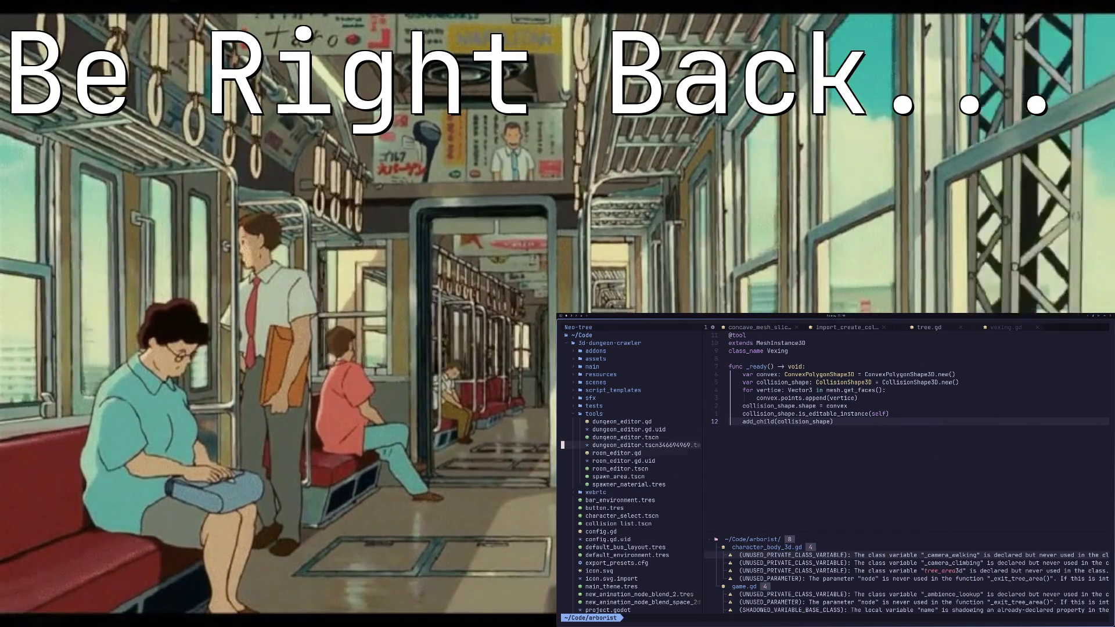
key("j")
key("j")
key("Return")
- Find room_editor.gd's owner and set_editable_instance lines (92–94) and yank them
key("j")
key("j")
key("j")
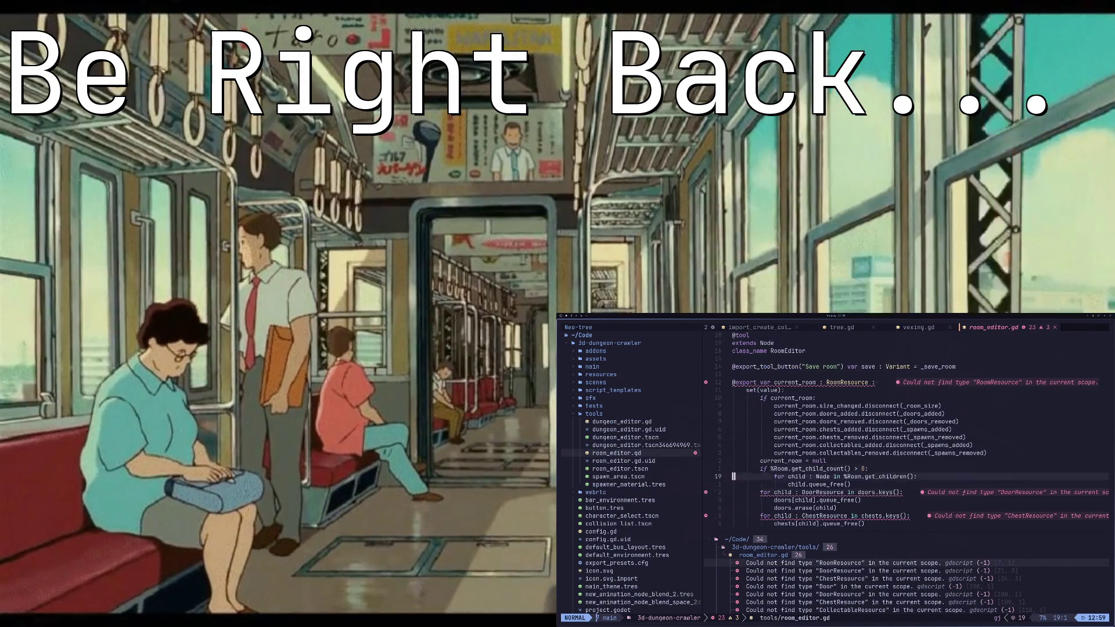
key("j")
key("j")
key("j")
key("j")
key("j")
key("j")
key("j")
key("j")
key("j")
key("j")
key("j")
key("j")
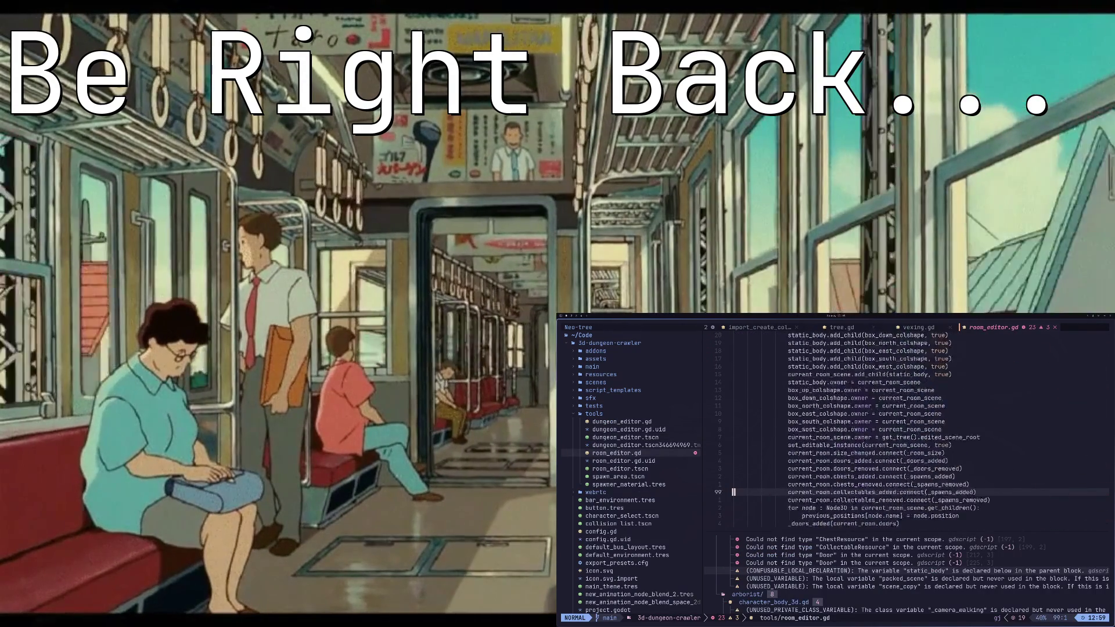
key("j")
key("j")
key("j")
key("k")
key("k")
key("k")
key("k")
key("k")
key("k")
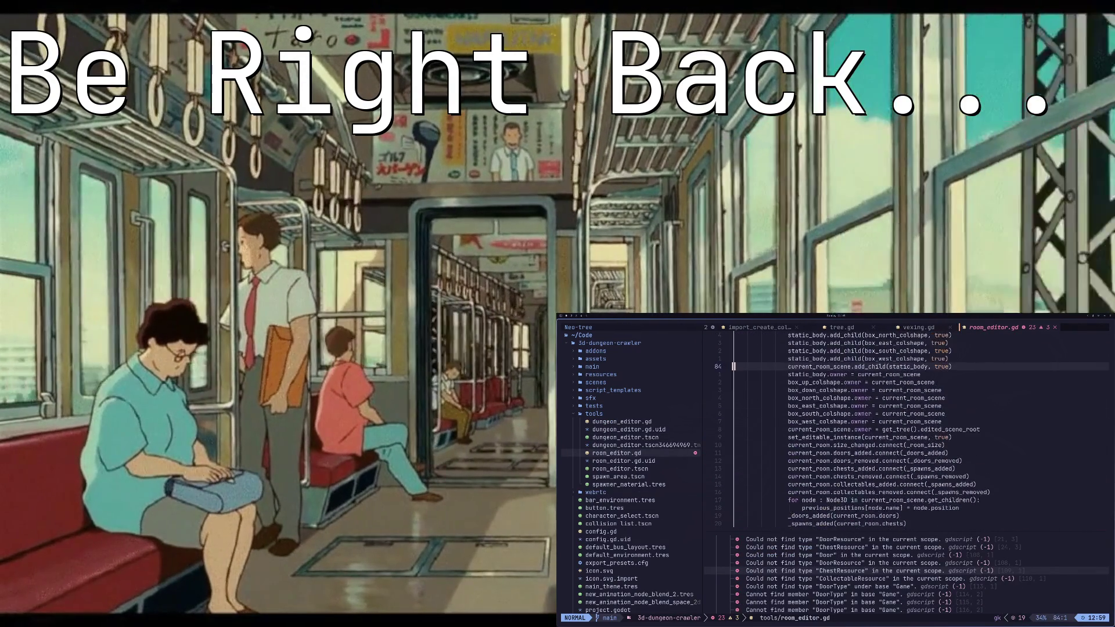
key("k")
key("k")
key("k")
key("k")
key("k")
key("k")
key("j")
key("j")
key("j")
key("j")
key("j")
key("j")
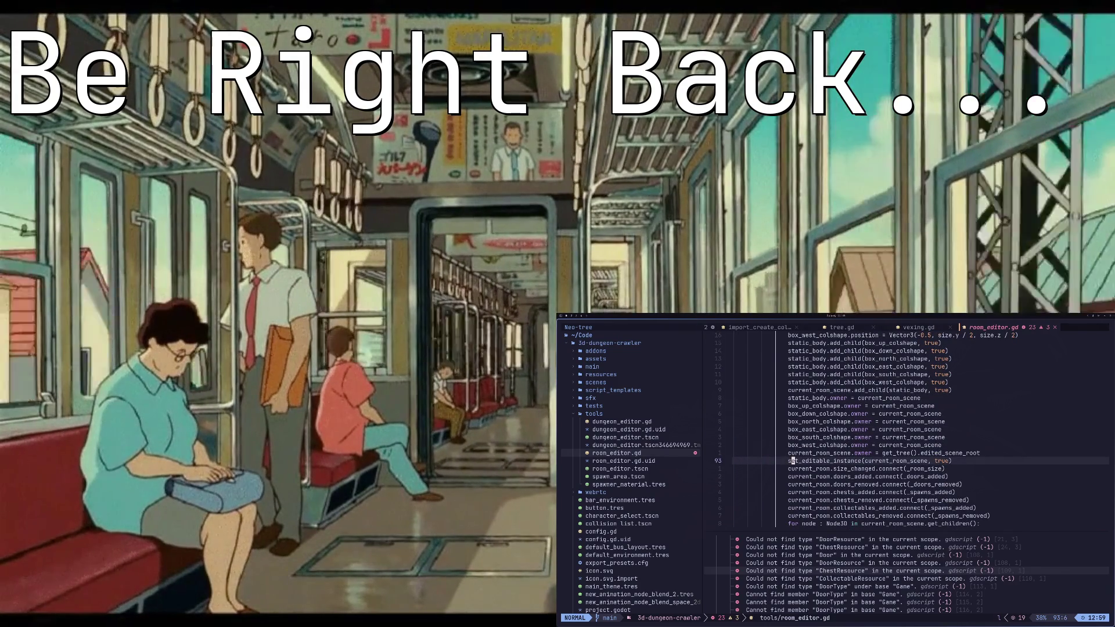
key("g")
key("k")
key("v")
key("j")
key("l")
key("l")
key("l")
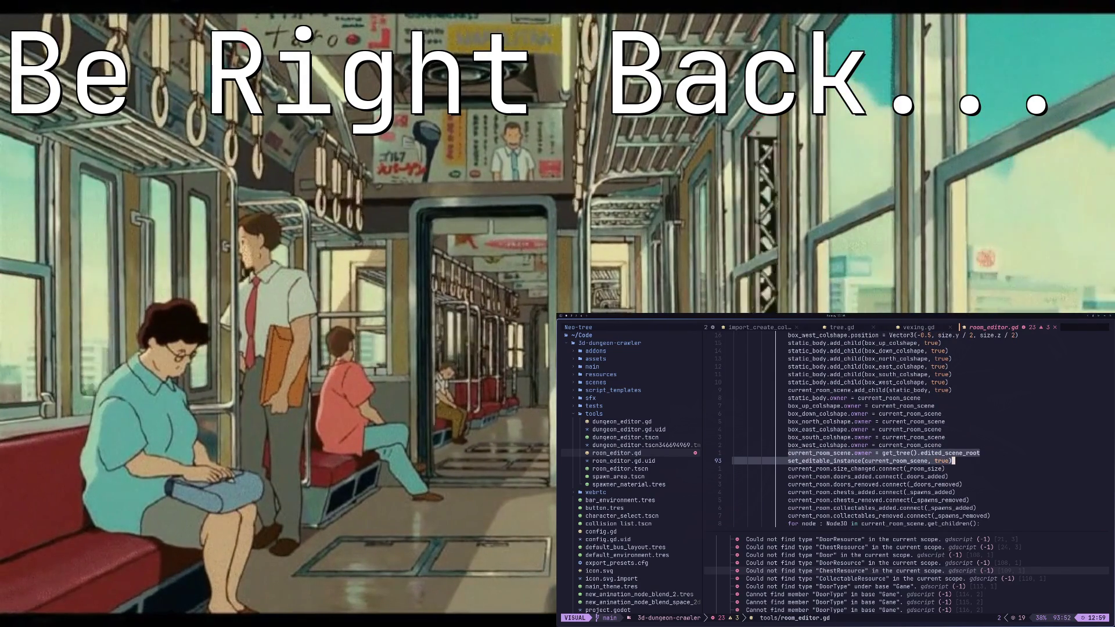
key("y")
- Switch back to vexing.gd and paste the copied lines onto the add_child line
key("alt+Tab")
key("alt+Tab")
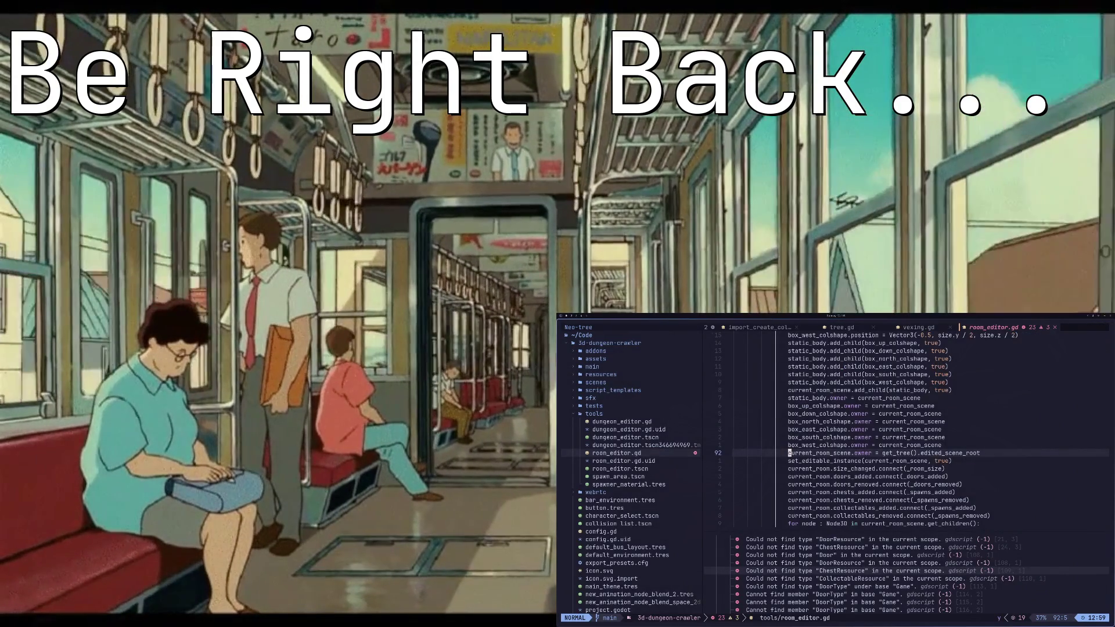
key("shift+h")
key("i")
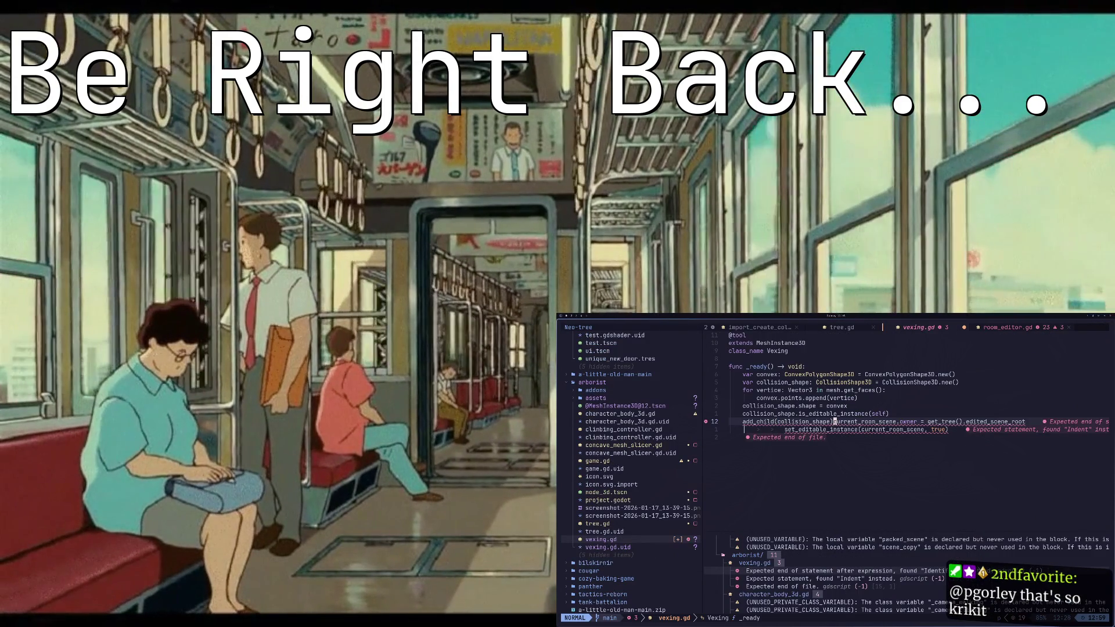
- Split the pasted owner line onto its own line and fix set_editable_instance's indentation
key("Return")
key("Escape")
key("j")
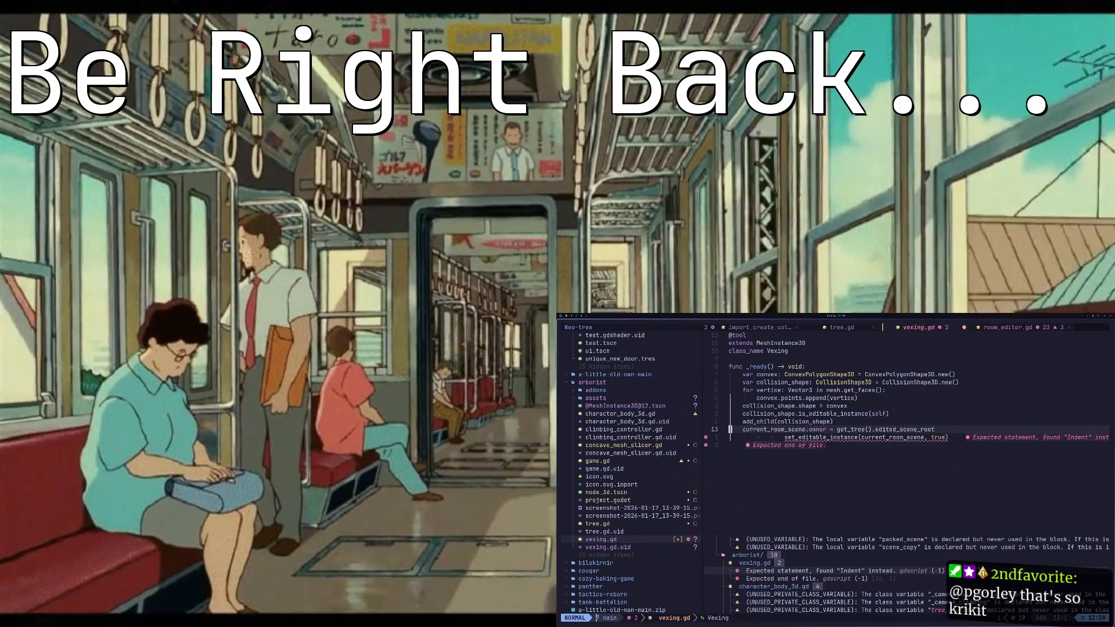
key("x")
key("i")
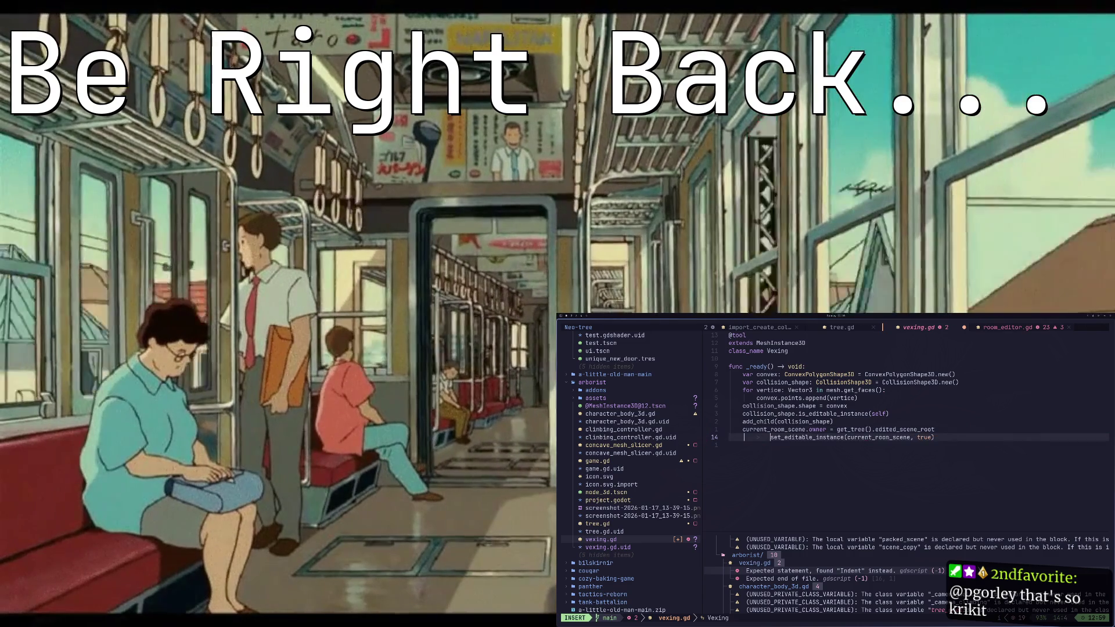
- Replace current_room_scene with collision_shape on lines 13 and 14, then bring Godot forward
key("Escape")
type("kcw")
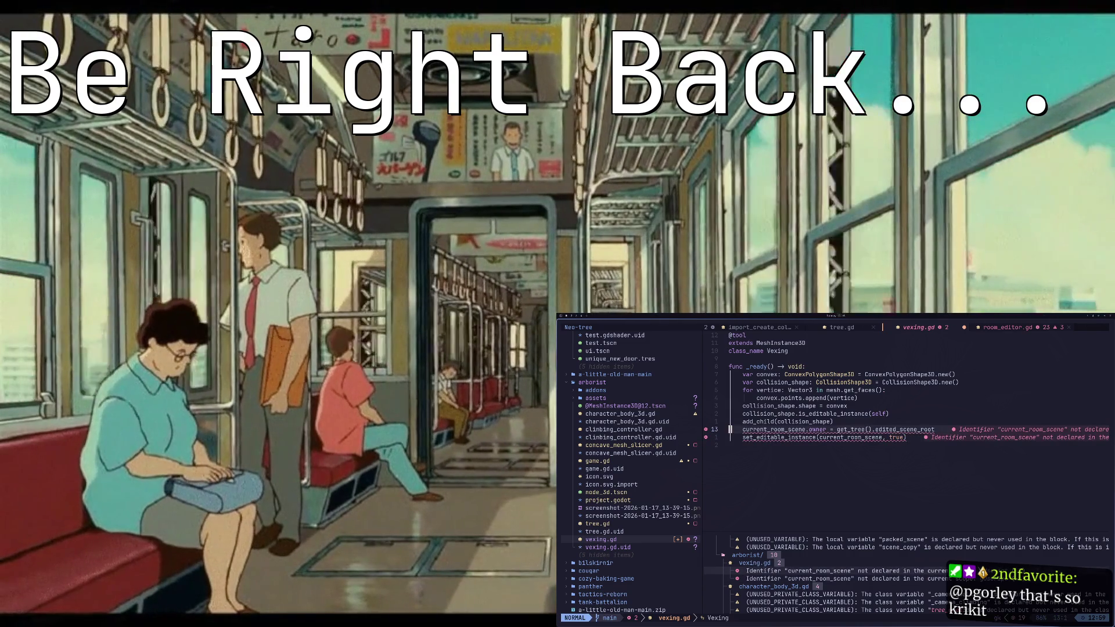
type("collision_shape")
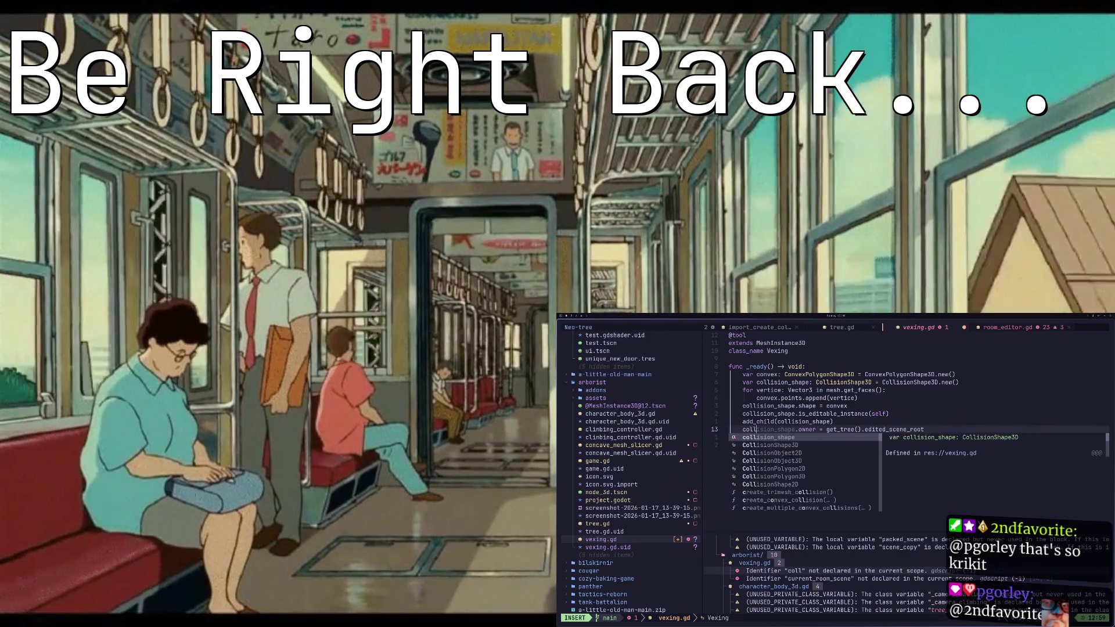
key("Escape")
key("j")
type("e")
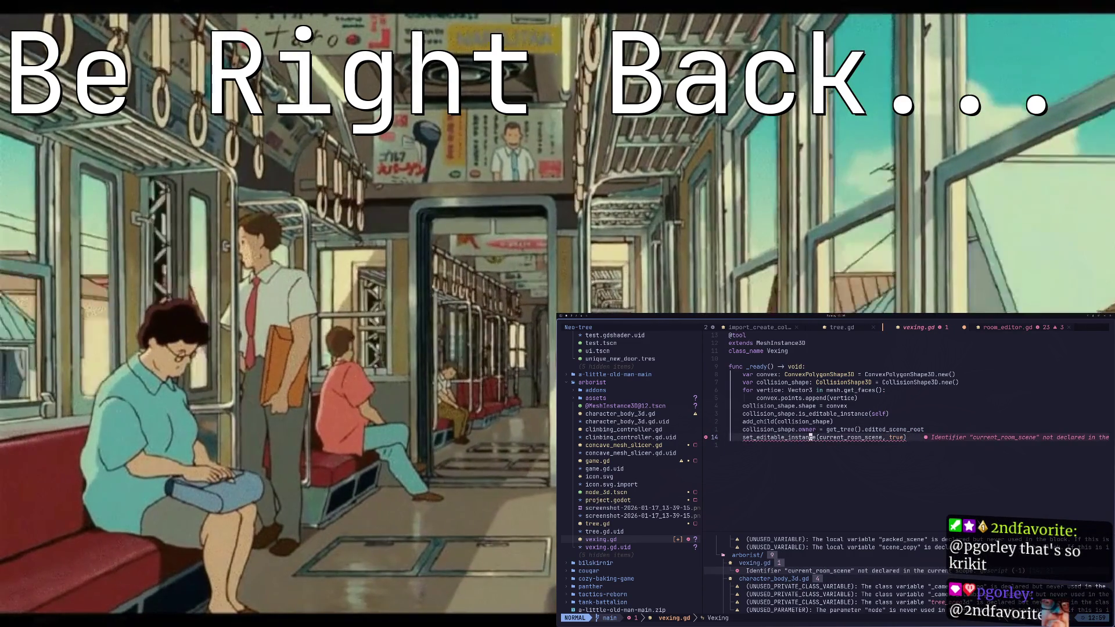
type("cwcollision_shape")
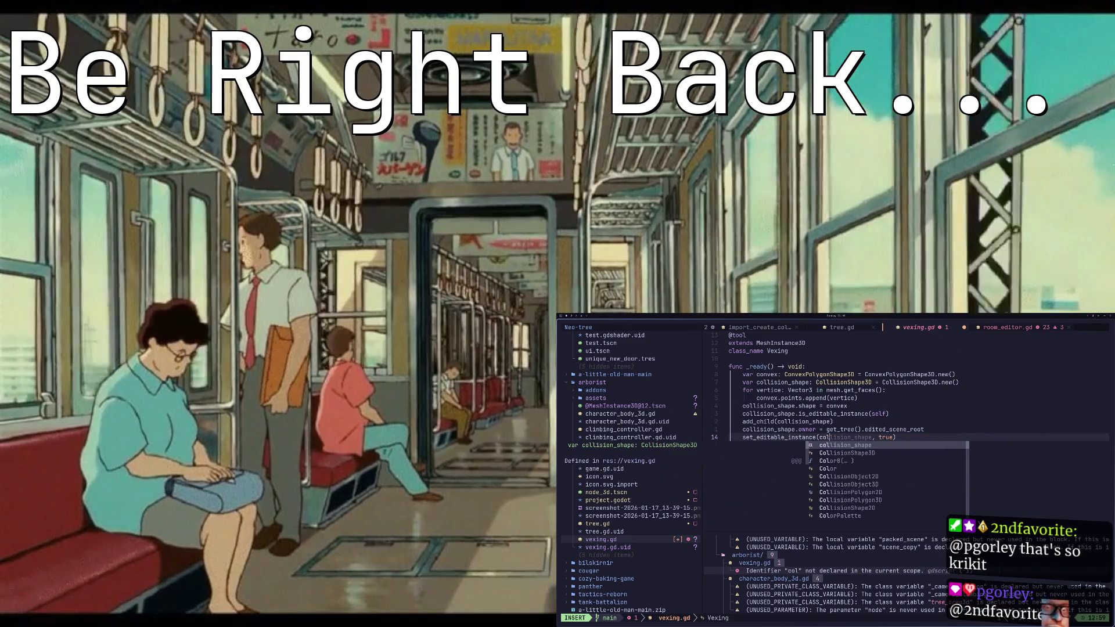
key("Escape")
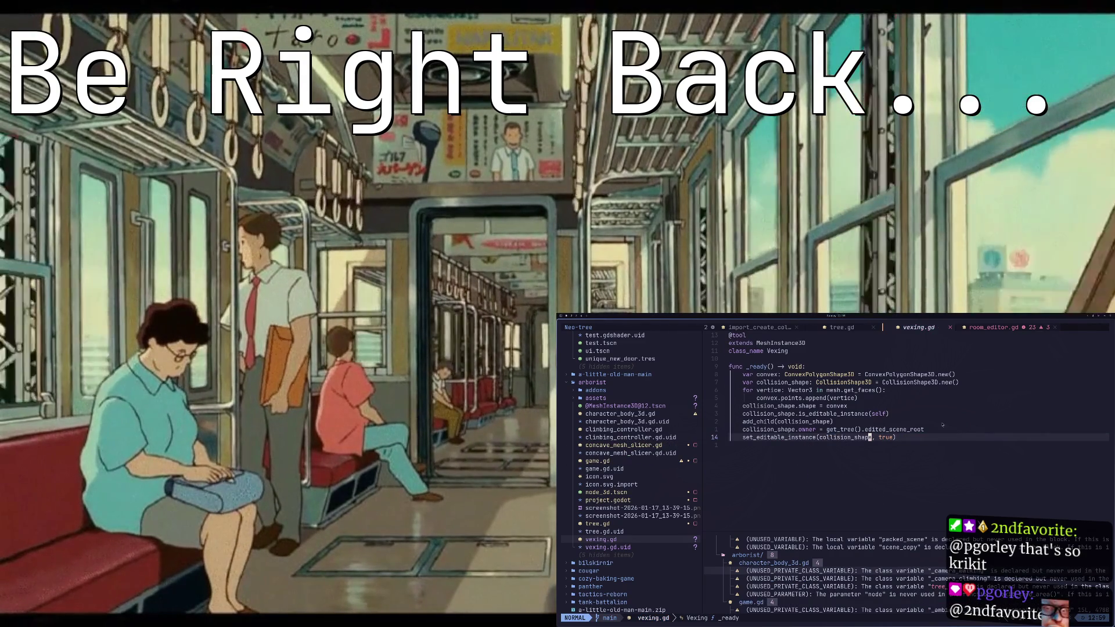
key("alt+Tab")
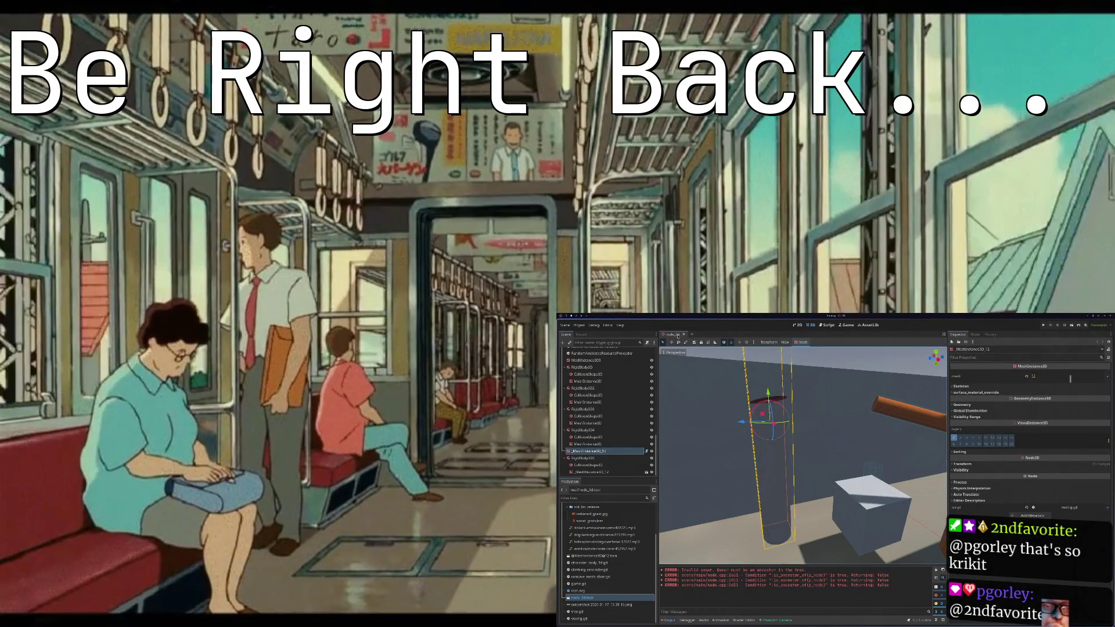
- Reopen node_3d and inspect the generated CollisionShape3D's shape resource and its parent mesh node
left_click(683, 335)
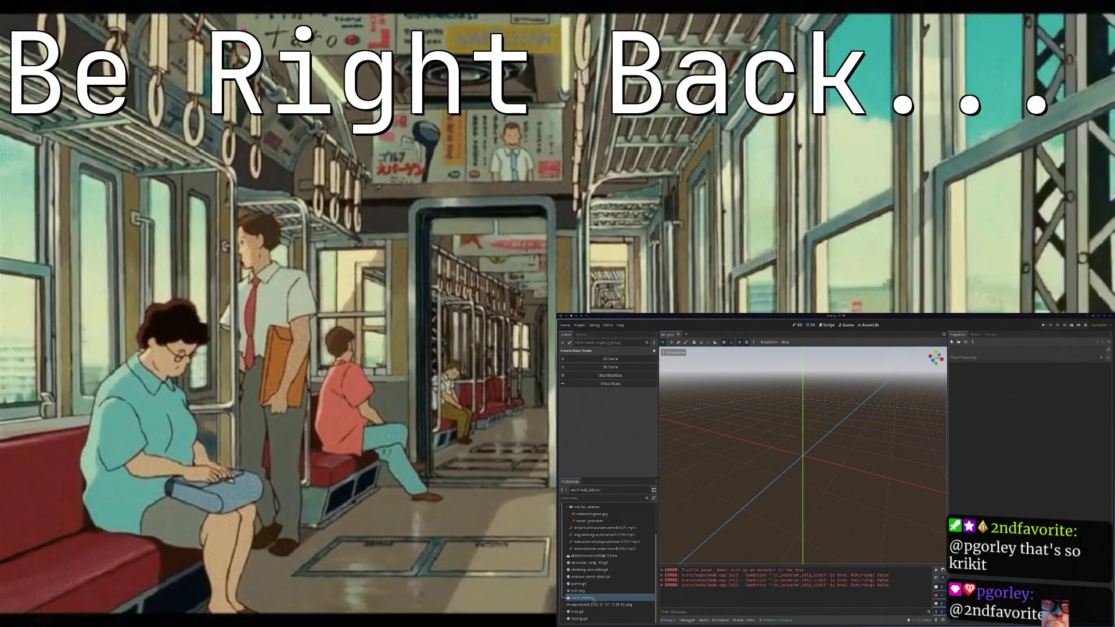
double_click(596, 599)
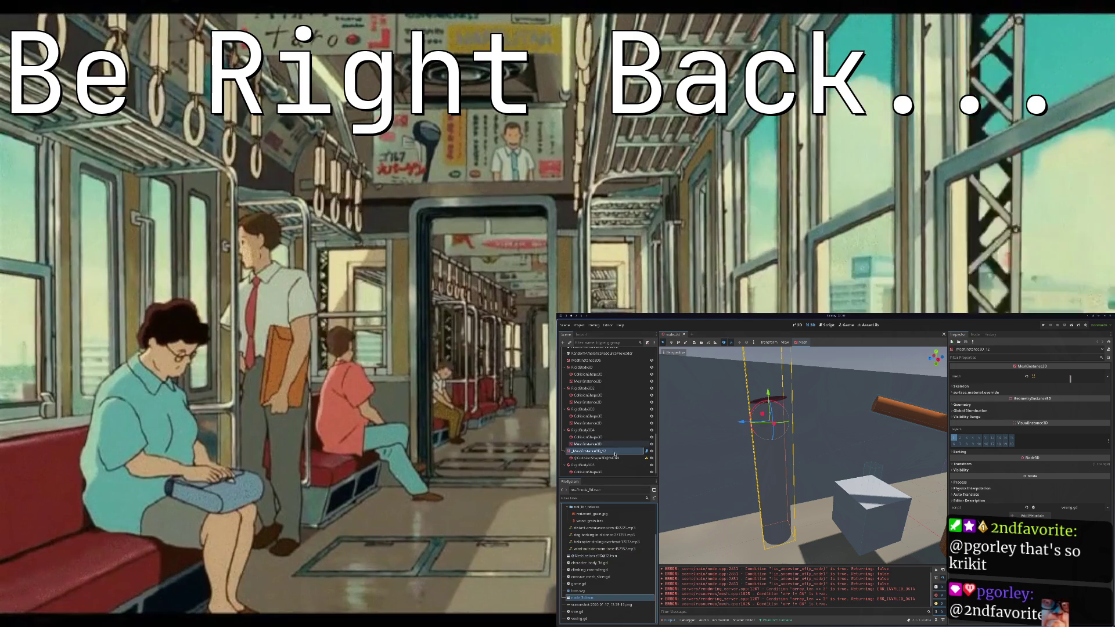
left_click(601, 457)
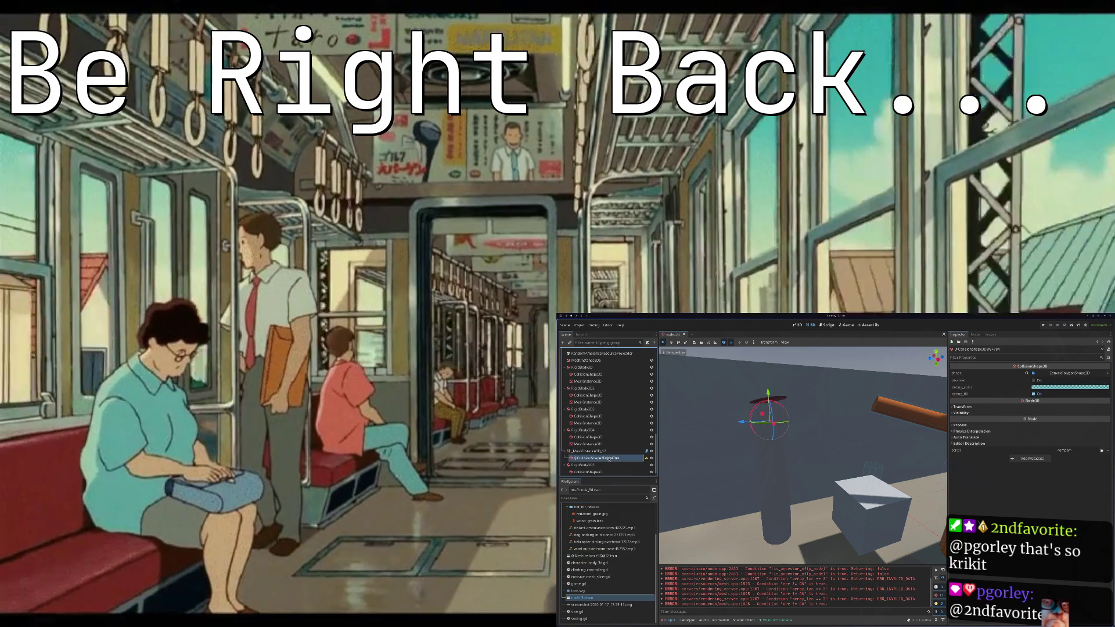
left_click(1067, 373)
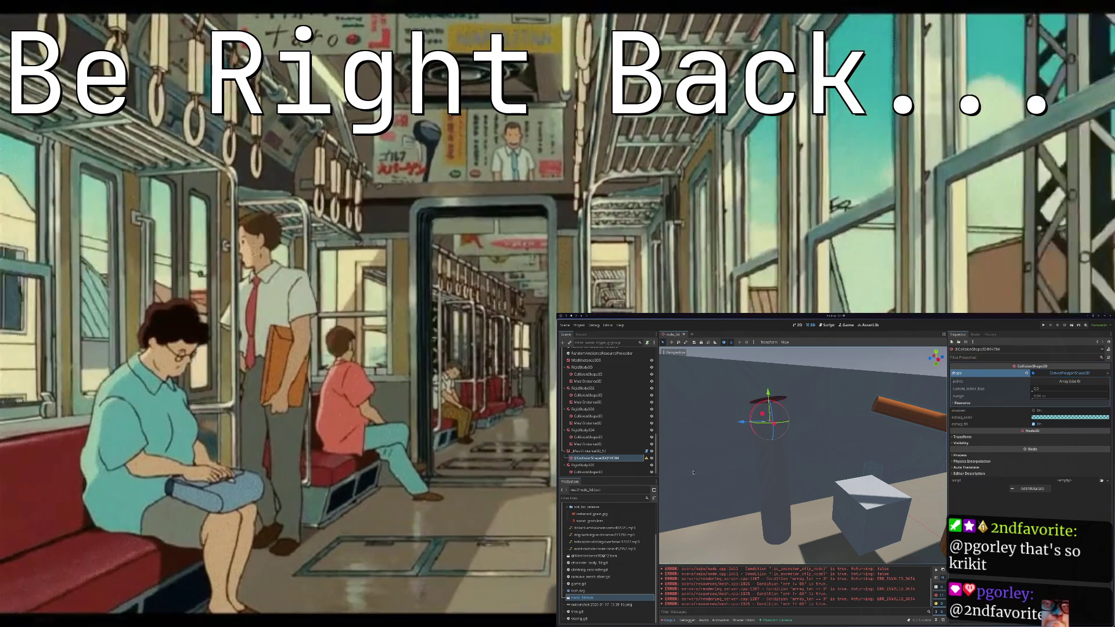
left_click(601, 450)
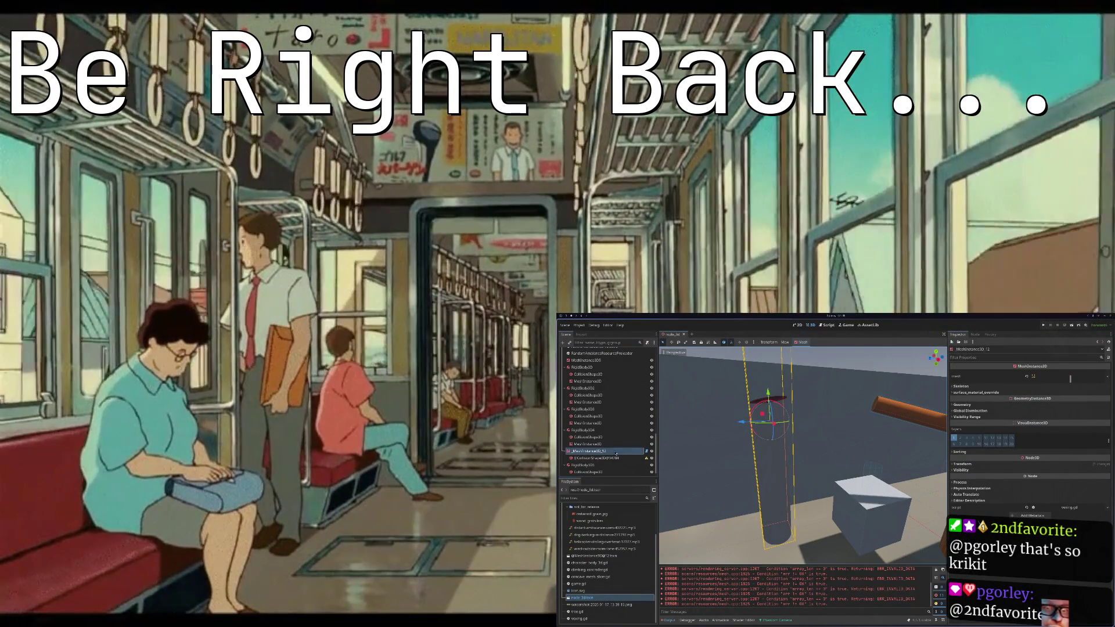
- Delete the old CollisionShape3D child, save the scene, and select the regenerated collision shape
left_click(593, 457)
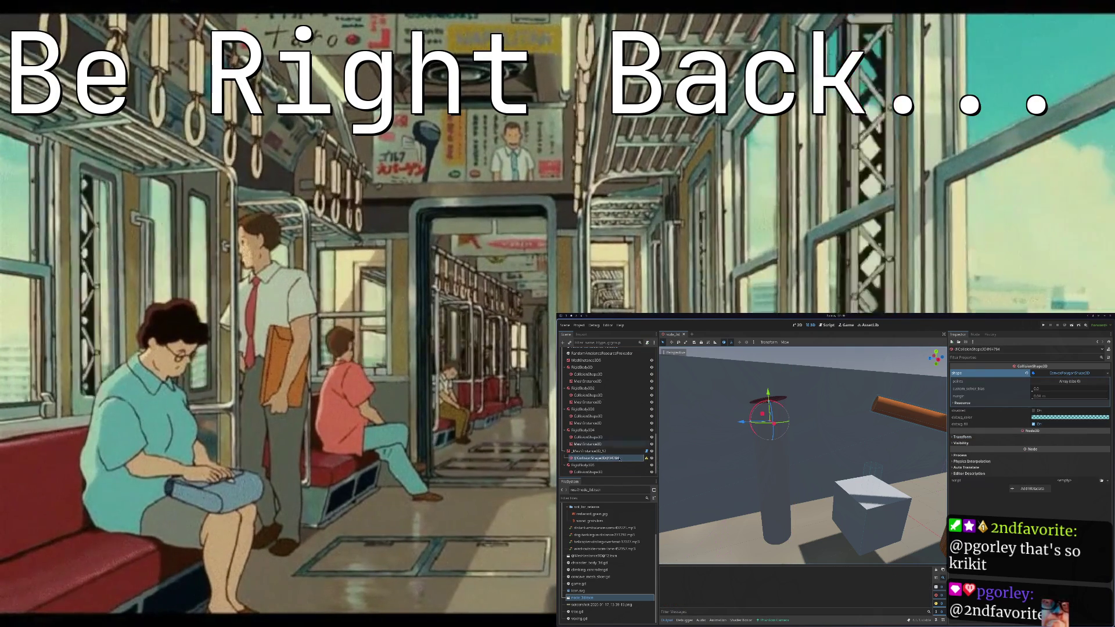
left_click(632, 609)
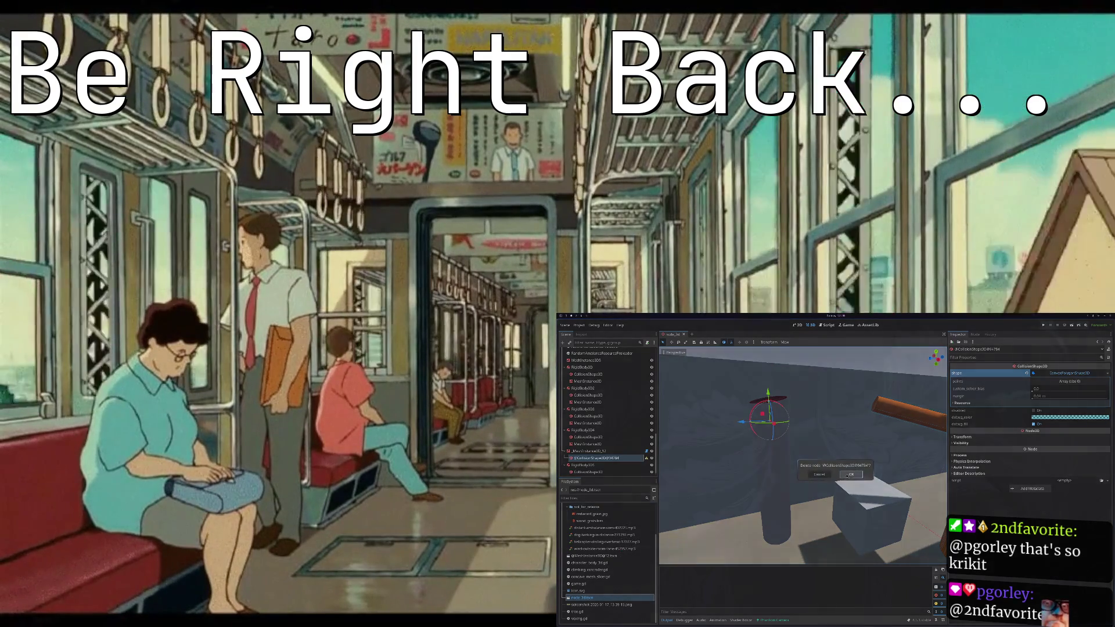
left_click(851, 475)
key("ctrl+s")
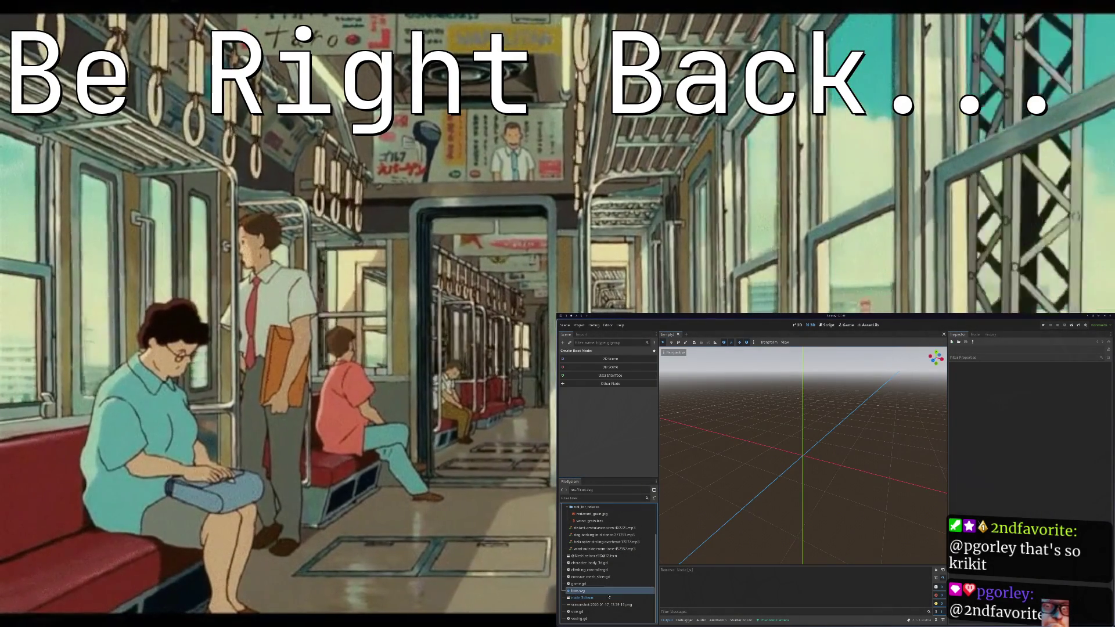
scroll(613, 438, "down", 1)
left_click(608, 452)
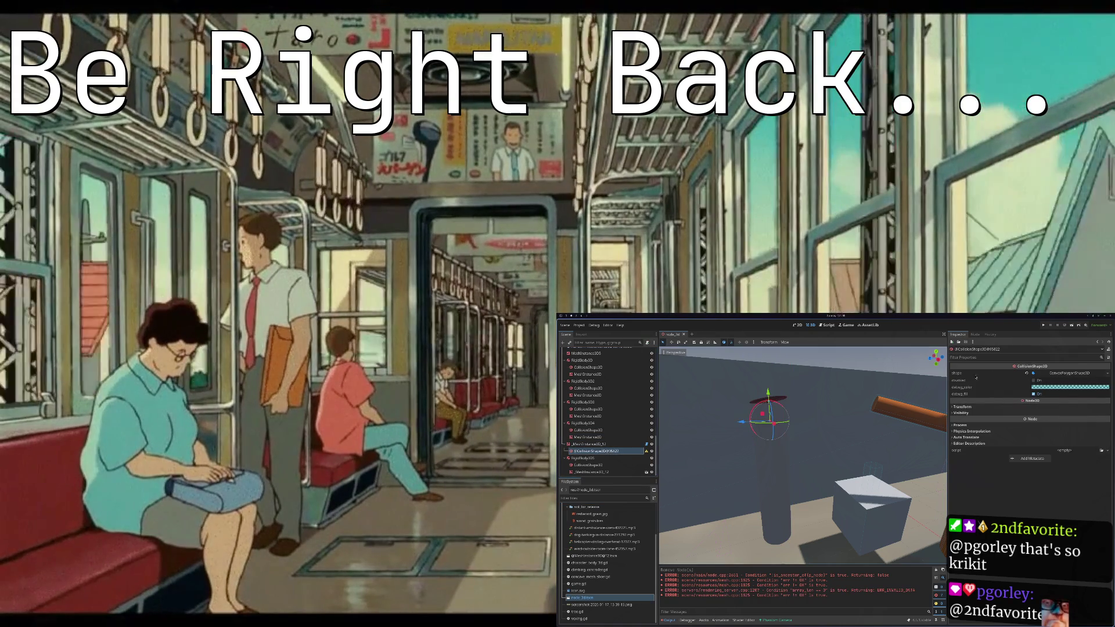
- Position the cursor after the append line of the get_faces loop in vexing.gd
key("alt+Tab")
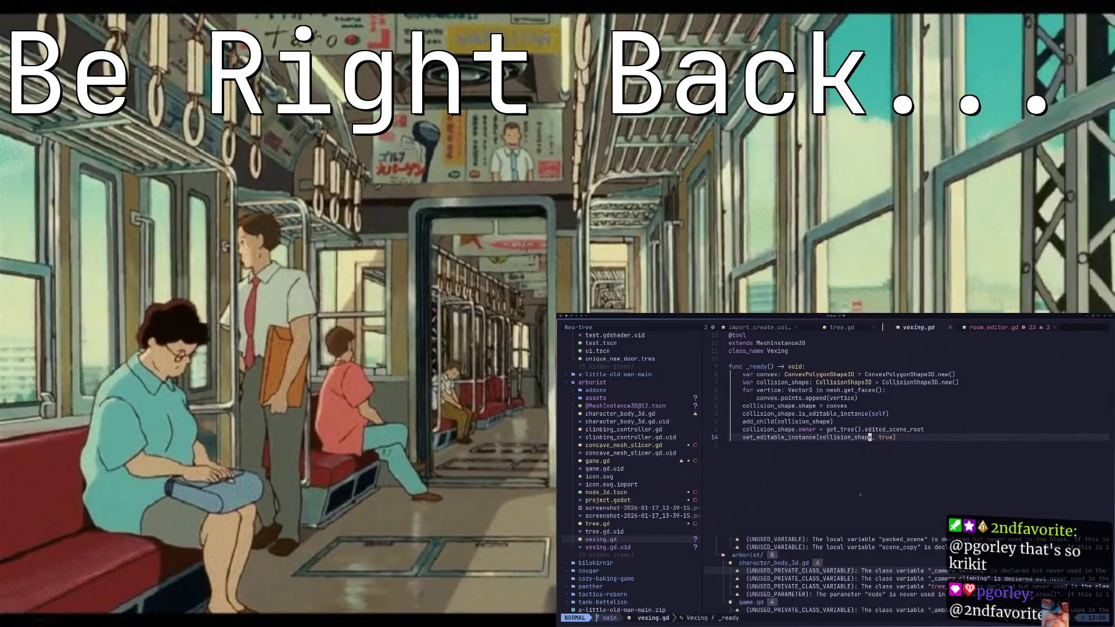
key("o")
key("Escape")
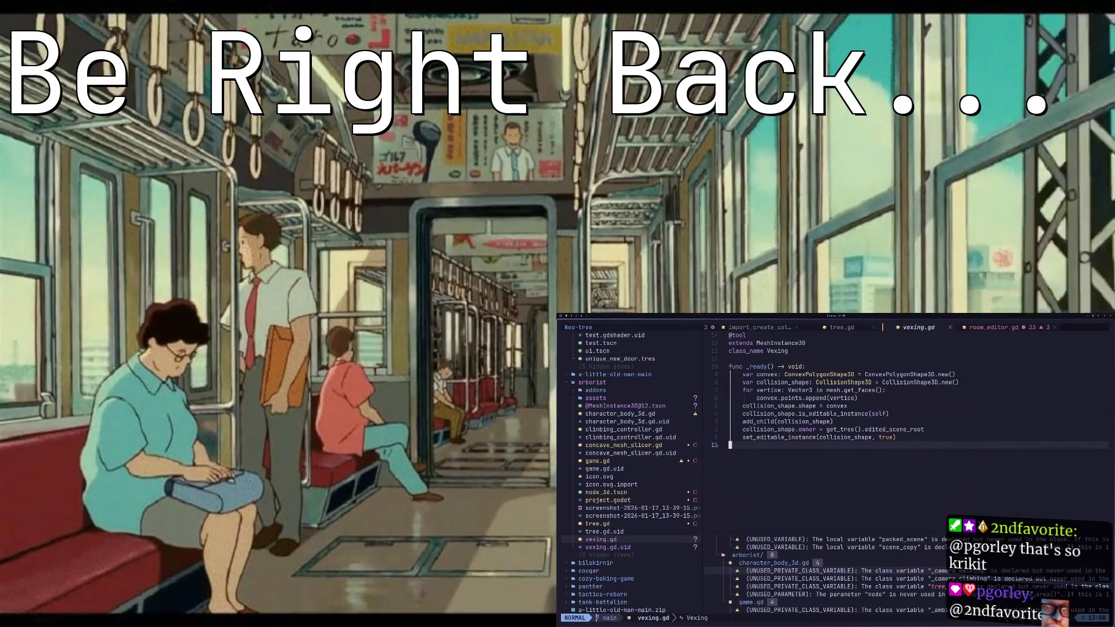
key("u")
left_click(866, 390)
key("j")
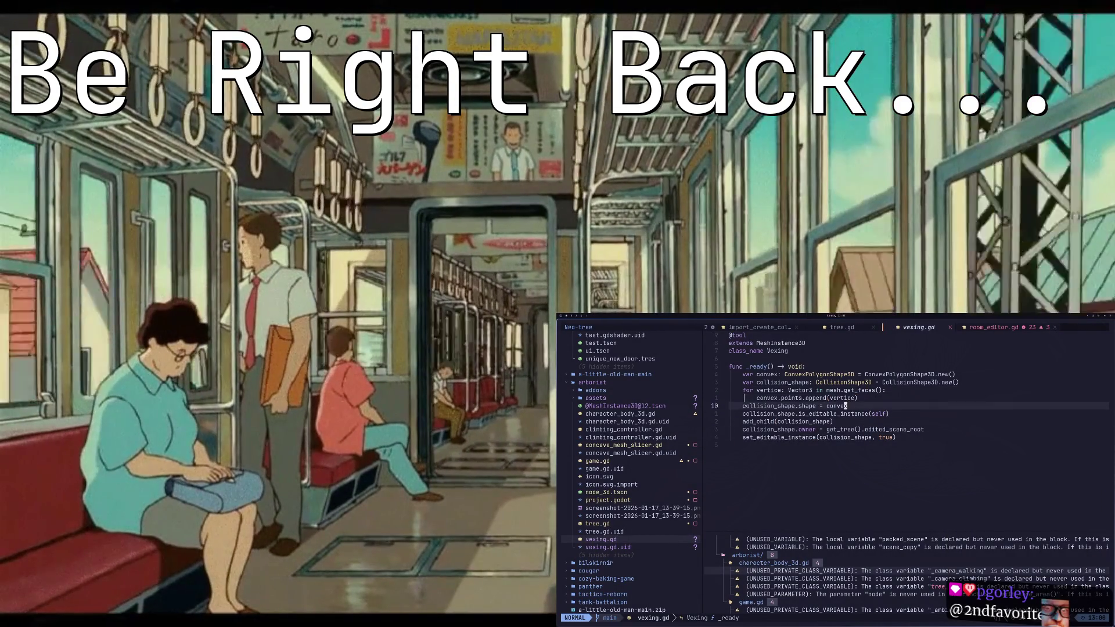
left_click(845, 398)
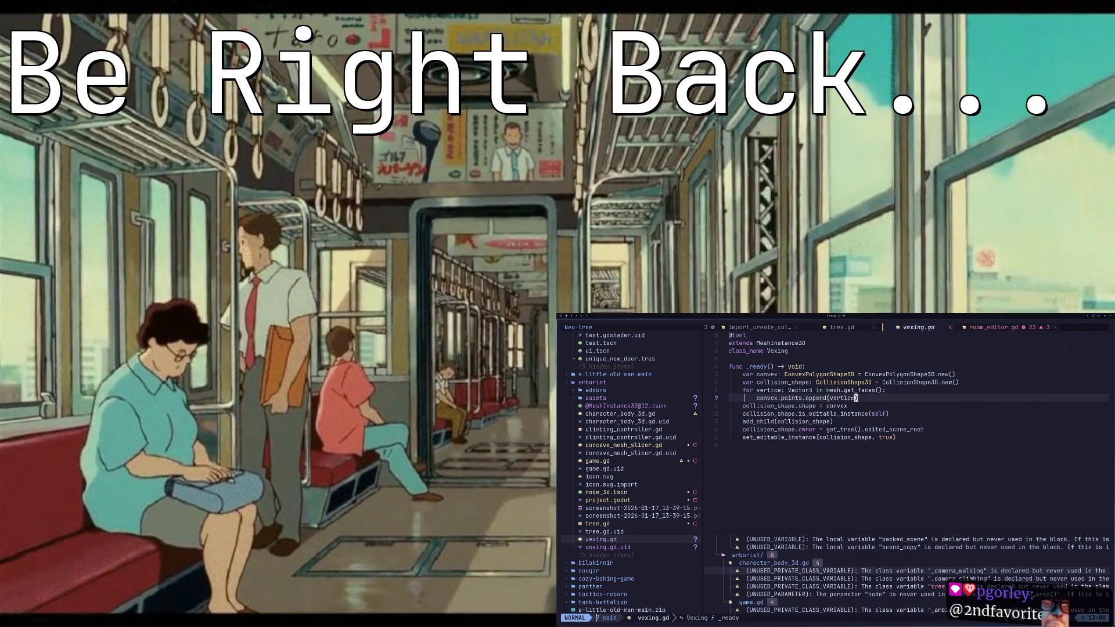
type("o")
type("print")
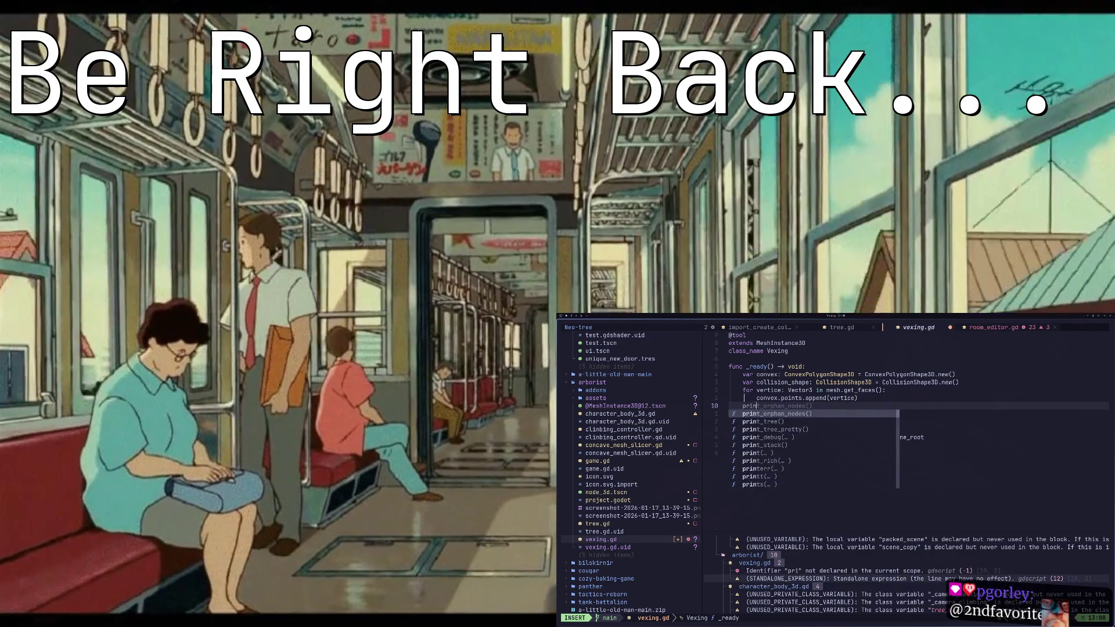
type("(")
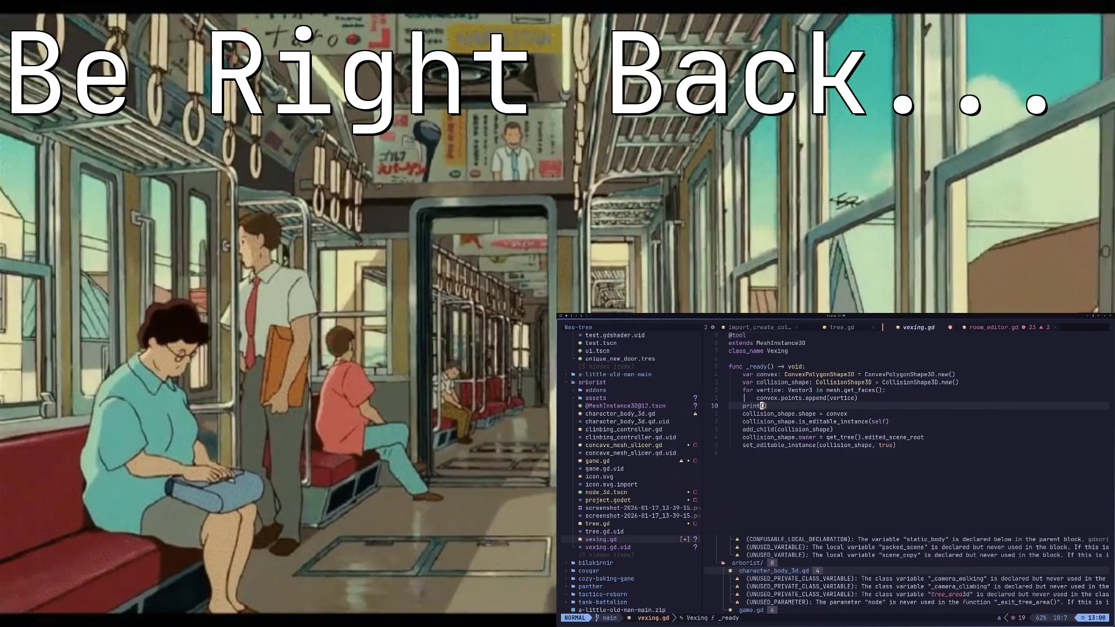
type("conv")
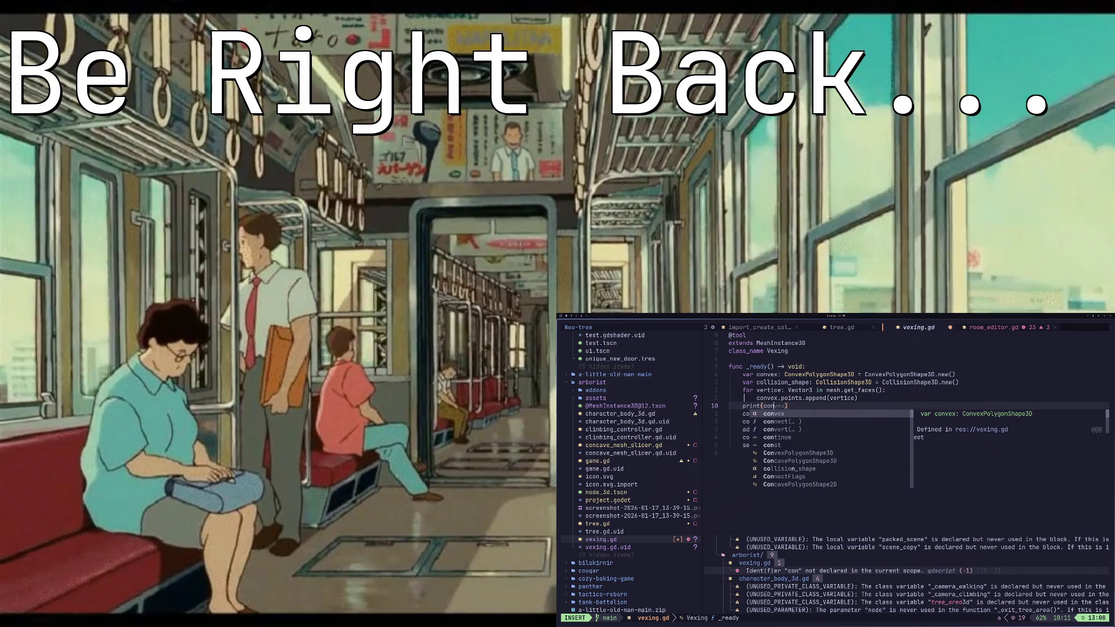
type("ez")
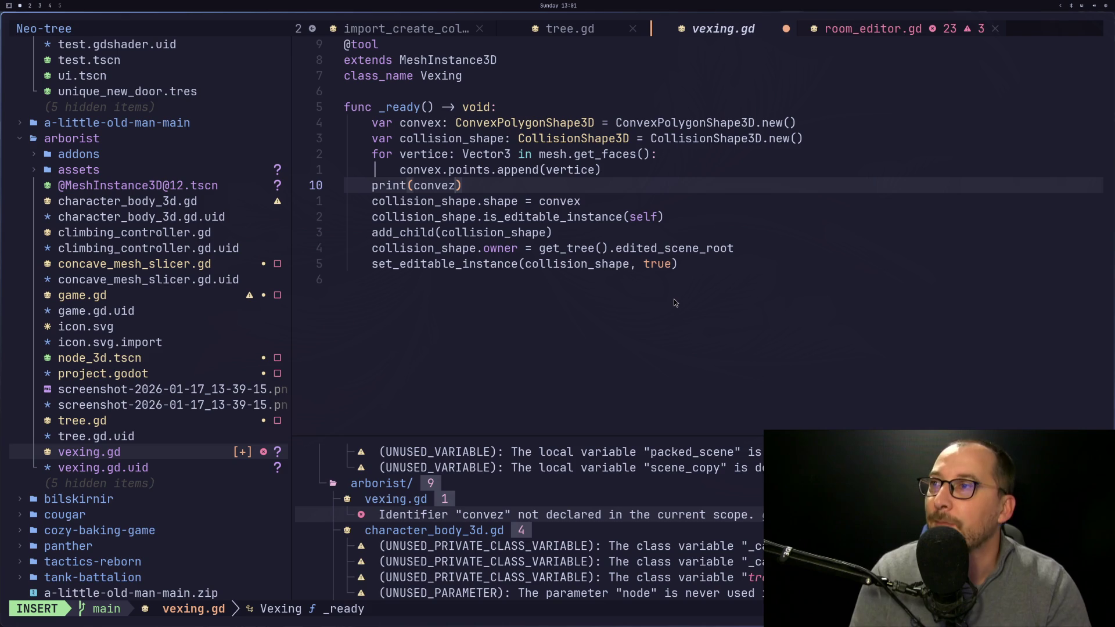
- Add print(convex.points.size()) after the loop, fixing the convex typo, and save
key("BackSpace")
type("convex.point")
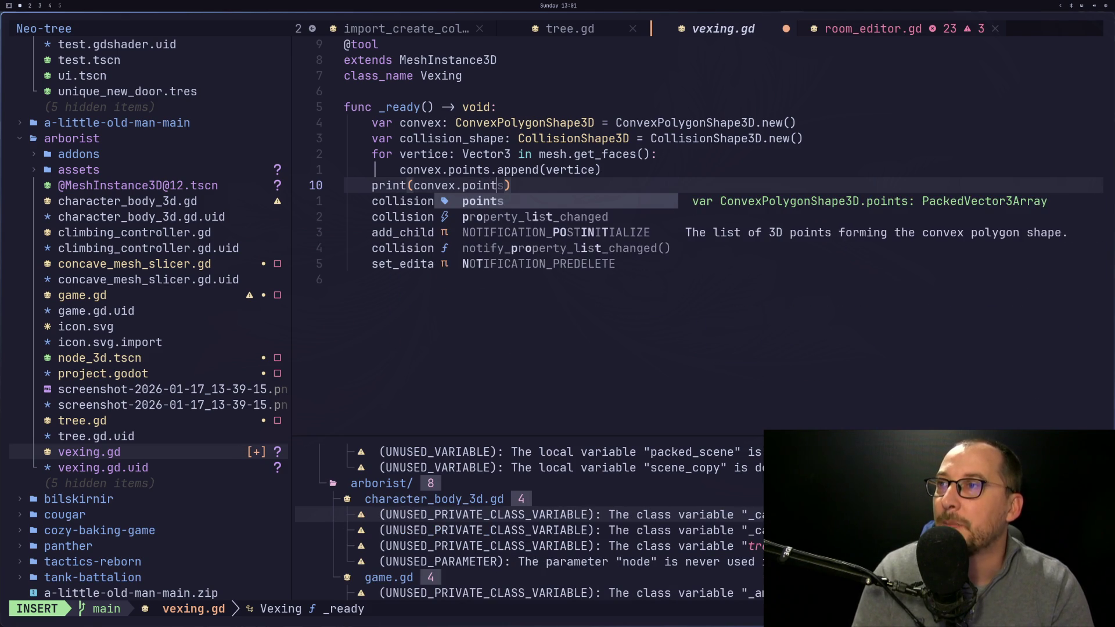
type("s.size()")
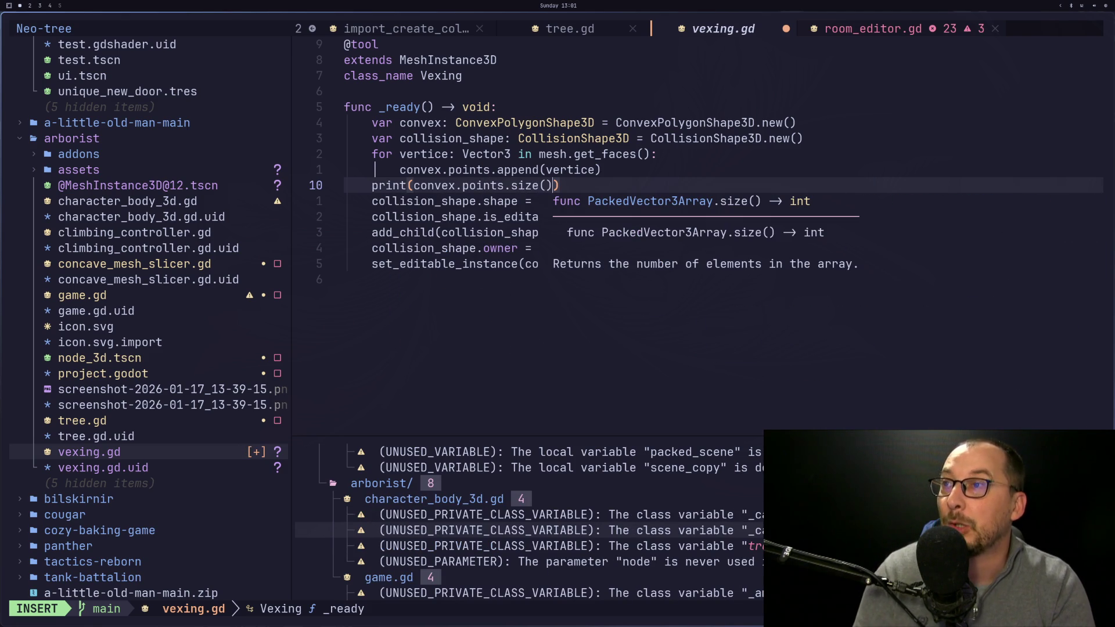
key("Escape")
key("super+3")
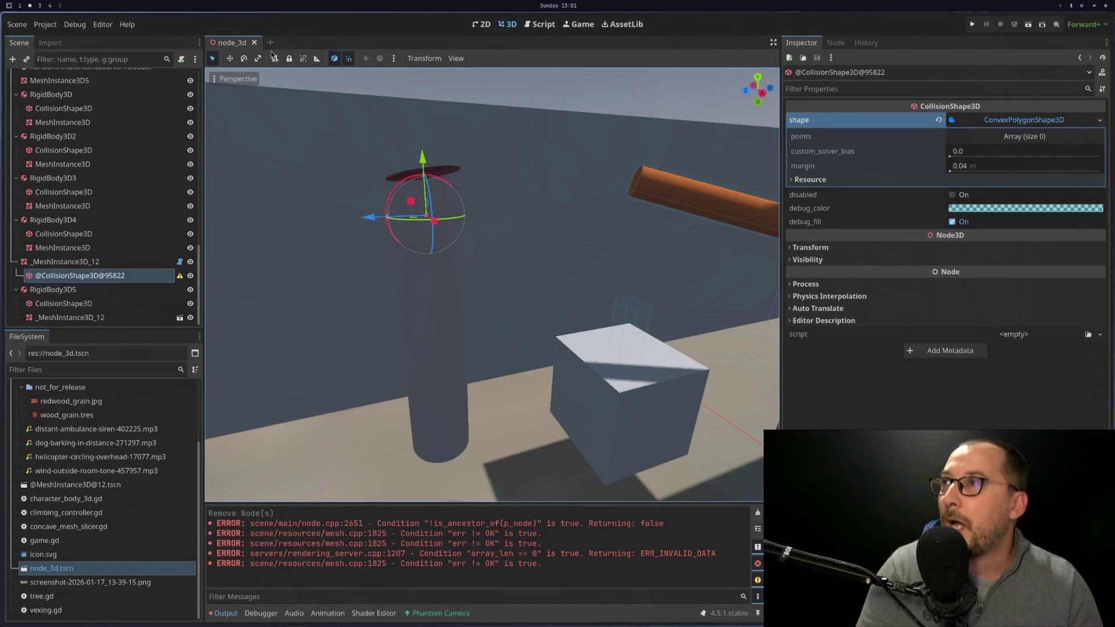
- Reload node_3d.tscn with a cleared Output so the script prints 0 points
left_click(255, 42)
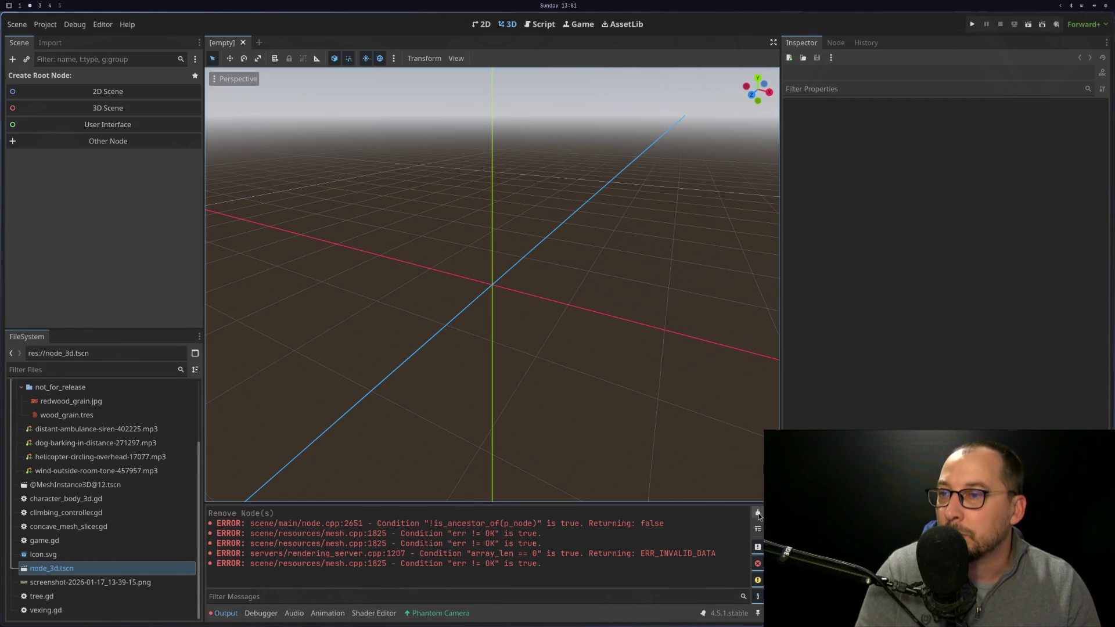
left_click(758, 514)
double_click(43, 571)
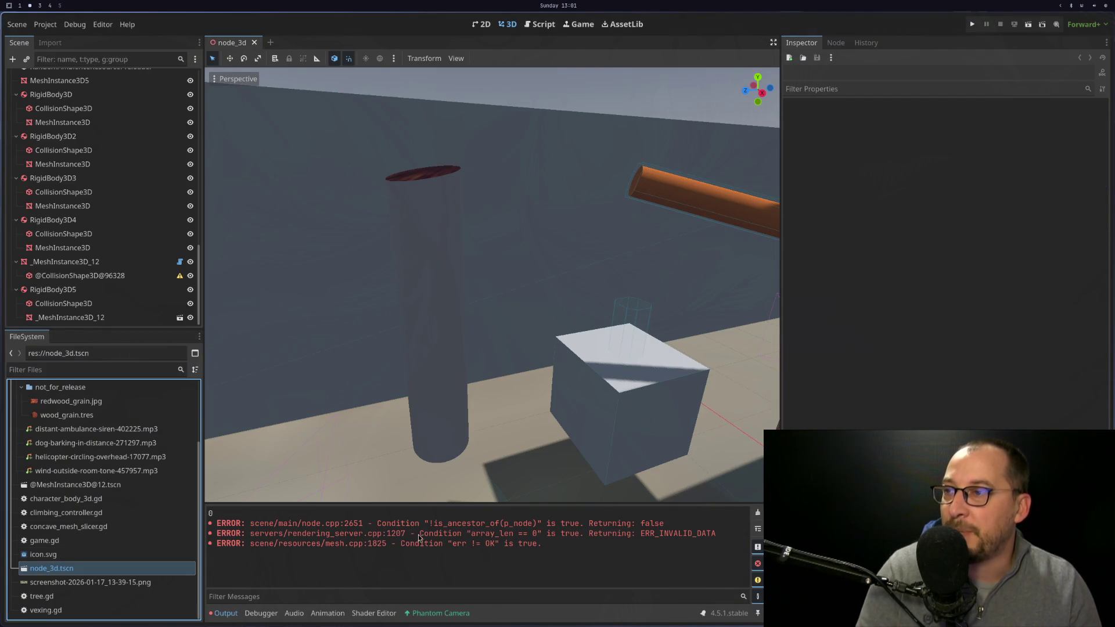
left_click(114, 279)
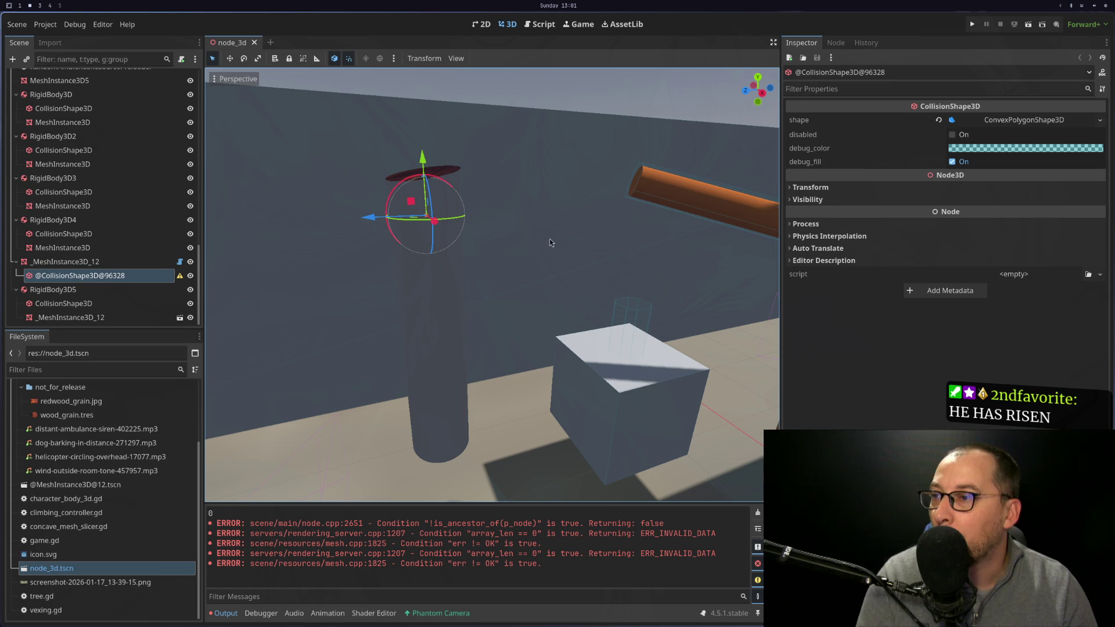
- Expand the CollisionShape3D shape's points array and add four elements to it
left_click(979, 128)
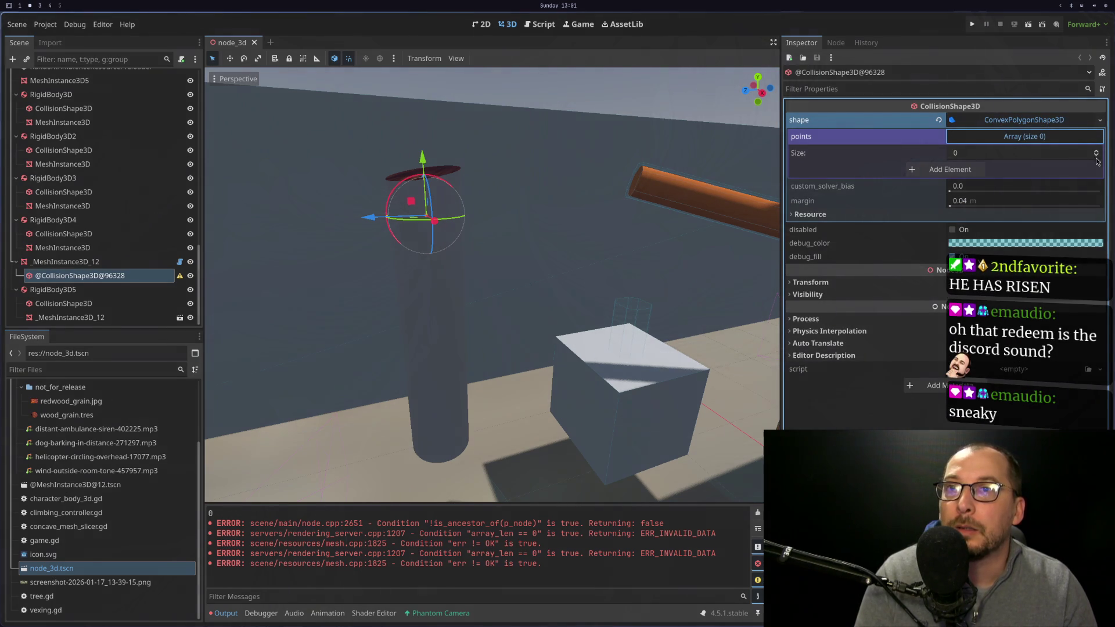
left_click(1096, 150)
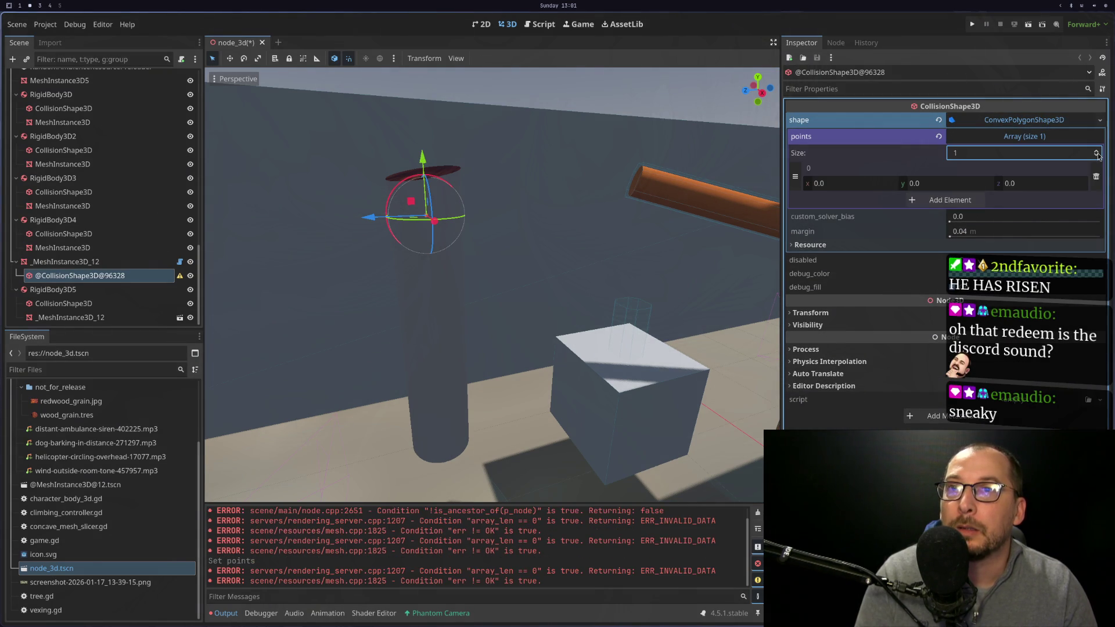
left_click(1096, 151)
left_click(1096, 151)
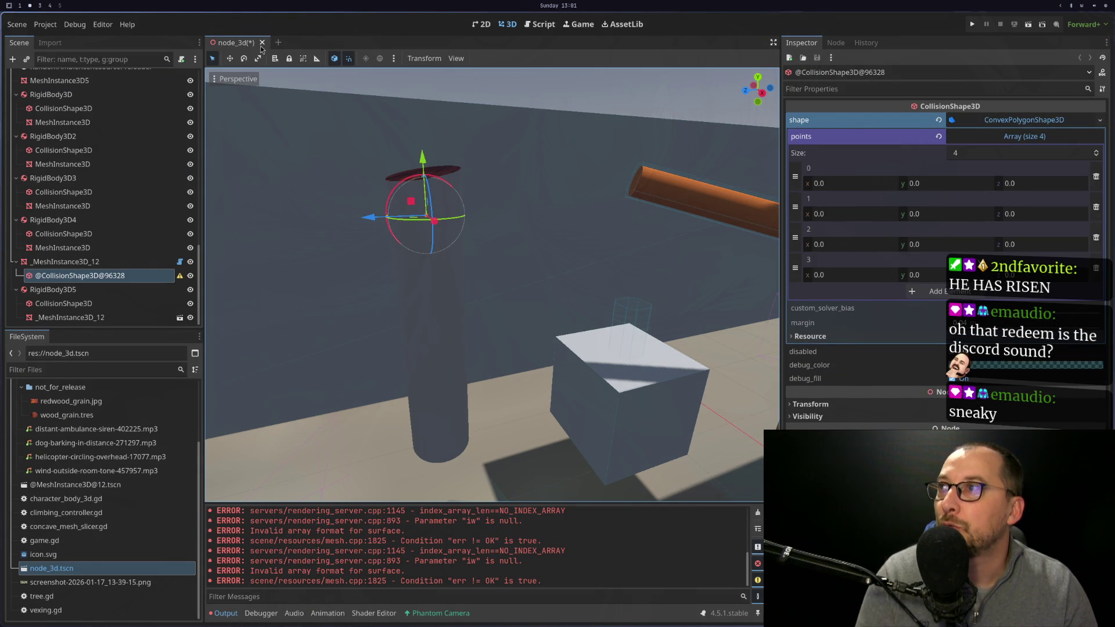
key("super+1")
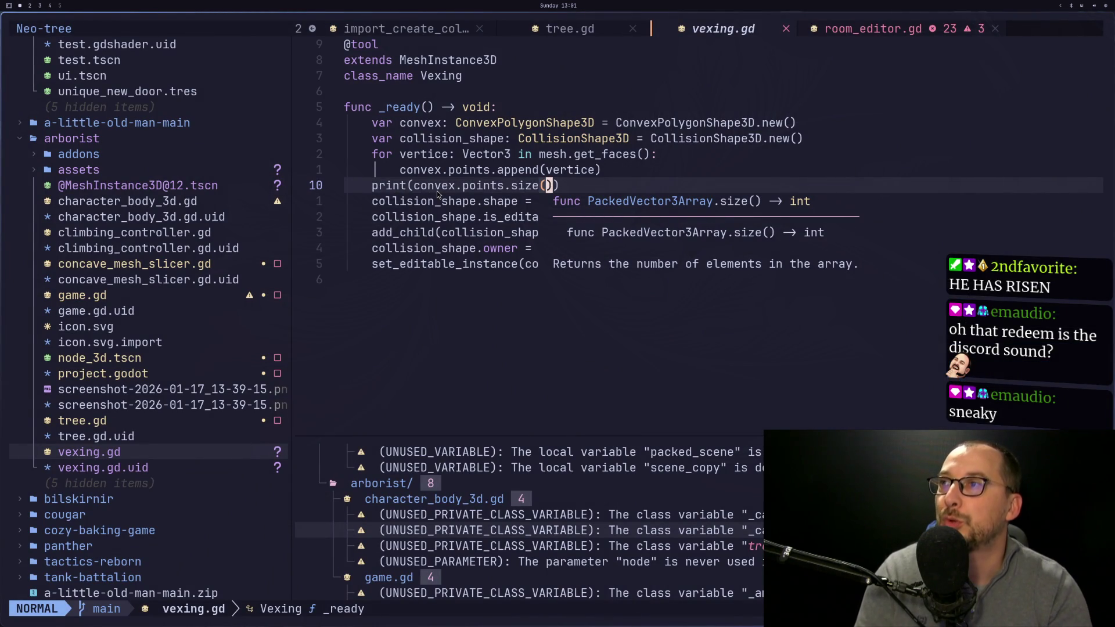
- Start a new first line under func _ready() in vexing.gd
key("k")
key("k")
key("k")
key("k")
key("k")
key("j")
key("j")
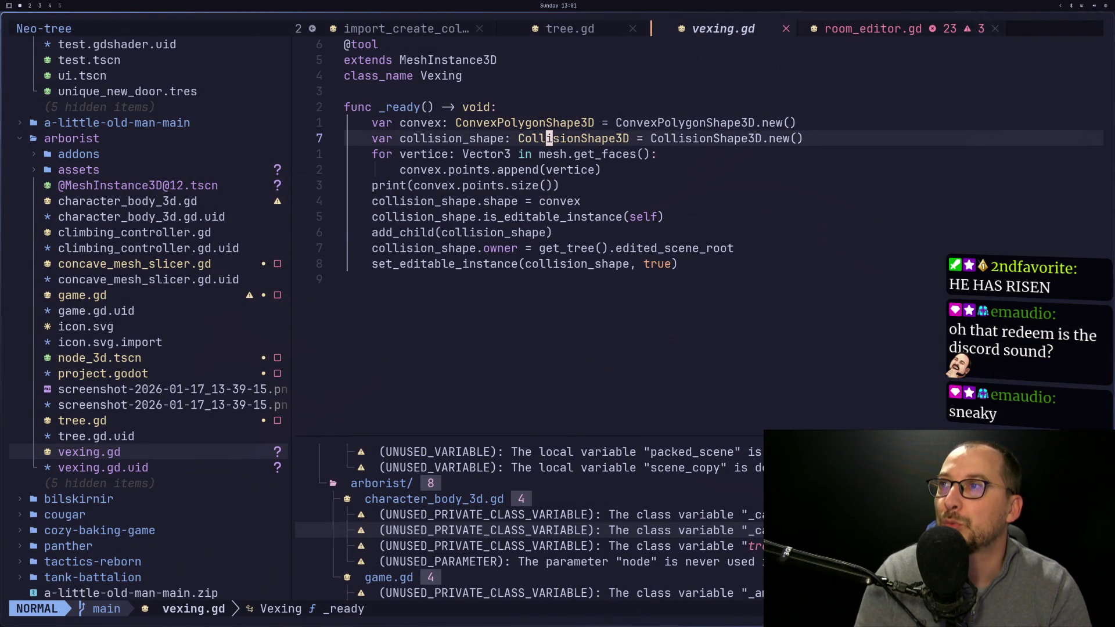
key("j")
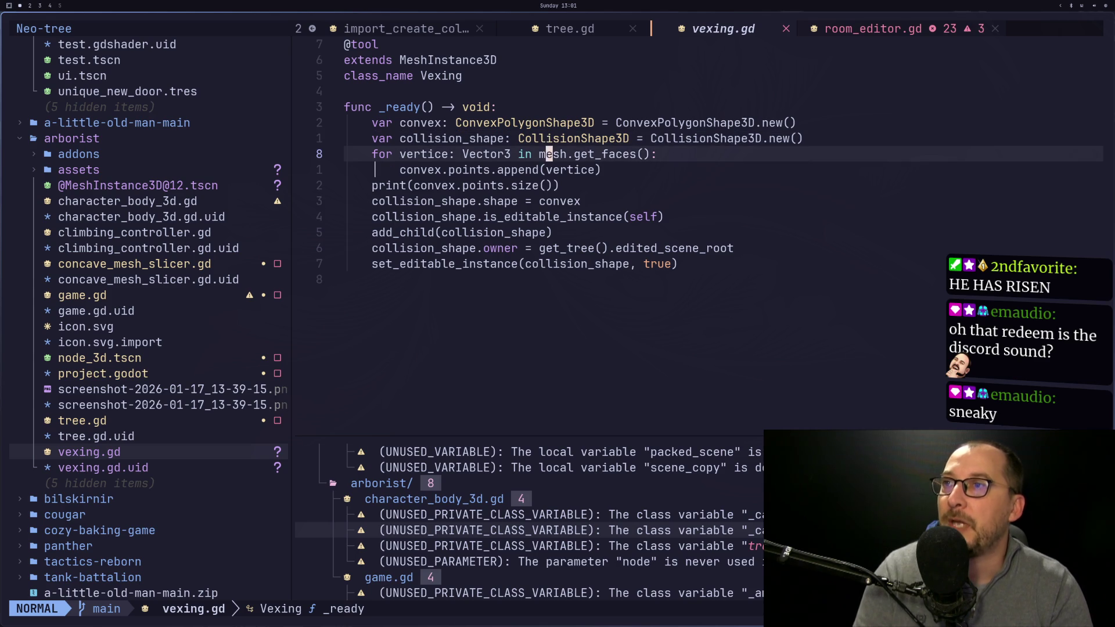
key("v")
key("l")
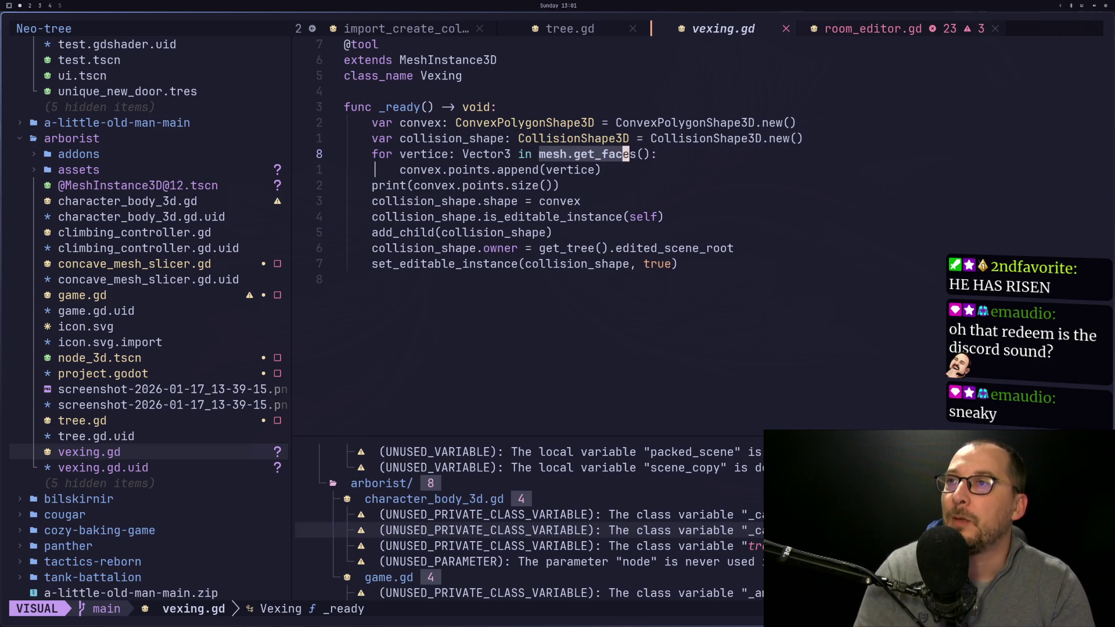
key("Escape")
key("k")
key("k")
key("k")
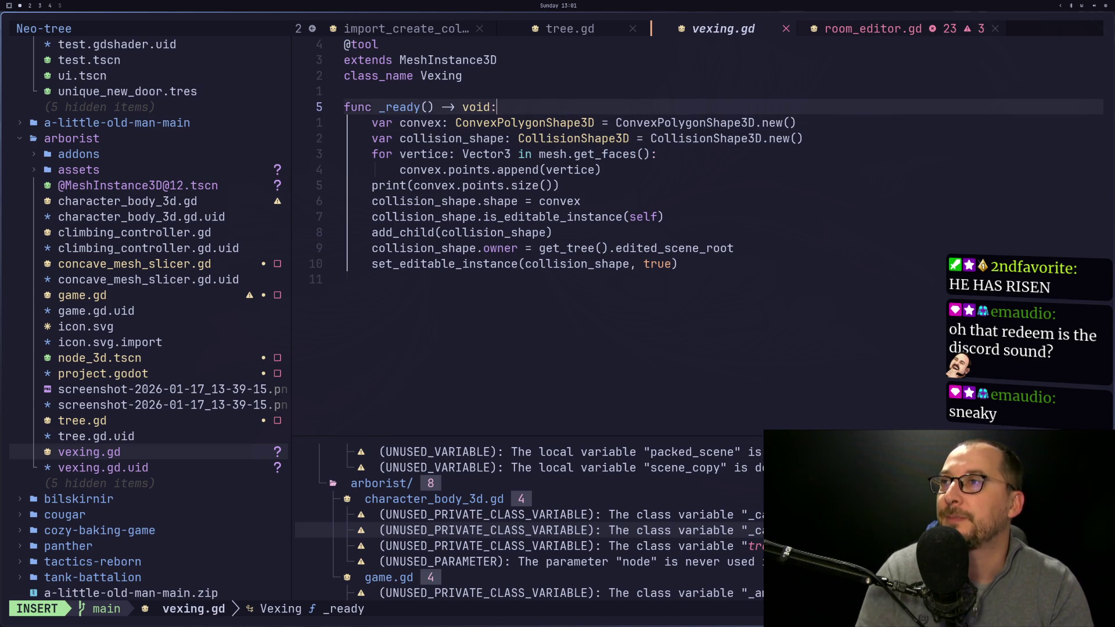
key("Return")
key("Return")
- Write print(mesh.get_faces().size()) on that line and save the script
key("BackSpace")
key("BackSpace")
key("Return")
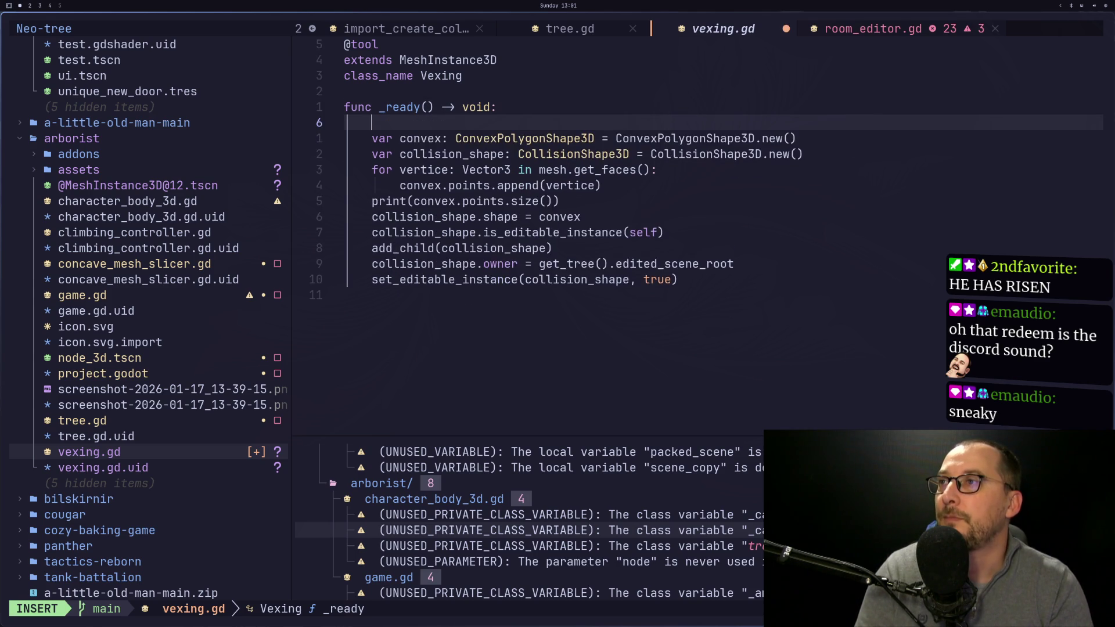
type("print(")
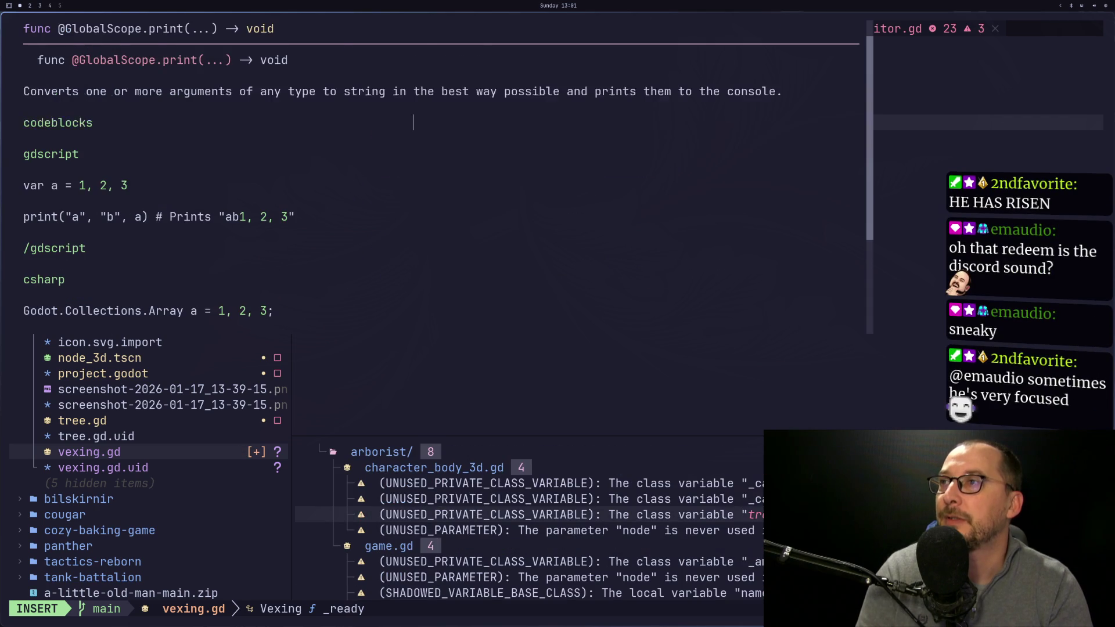
key("Escape")
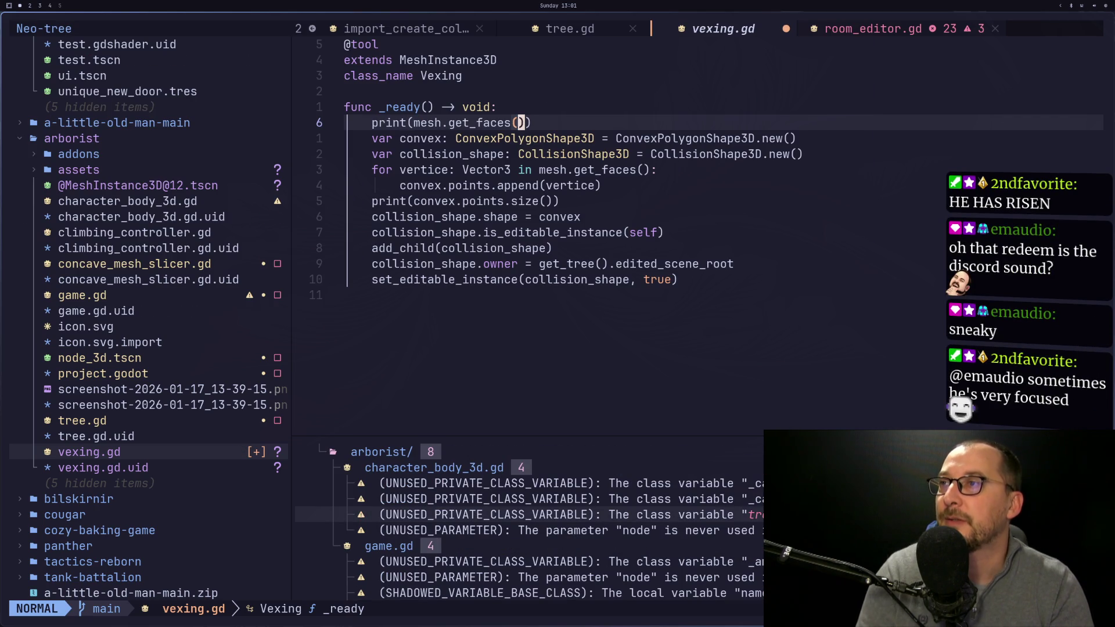
type(".size(")
key("Escape")
type(":w")
key("Return")
key("super+3")
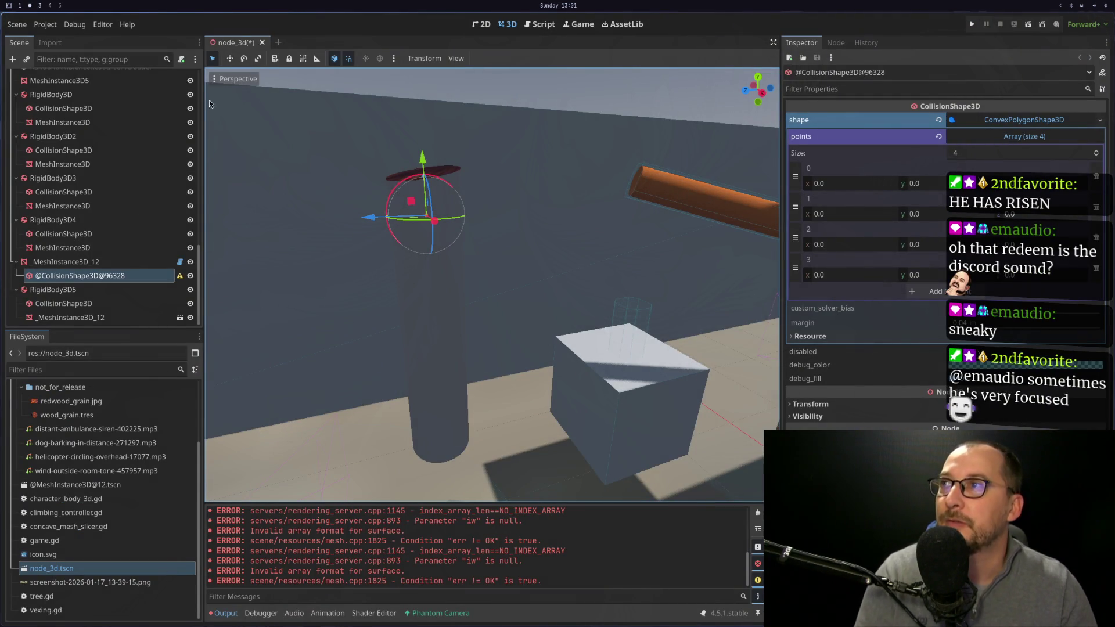
- Close node_3d saving changes and reopen it, printing 1566 faces and 0 points
left_click(262, 43)
key("Return")
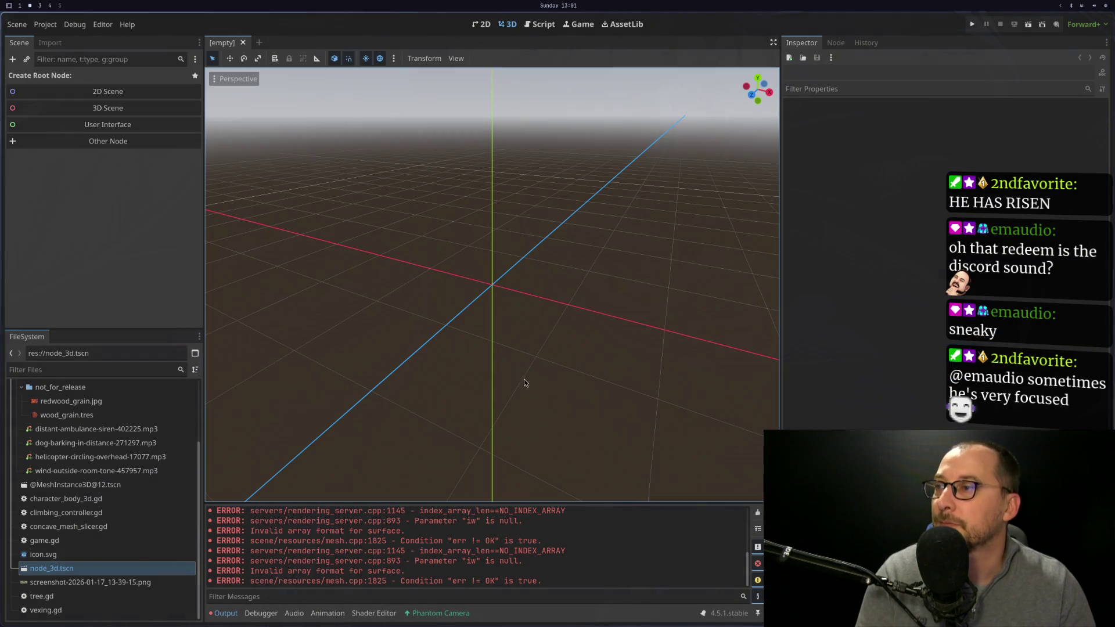
double_click(96, 569)
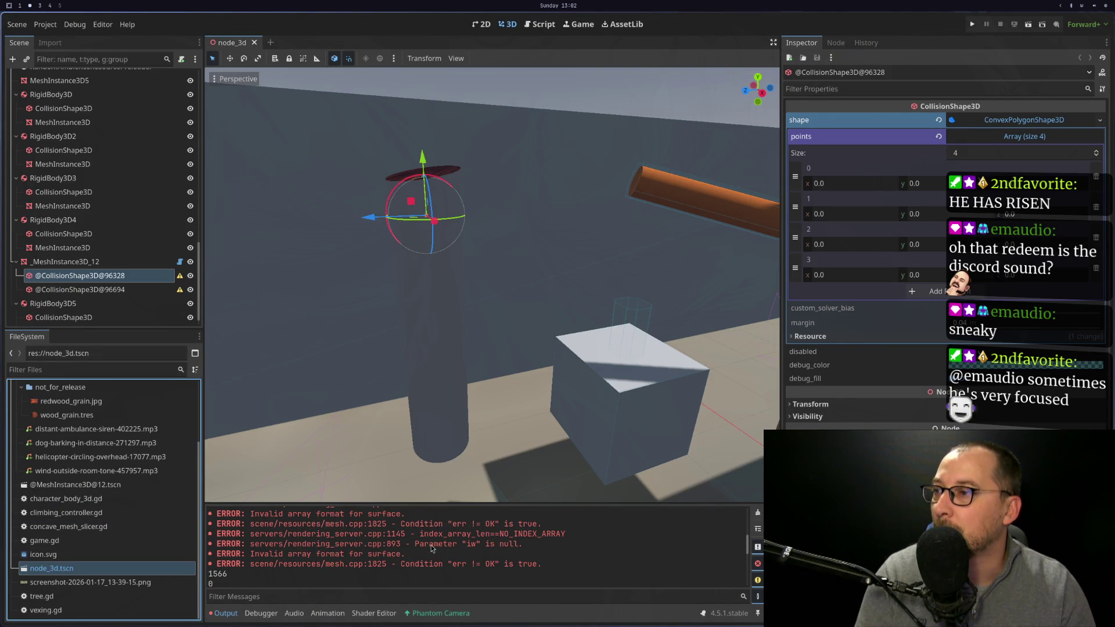
left_click(757, 515)
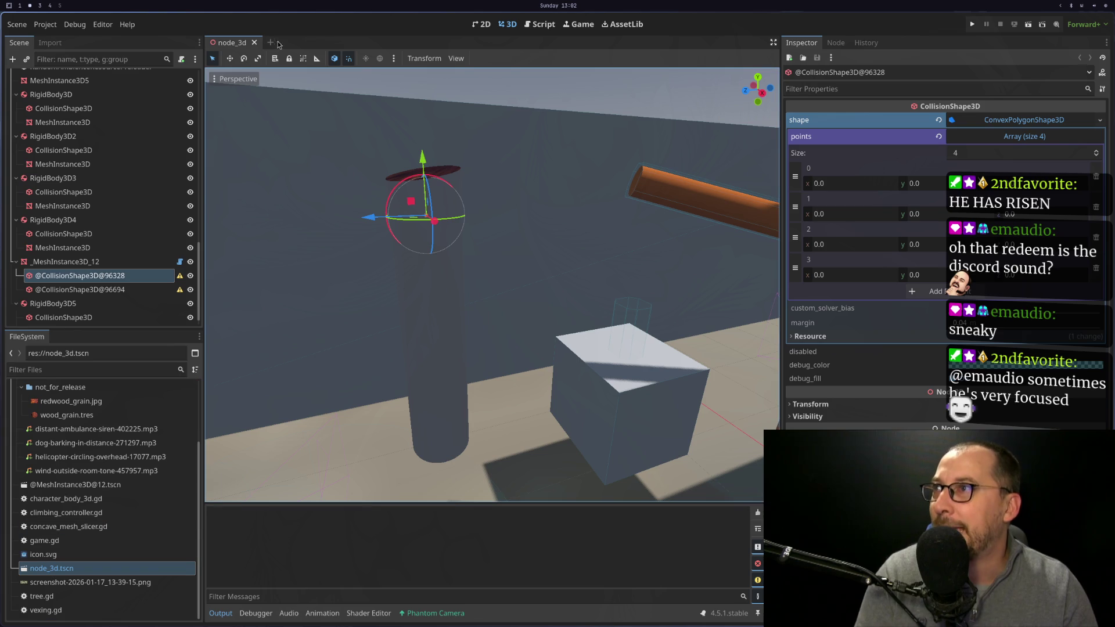
- Close and reopen node_3d.tscn once more to rerun the tool script
left_click(255, 43)
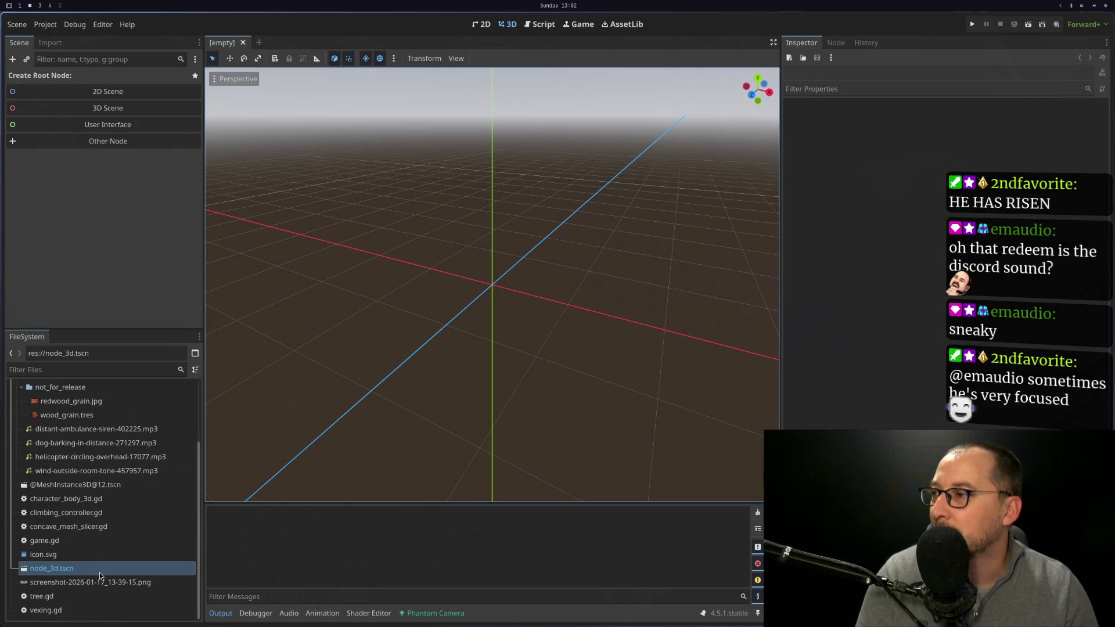
double_click(100, 575)
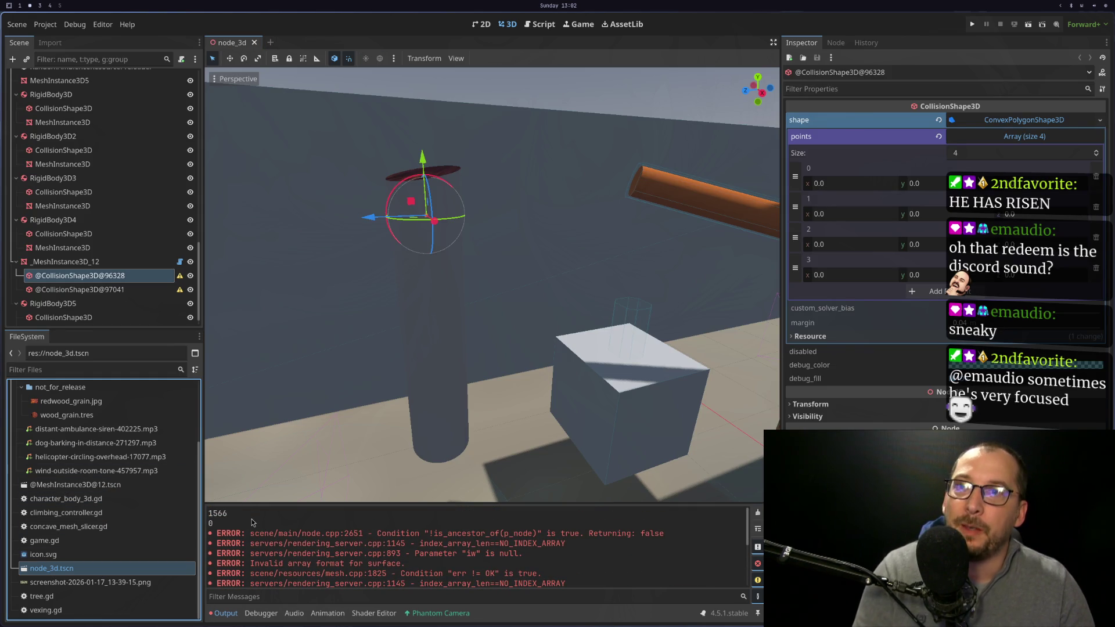
key("super+1")
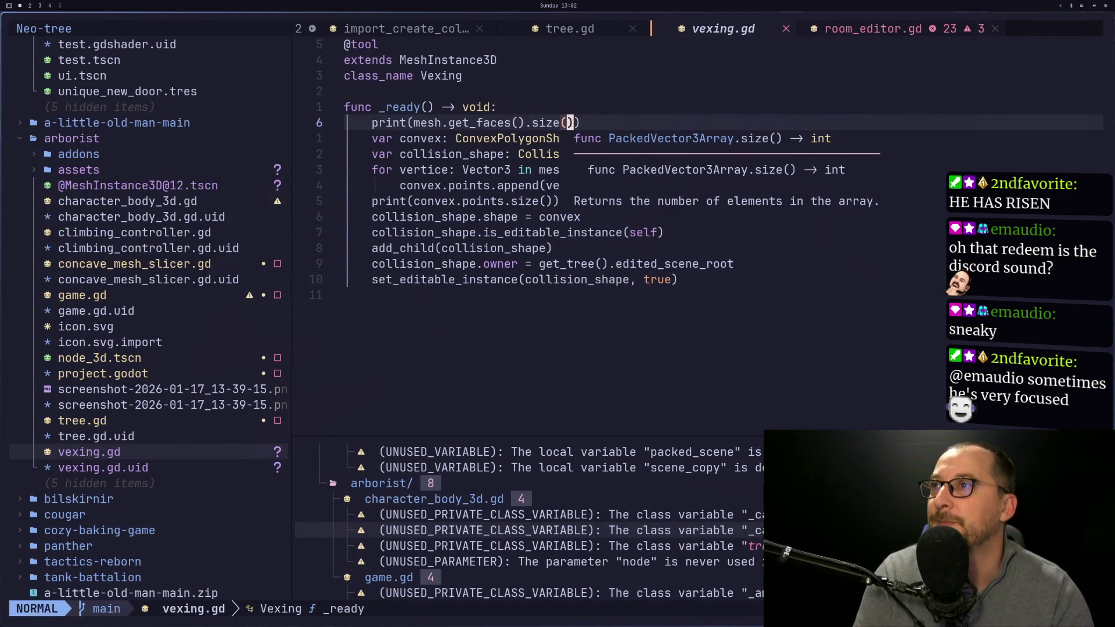
- Delete the print(mesh.get_faces().size()) line from _ready
key("Escape")
key("d")
key("d")
key("j")
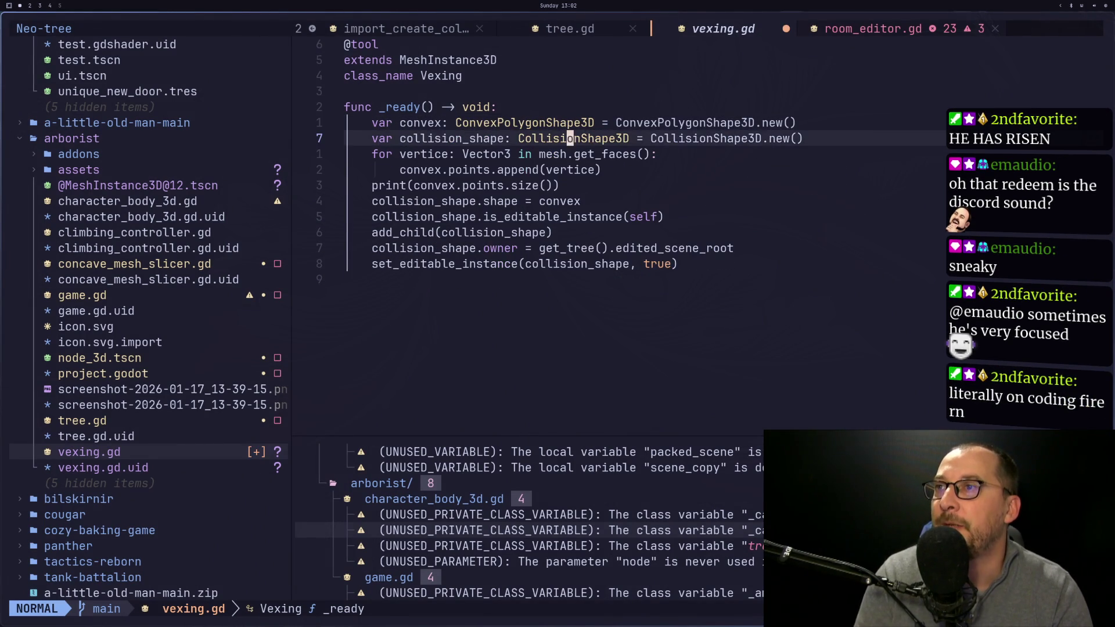
key("k")
key("j")
key("j")
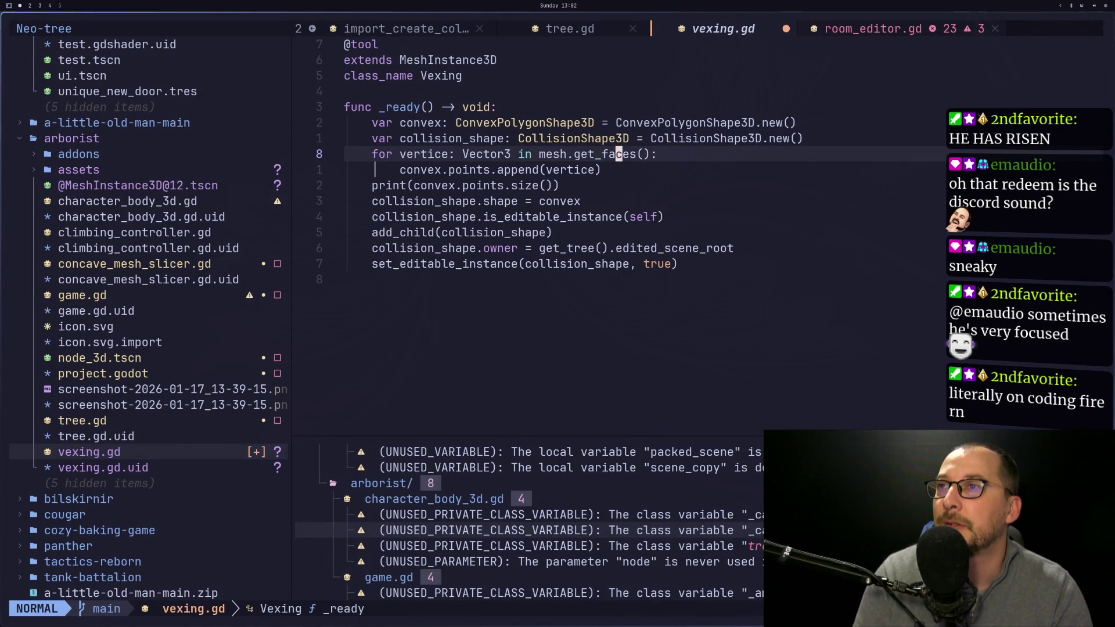
- Show the completion docs for get_faces on the loop line, then leave insert mode
key("e")
key("a")
key("ctrl+space")
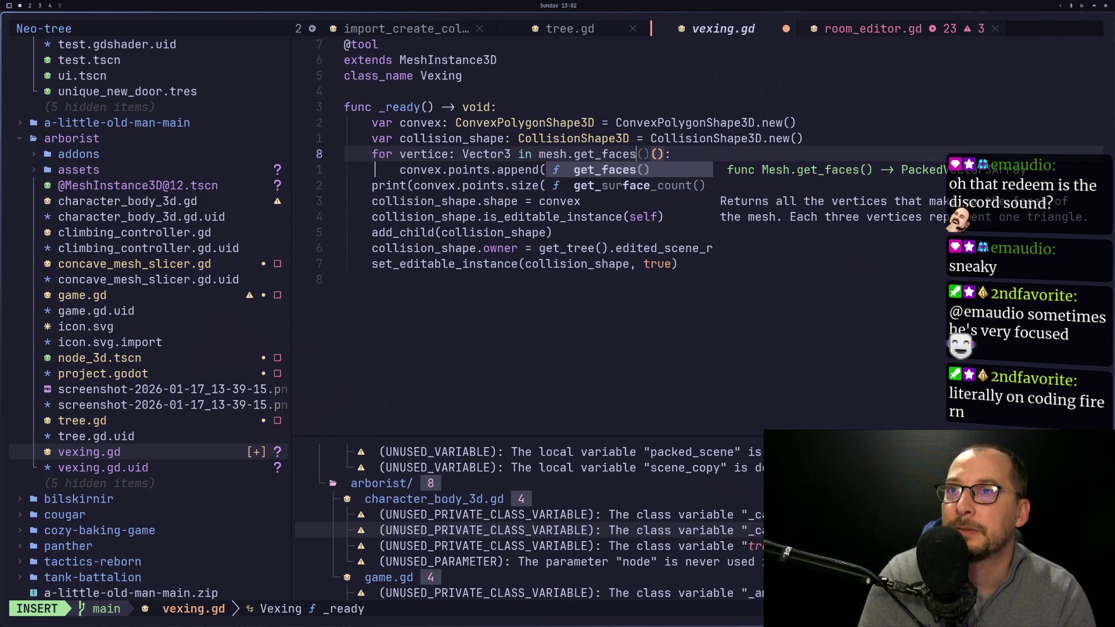
key("Escape")
key("super+2")
key("super+3")
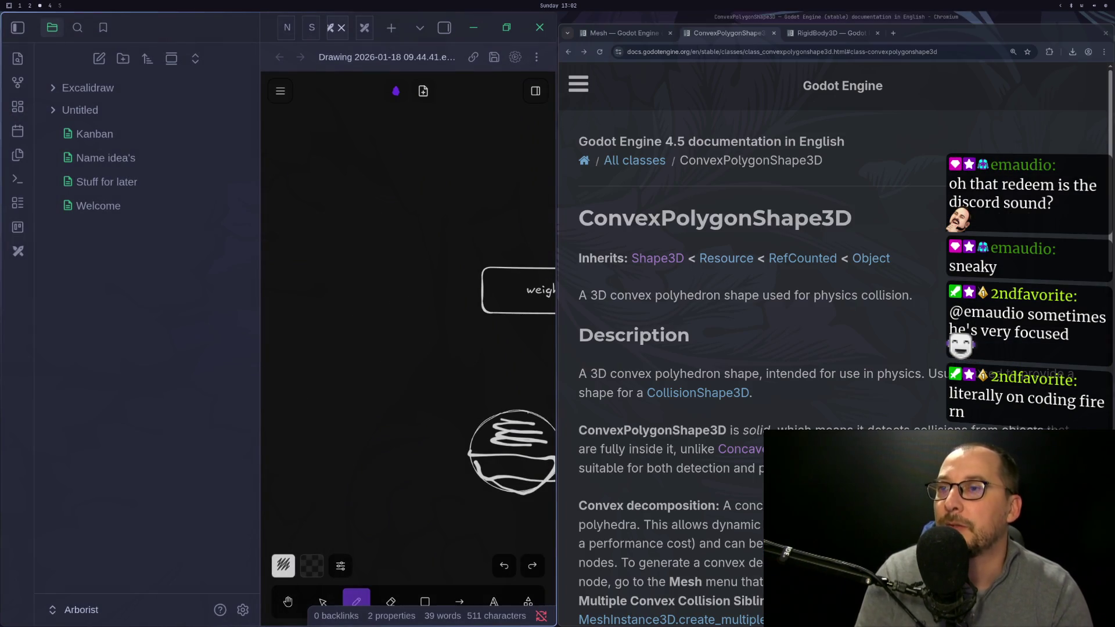
scroll(639, 81, "down", 5)
scroll(639, 81, "down", 5)
scroll(639, 81, "up", 5)
- From the Mesh docs, follow the PackedVector3Array link and read its methods
left_click(600, 33)
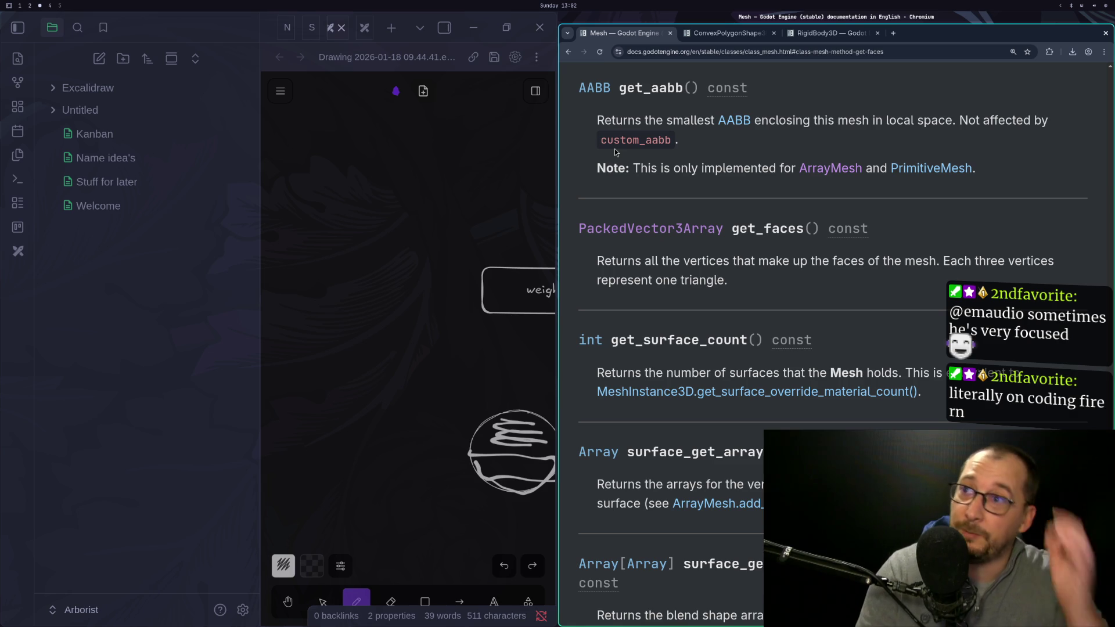
left_click(680, 235)
scroll(680, 235, "down", 2)
scroll(684, 311, "down", 3)
scroll(684, 311, "down", 2)
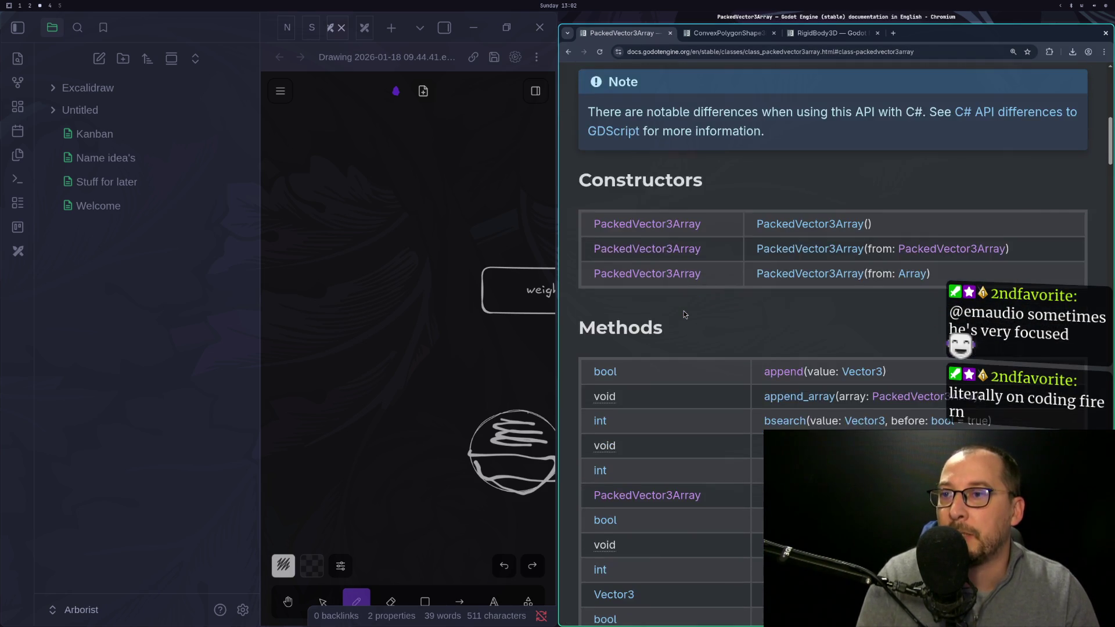
scroll(685, 311, "down", 2)
scroll(685, 311, "down", 1)
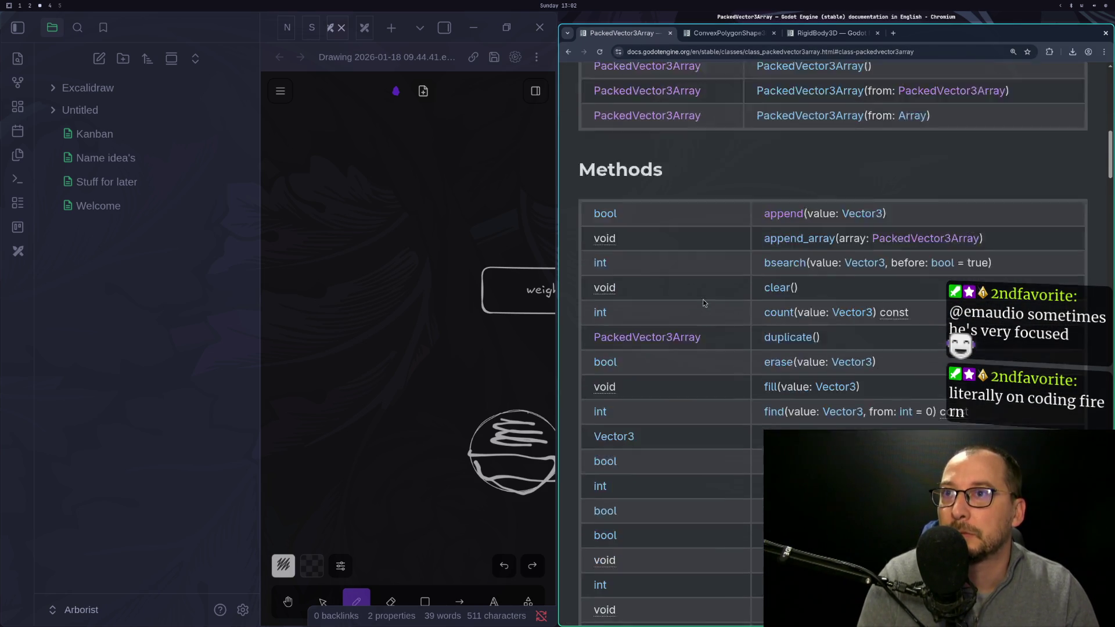
scroll(684, 311, "down", 2)
scroll(703, 297, "down", 3)
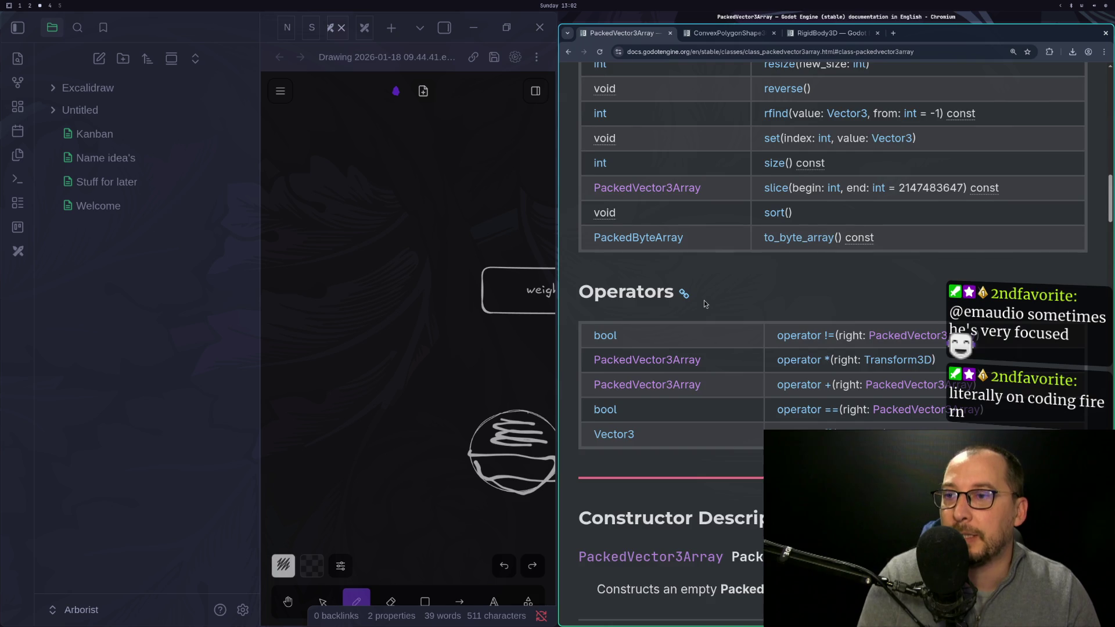
scroll(704, 303, "up", 3)
scroll(704, 301, "up", 3)
scroll(704, 301, "up", 3)
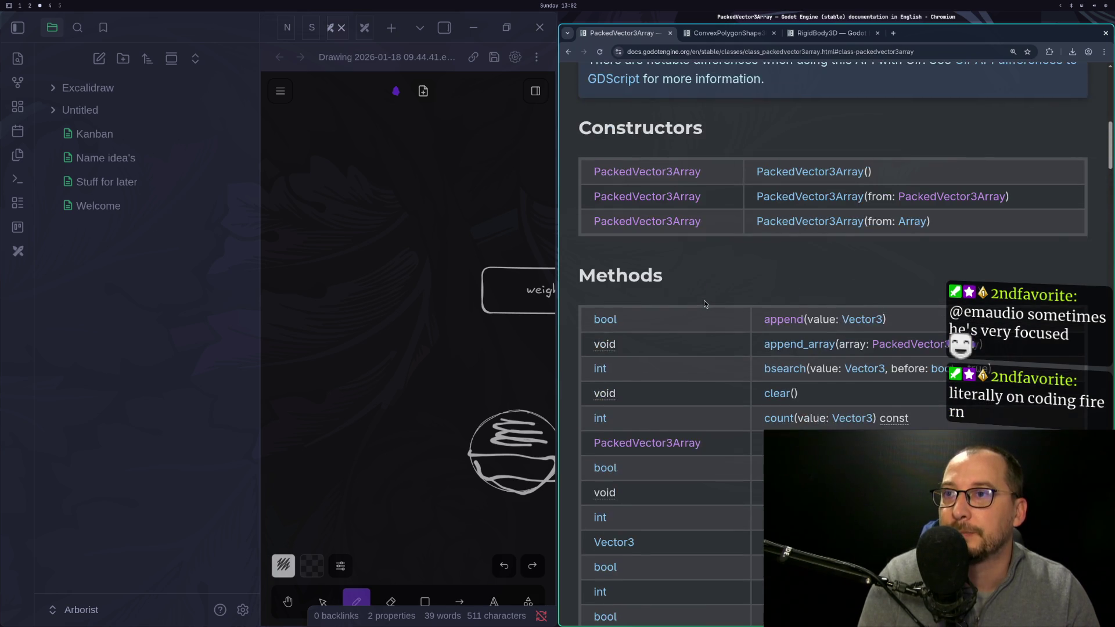
scroll(705, 301, "up", 3)
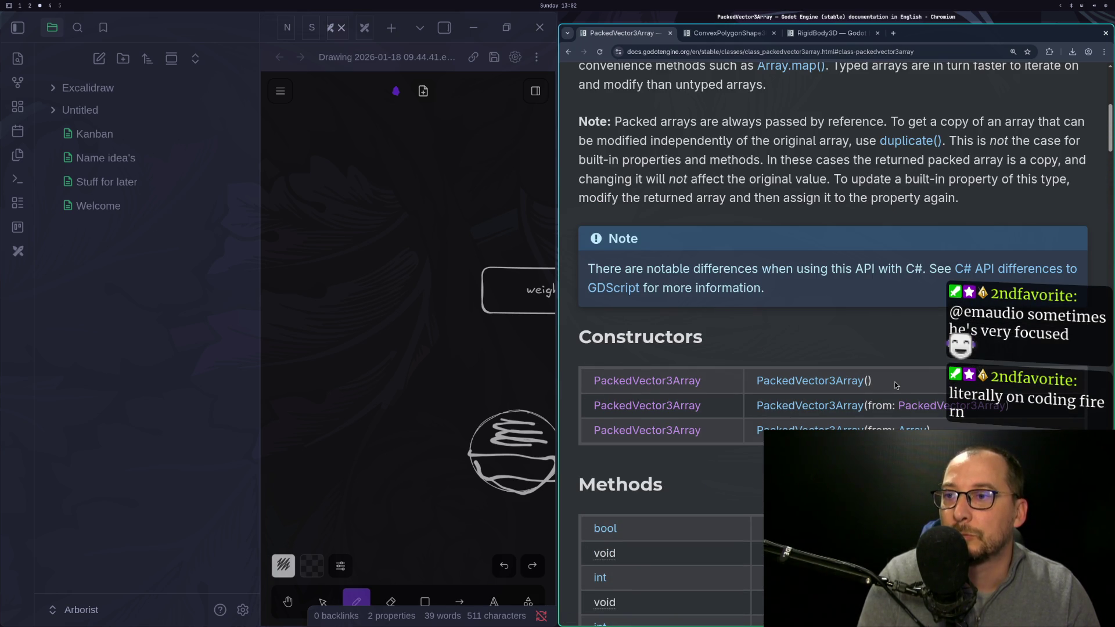
scroll(895, 384, "up", 3)
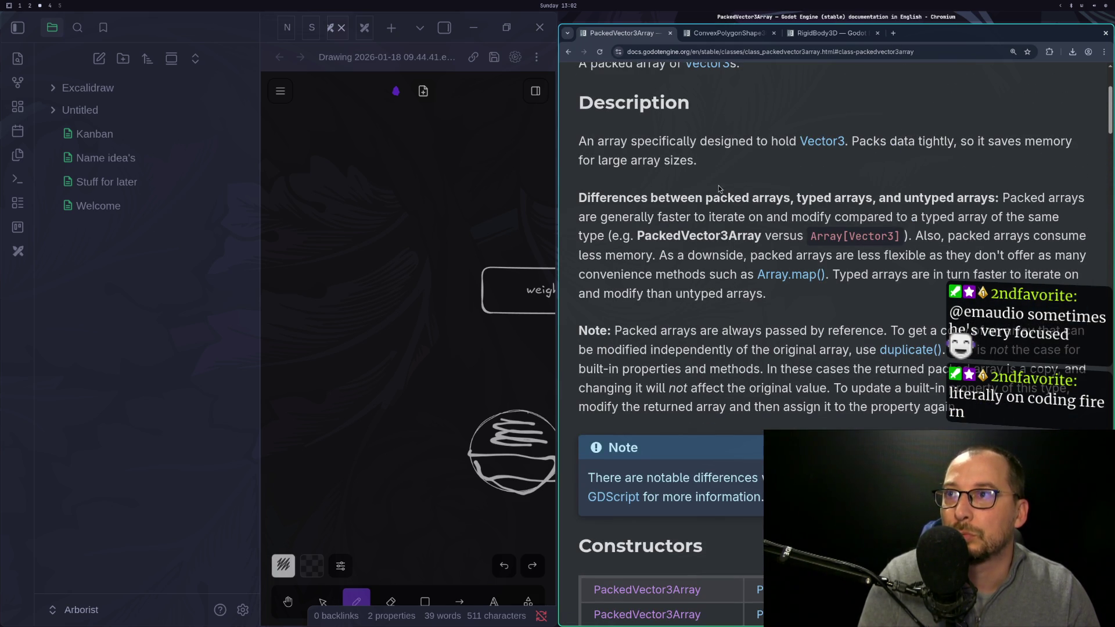
key("super+1")
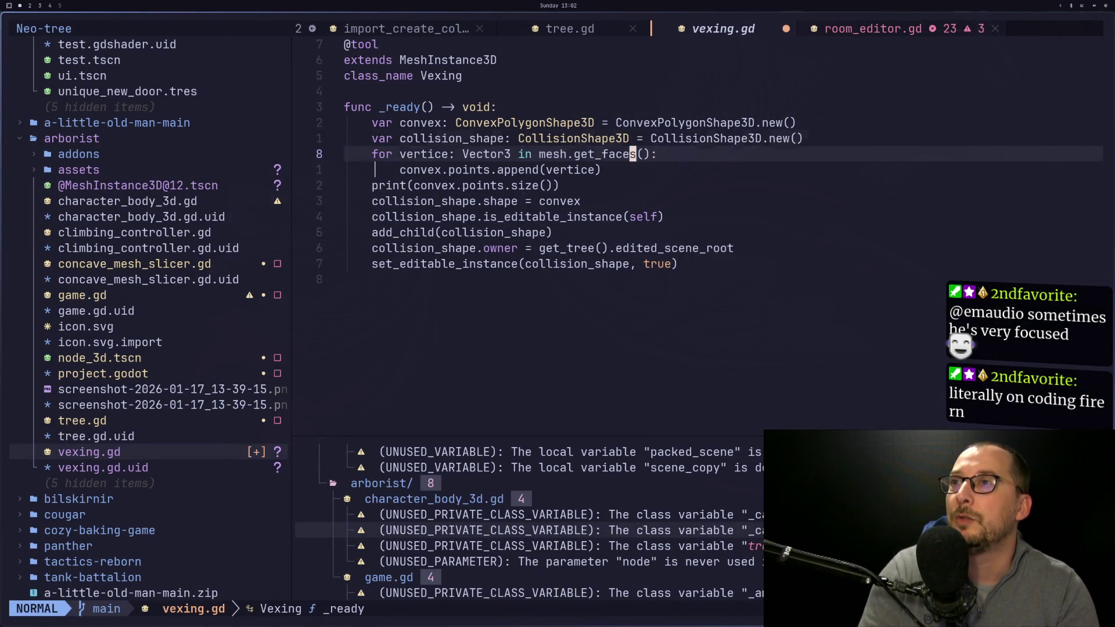
type("oprint(")
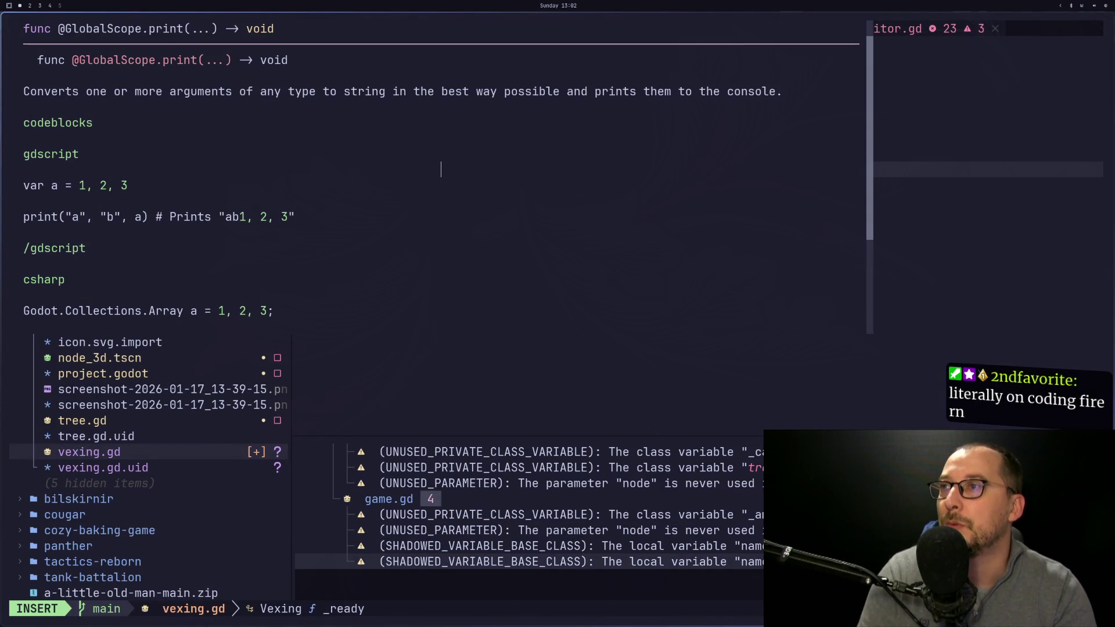
type("vert")
- Add print(vertex) inside the get_faces loop of vexing.gd
key("Return")
key("Escape")
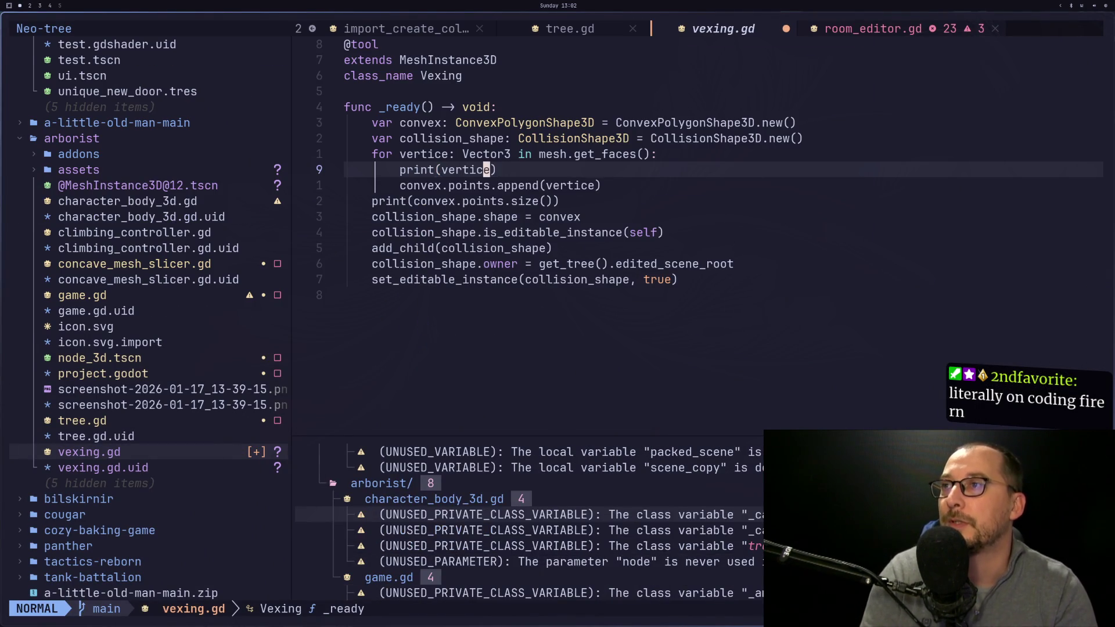
key("shift+l")
key("super+2")
key("super+1")
key("0")
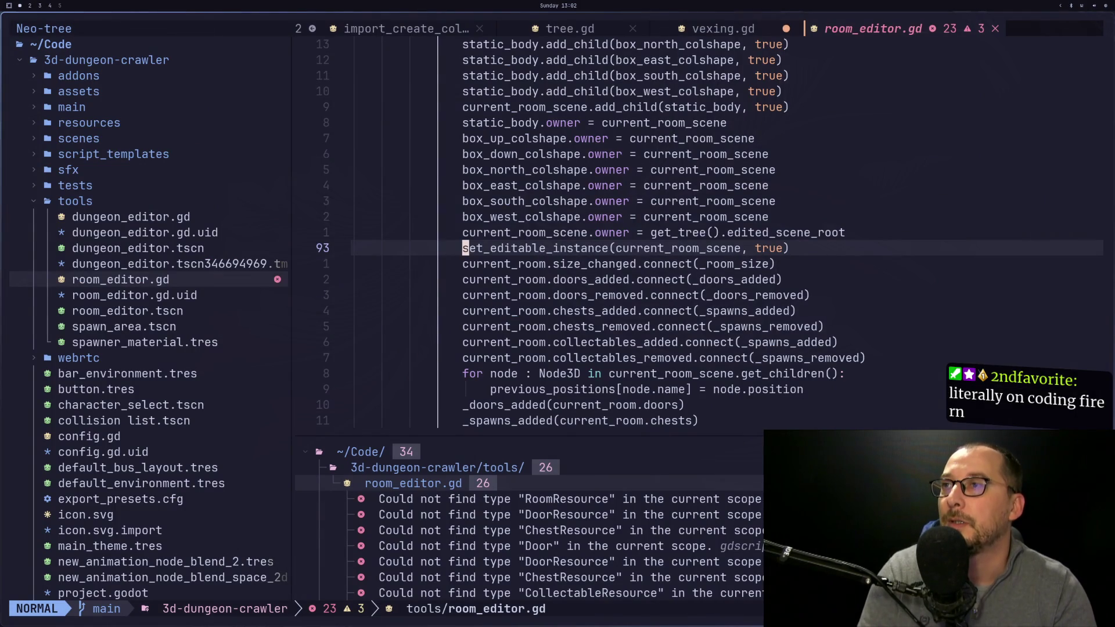
key("g")
key("g")
key("j")
key("j")
key("j")
- Return to vexing.gd and save it with :w
key("shift+h")
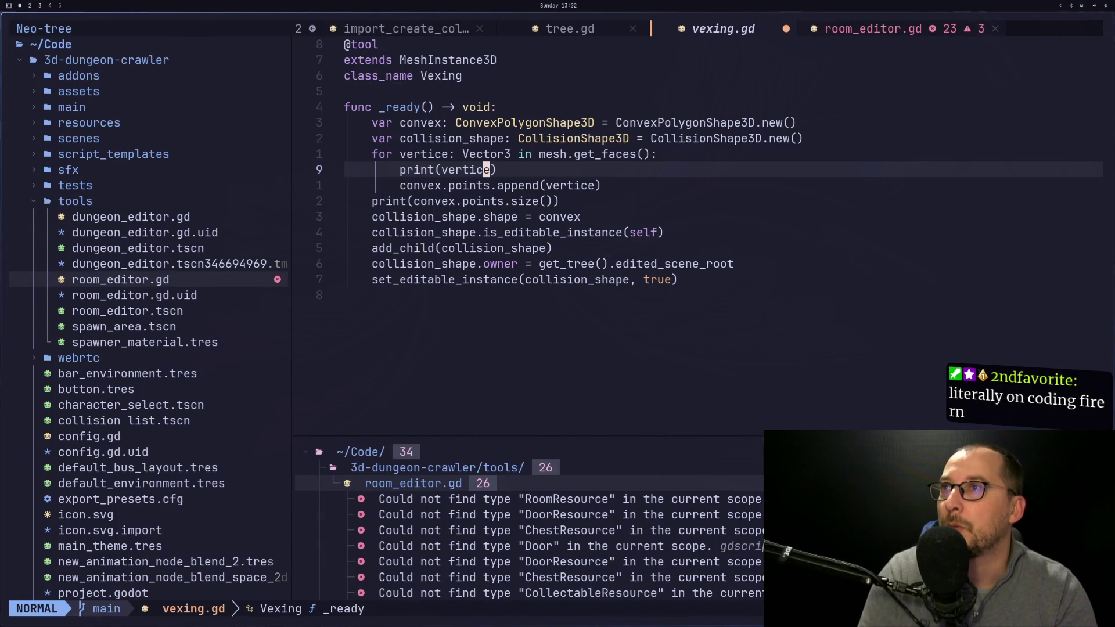
type(":w")
key("Return")
key("super+2")
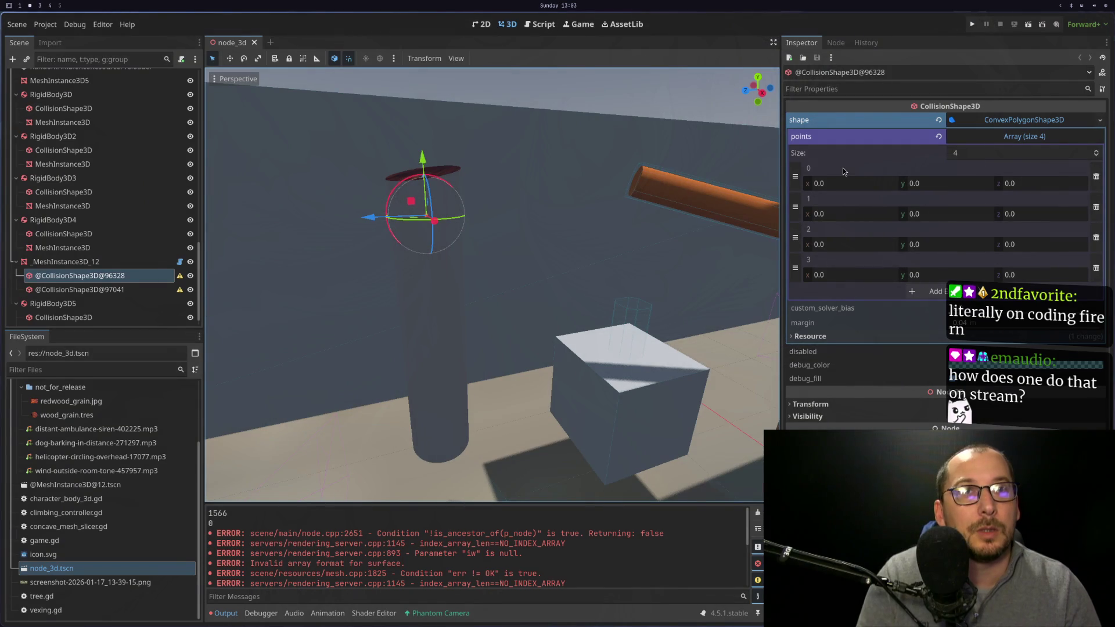
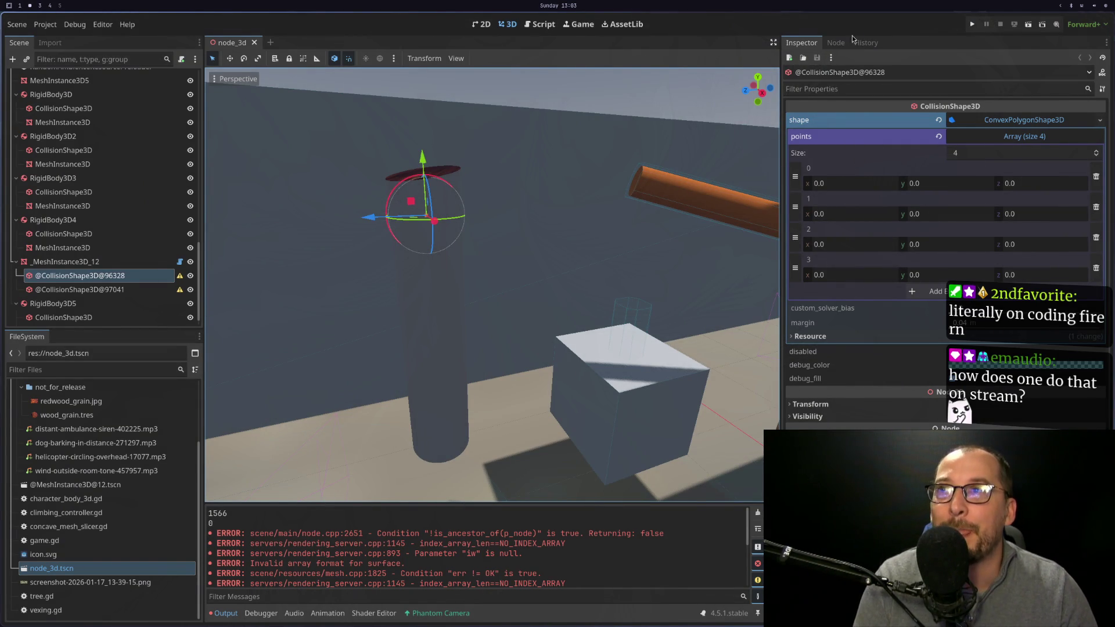
- Close and reopen node_3d.tscn so the tool script reruns and prints the mesh vertices
left_click(269, 42)
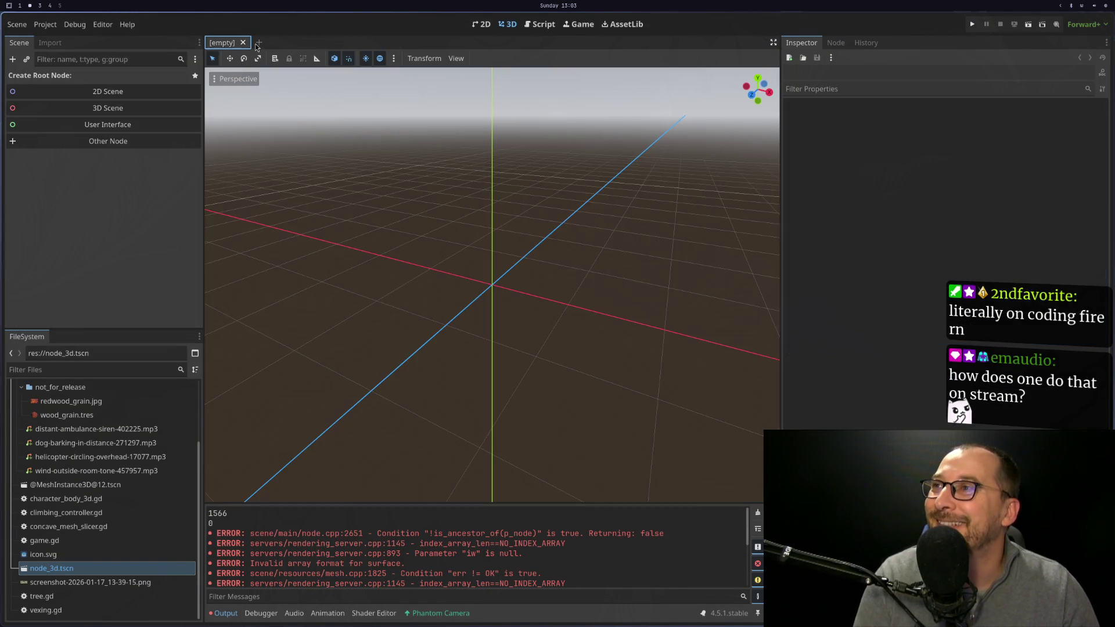
double_click(91, 568)
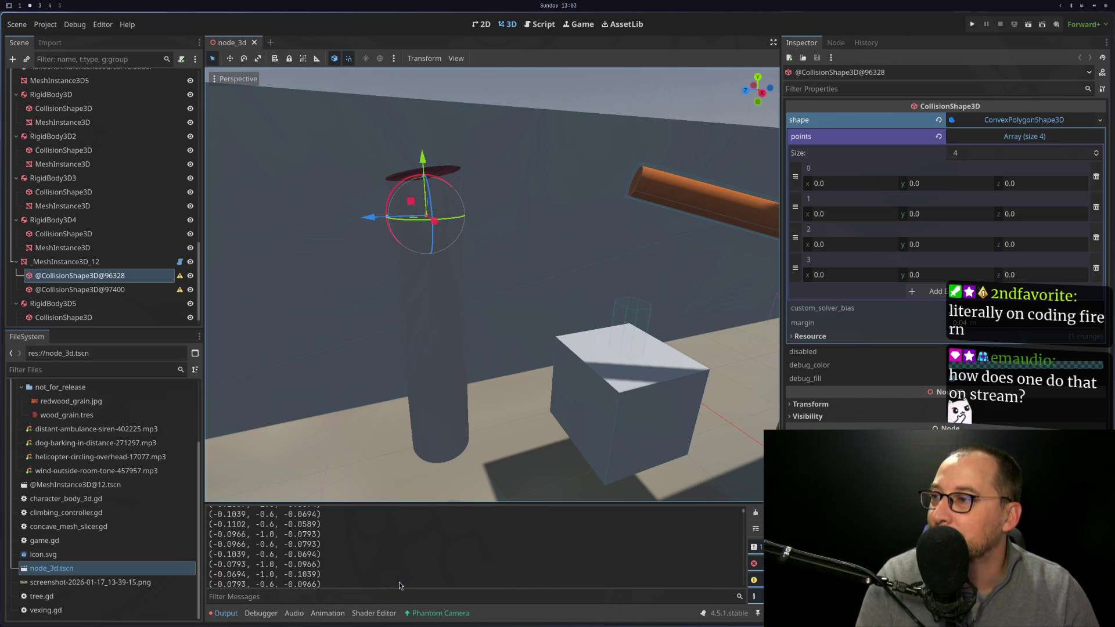
- Delete the print(vertice) line from the face loop in vexing.gd and save
key("super+1")
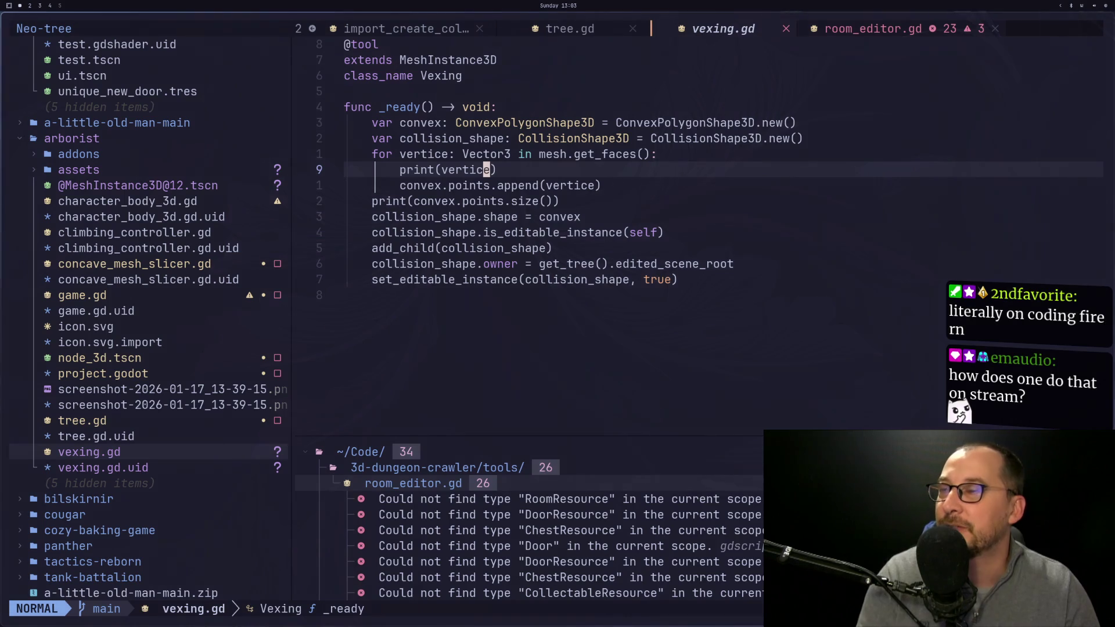
key("j")
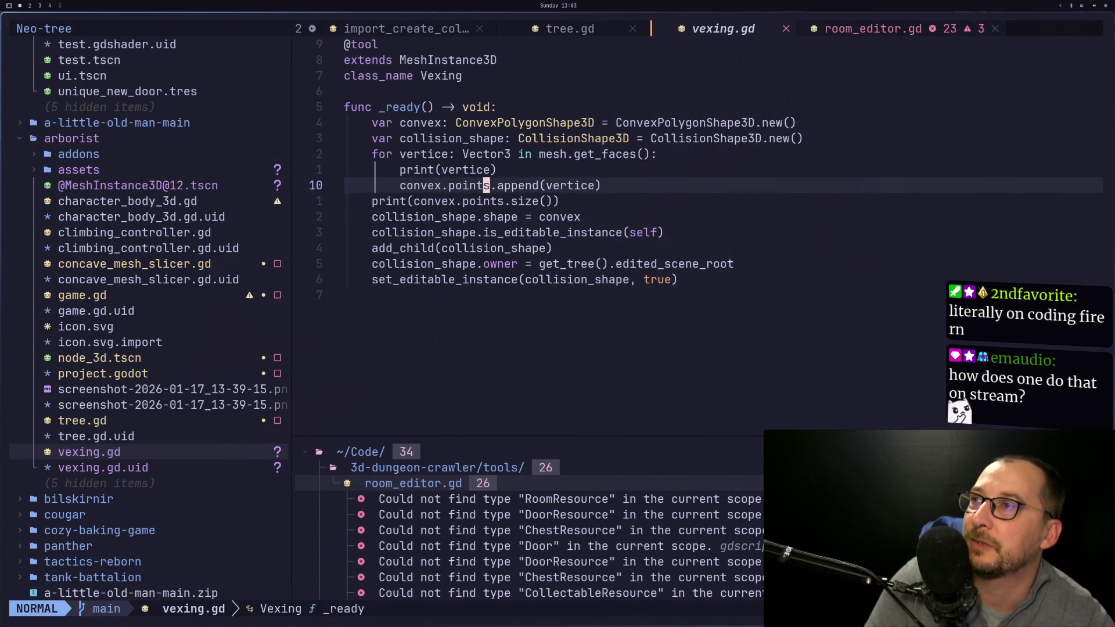
key("k")
key("d")
key("d")
key("colon")
type("w")
key("Return")
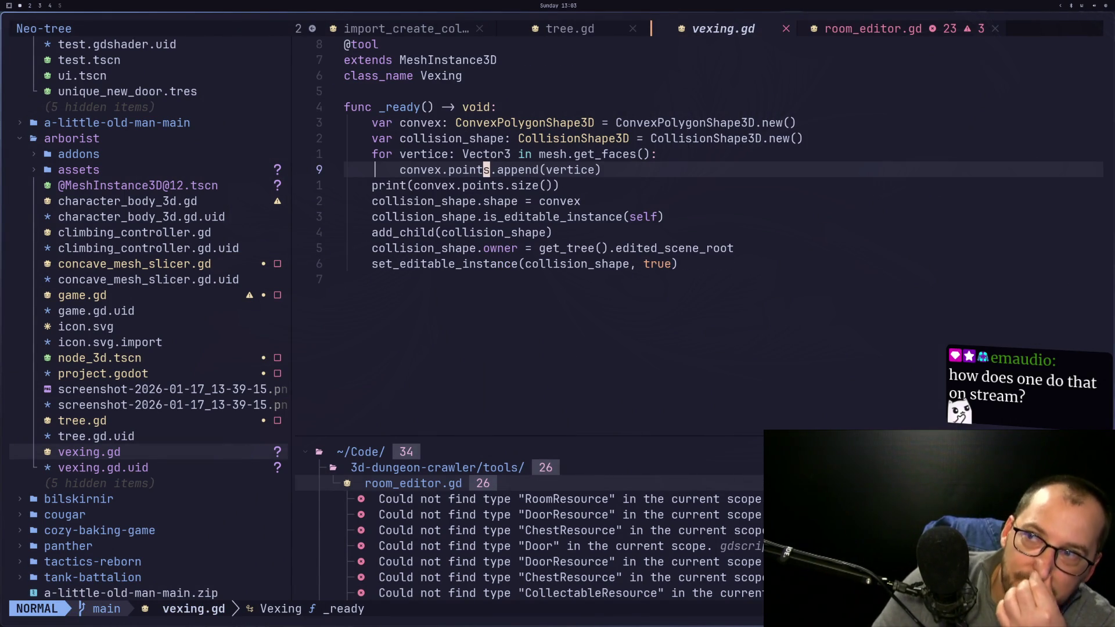
- Check Godot's output, then begin a new var line under the collision_shape declaration
key("alt+Tab")
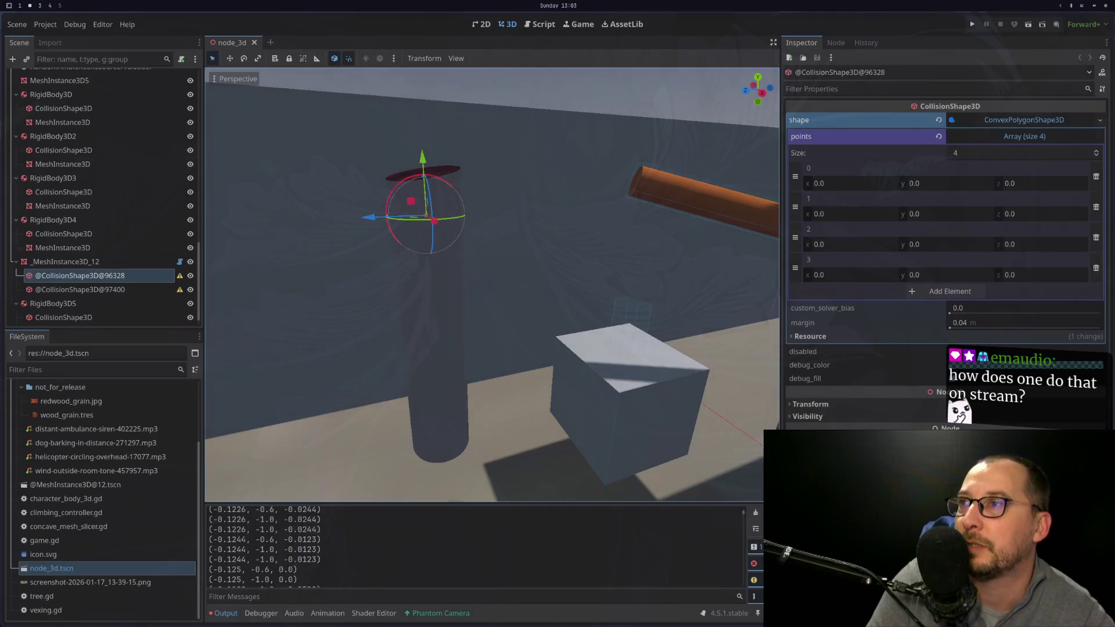
key("alt+Tab")
key("alt+Tab")
key("alt+Tab")
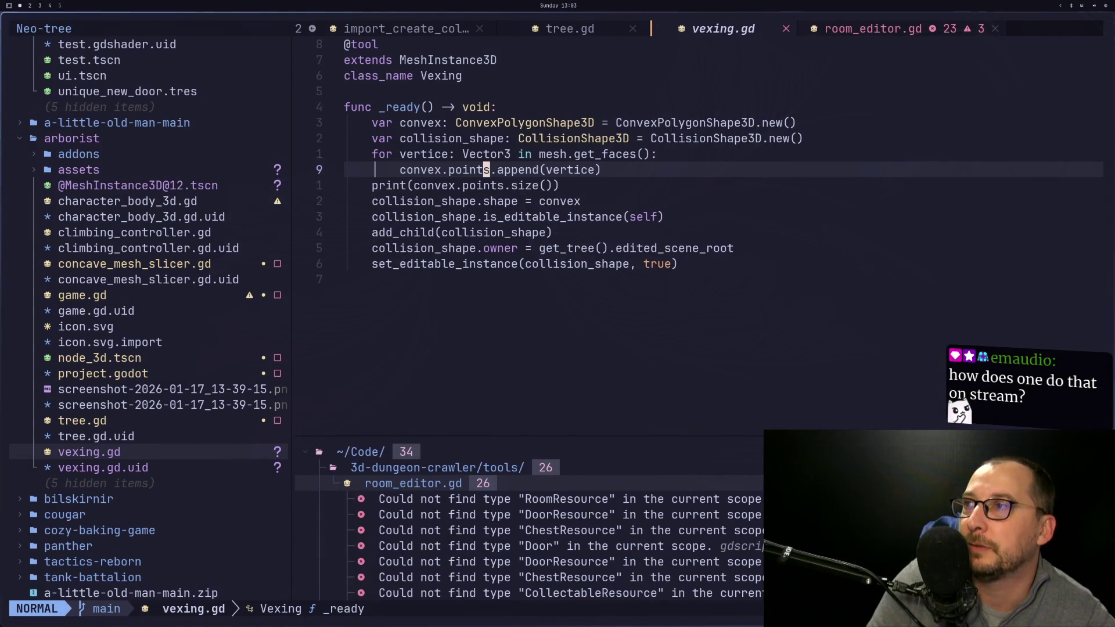
key("j")
key("k")
key("k")
type("k")
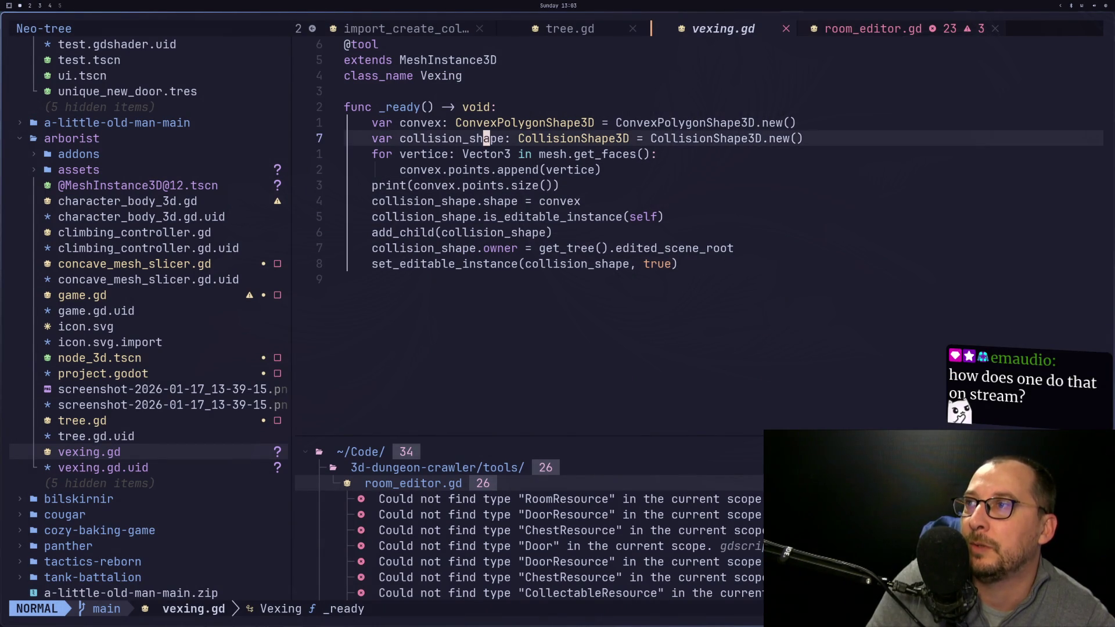
type("ovar Packed")
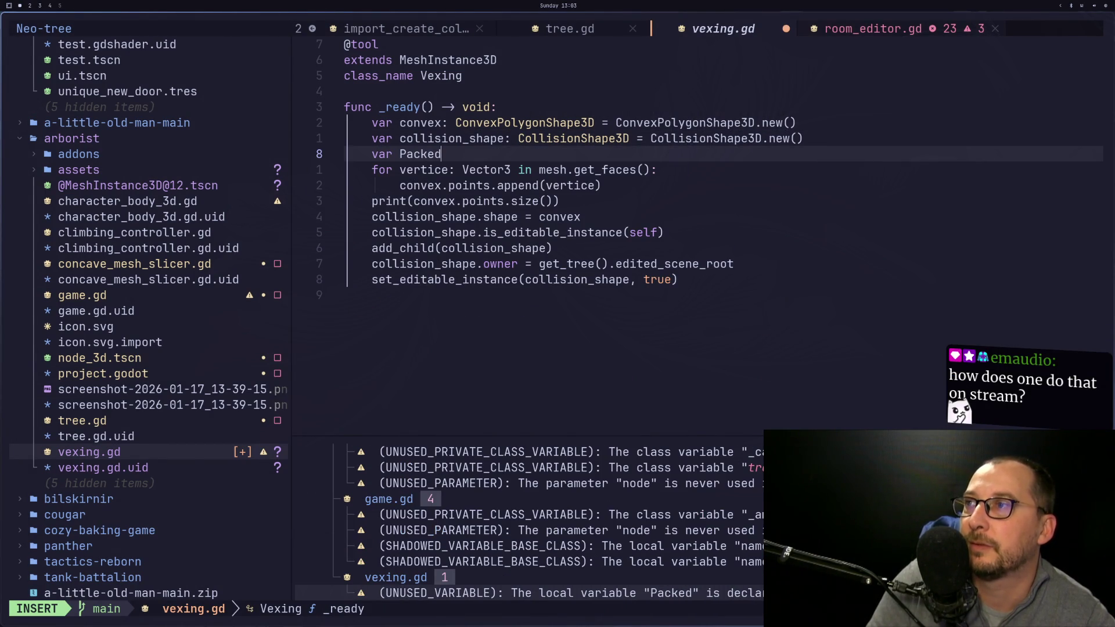
key("super+3")
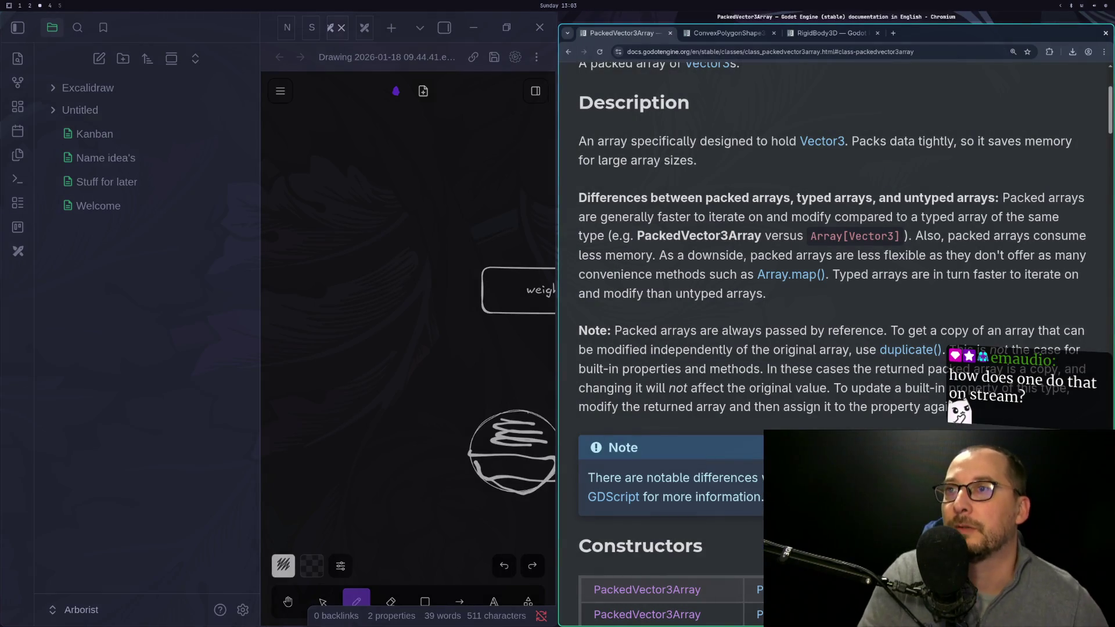
- Review the ConvexPolygonShape3D and Shape3D docs, confirming points is a PackedVector3Array
left_click(732, 33)
scroll(758, 226, "down", 3)
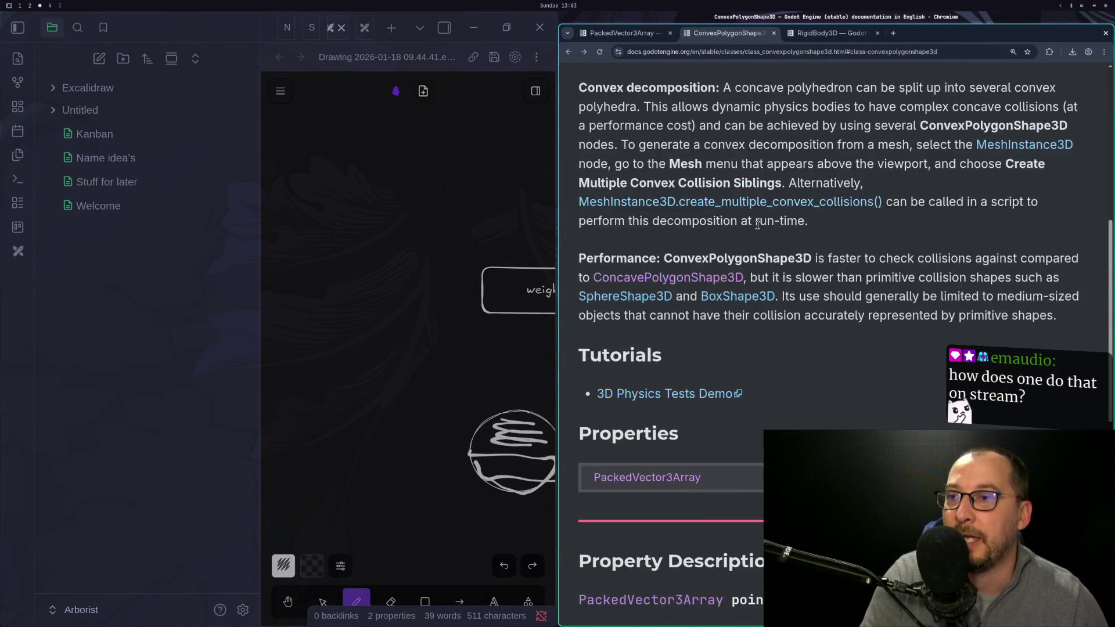
scroll(758, 226, "down", 3)
scroll(758, 263, "up", 3)
scroll(757, 263, "up", 2)
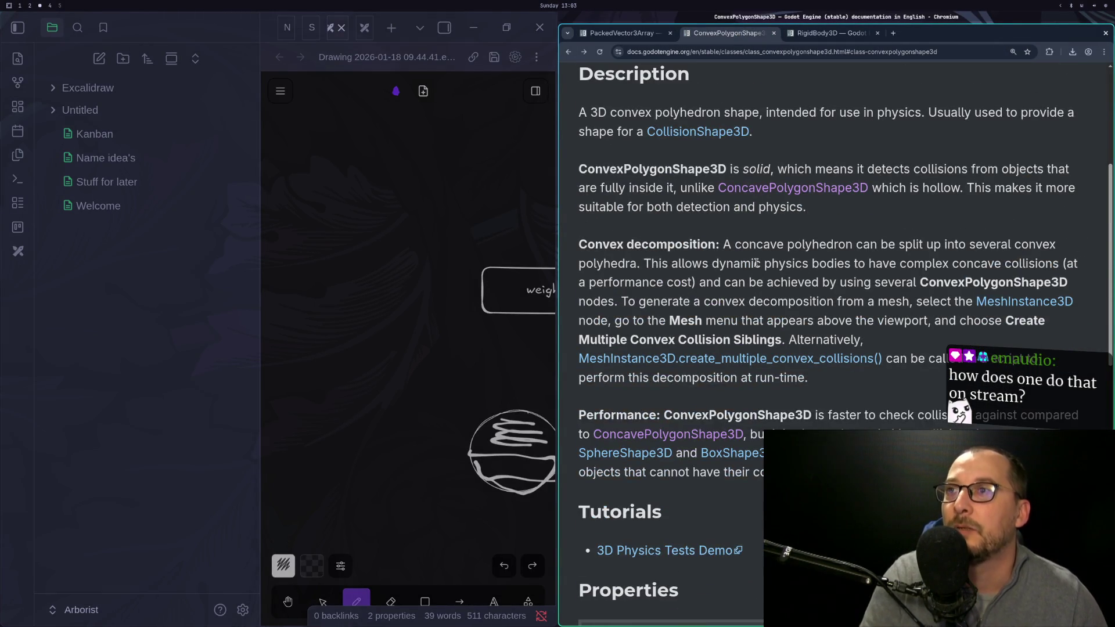
scroll(762, 264, "up", 2)
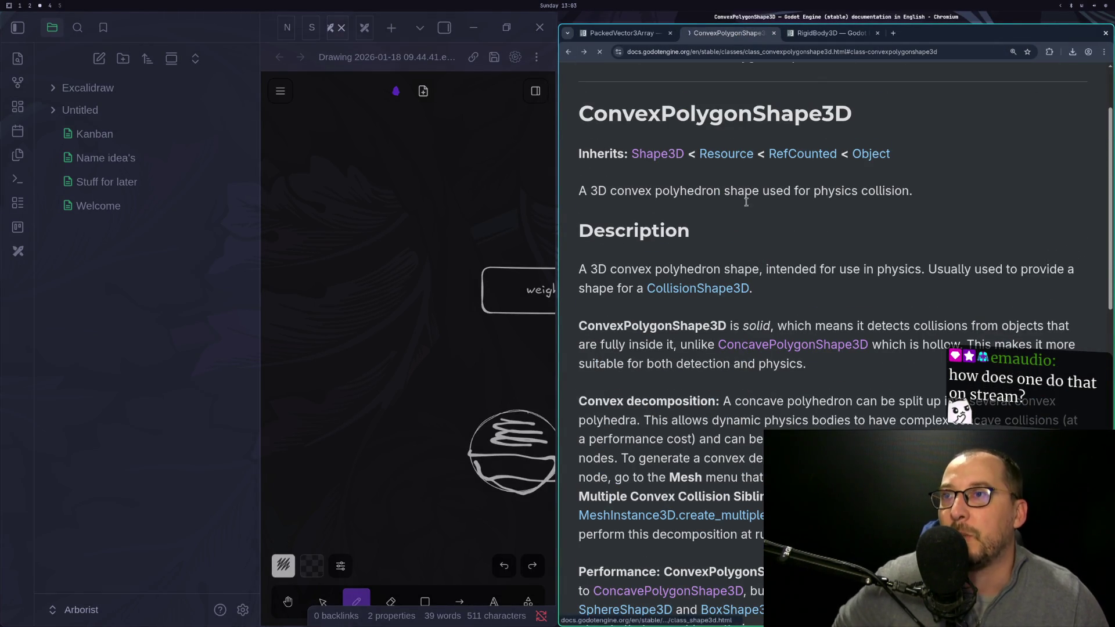
left_click(672, 156)
scroll(762, 261, "down", 2)
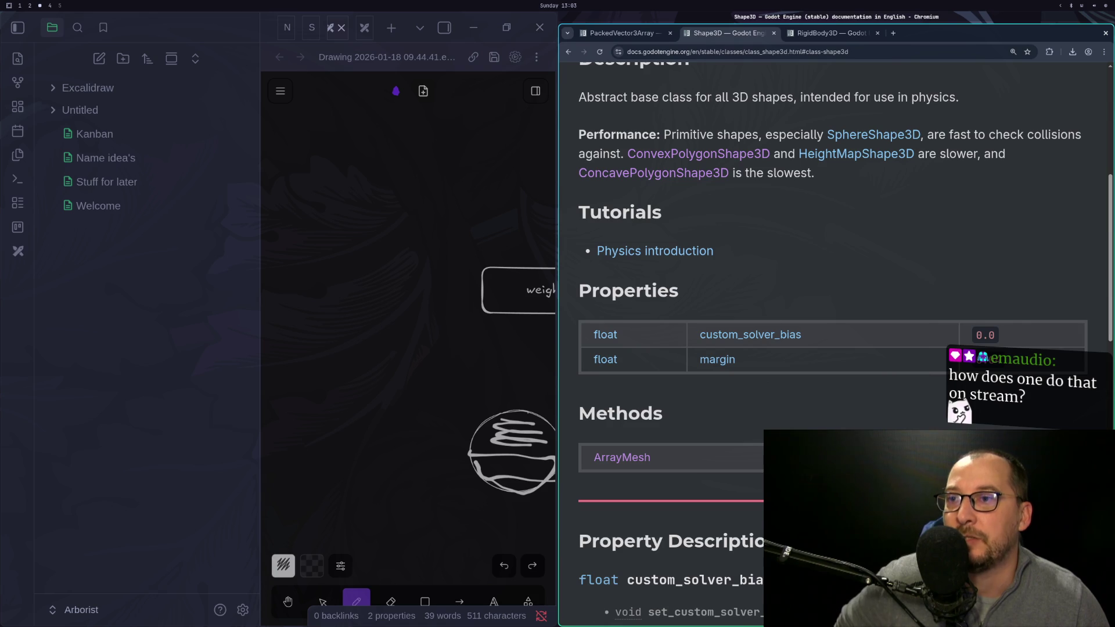
left_click(569, 51)
scroll(688, 217, "down", 1)
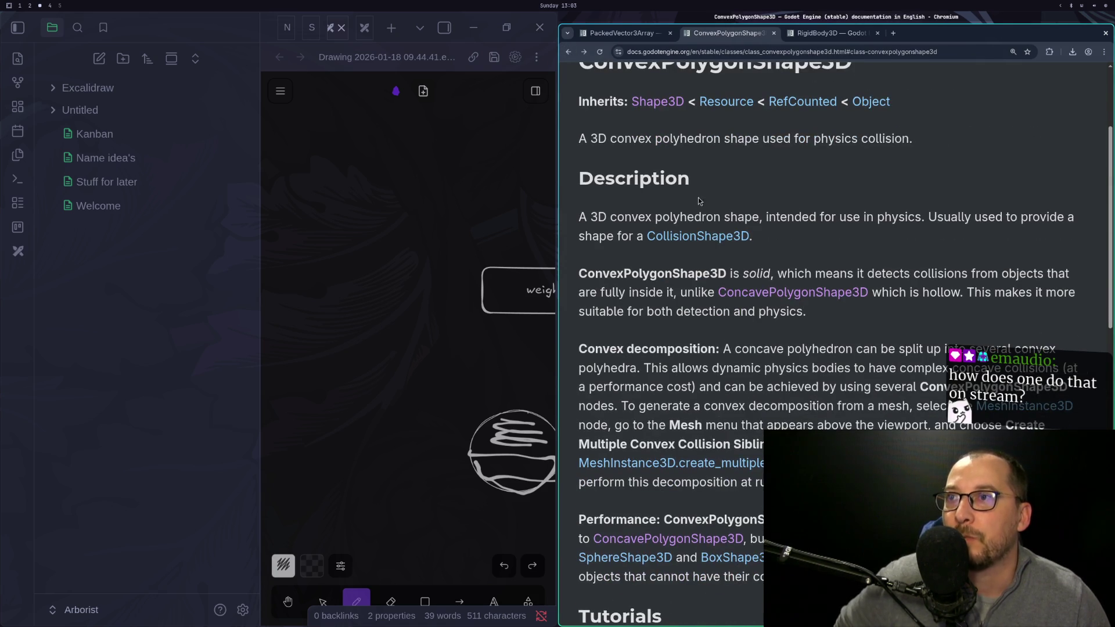
scroll(698, 201, "down", 3)
scroll(743, 434, "down", 3)
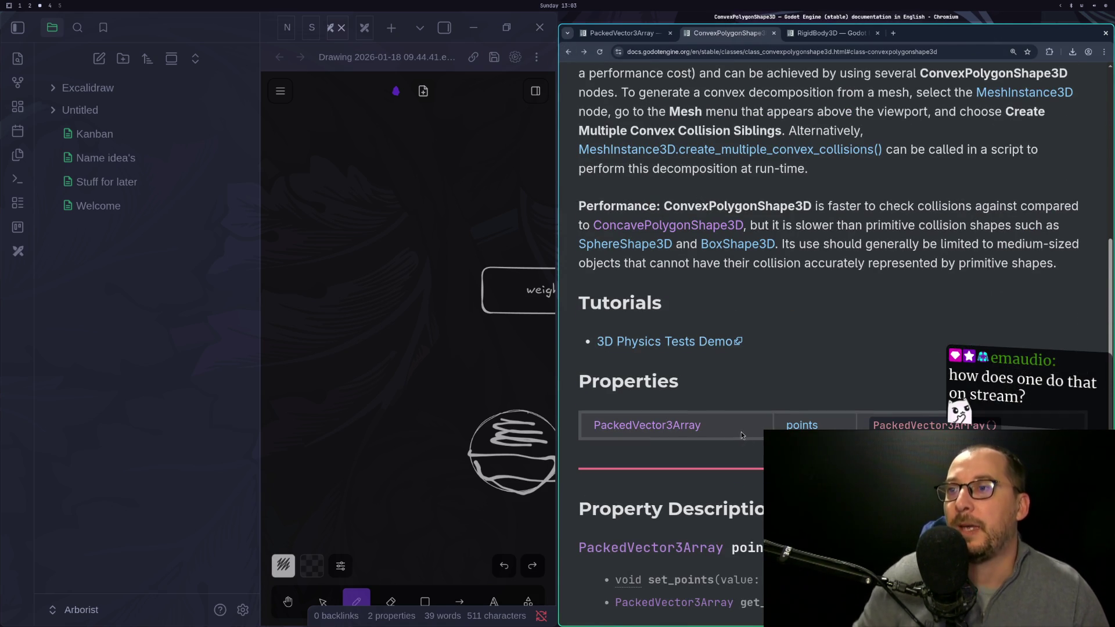
key("super+1")
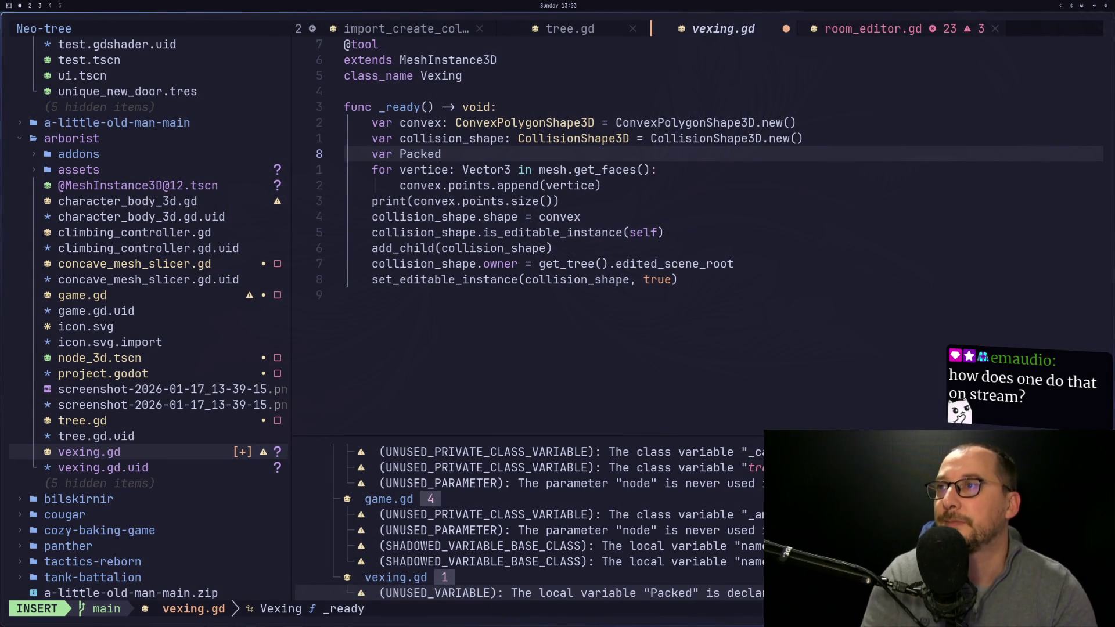
- Declare 'var points: PackedVector3Array' in vexing.gd
key("BackSpace")
key("BackSpace")
key("BackSpace")
key("BackSpace")
key("BackSpace")
type("poi")
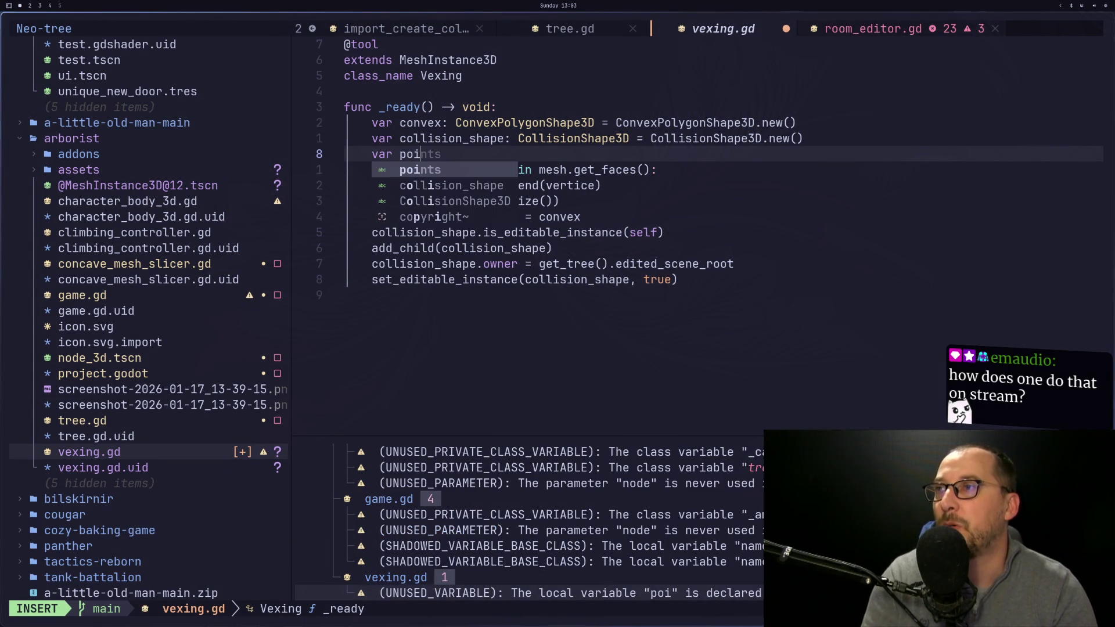
type("nts: ")
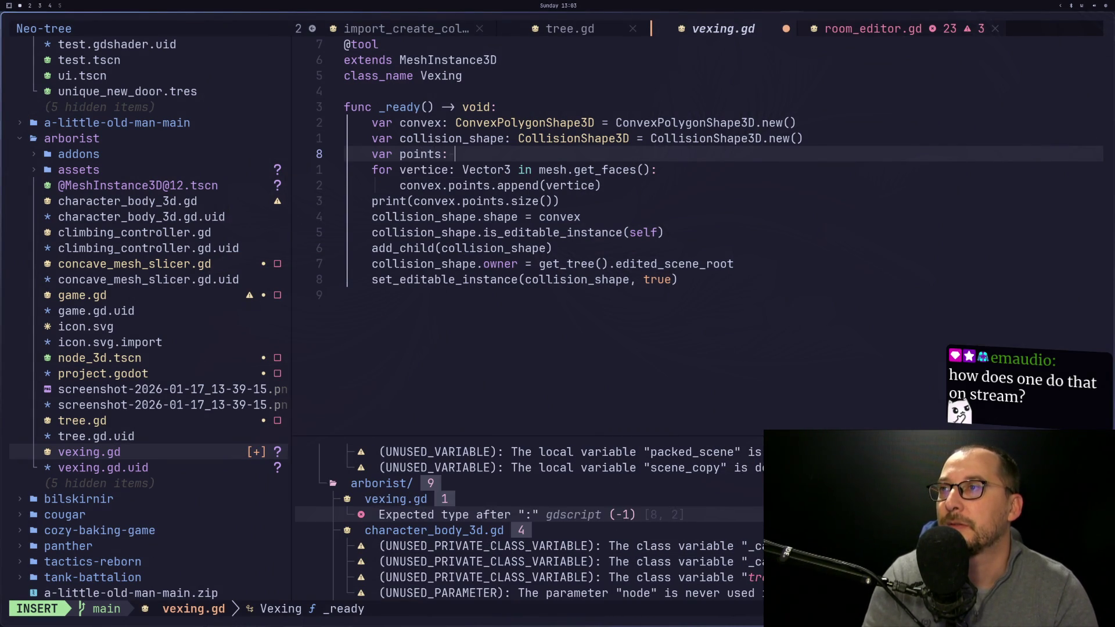
type("Packed")
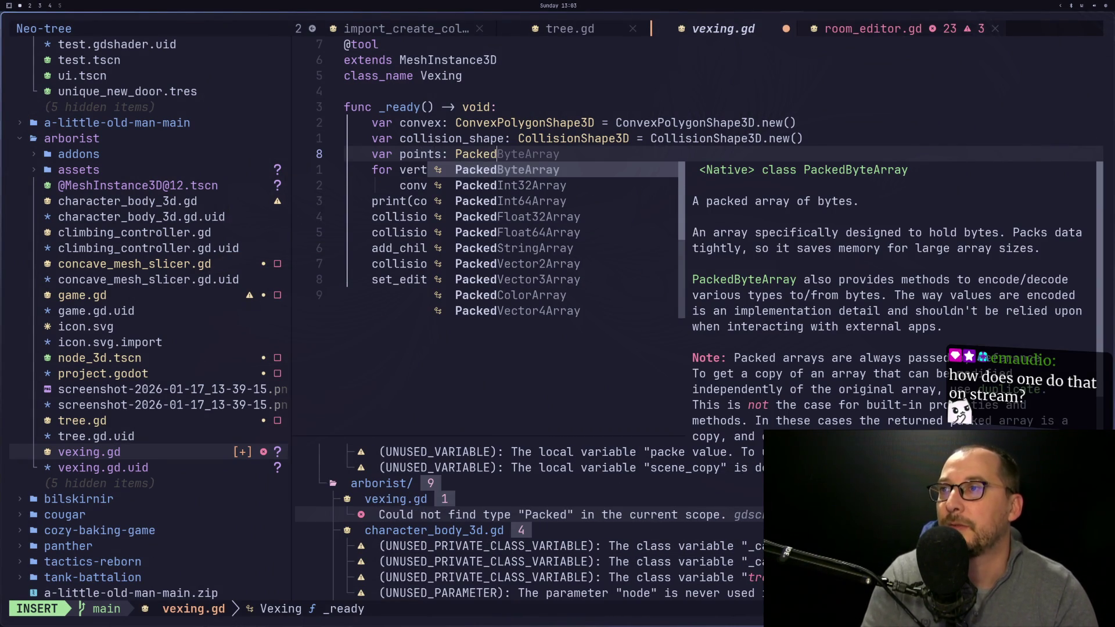
type("Vec")
key("Down")
key("Return")
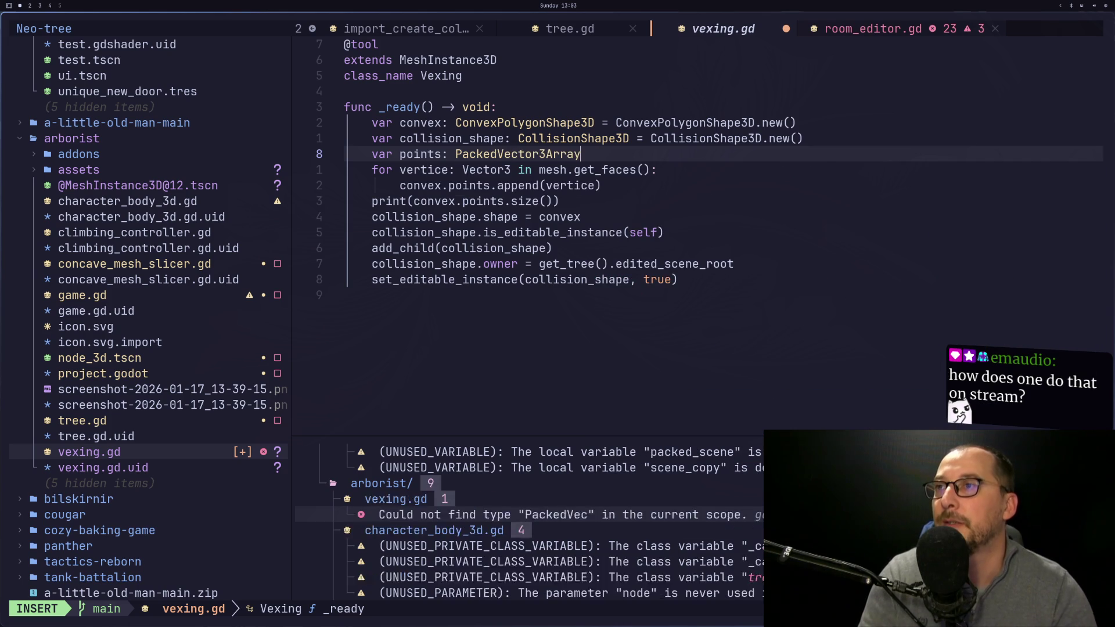
type("=")
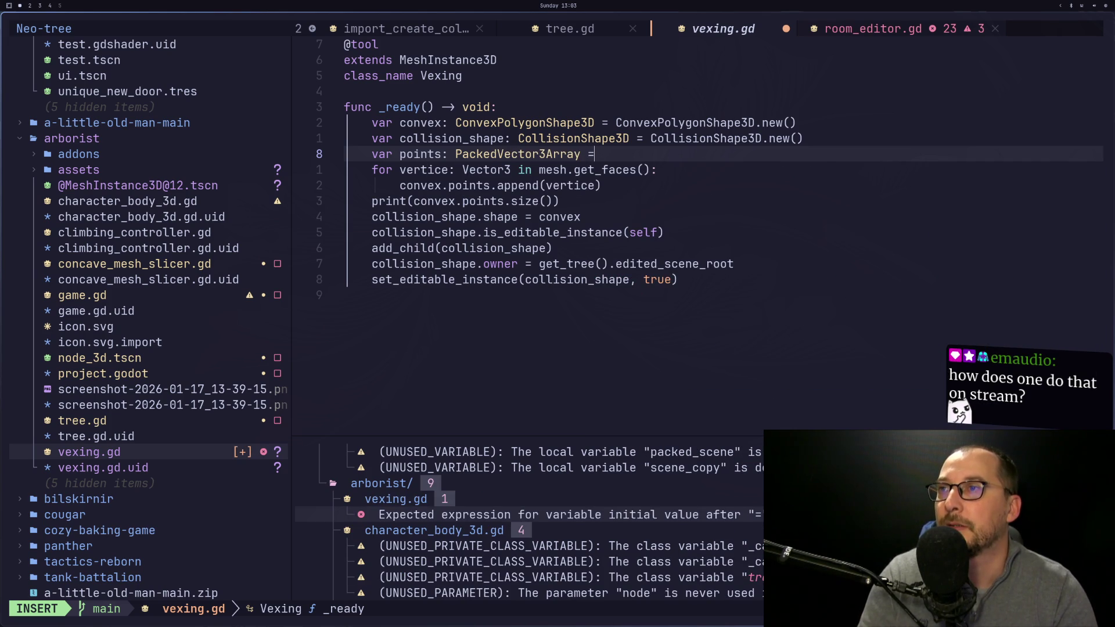
key("BackSpace")
key("BackSpace")
key("BackSpace")
key("Escape")
type("j:w")
key("Return")
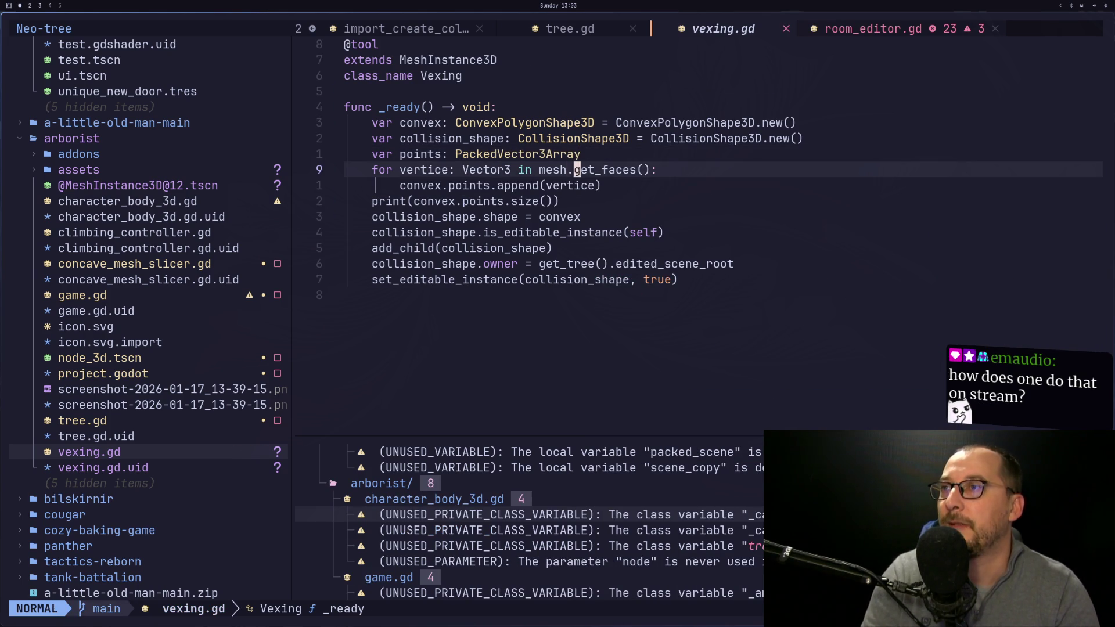
- Change the append call to use the local points array instead of convex.points and save
key("j")
key("c")
key("i")
key("w")
key("Delete")
key("Escape")
type(":w")
key("Return")
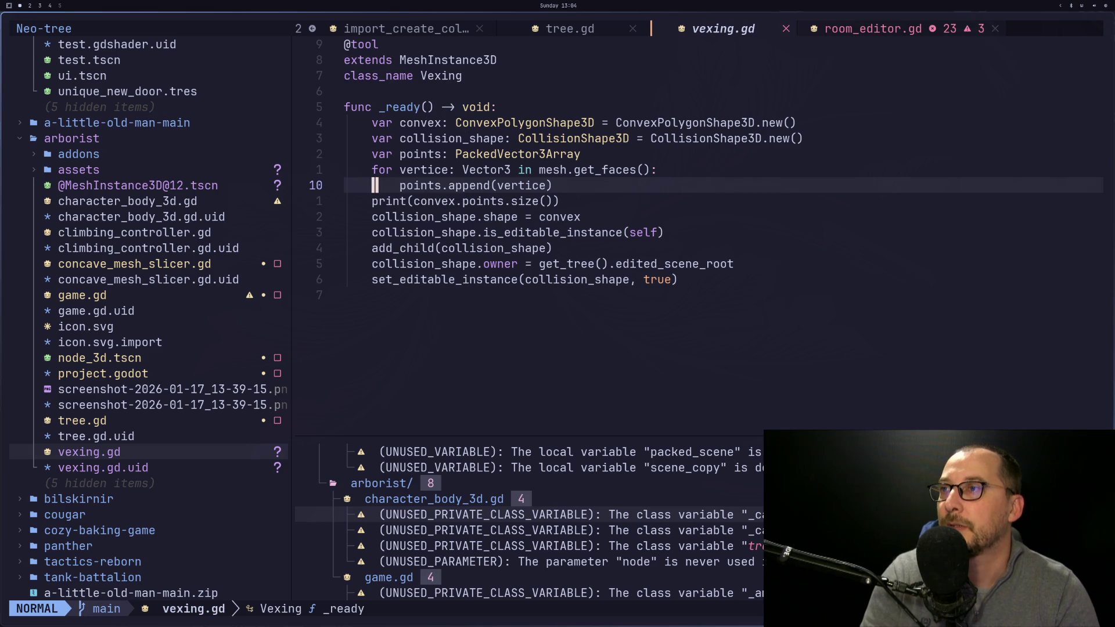
- Glance at the print documentation on the size line, then return to the Godot editor
key("j")
key("K")
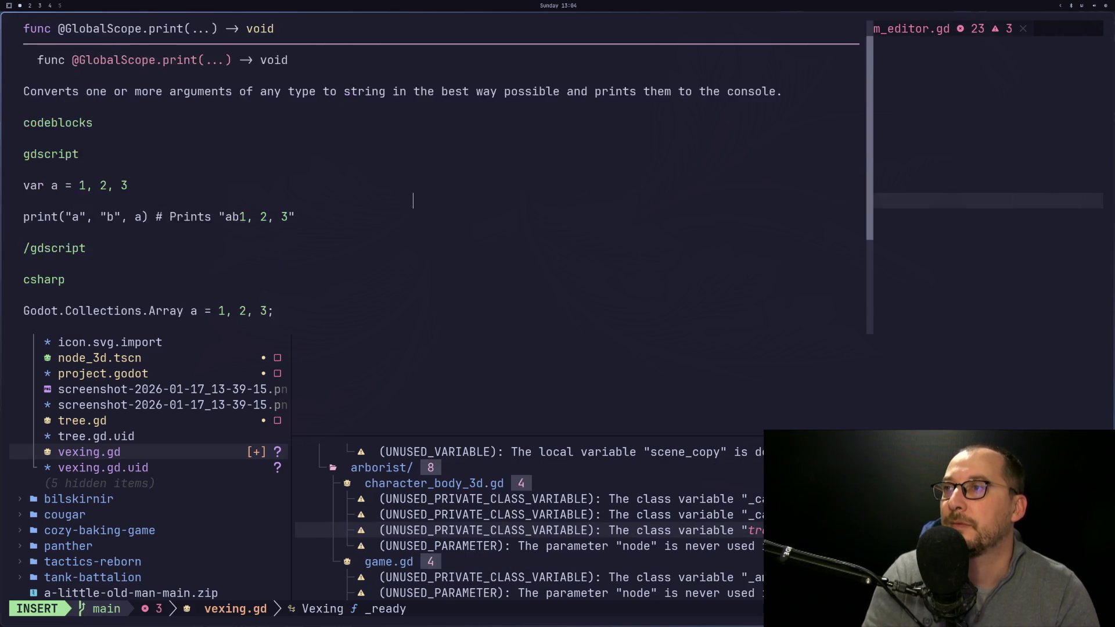
key("Down")
key("Down")
key("Down")
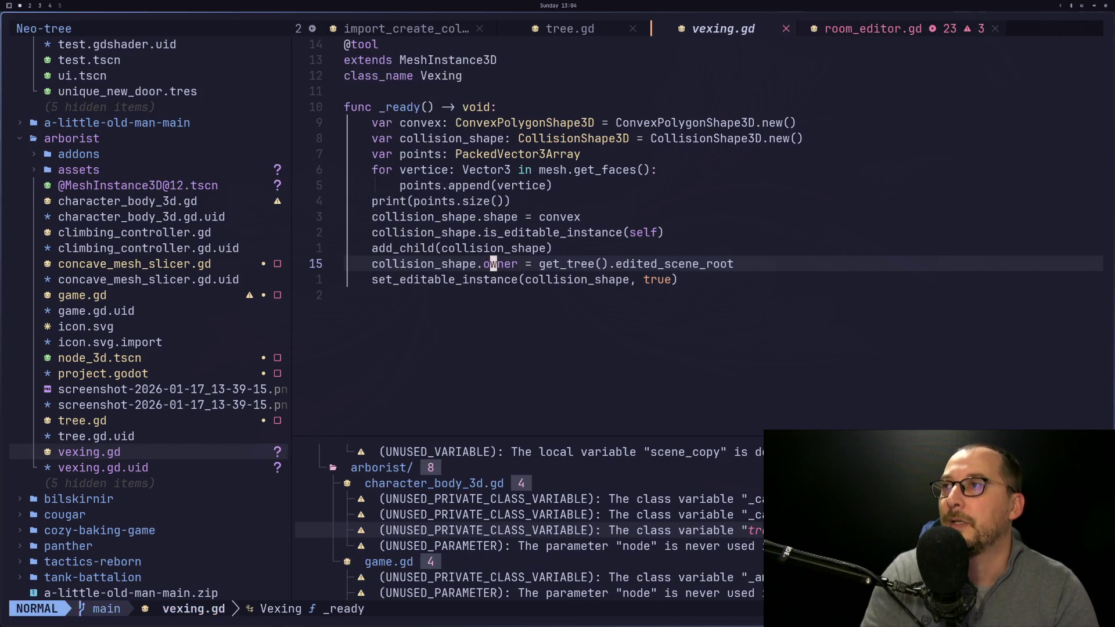
key("alt+Tab")
key("super+1")
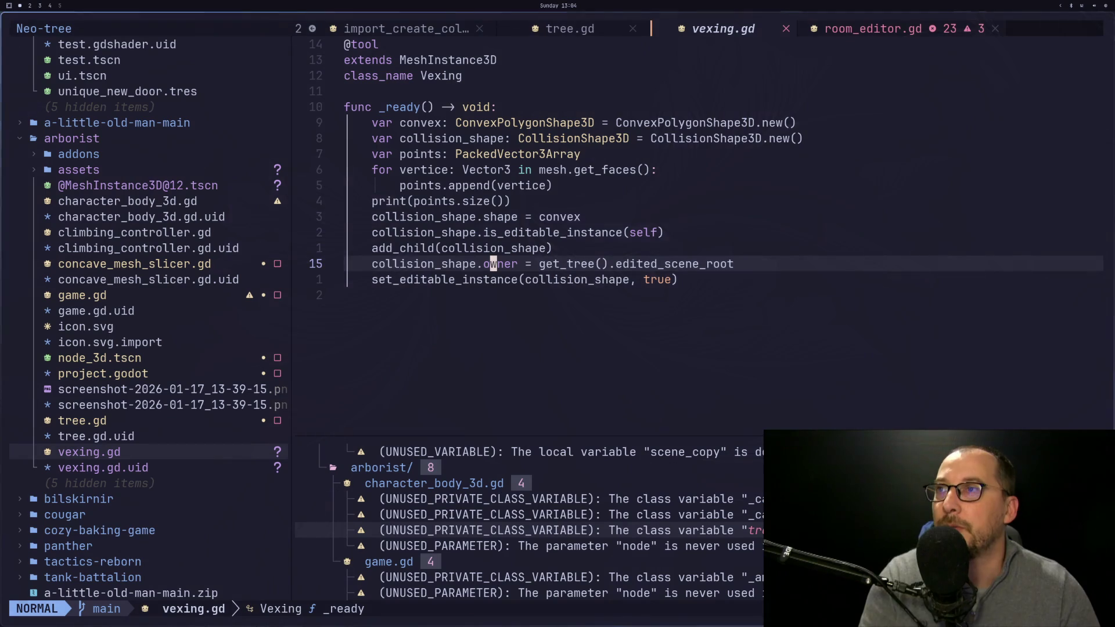
key("super+3")
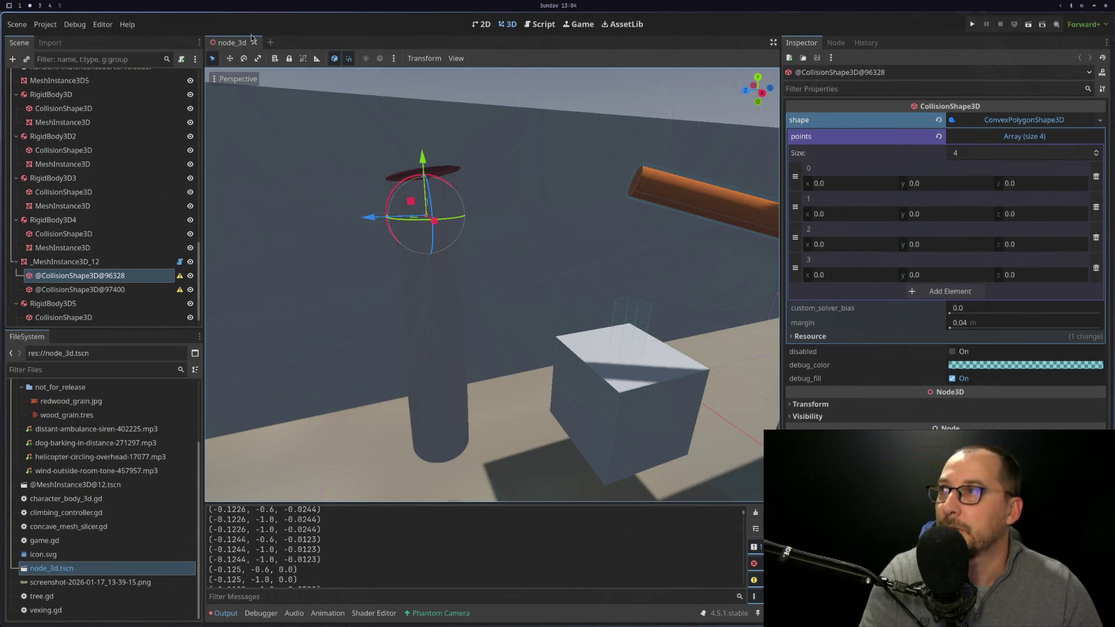
- Close and reopen node_3d.tscn to rerun the script, which now reports array format errors
left_click(254, 43)
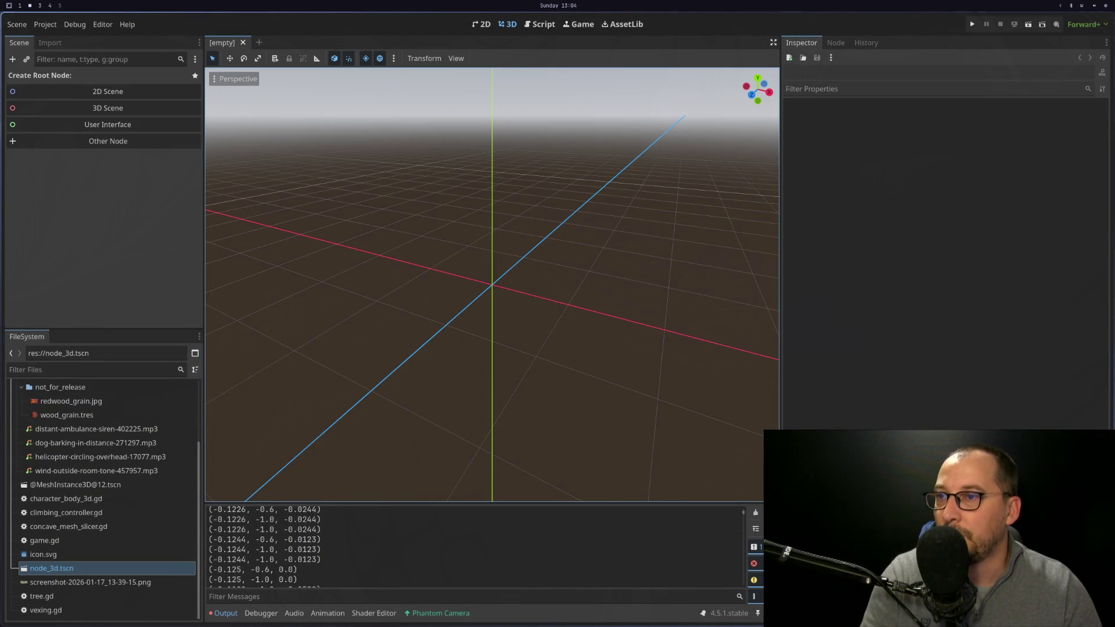
double_click(157, 568)
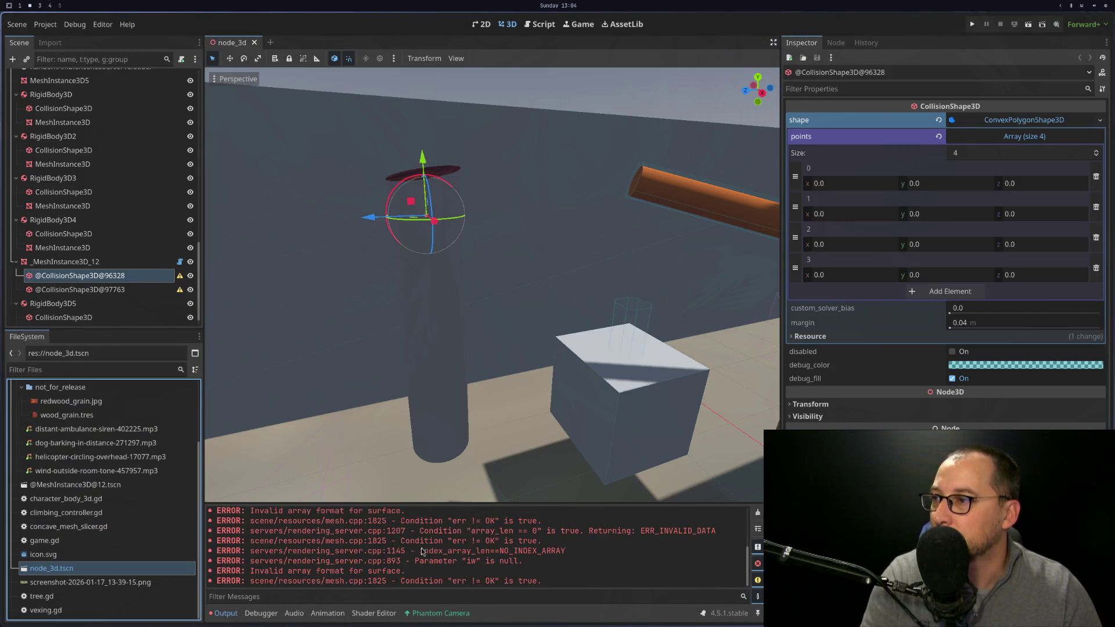
key("super+1")
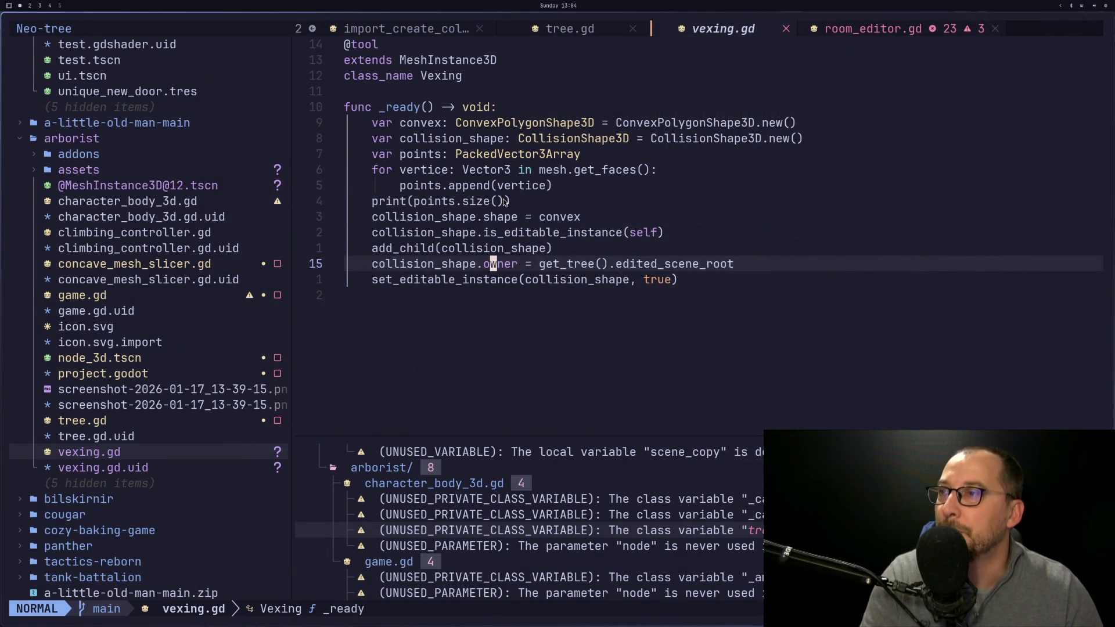
- Change the print line to print(convex.points.size()), undoing a half-typed attempt
left_click(503, 202)
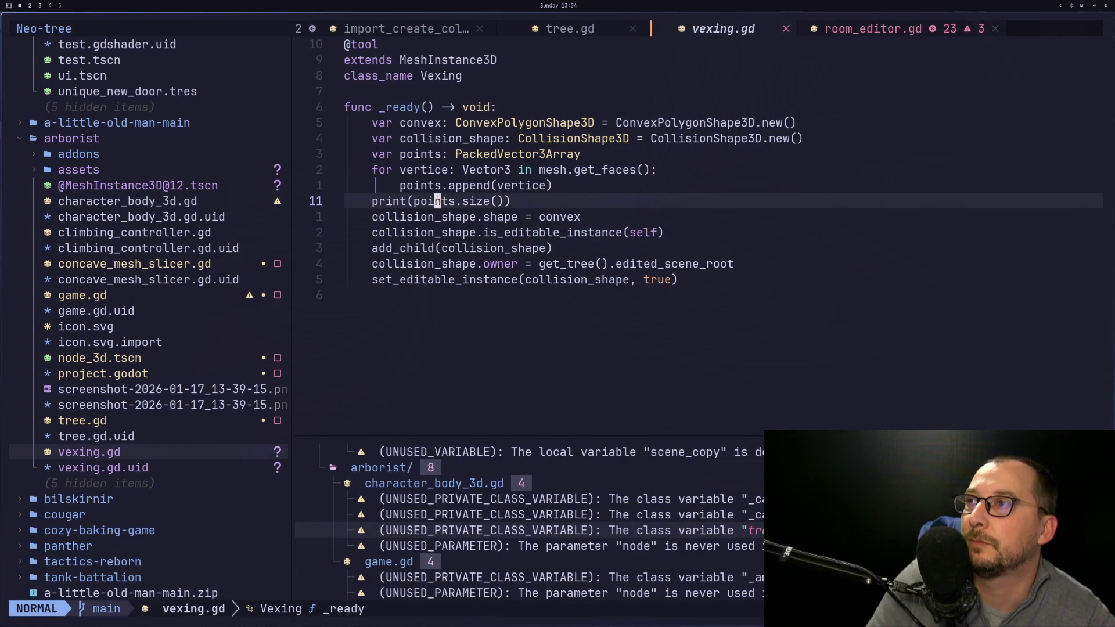
key("k")
key("k")
key("k")
key("j")
key("j")
type("j")
type("iconvex.poi")
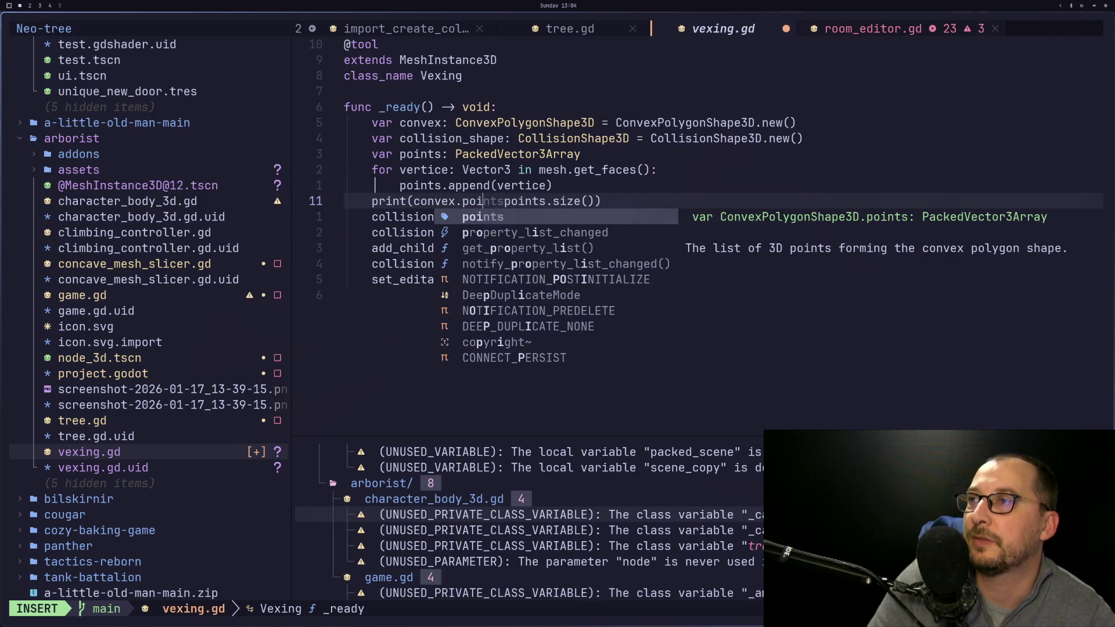
type("nst")
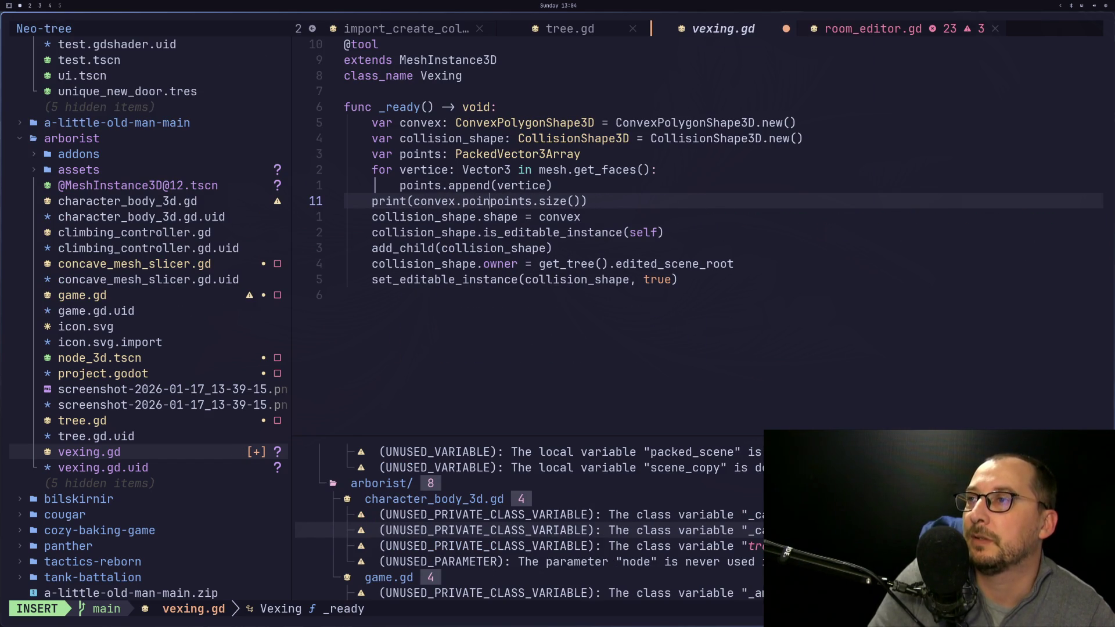
key("ctrl+w")
key("ctrl+w")
key("ctrl+w")
key("Escape")
key("shift+k")
key("Escape")
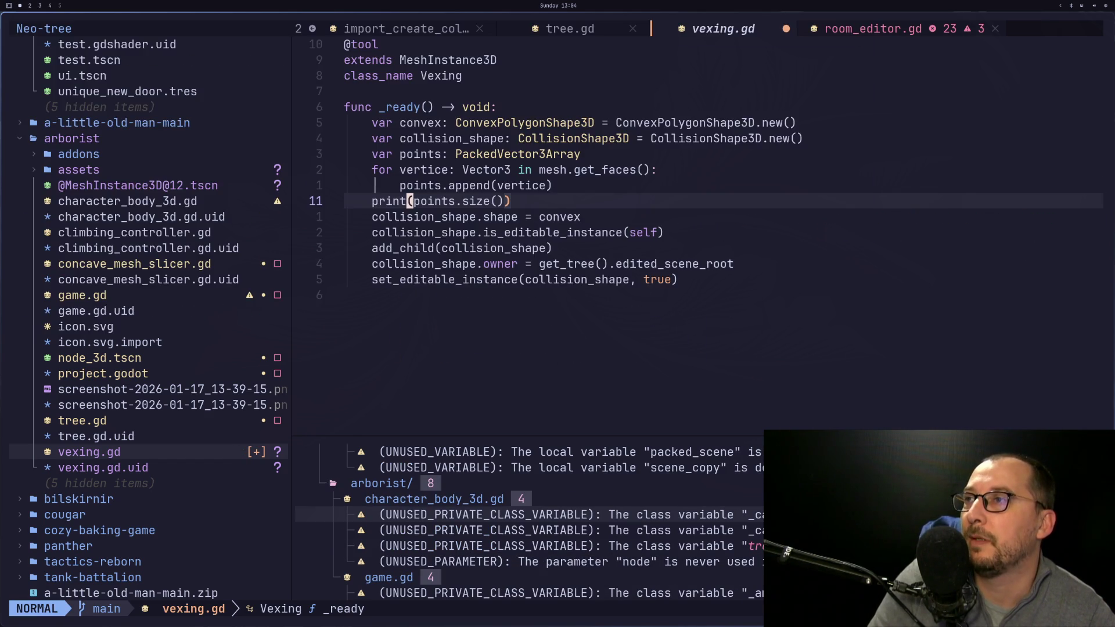
type("aconve")
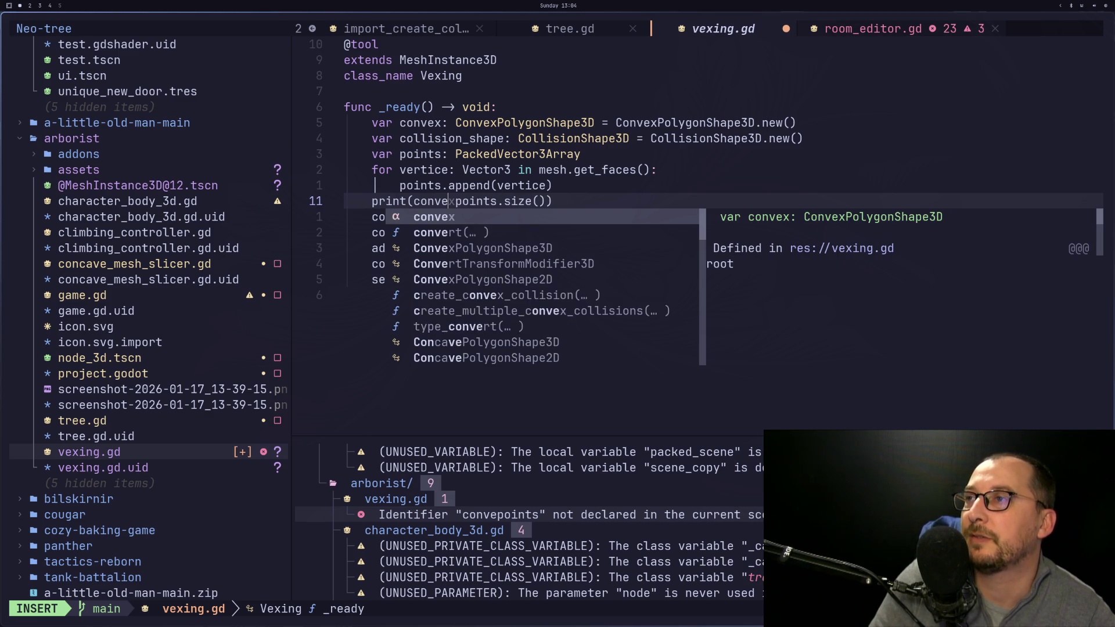
type("x")
key("Escape")
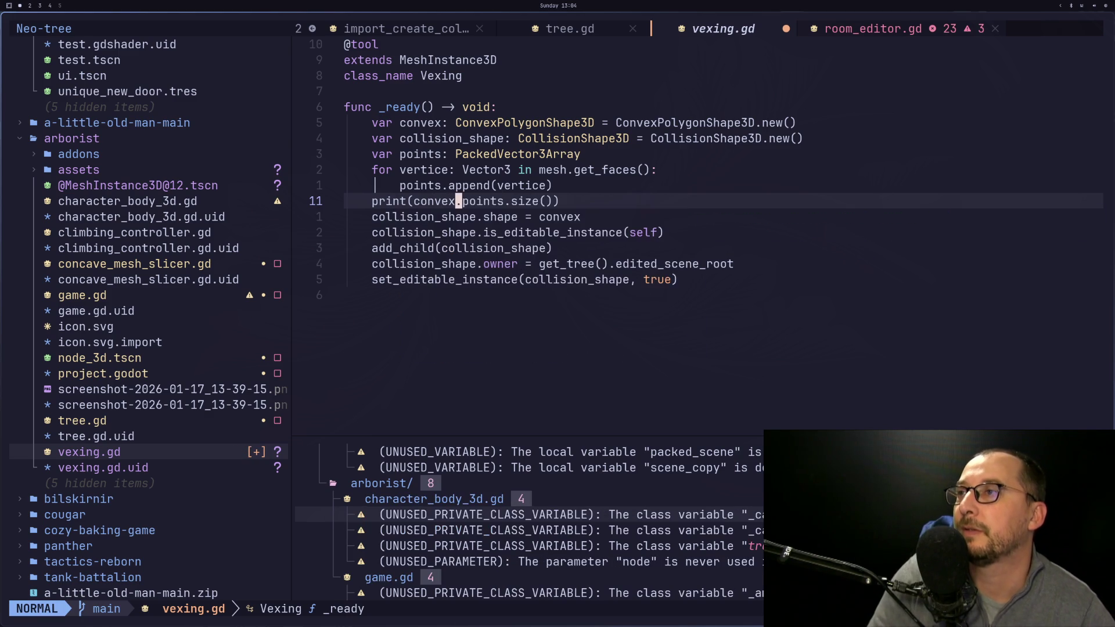
- Insert 'convex.points = points' above the print call and save vexing.gd
key("shift+o")
type("c")
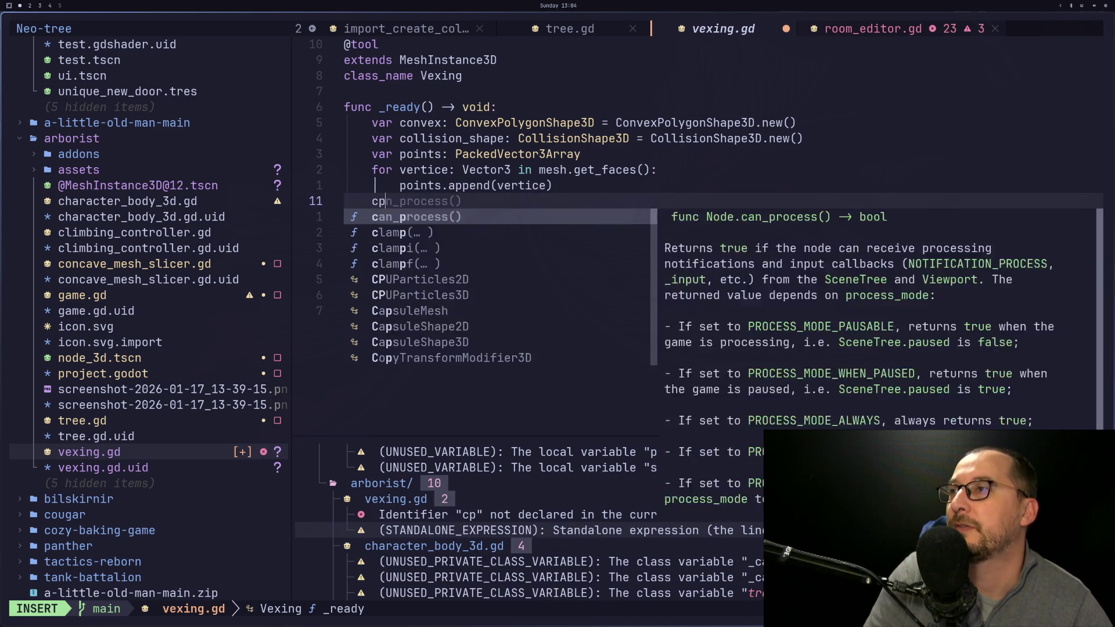
type("onve")
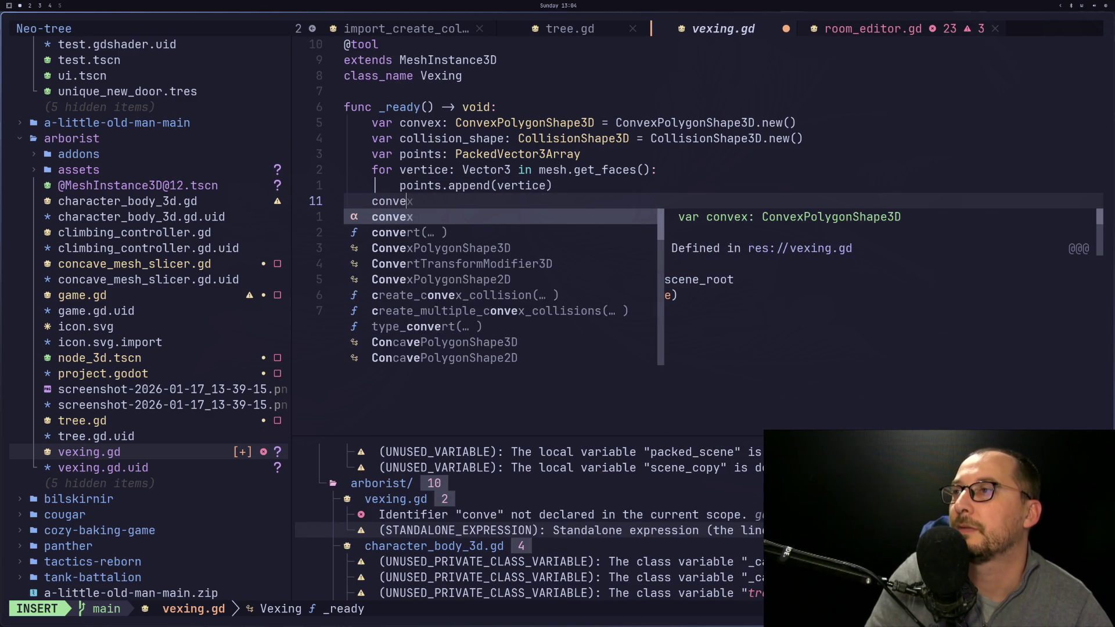
type("x .point")
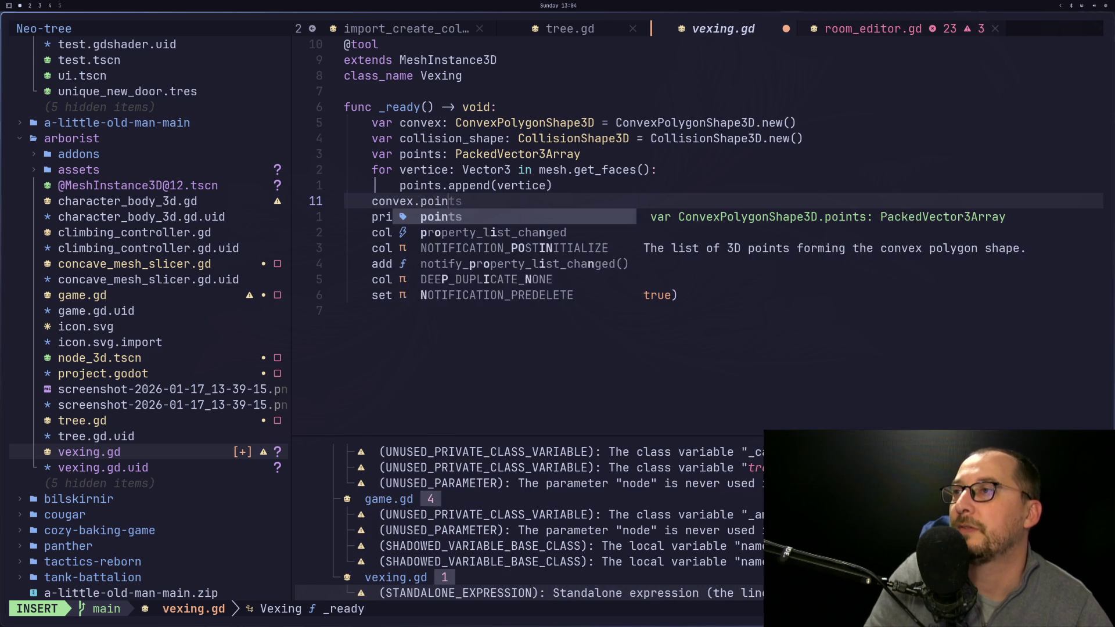
type("s = points")
key("Escape")
type(":w")
key("Return")
key("super+1")
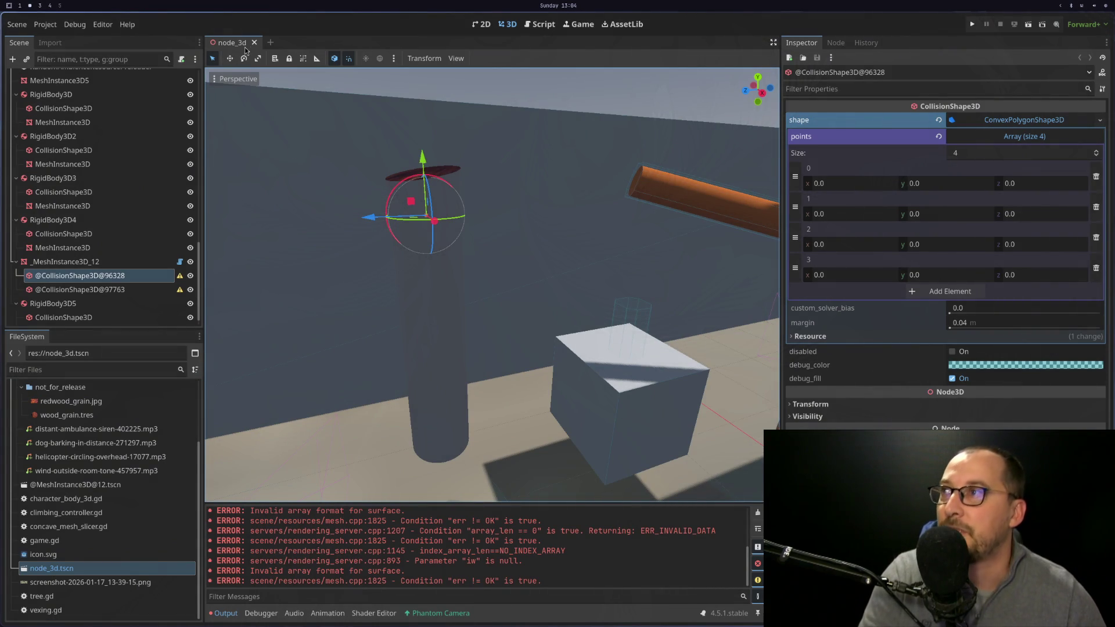
- Close and reopen node_3d.tscn so the rebuilt collision shape appears around the sliced cylinder
left_click(254, 43)
left_click(127, 569)
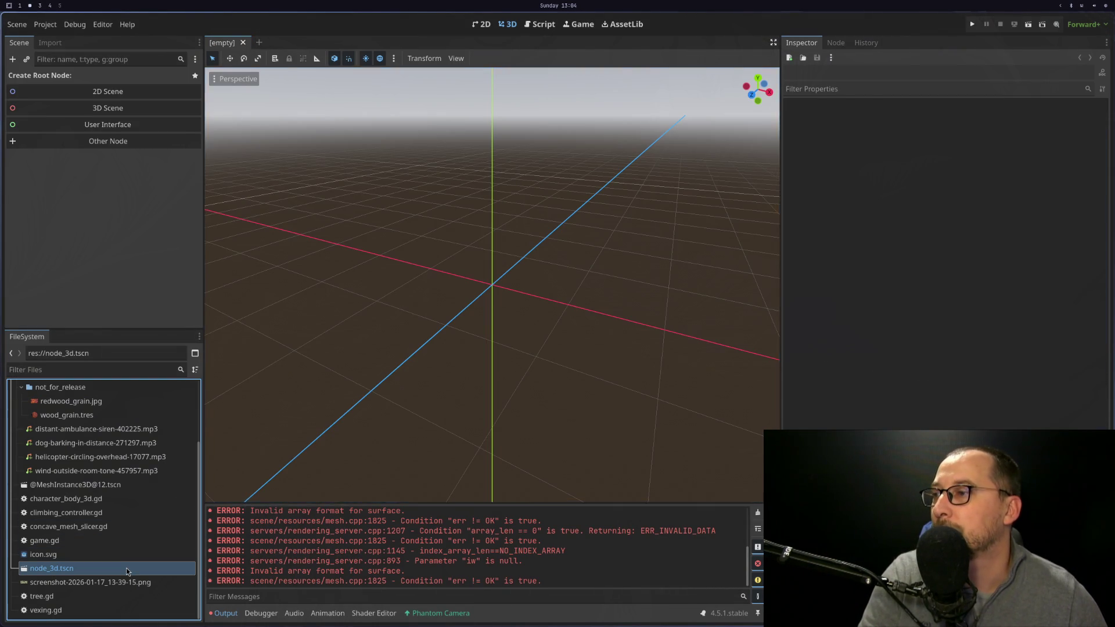
double_click(127, 569)
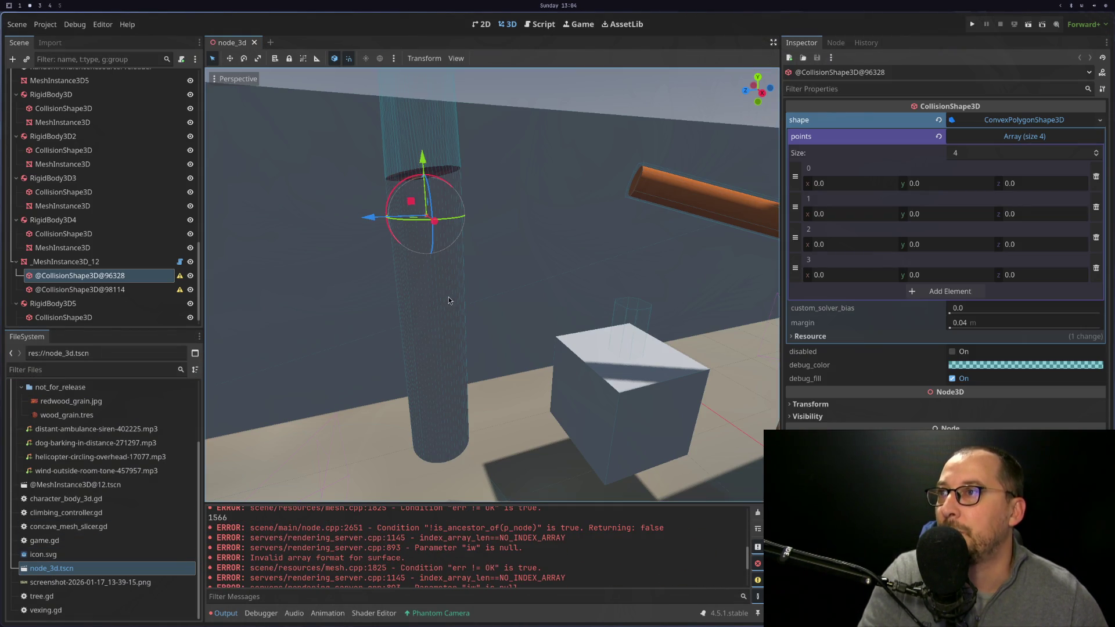
scroll(442, 313, "down", 5)
scroll(433, 316, "up", 4)
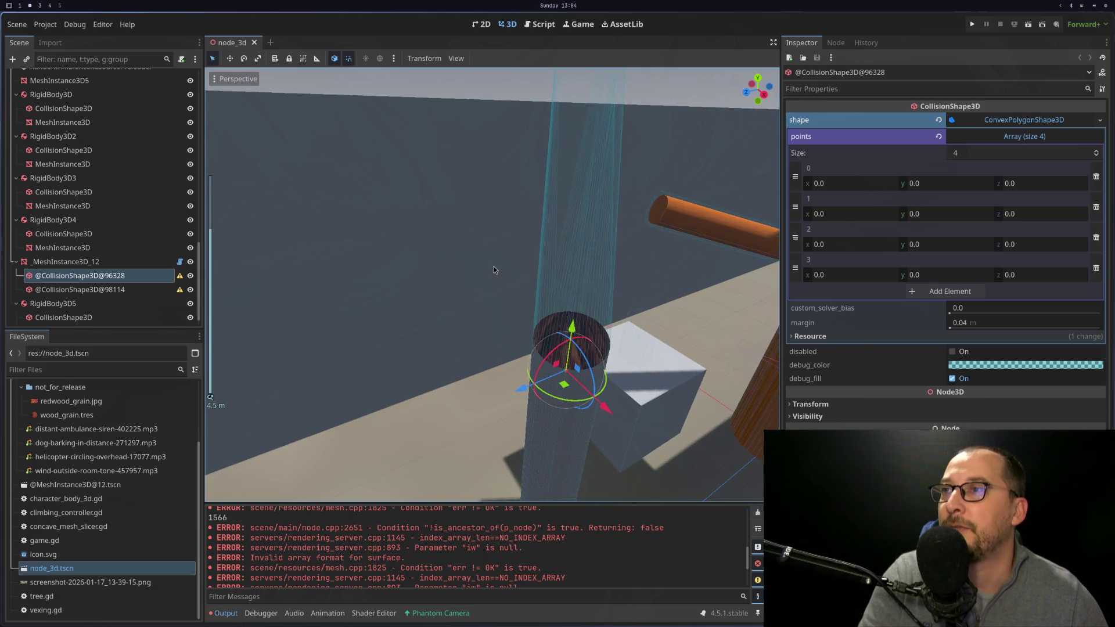
scroll(499, 265, "down", 3)
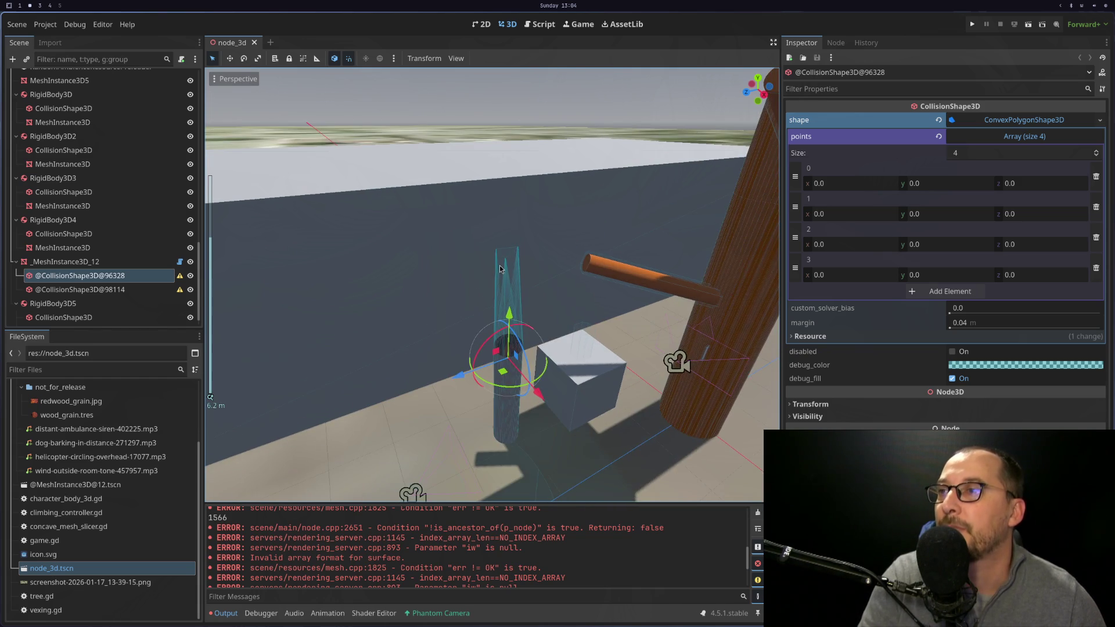
scroll(510, 280, "up", 3)
scroll(510, 280, "down", 2)
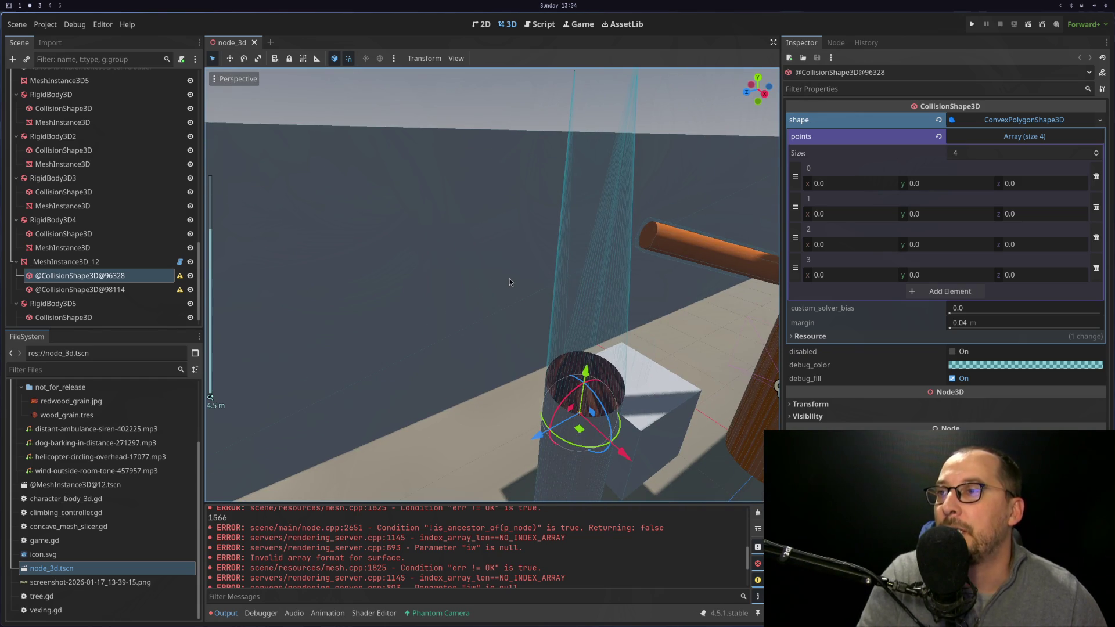
scroll(558, 315, "down", 2)
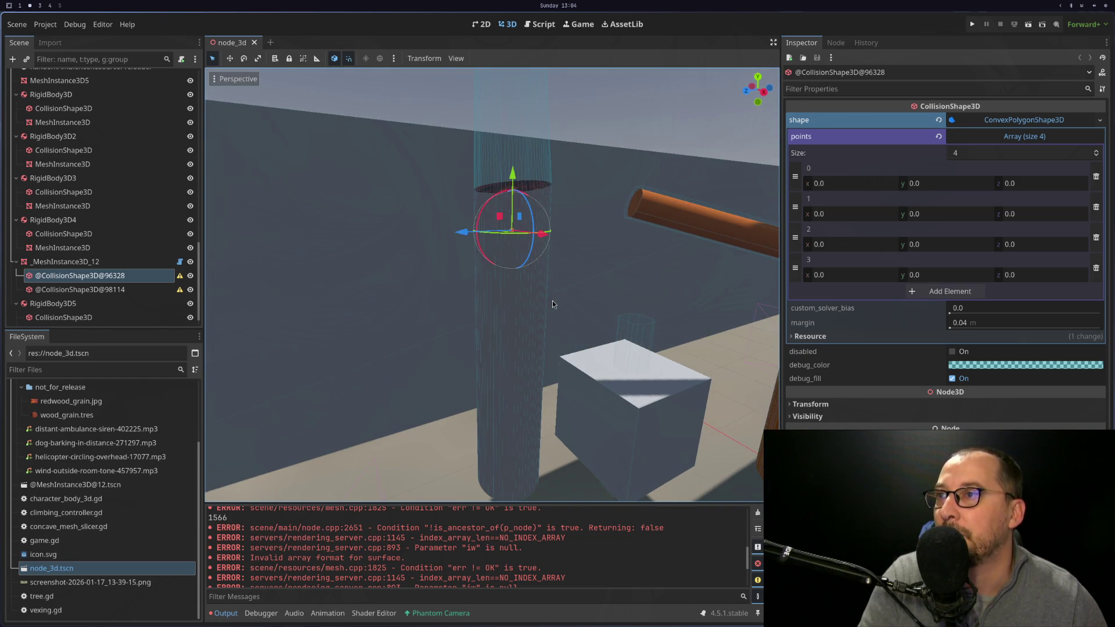
scroll(550, 310, "up", 2)
scroll(547, 325, "up", 3)
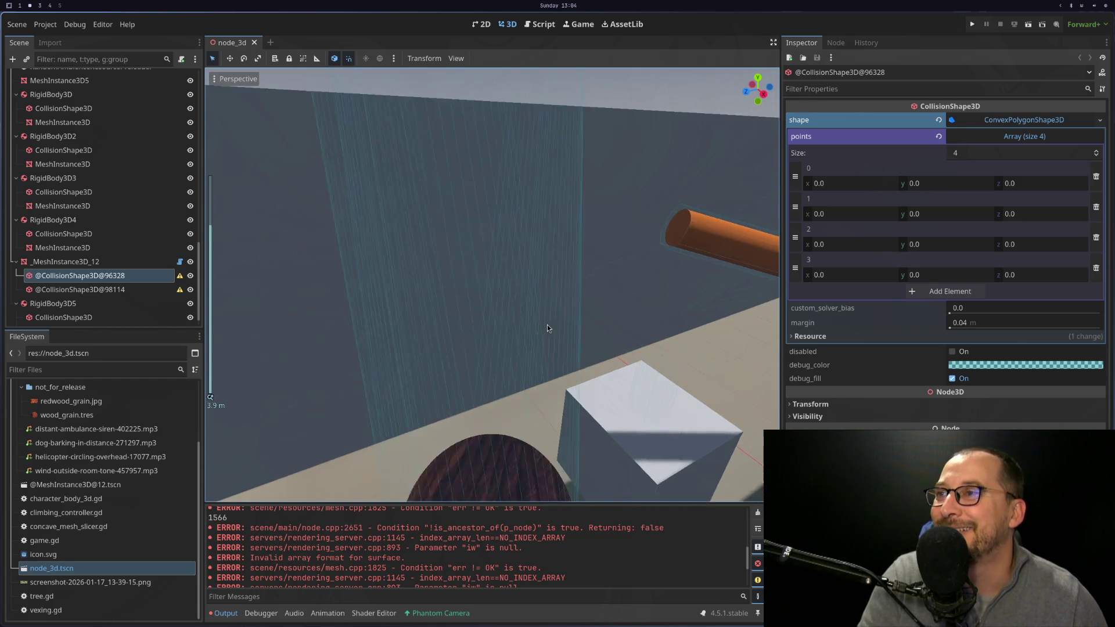
scroll(548, 325, "down", 2)
- Orbit around the trunk and box to view the collision shape, then select the _MeshInstance3D_12 cylinder
left_click_drag(551, 301, 466, 317)
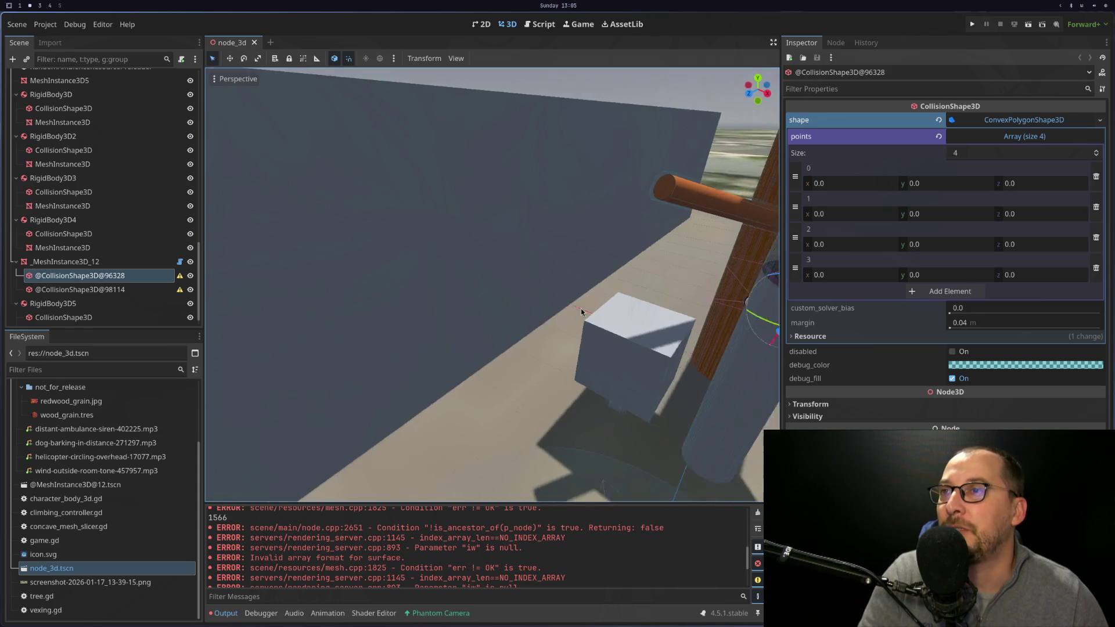
scroll(466, 316, "up", 2)
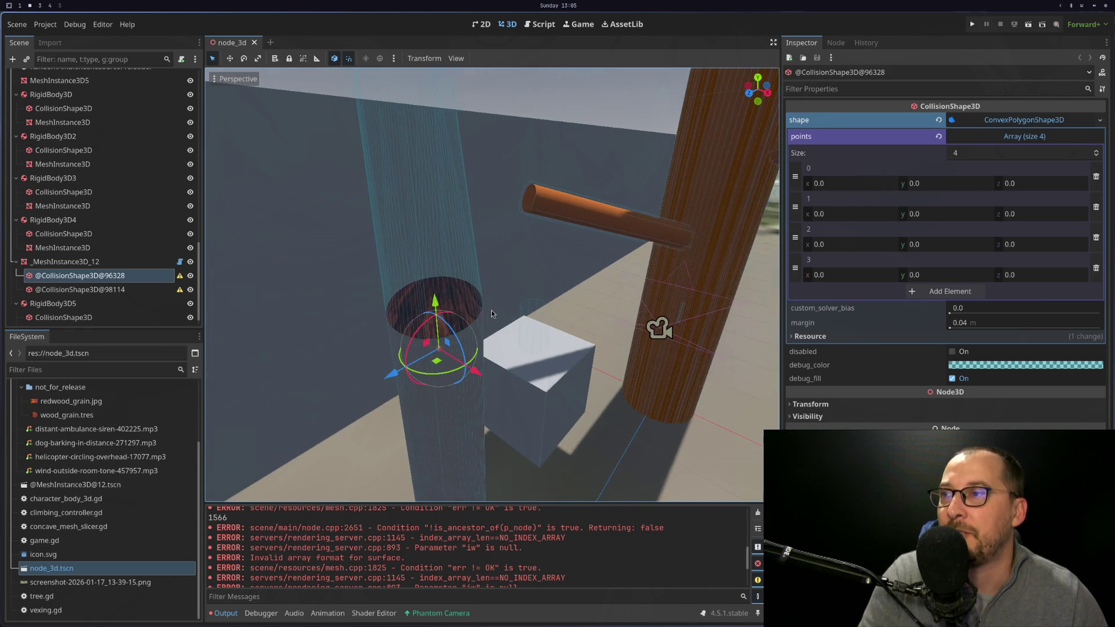
scroll(472, 313, "up", 2)
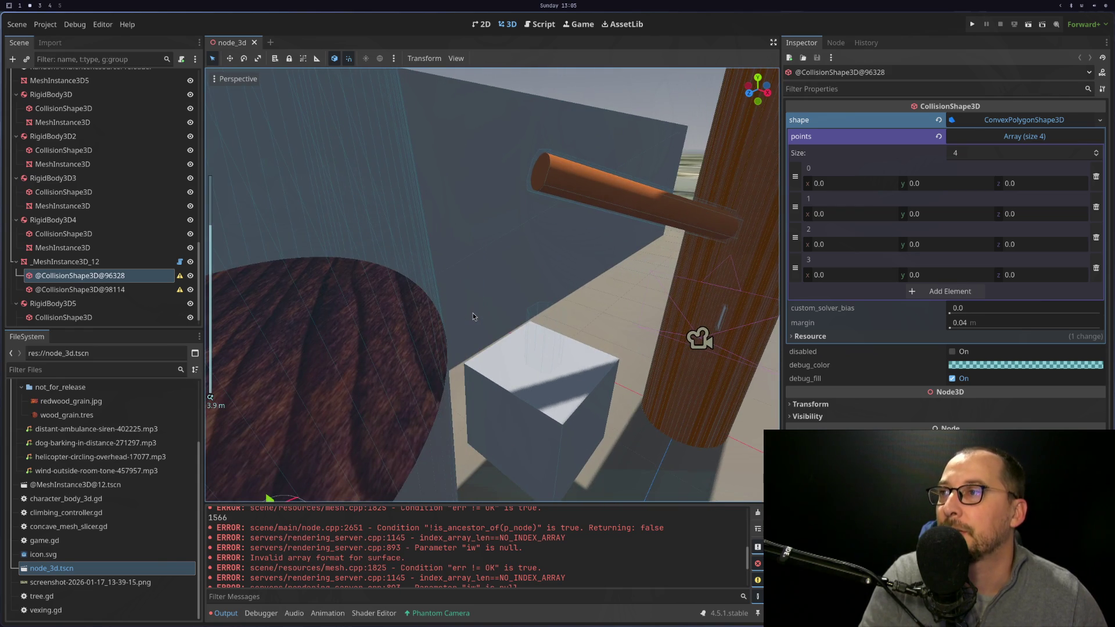
left_click_drag(474, 316, 488, 305)
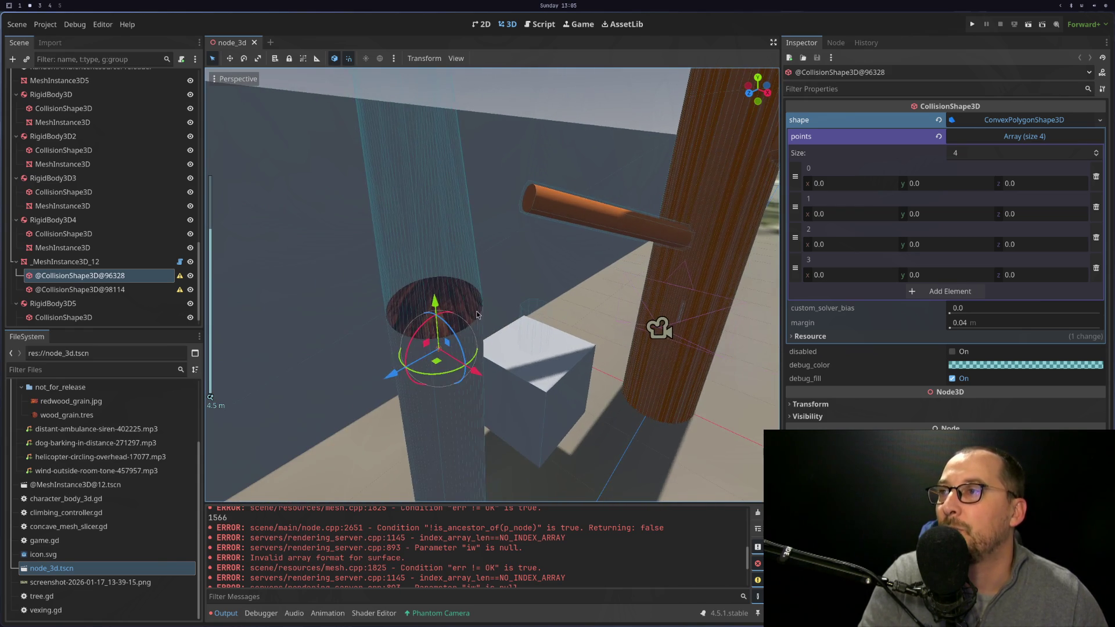
scroll(488, 305, "up", 2)
scroll(488, 306, "down", 2)
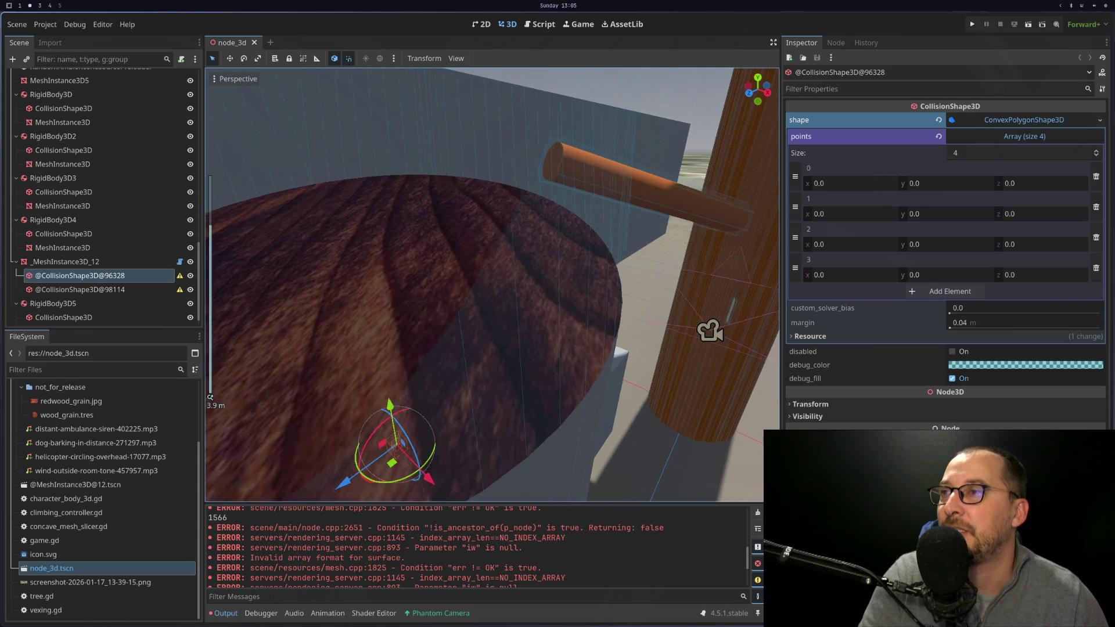
scroll(488, 305, "down", 2)
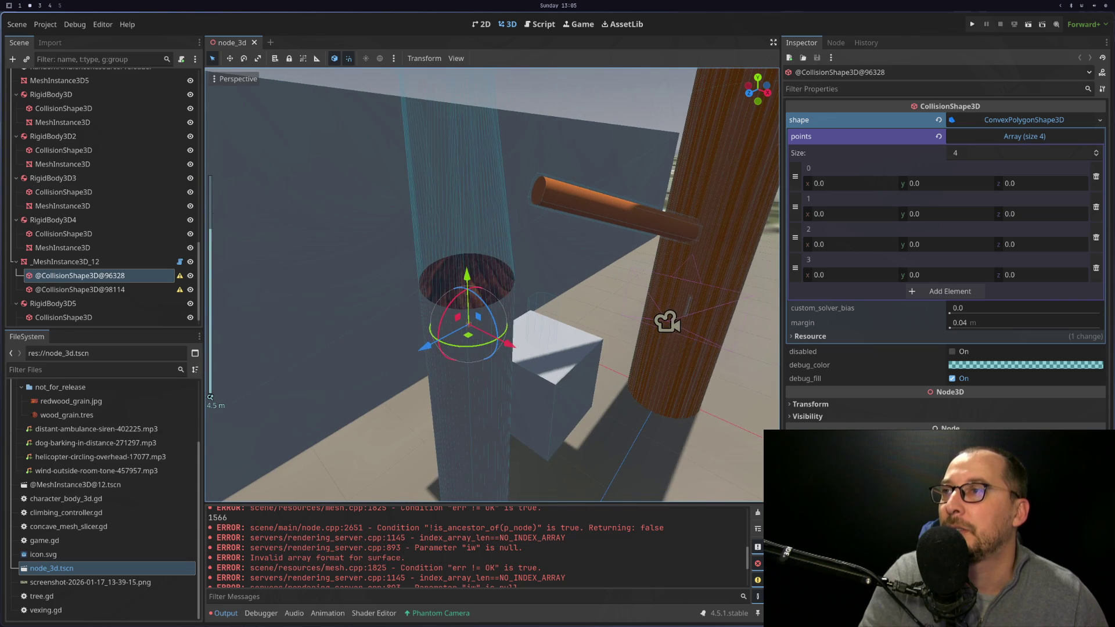
left_click_drag(489, 305, 500, 317)
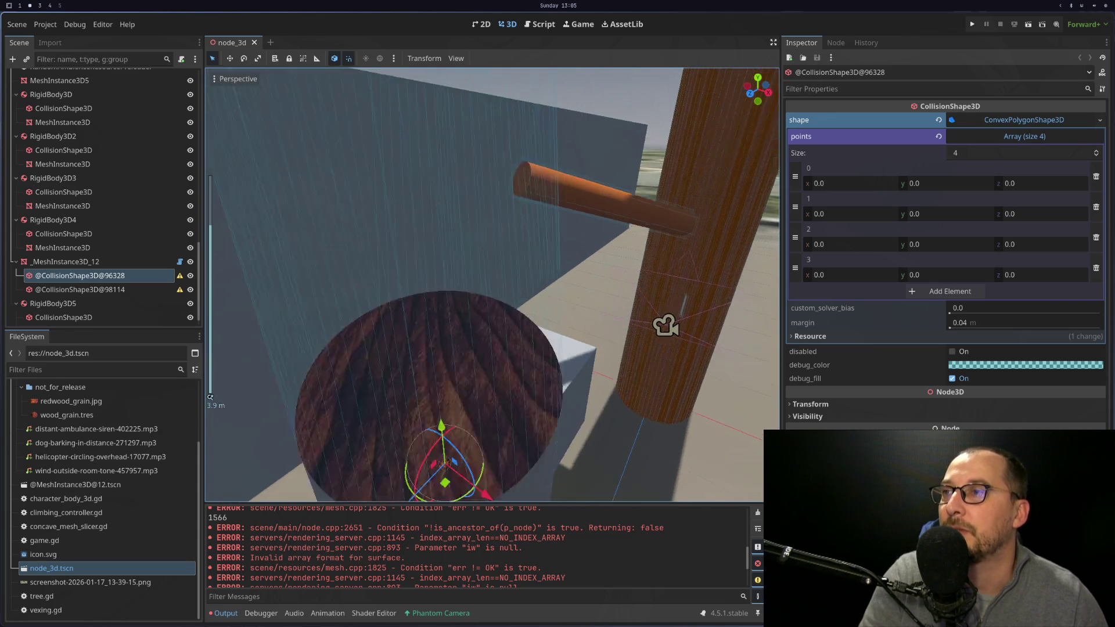
left_click(500, 317)
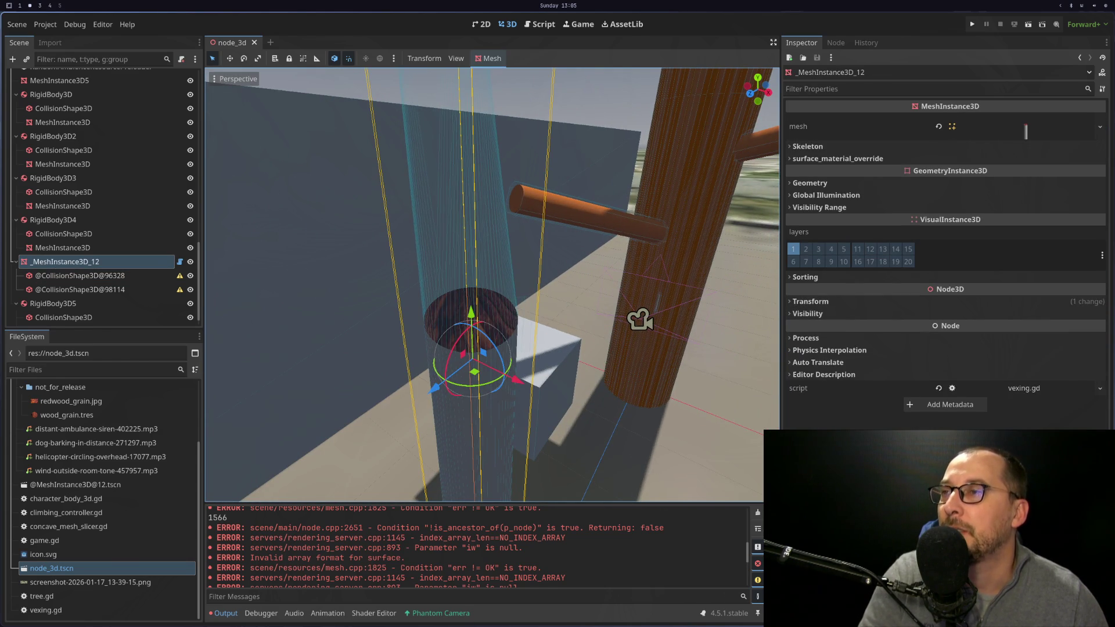
- Frame and orbit the selected cylinder to view its oversized collision hull side-on
key("super+1")
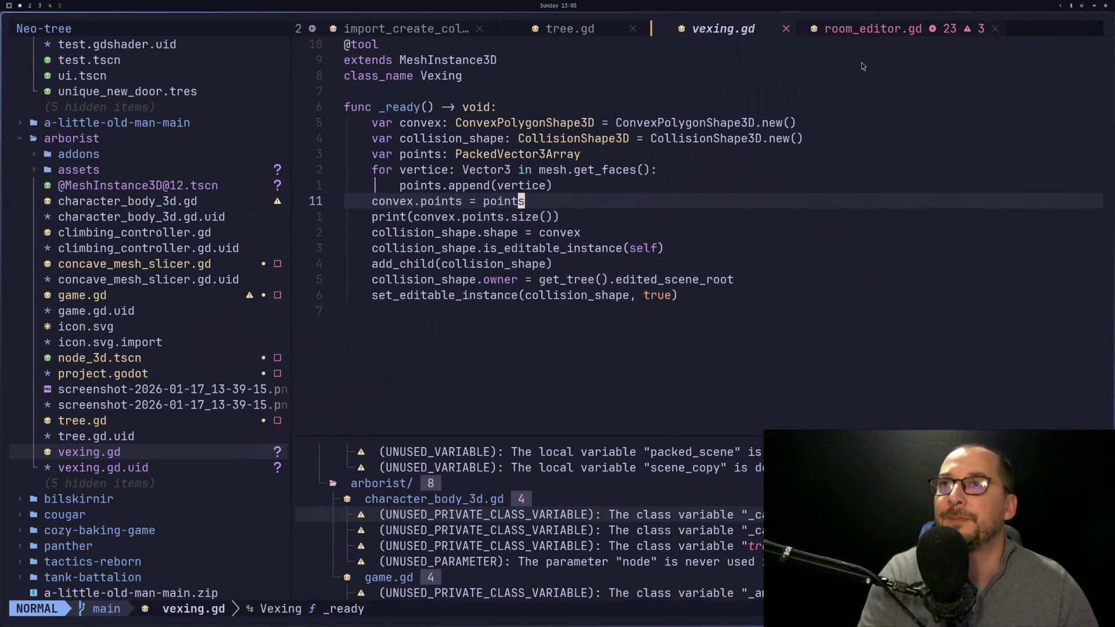
key("super+2")
scroll(555, 261, "down", 5)
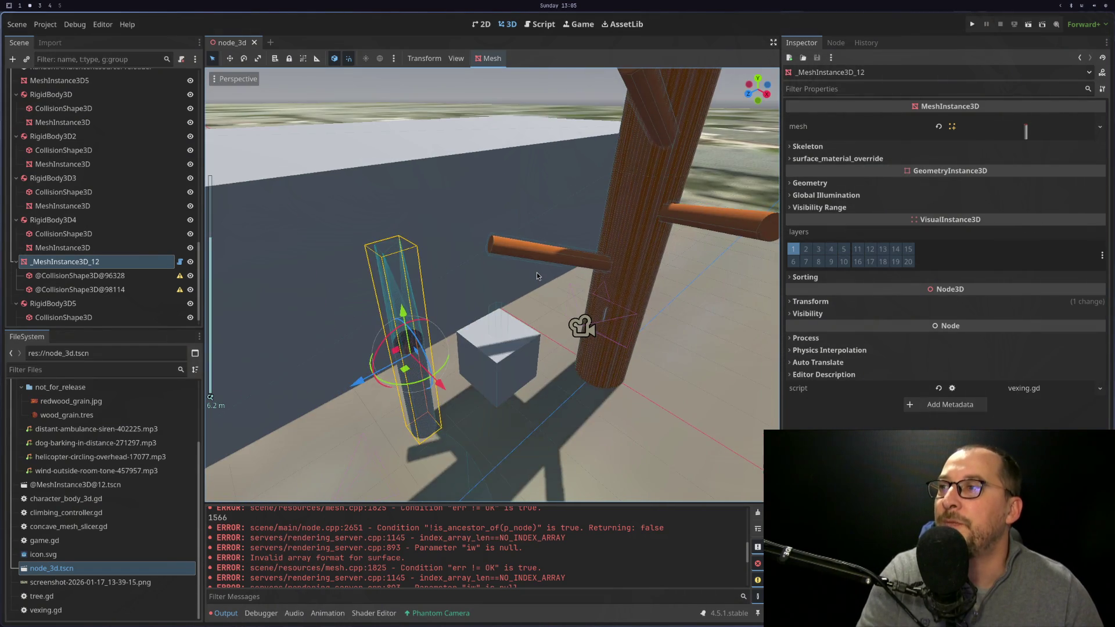
scroll(539, 253, "up", 5)
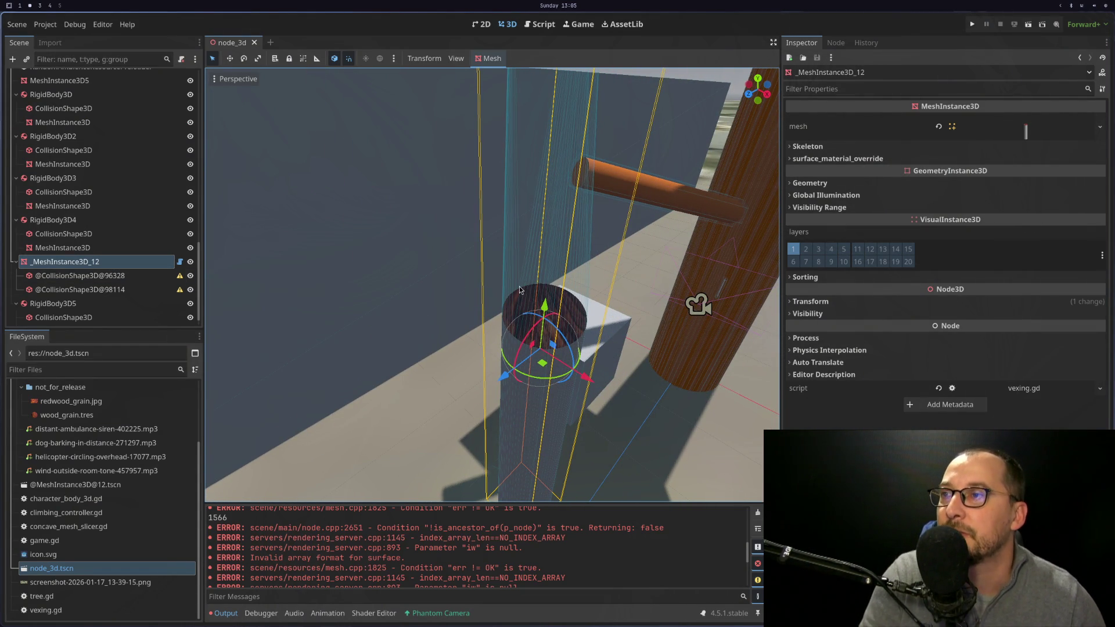
mouse_move(521, 289)
left_mouse_down()
mouse_move(623, 347)
mouse_move(564, 334)
left_mouse_up()
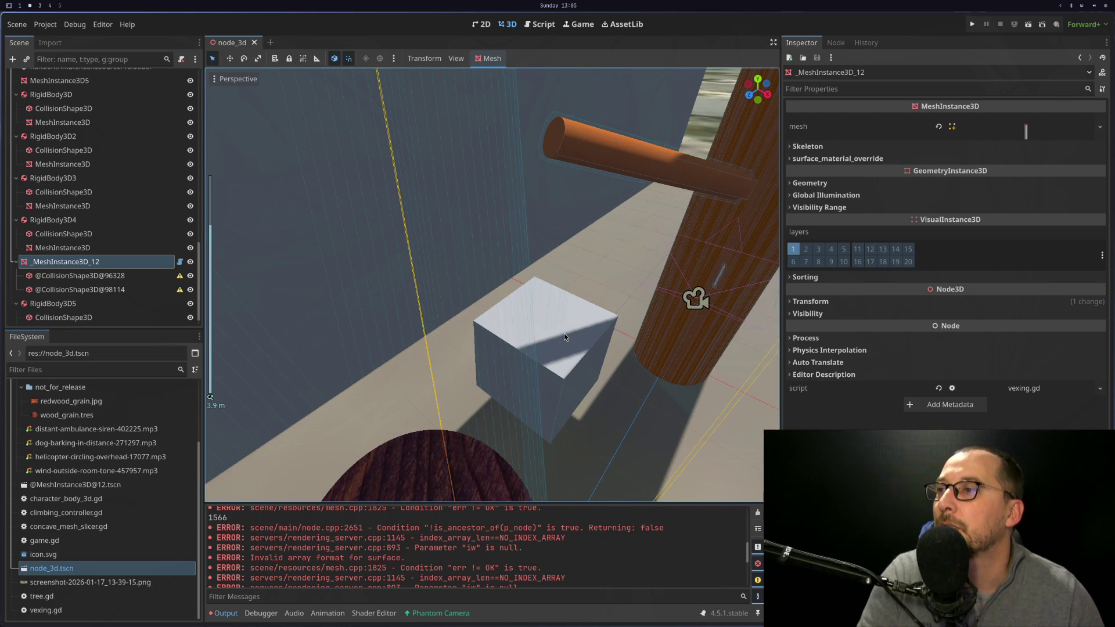
key("f")
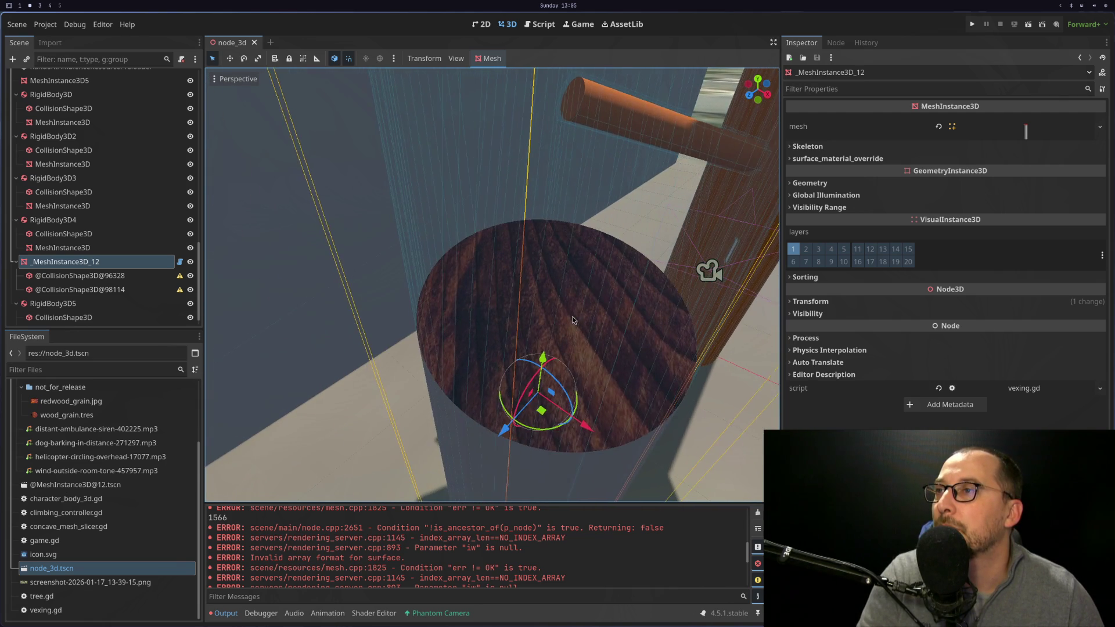
scroll(569, 320, "up", 3)
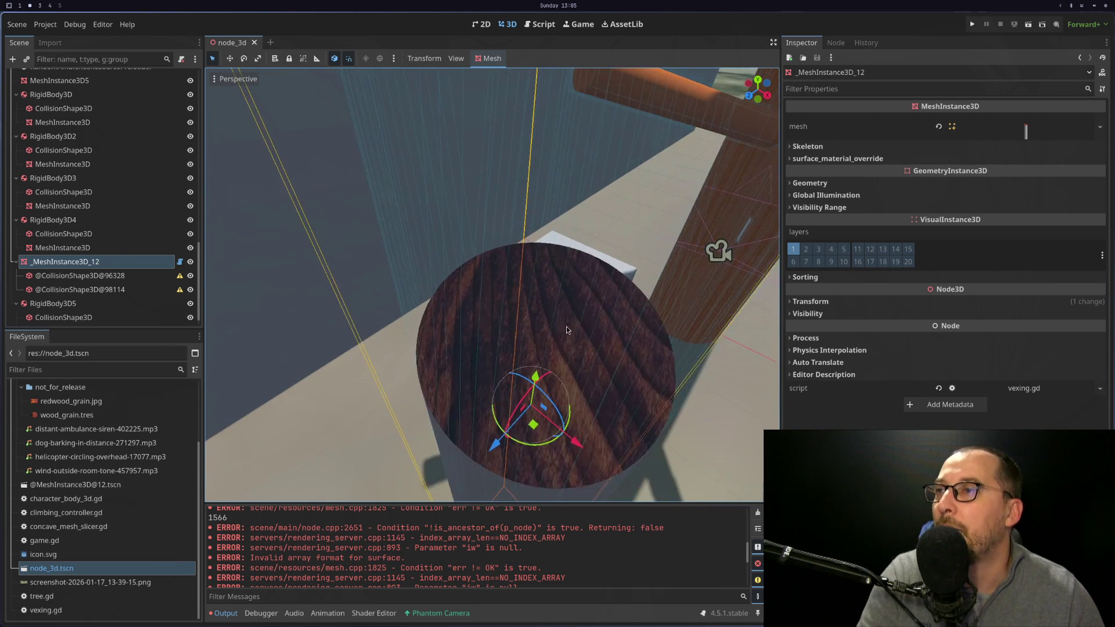
scroll(557, 358, "down", 5)
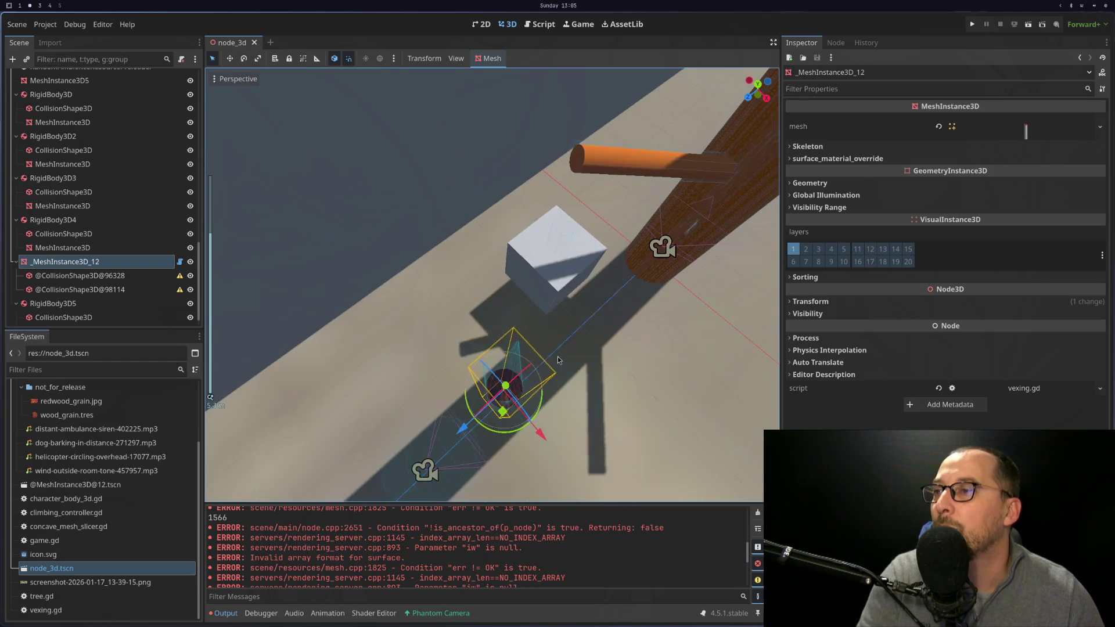
scroll(531, 392, "up", 4)
key("f")
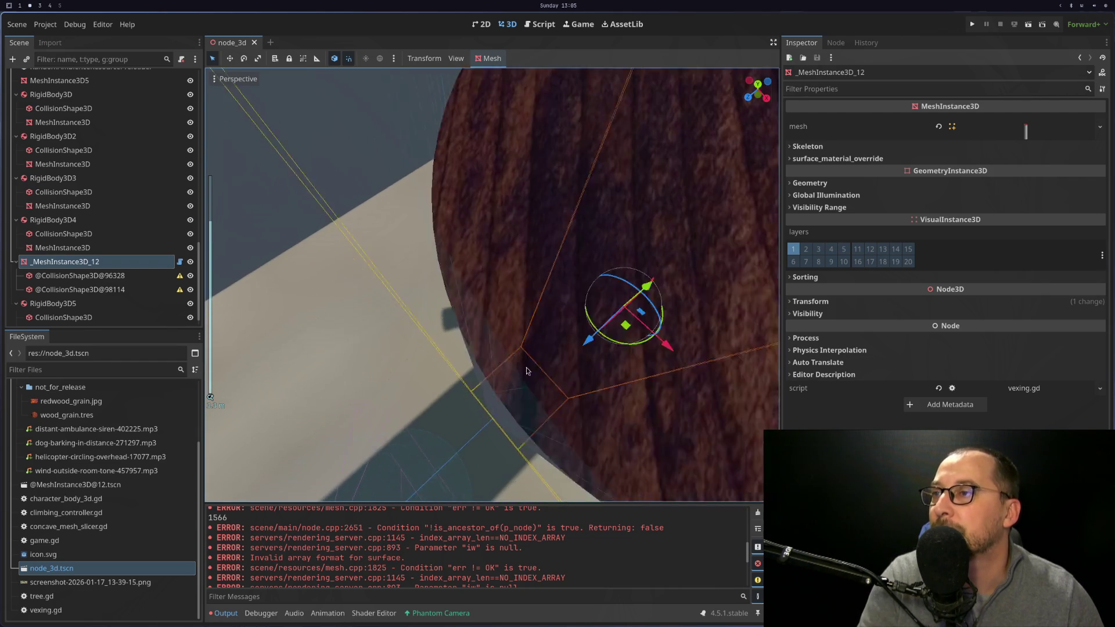
scroll(522, 369, "down", 3)
scroll(522, 373, "up", 4)
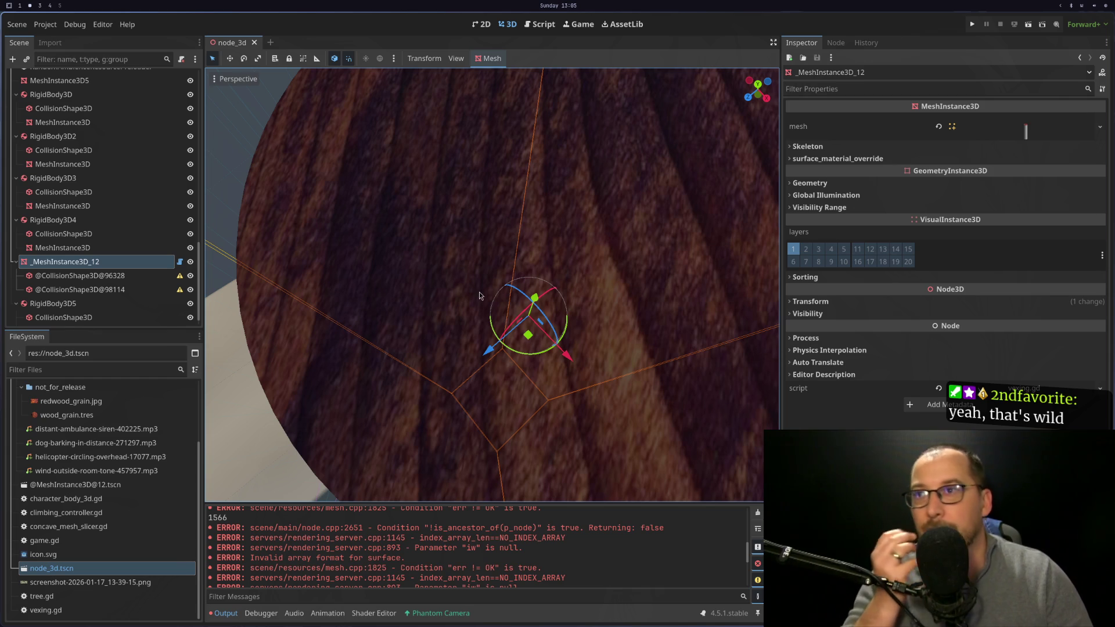
scroll(484, 267, "down", 5)
scroll(470, 261, "up", 2)
scroll(463, 256, "up", 2)
scroll(454, 253, "up", 1)
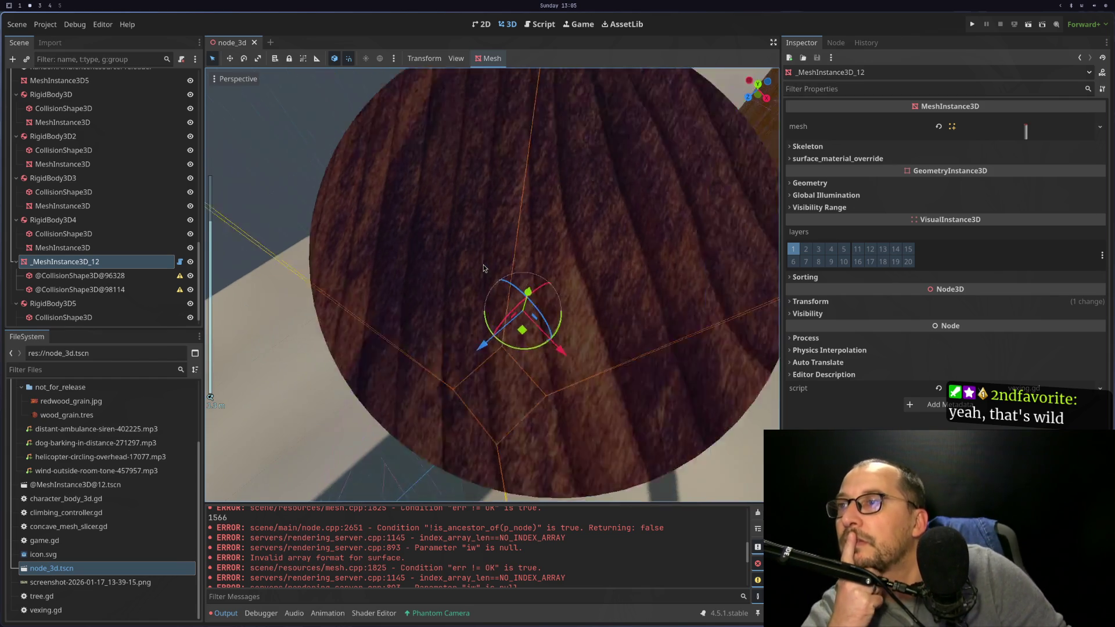
scroll(455, 252, "down", 5)
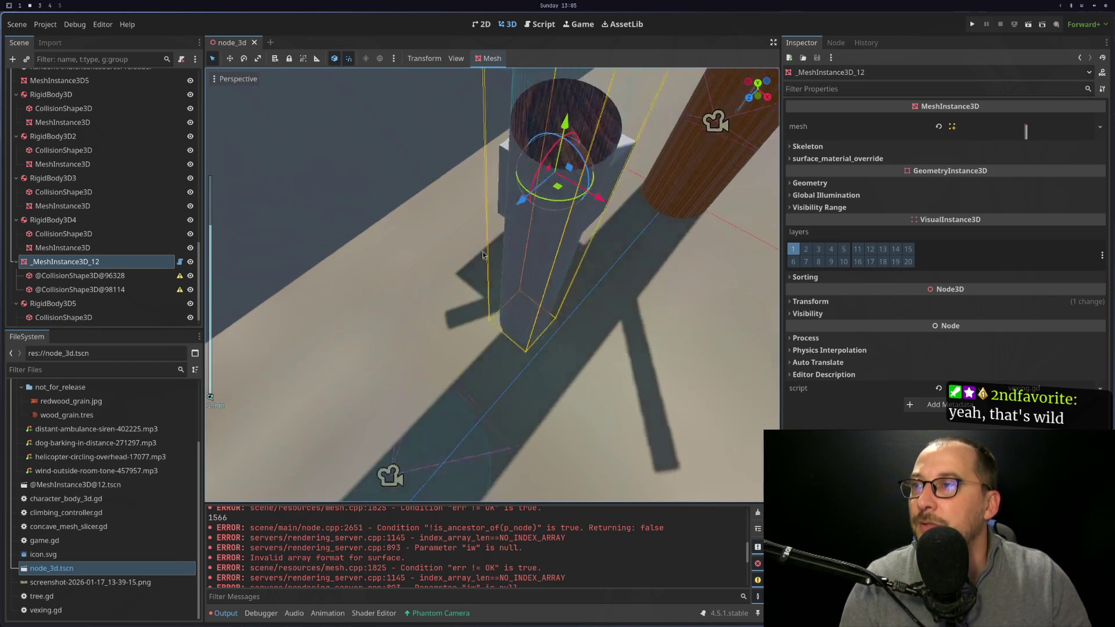
scroll(466, 304, "up", 2)
left_click_drag(466, 305, 475, 376)
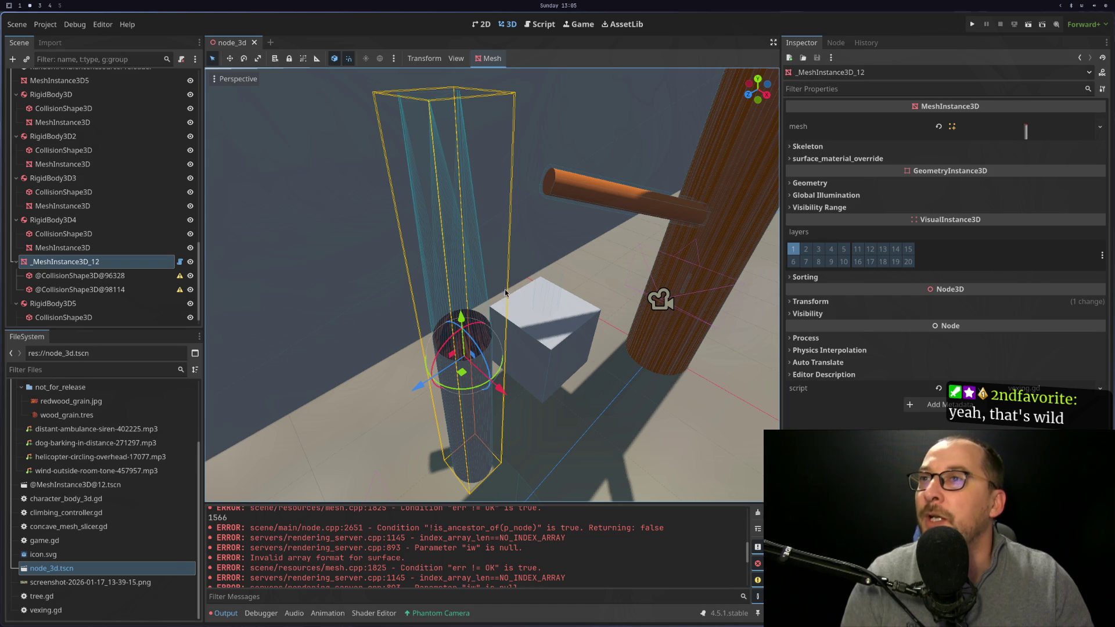
left_click(146, 277)
left_click(140, 289, "shift")
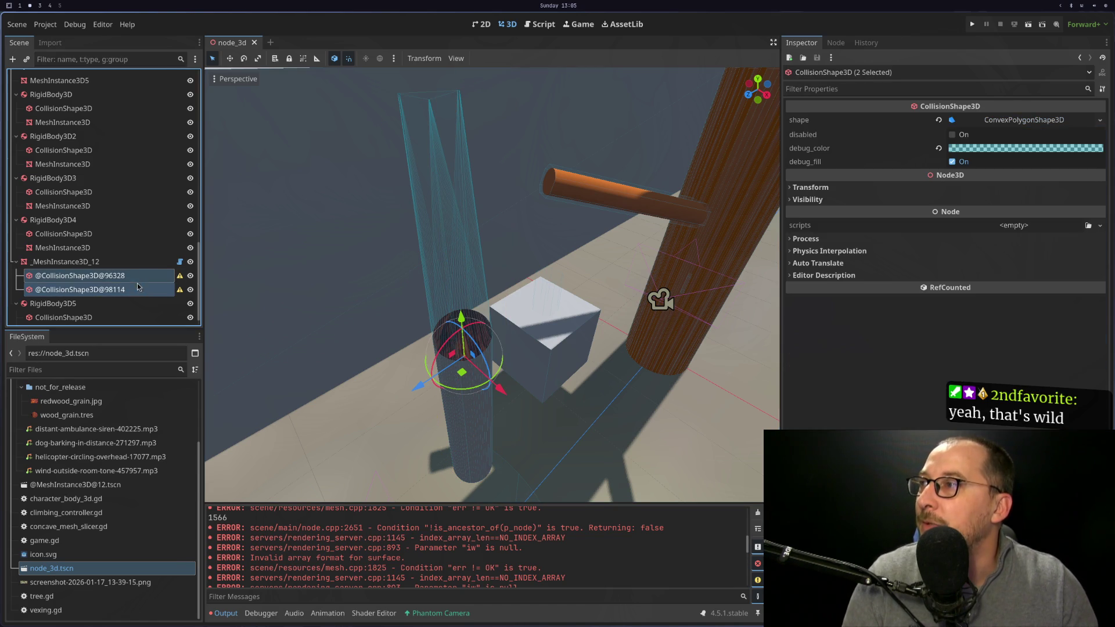
- Delete both generated collision shapes from the sliced piece
right_click(138, 290)
left_click(175, 485)
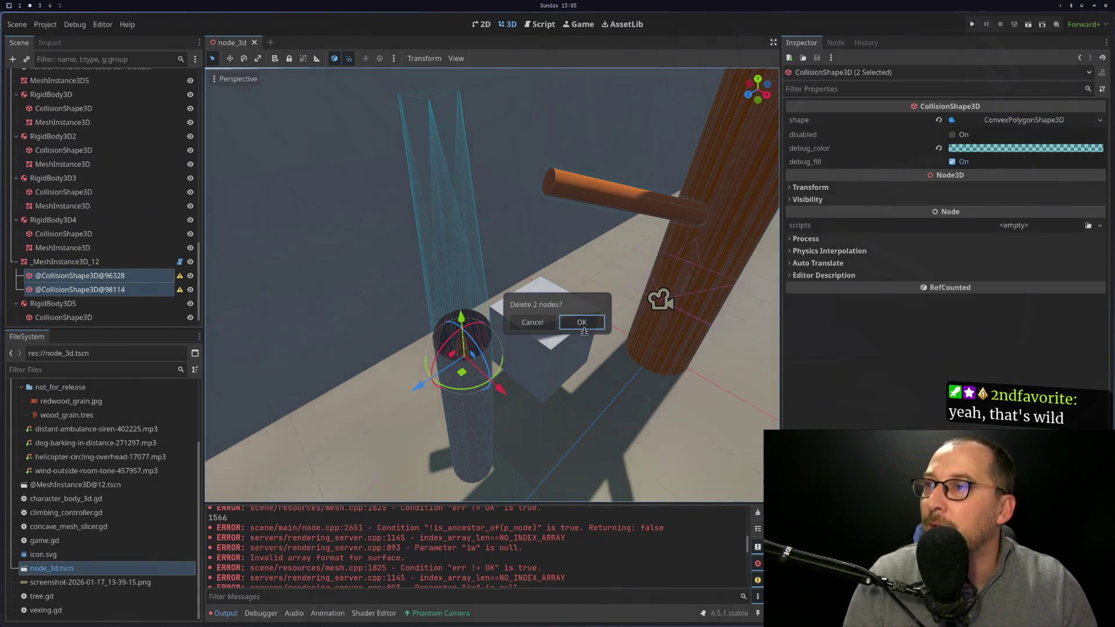
left_click(582, 322)
- Switch the viewport to Display Wireframe and orbit around the sliced piece
left_click(235, 79)
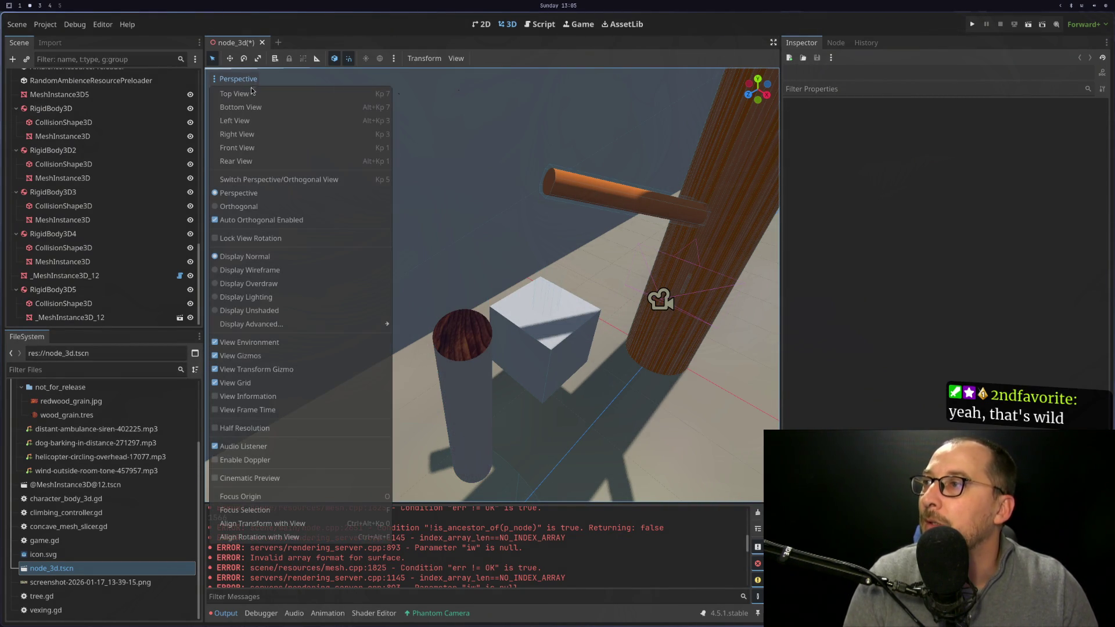
left_click(254, 270)
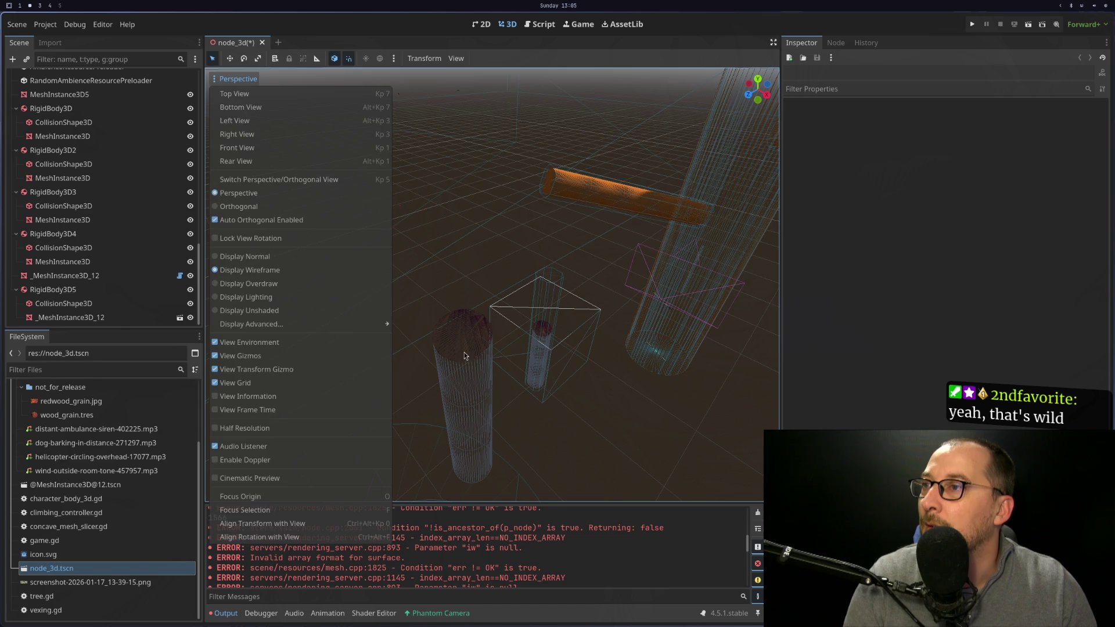
left_click(480, 365)
scroll(489, 357, "up", 3)
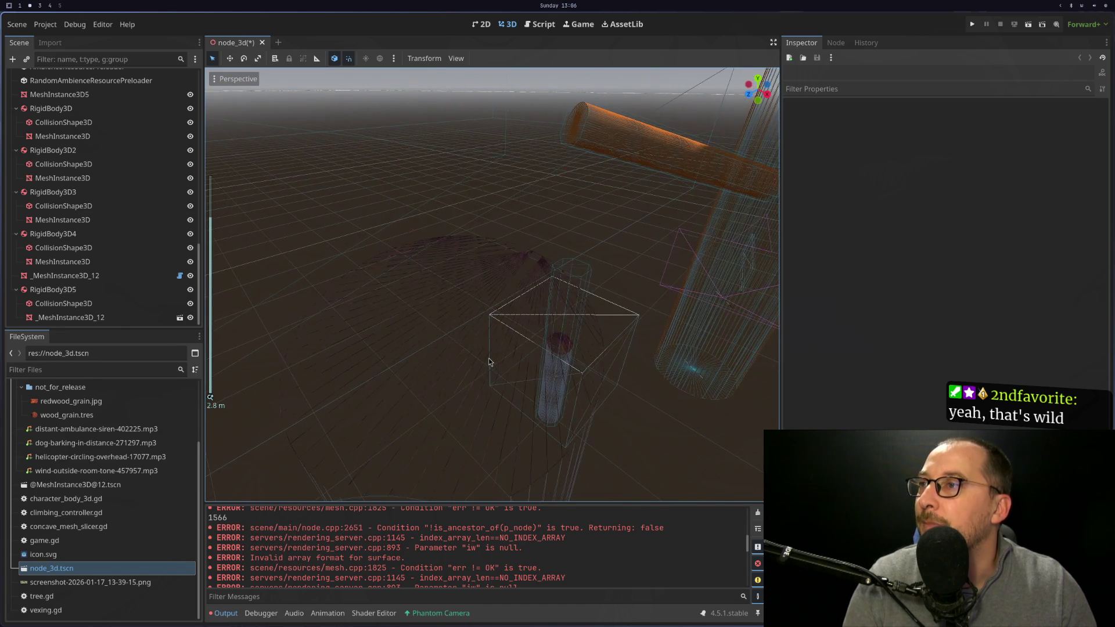
scroll(484, 366, "up", 3)
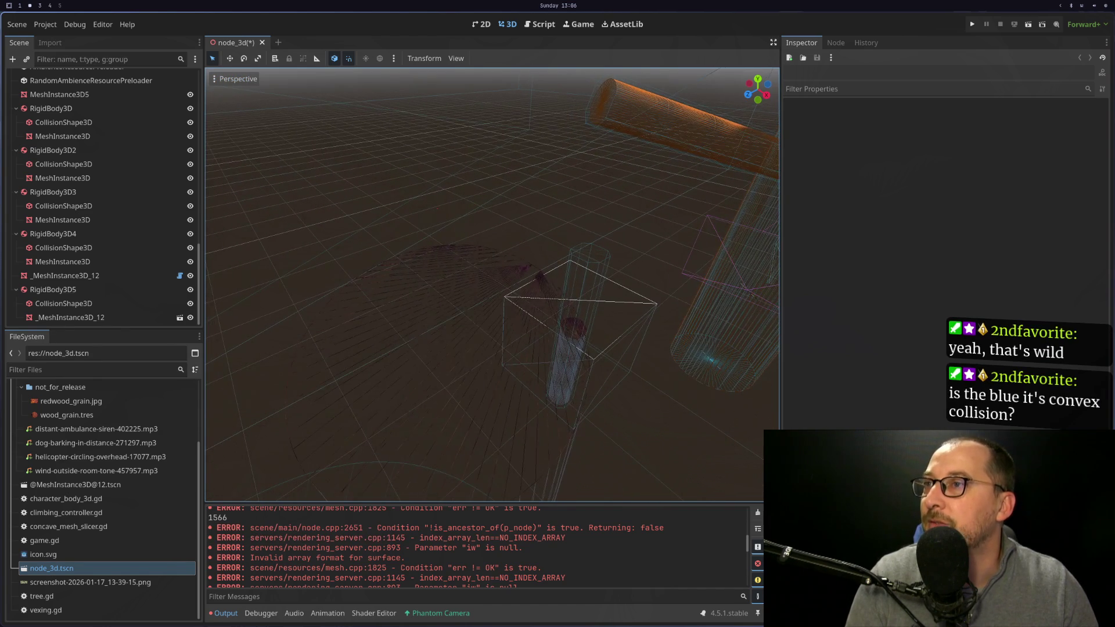
scroll(488, 359, "down", 2)
mouse_move(498, 348)
left_mouse_down()
mouse_move(498, 359)
mouse_move(520, 360)
mouse_move(501, 346)
mouse_move(461, 355)
mouse_move(514, 355)
mouse_move(470, 374)
left_mouse_up()
key("super+4")
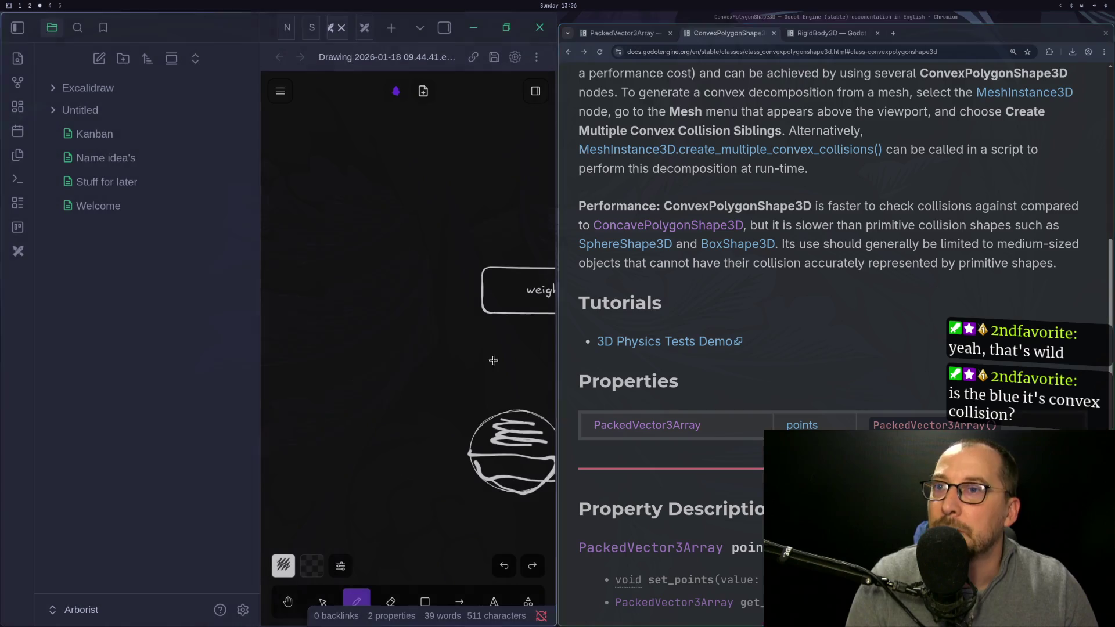
- Flip between the ConvexPolygonShape3D and PackedVector3Array reference pages, landing on PackedVector3Array
key("super+4")
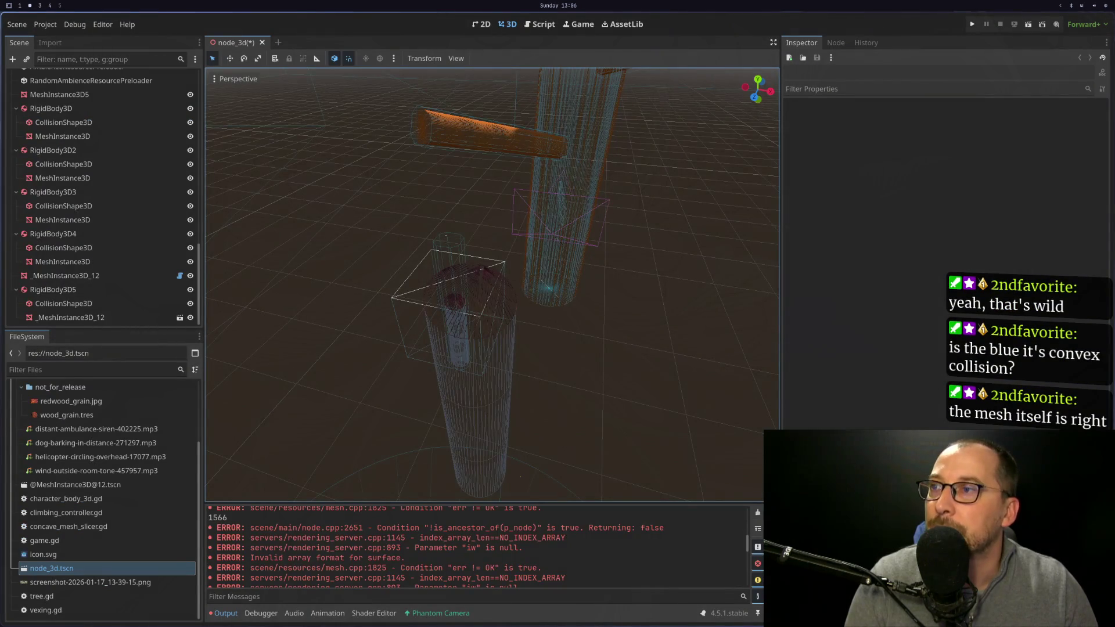
key("super+4")
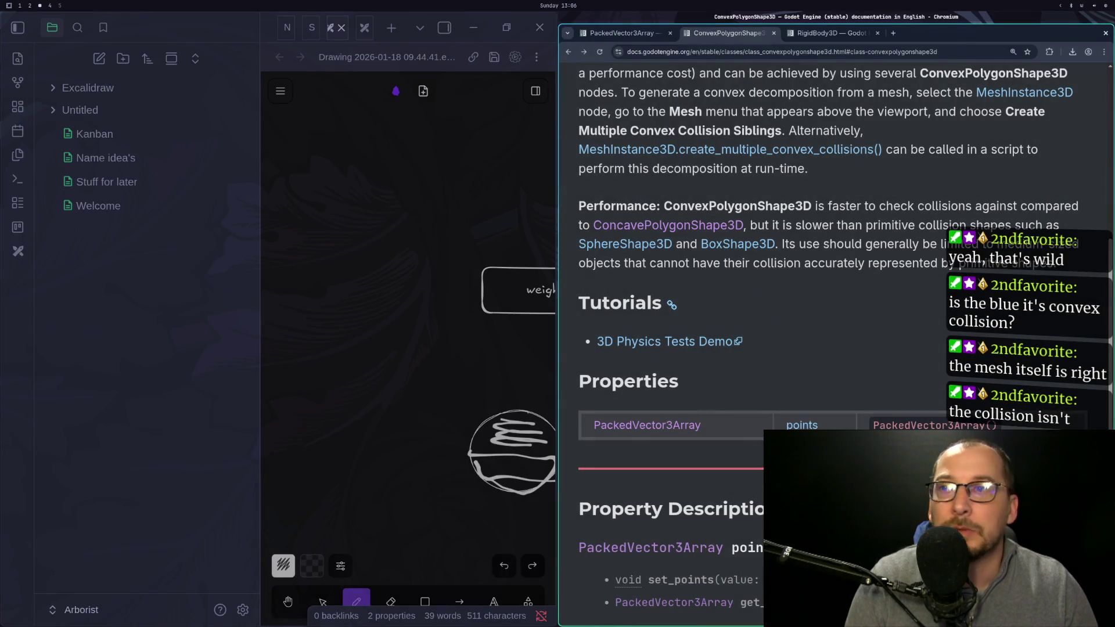
scroll(792, 303, "down", 2)
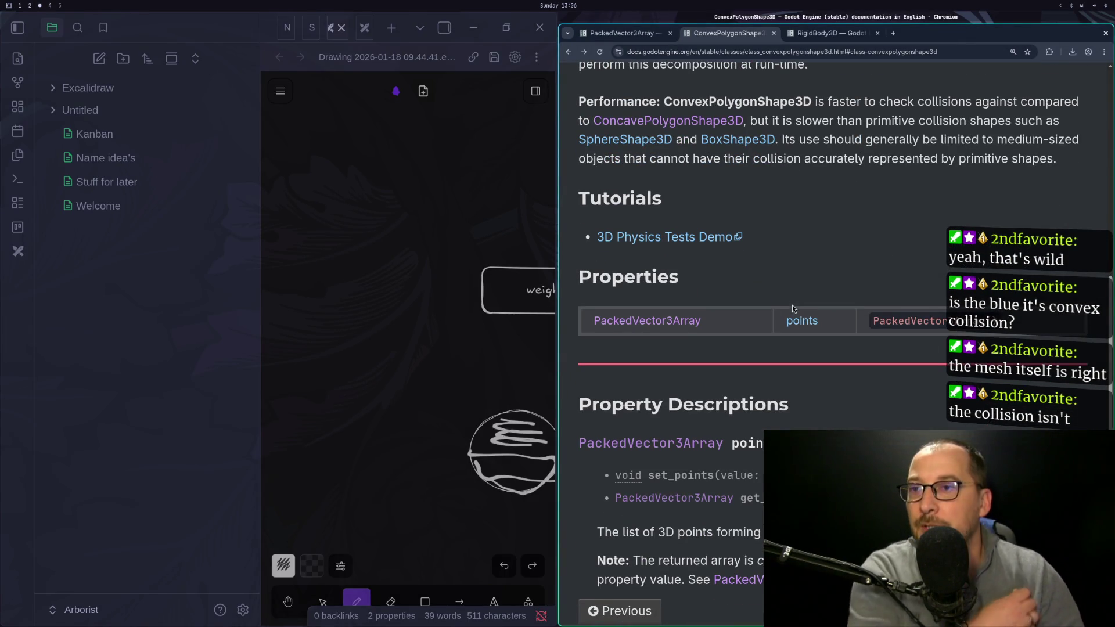
scroll(739, 116, "up", 1)
left_click(634, 37)
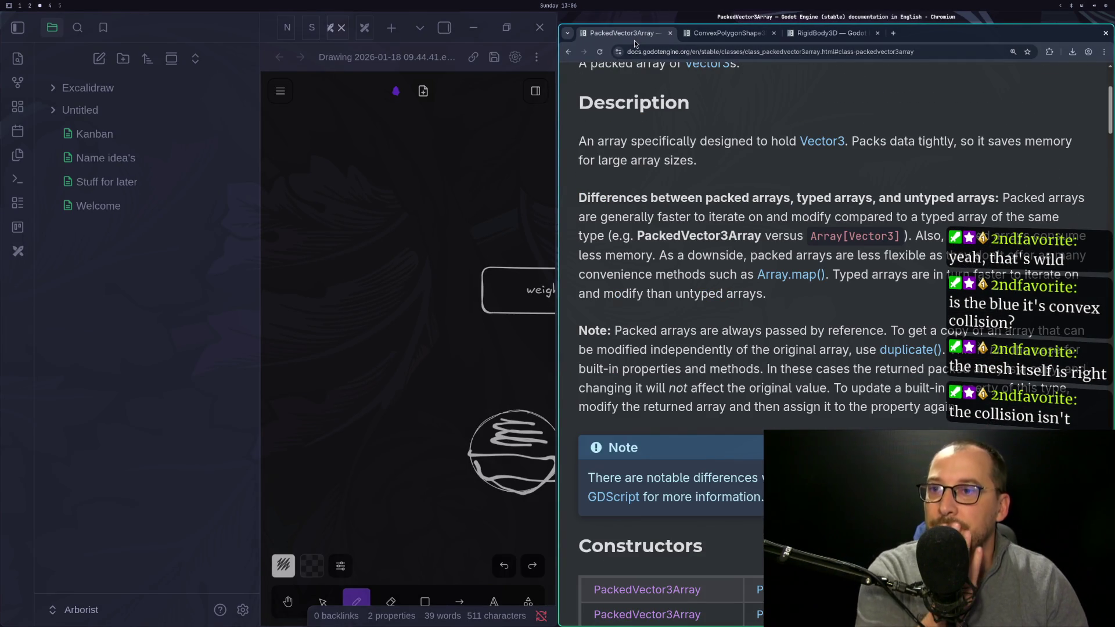
left_click(719, 34)
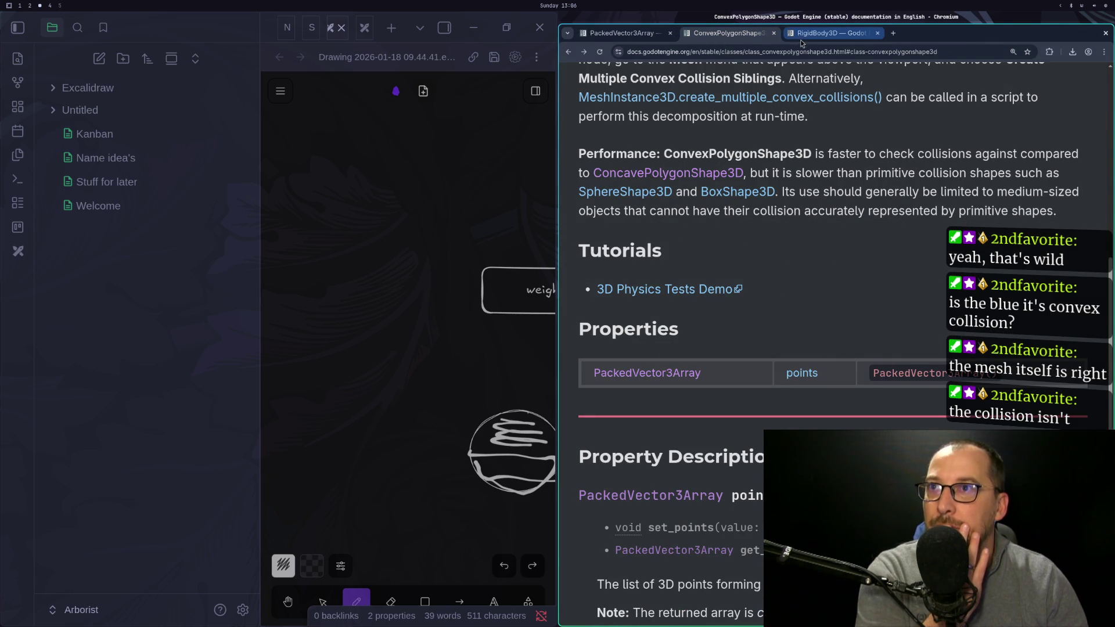
left_click(648, 34)
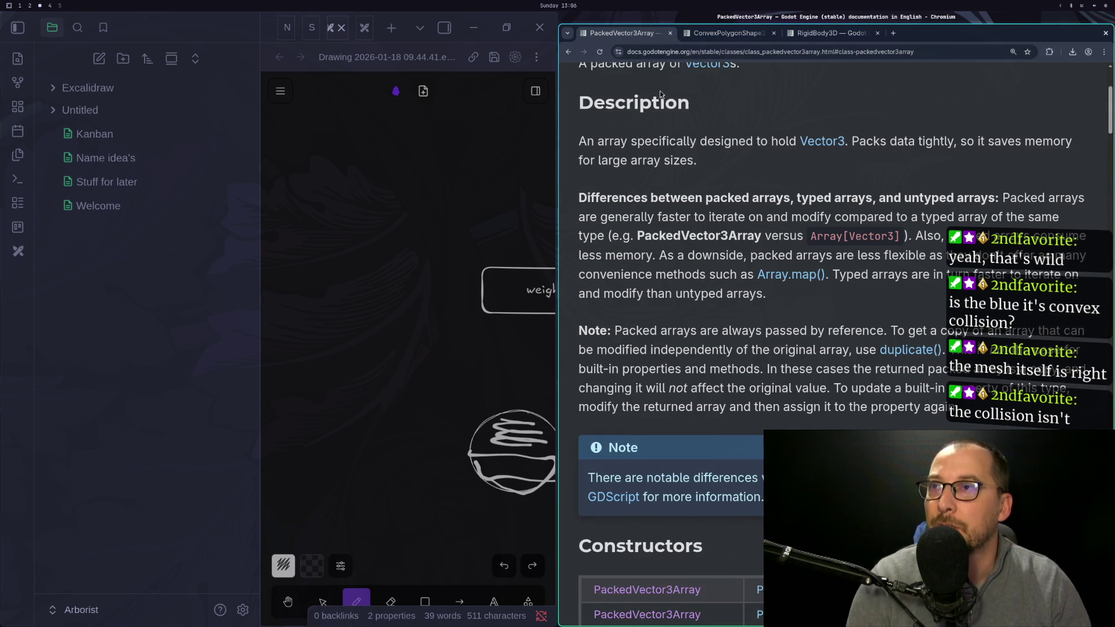
scroll(659, 97, "up", 3)
- Start a new search in the docs sidebar's Search docs field
left_click(579, 77)
left_click(609, 148)
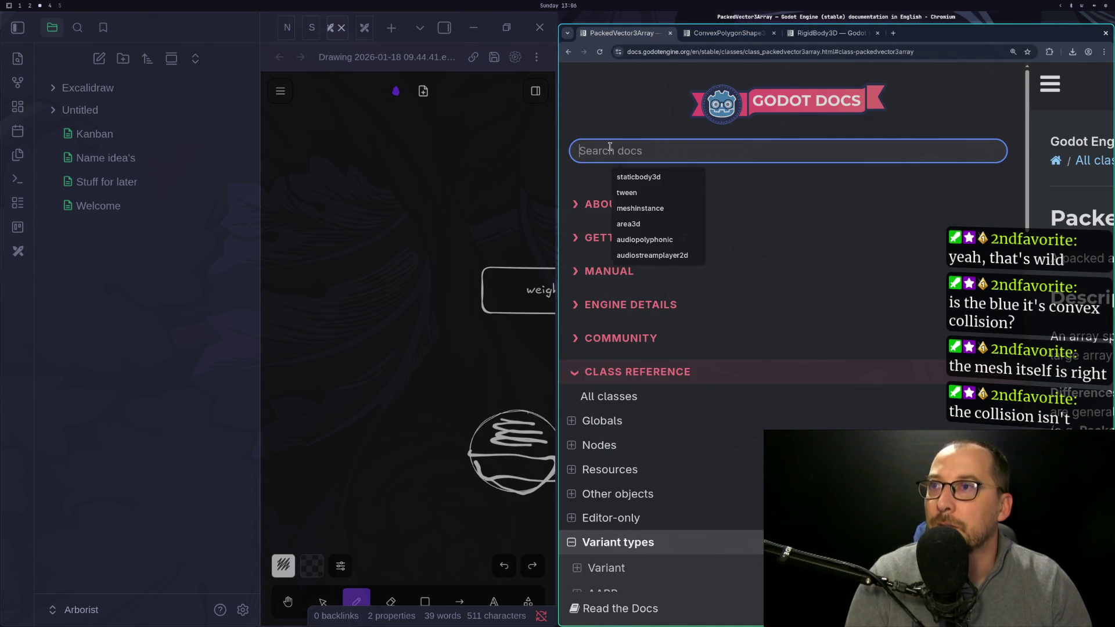
type("me")
- Run the docs search for mesh, briefly checking vexing.gd and the Godot editor meanwhile
key("Return")
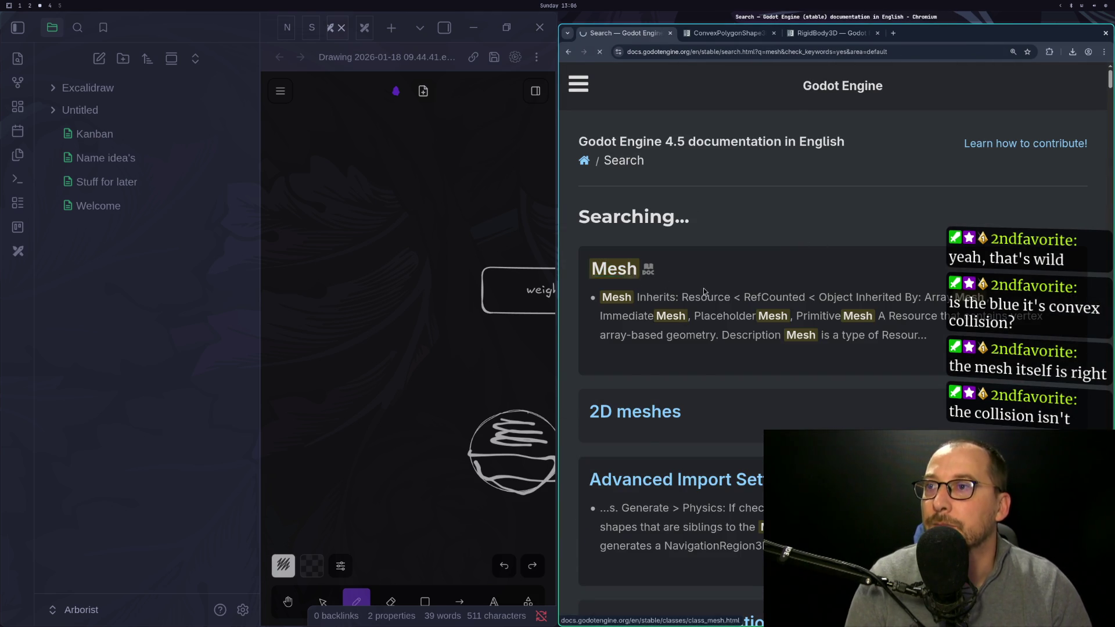
scroll(673, 287, "down", 2)
scroll(719, 285, "down", 1)
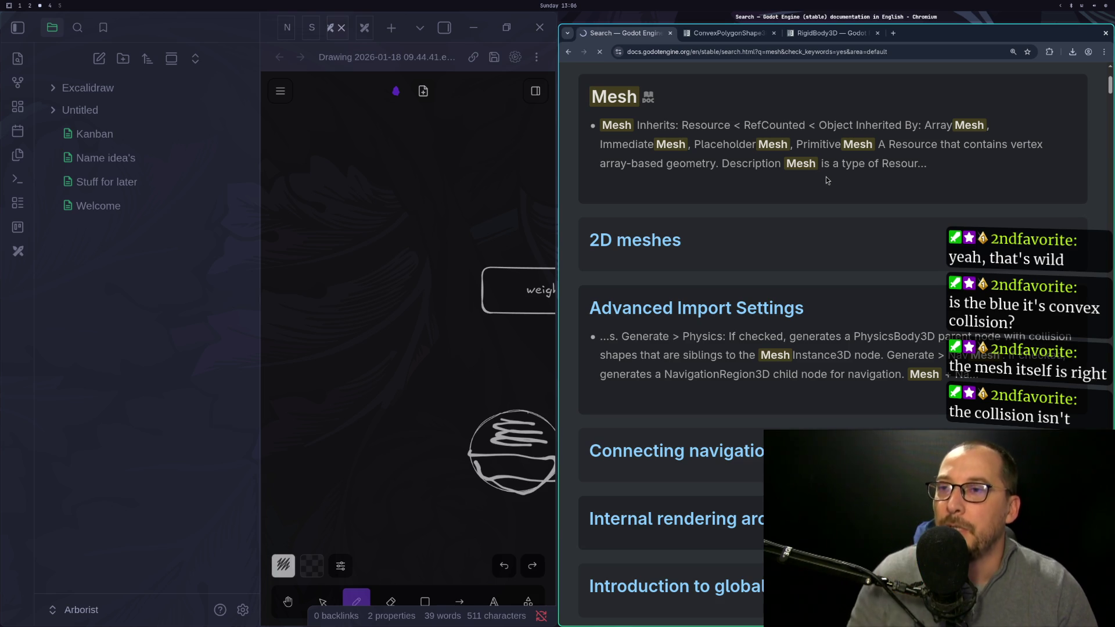
key("super+1")
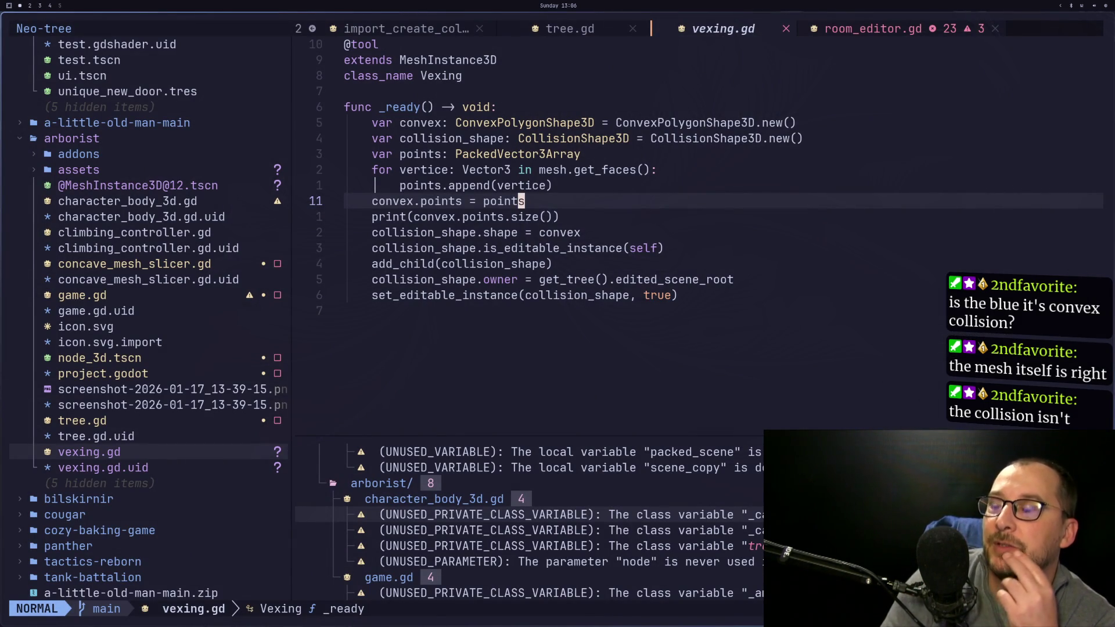
key("super+3")
key("super+2")
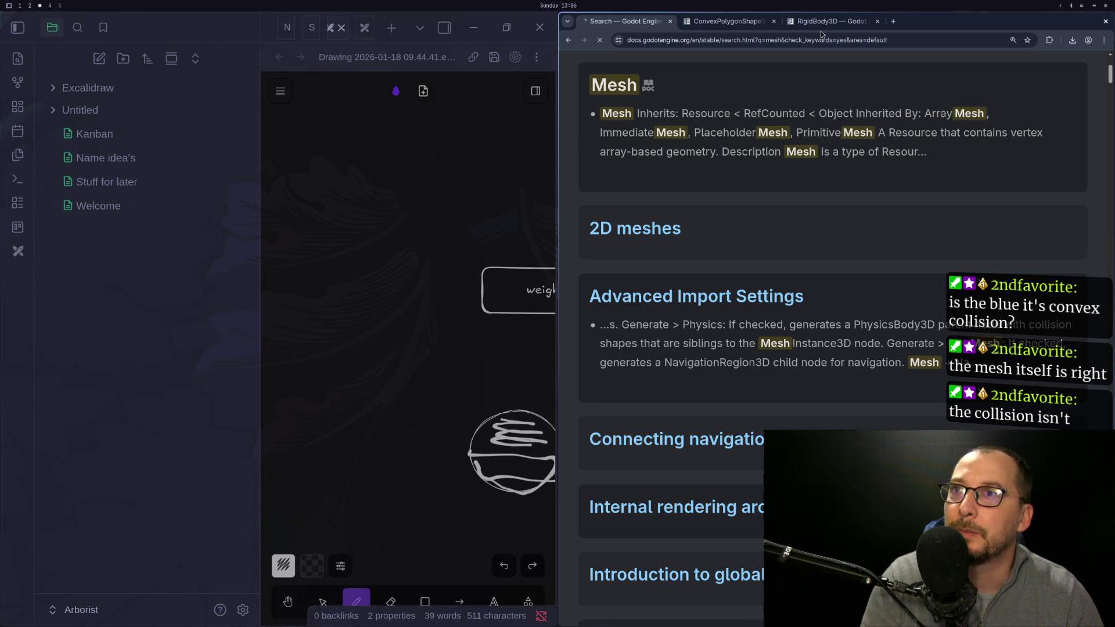
- Open the Mesh class result in a new tab and return to the Godot editor
right_click(646, 84)
left_click(677, 93)
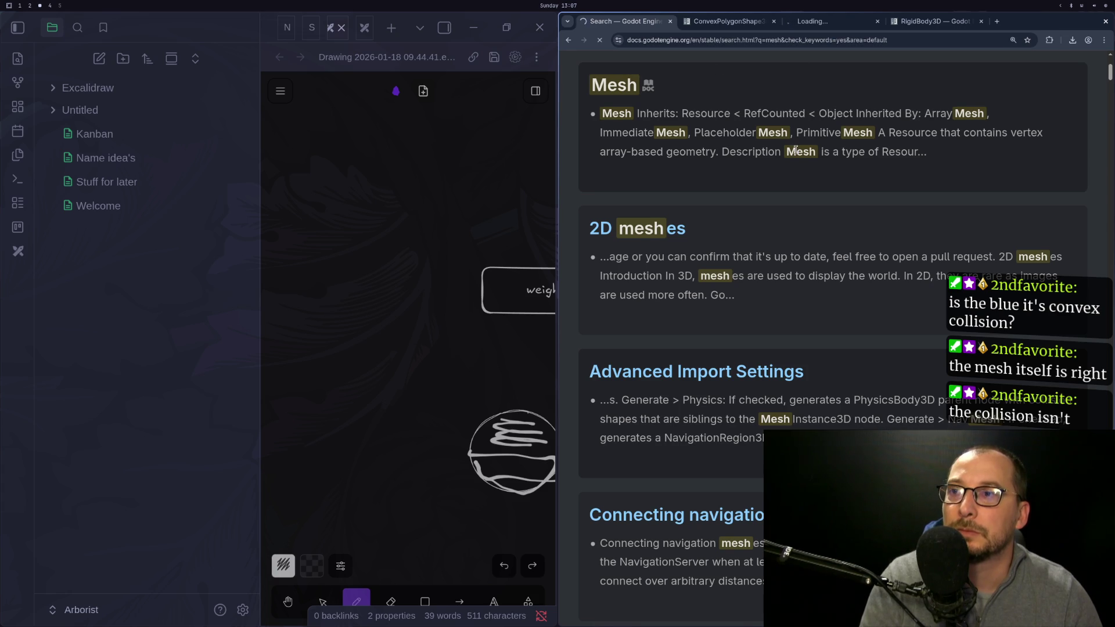
scroll(771, 356, "down", 3)
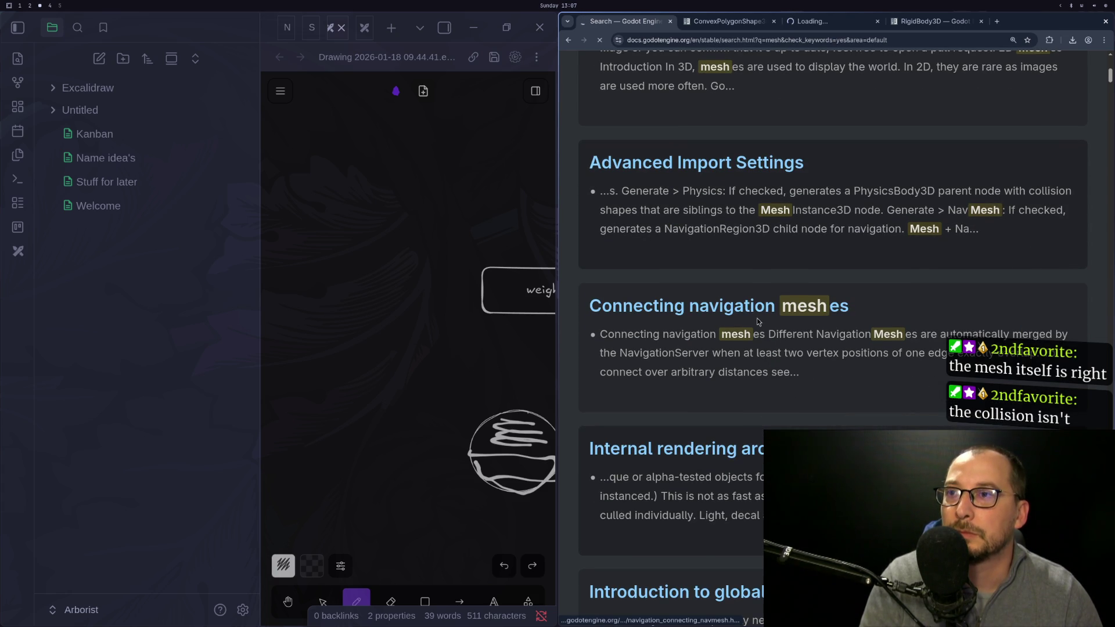
key("super+4")
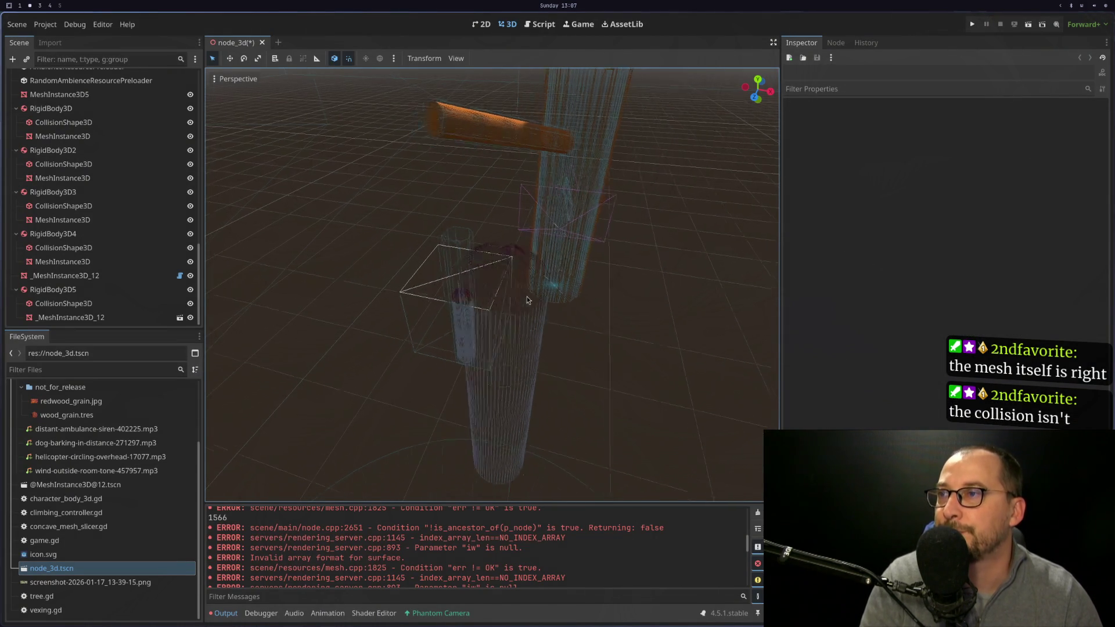
scroll(522, 295, "up", 2)
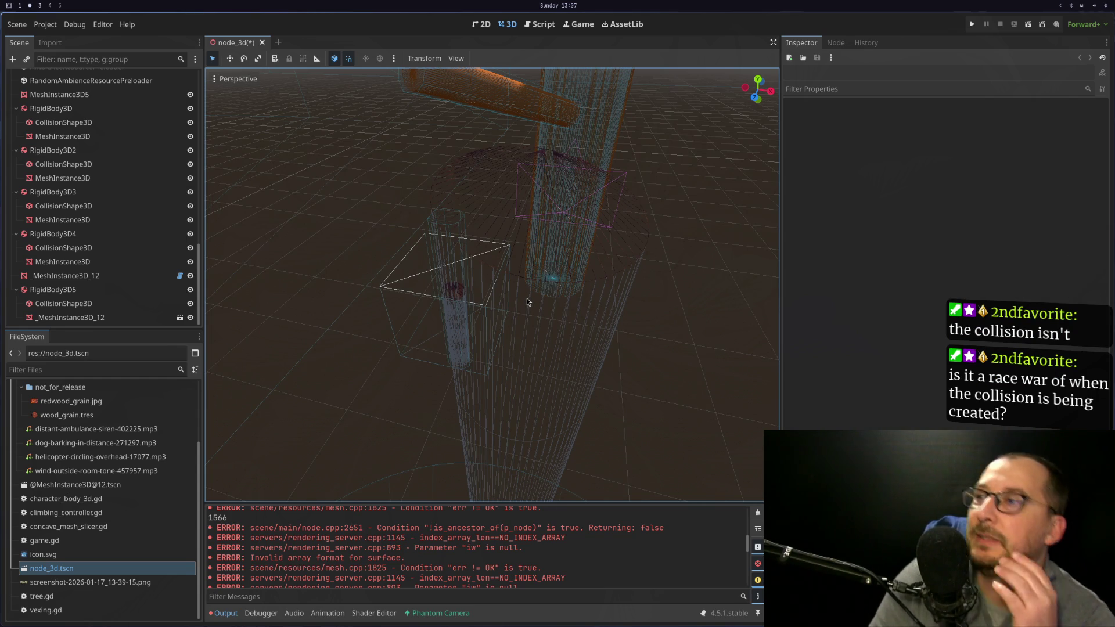
- Select the sliced piece _MeshInstance3D_12, then switch to the workspace with the Mesh documentation
mouse_move(504, 304)
left_mouse_down()
mouse_move(451, 311)
mouse_move(514, 313)
left_mouse_up()
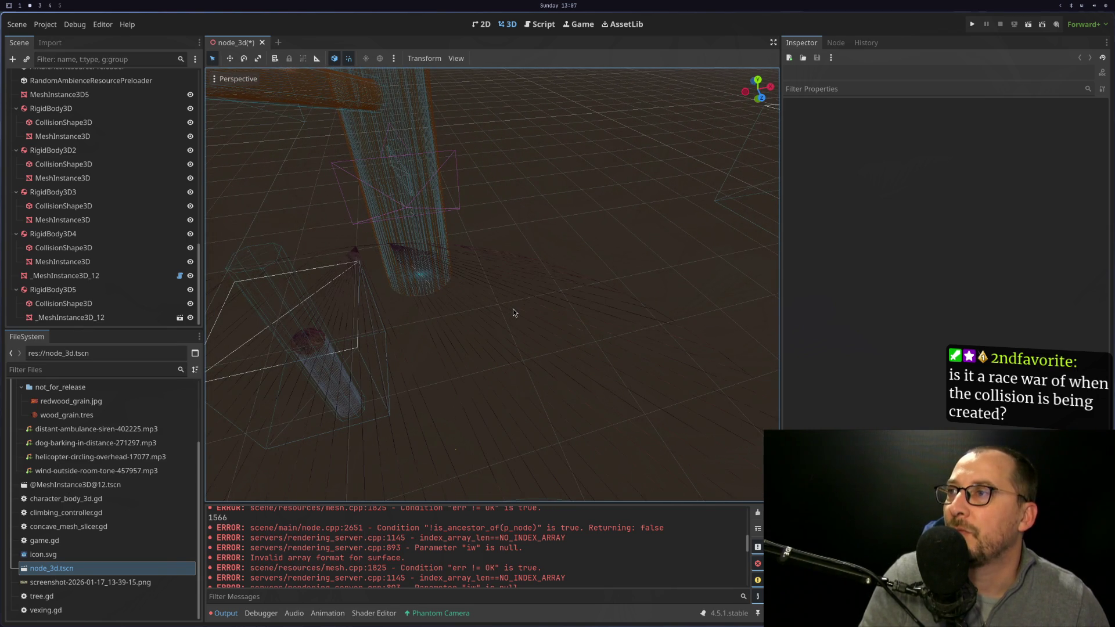
scroll(513, 311, "up", 2)
scroll(462, 299, "down", 2)
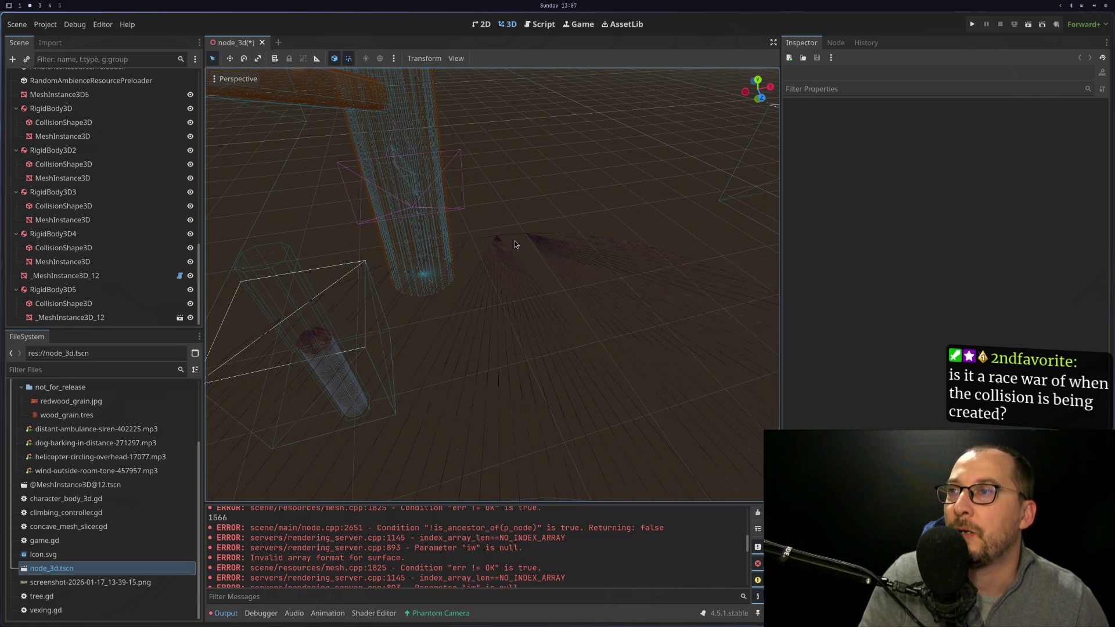
scroll(510, 253, "up", 1)
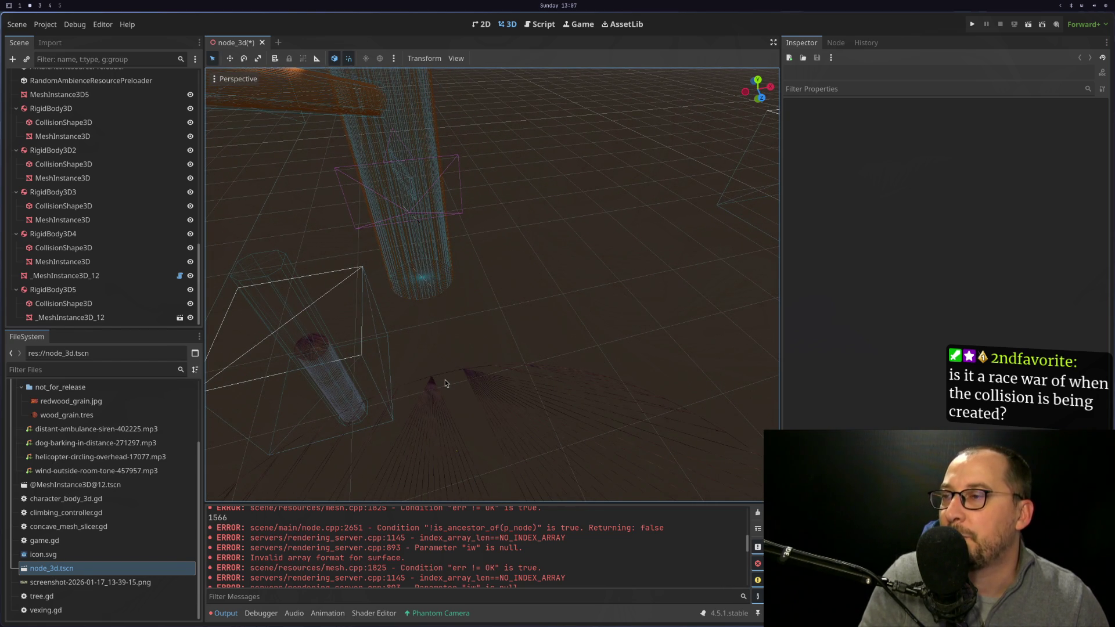
scroll(448, 378, "down", 1)
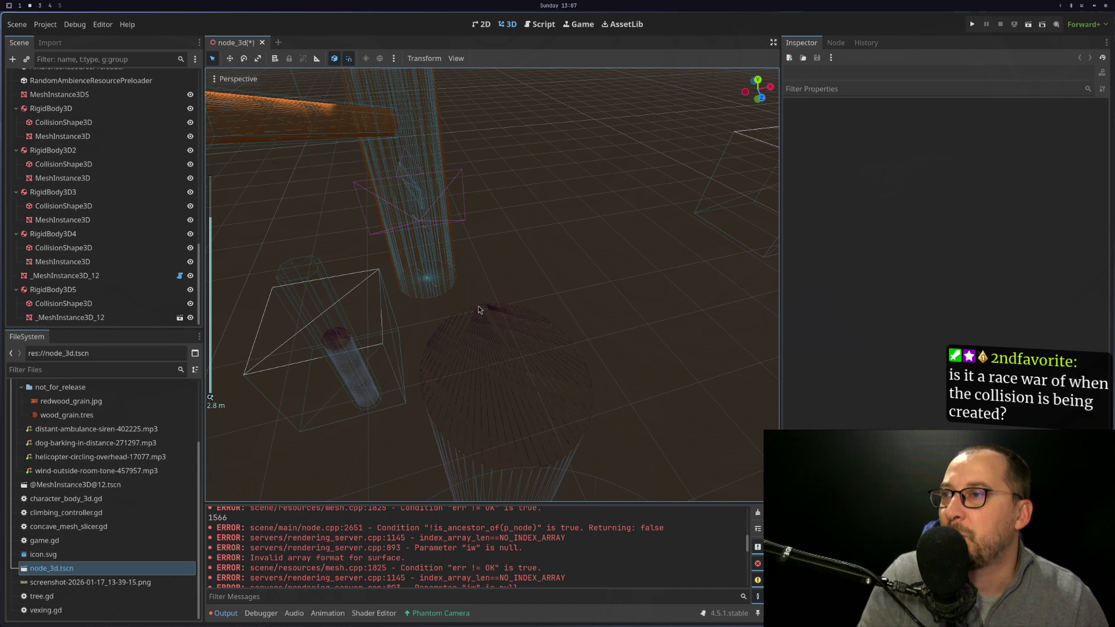
scroll(490, 300, "down", 4)
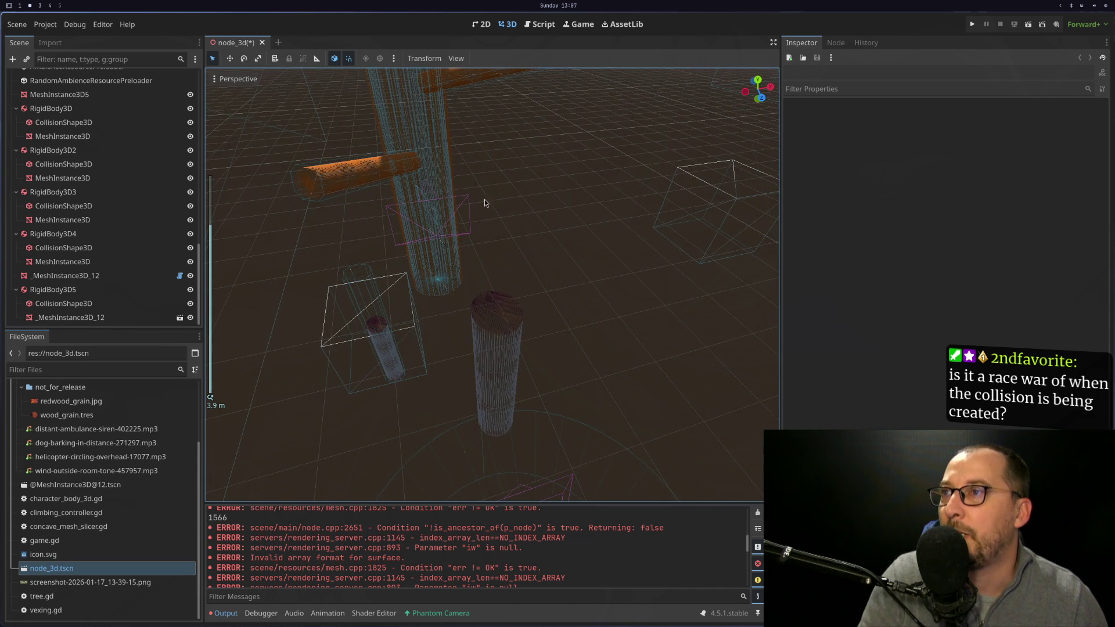
left_click(78, 275)
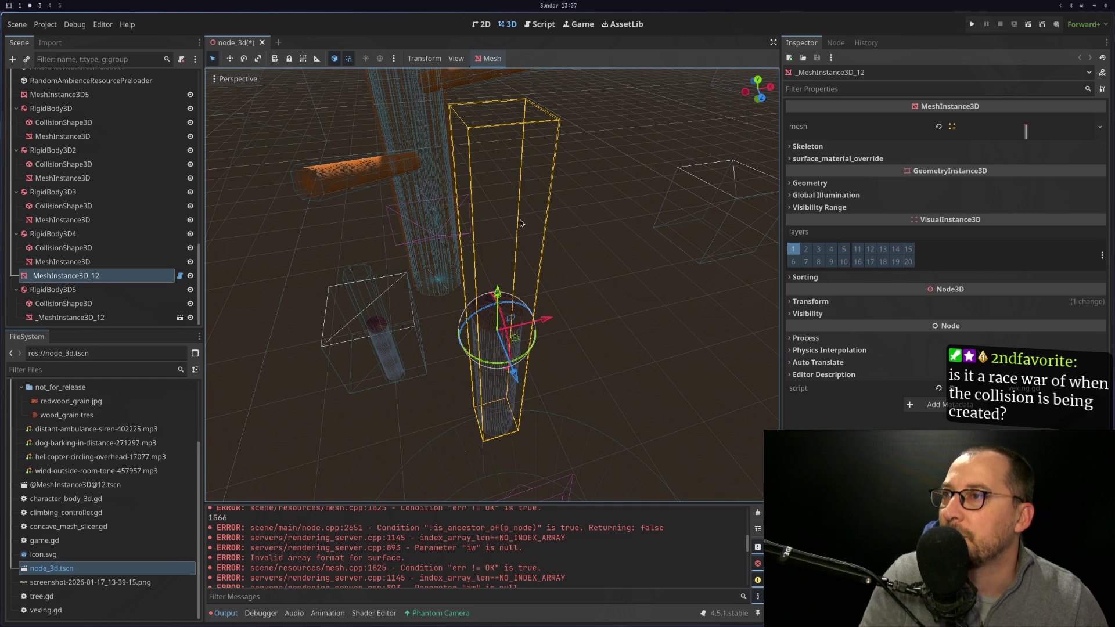
scroll(510, 278, "up", 2)
scroll(510, 277, "down", 2)
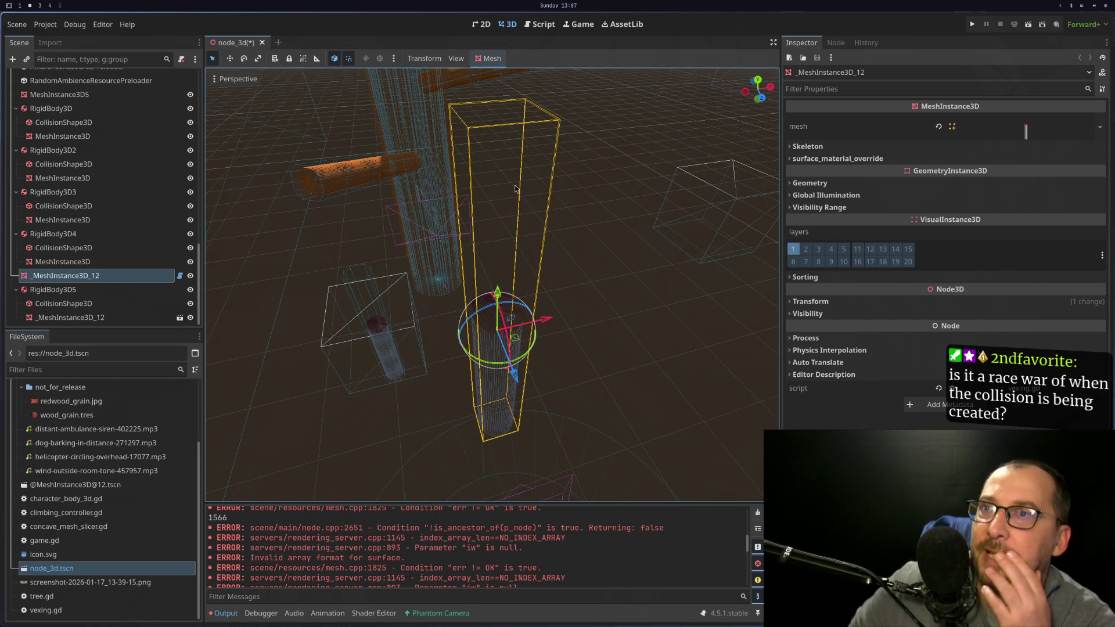
key("super+3")
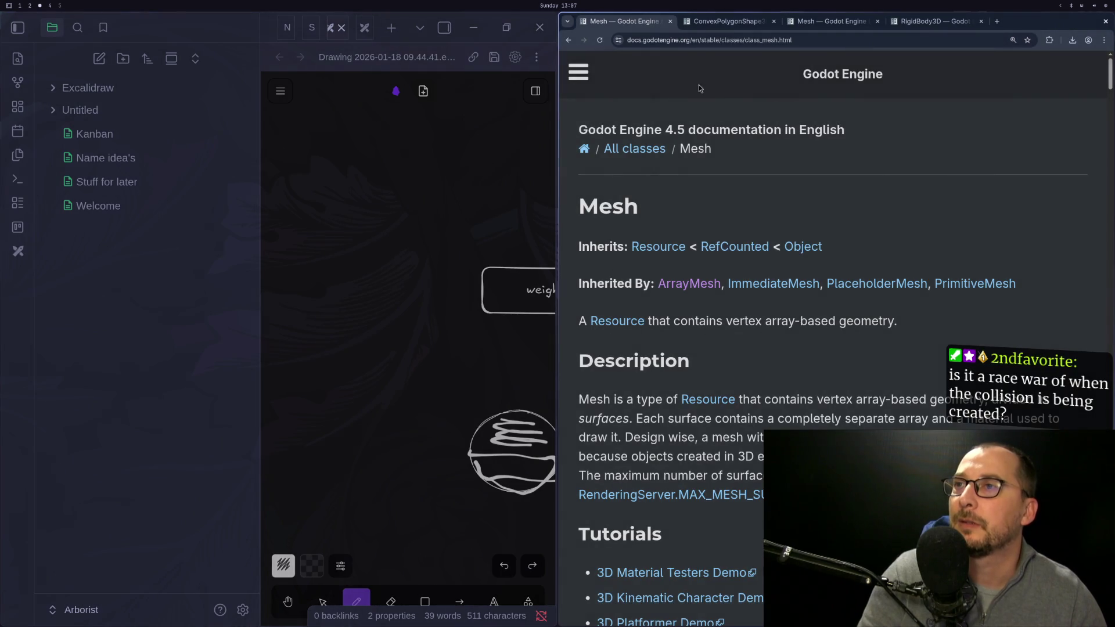
scroll(734, 187, "down", 2)
scroll(742, 244, "down", 2)
scroll(768, 226, "down", 1)
scroll(798, 207, "down", 2)
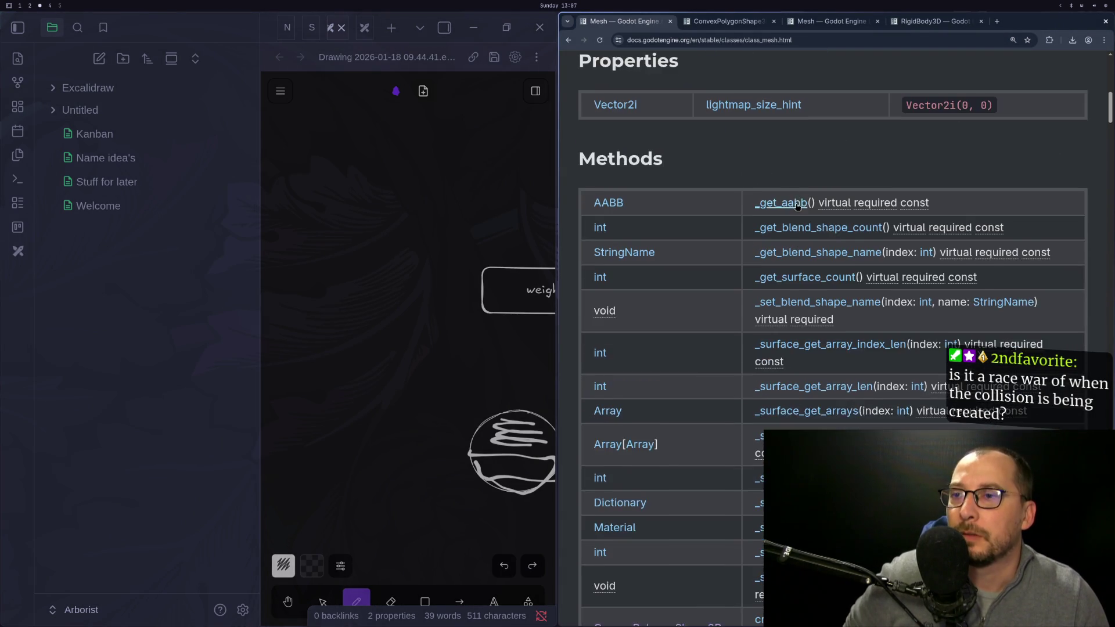
scroll(776, 205, "down", 2)
scroll(776, 205, "down", 1)
scroll(776, 205, "down", 1)
scroll(750, 208, "down", 1)
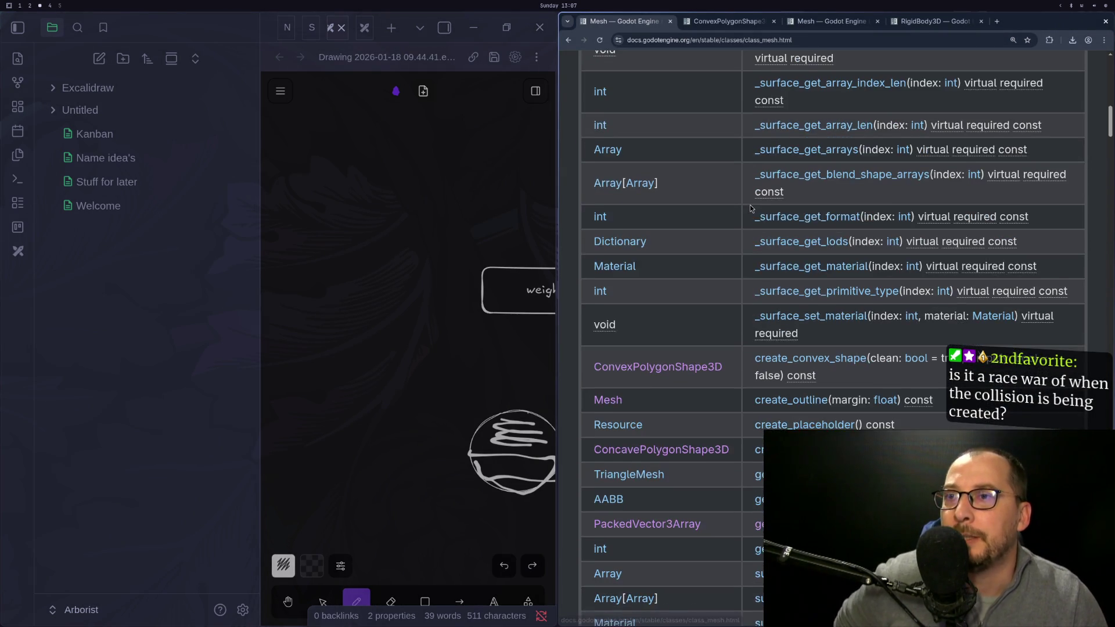
scroll(743, 207, "up", 2)
scroll(743, 207, "down", 1)
scroll(744, 207, "down", 1)
scroll(744, 207, "down", 1)
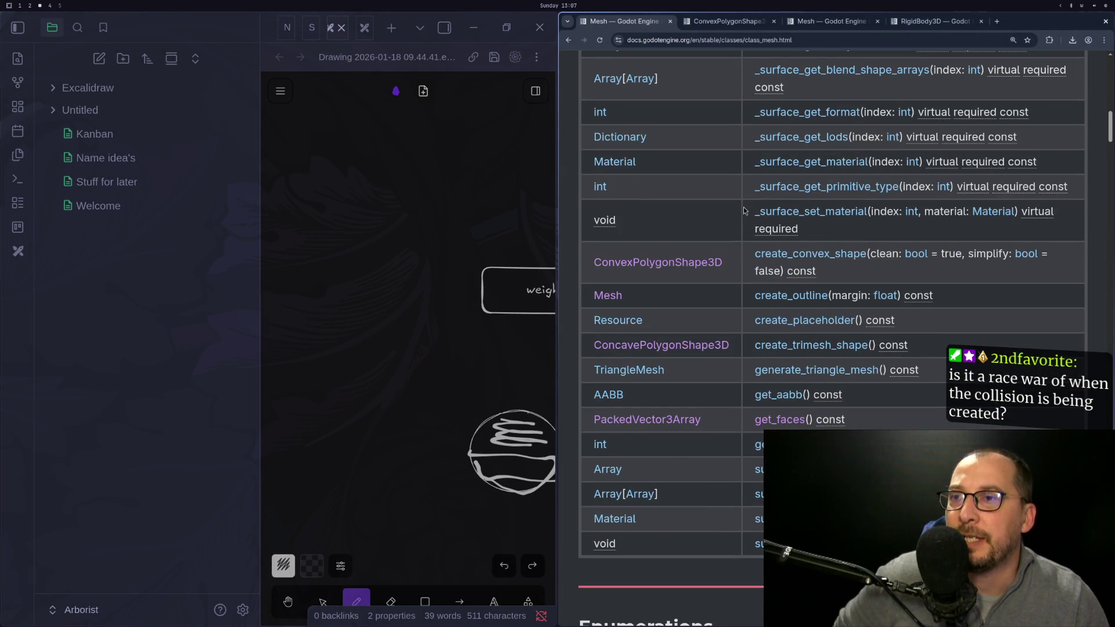
- Jump from the Methods table to the create_outline method details
left_click(763, 299)
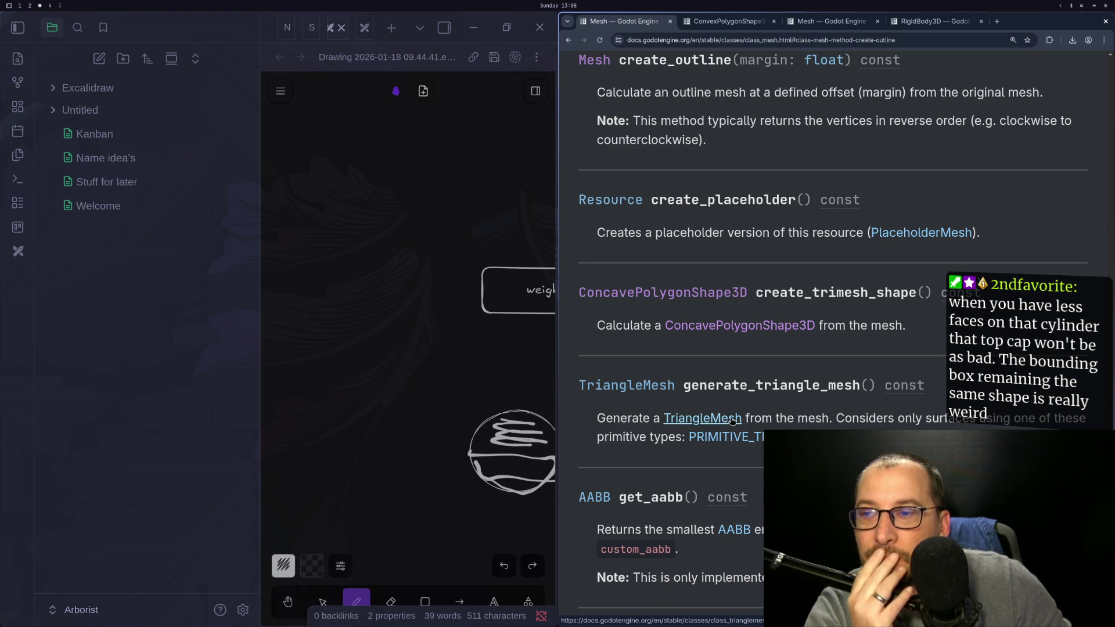
scroll(732, 420, "down", 2)
scroll(737, 418, "down", 1)
scroll(740, 414, "down", 1)
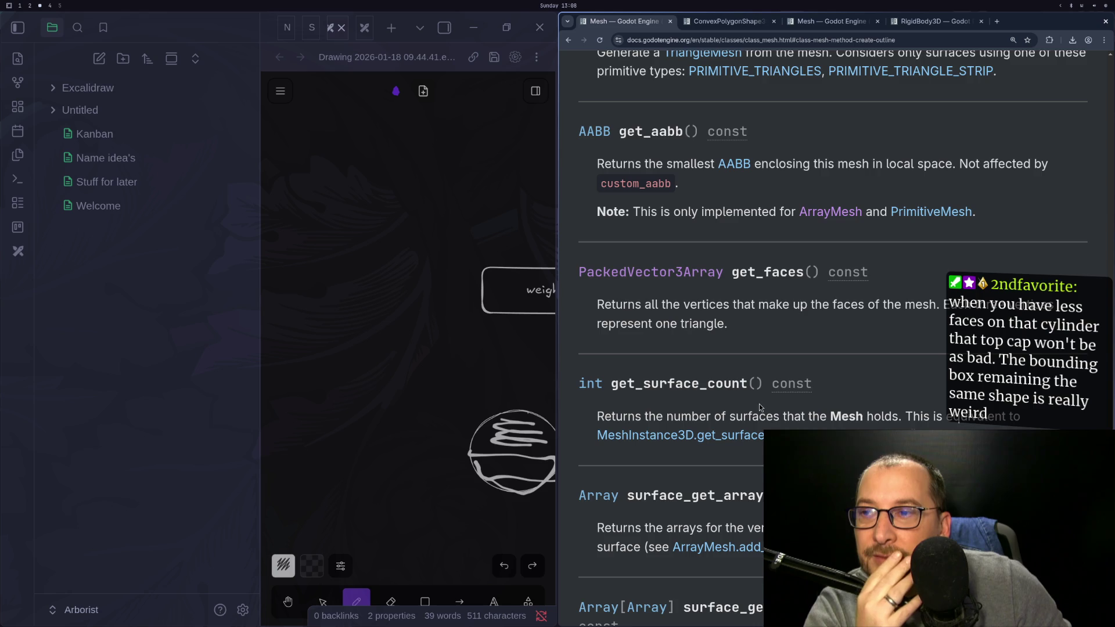
scroll(750, 417, "down", 1)
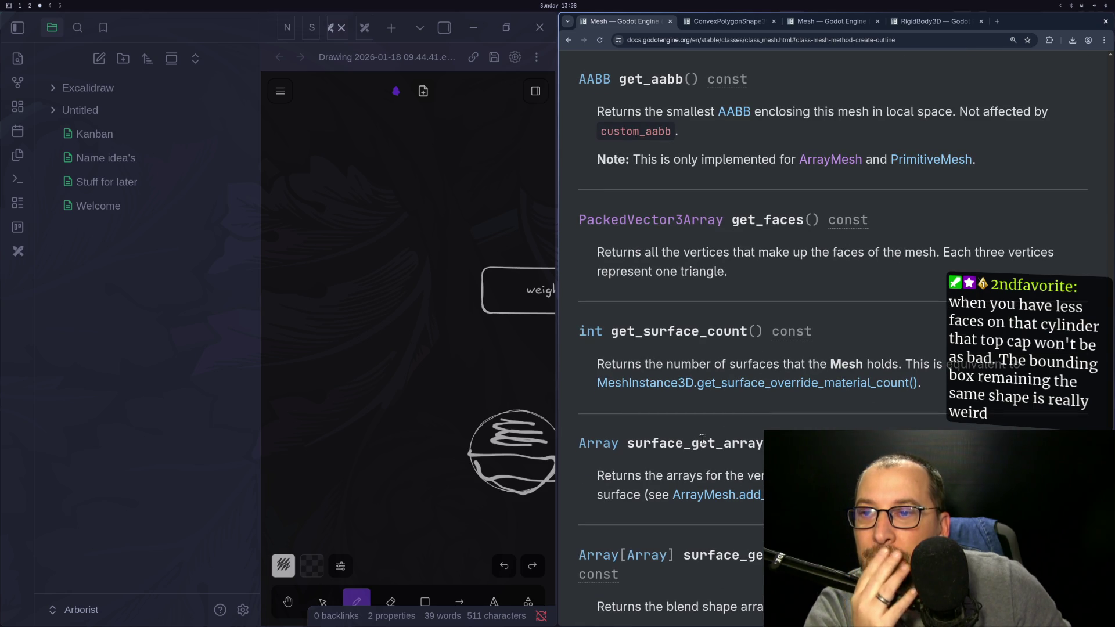
scroll(706, 439, "down", 2)
scroll(723, 437, "down", 2)
scroll(744, 435, "down", 2)
scroll(745, 434, "down", 3)
scroll(744, 435, "down", 1)
scroll(744, 434, "up", 4)
scroll(744, 434, "up", 5)
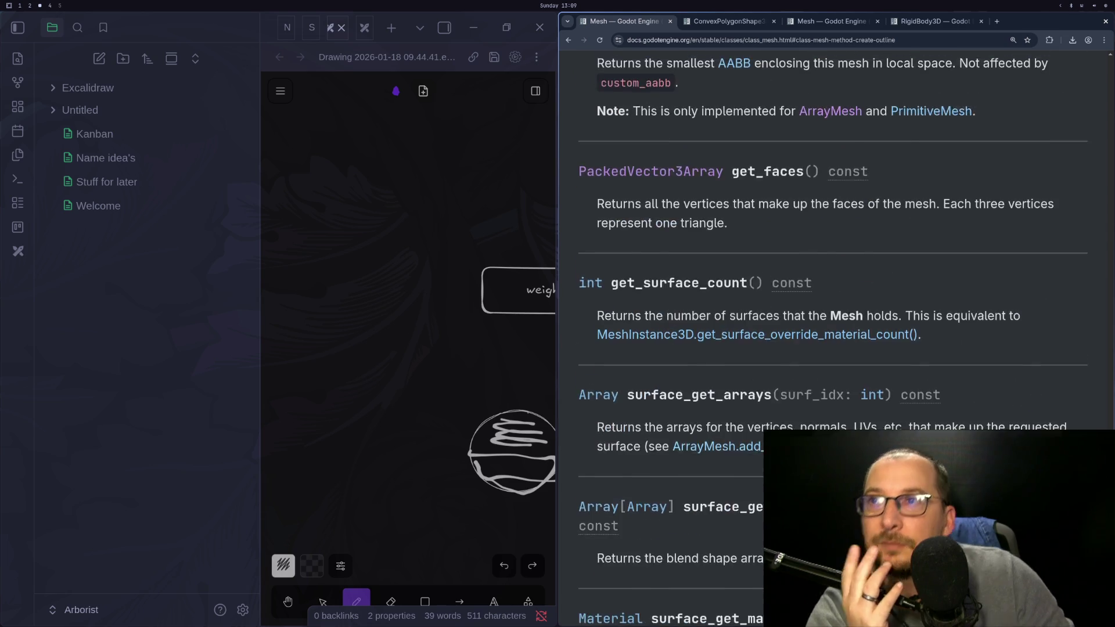
scroll(798, 399, "up", 5)
scroll(797, 399, "up", 5)
scroll(797, 399, "up", 3)
scroll(798, 399, "up", 3)
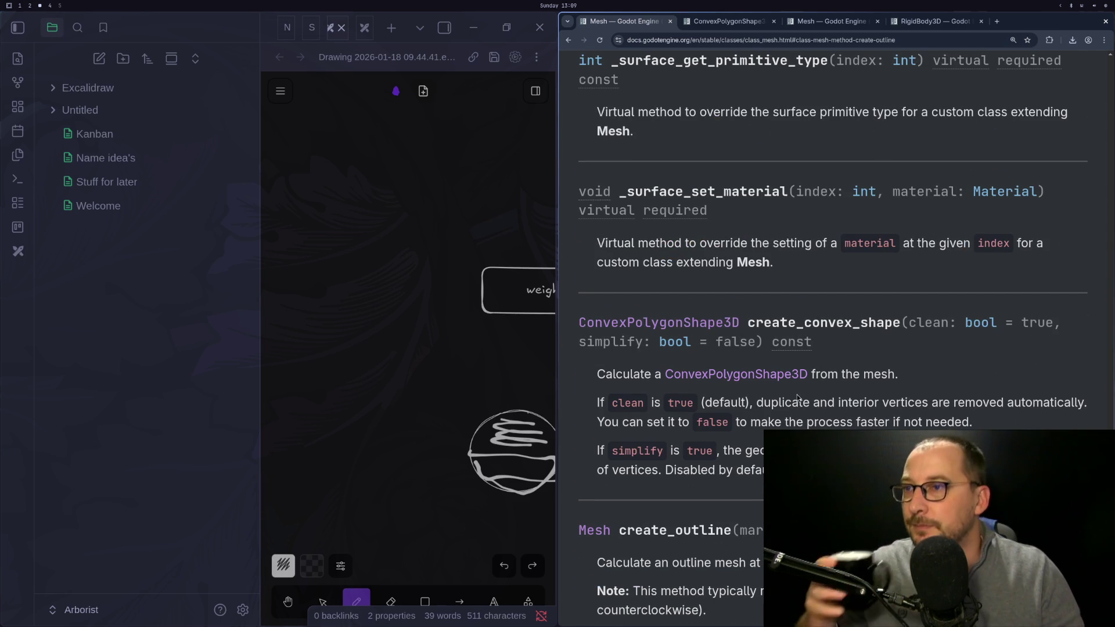
scroll(798, 399, "up", 2)
scroll(797, 399, "up", 2)
scroll(797, 400, "up", 1)
scroll(801, 403, "up", 4)
scroll(801, 402, "up", 2)
scroll(802, 392, "up", 3)
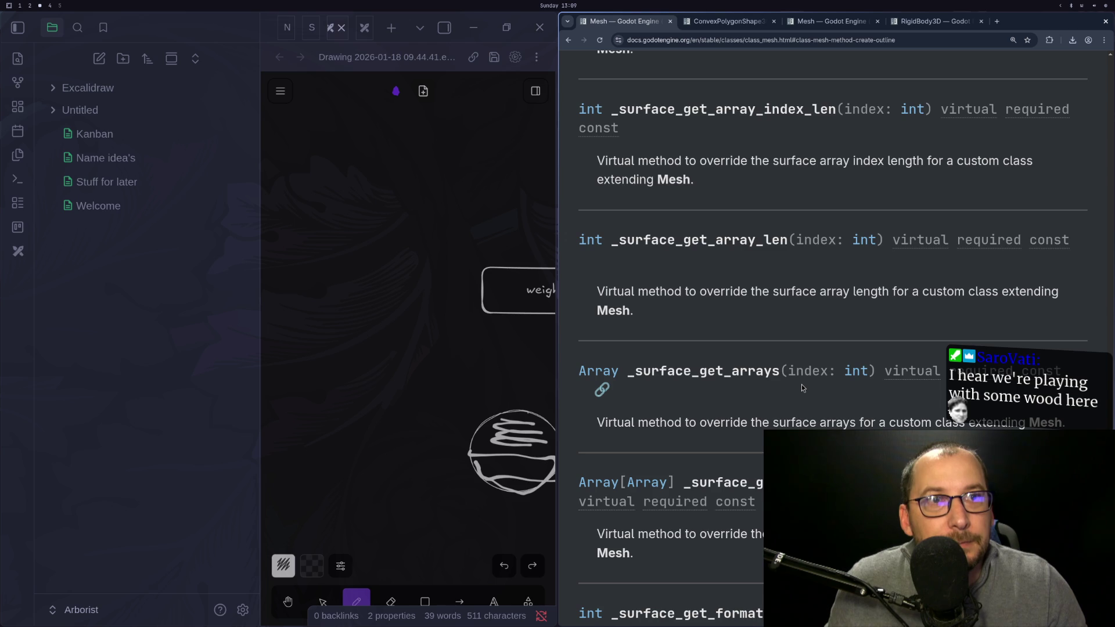
scroll(803, 388, "down", 2)
scroll(802, 388, "down", 3)
scroll(803, 388, "down", 1)
scroll(803, 388, "down", 2)
scroll(803, 388, "up", 2)
scroll(794, 374, "up", 2)
scroll(780, 349, "up", 1)
scroll(770, 334, "up", 2)
scroll(769, 334, "up", 2)
scroll(765, 336, "up", 1)
scroll(758, 340, "up", 2)
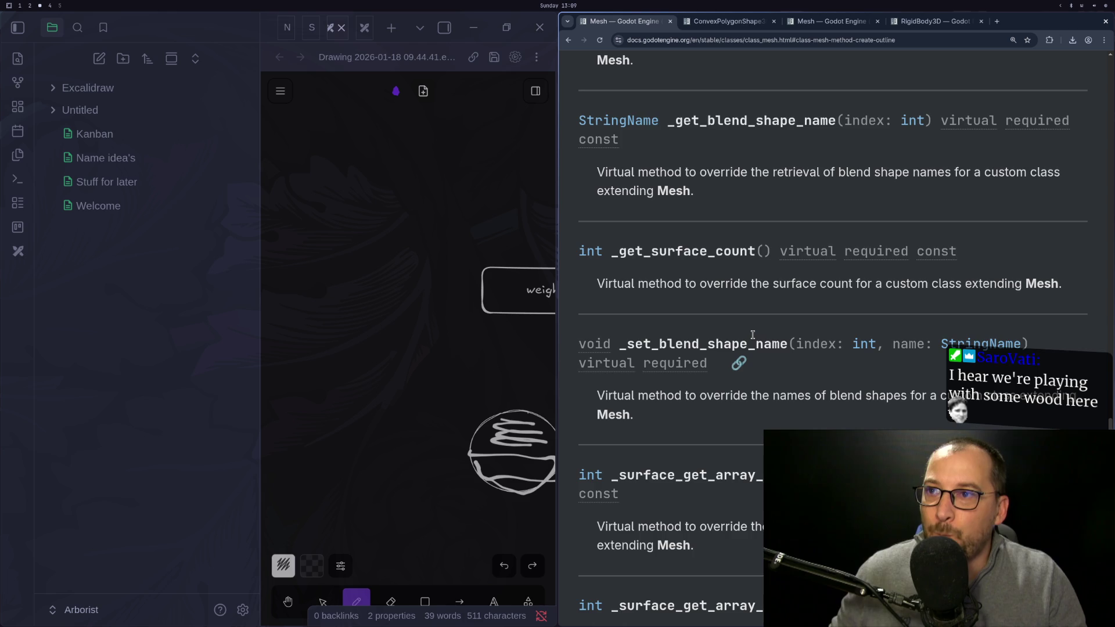
scroll(752, 335, "up", 1)
scroll(755, 337, "up", 1)
scroll(755, 337, "up", 2)
scroll(750, 331, "up", 2)
scroll(742, 329, "up", 2)
scroll(743, 330, "up", 2)
scroll(745, 332, "up", 1)
scroll(747, 335, "up", 3)
scroll(745, 334, "up", 2)
scroll(744, 333, "up", 4)
scroll(743, 330, "up", 4)
scroll(743, 328, "up", 5)
scroll(743, 328, "up", 5)
scroll(737, 375, "down", 2)
scroll(733, 408, "down", 1)
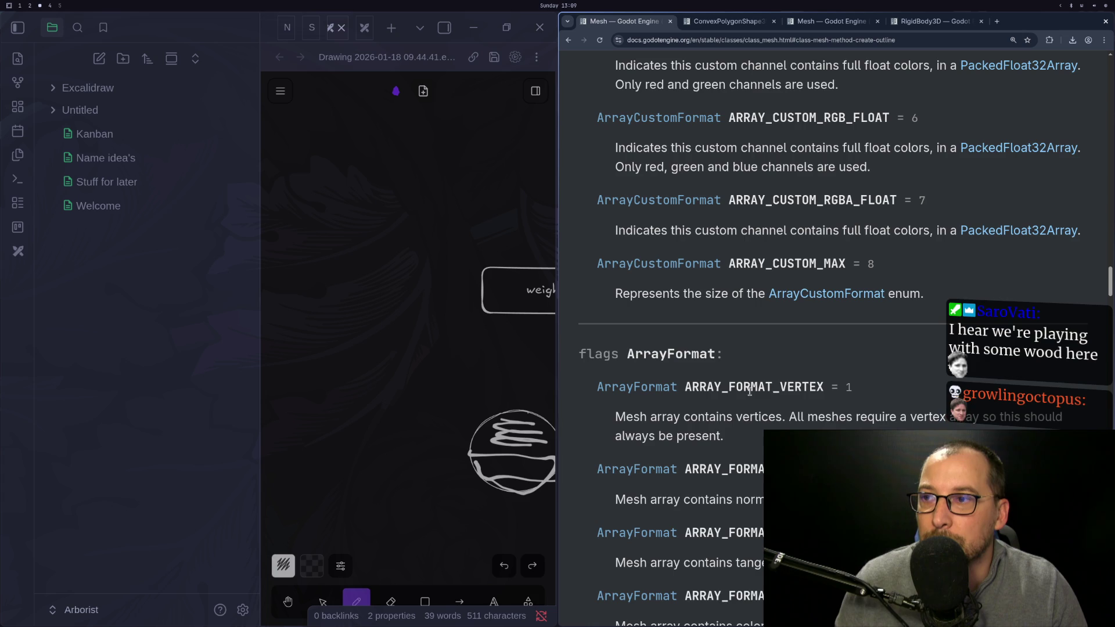
scroll(750, 393, "down", 2)
scroll(749, 393, "down", 1)
scroll(750, 393, "down", 2)
scroll(752, 396, "down", 2)
scroll(750, 396, "down", 2)
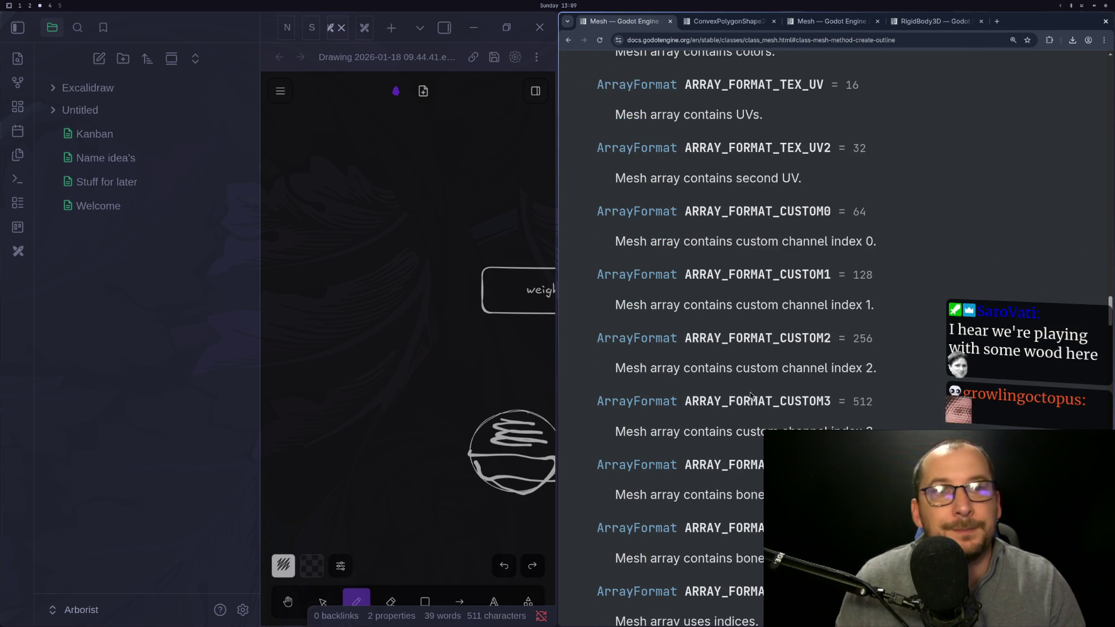
scroll(750, 396, "up", 2)
scroll(750, 396, "up", 6)
scroll(750, 392, "up", 5)
scroll(749, 392, "up", 3)
scroll(749, 391, "up", 4)
scroll(748, 391, "up", 1)
scroll(745, 379, "up", 4)
scroll(737, 351, "up", 2)
scroll(738, 350, "up", 3)
scroll(739, 340, "up", 2)
scroll(741, 330, "up", 2)
scroll(743, 316, "up", 3)
scroll(743, 316, "up", 5)
scroll(744, 316, "up", 3)
scroll(743, 315, "up", 2)
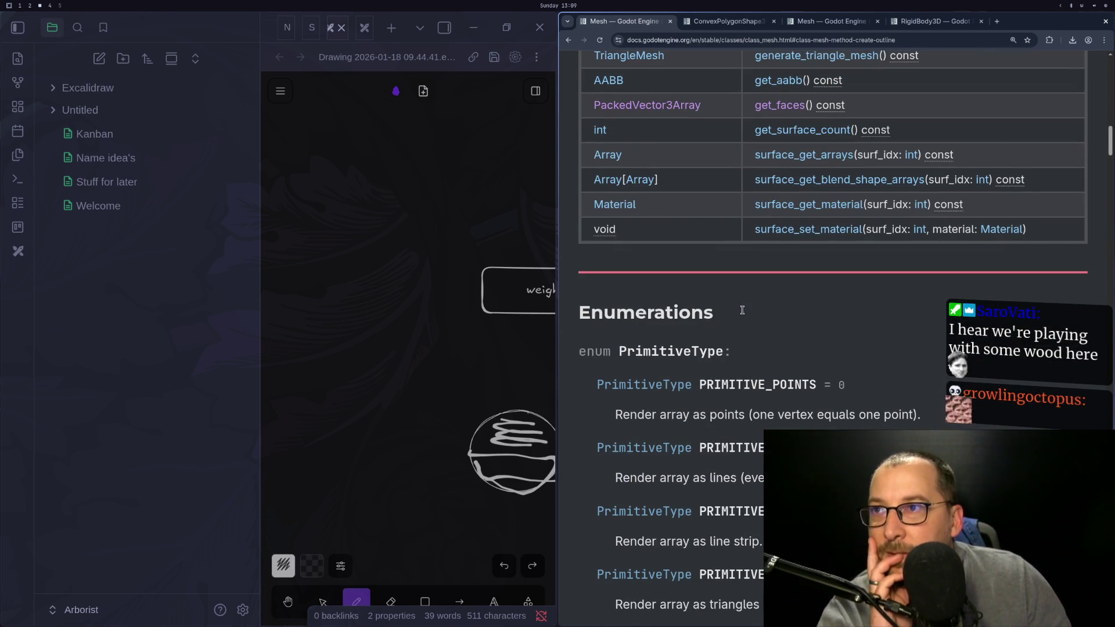
scroll(743, 315, "up", 2)
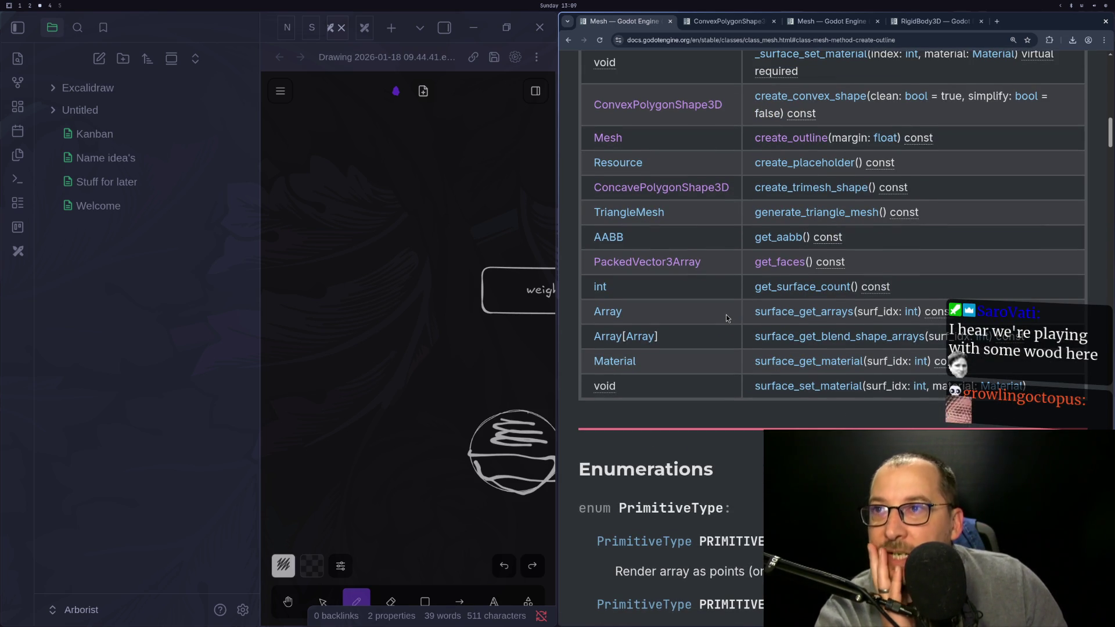
scroll(726, 318, "up", 2)
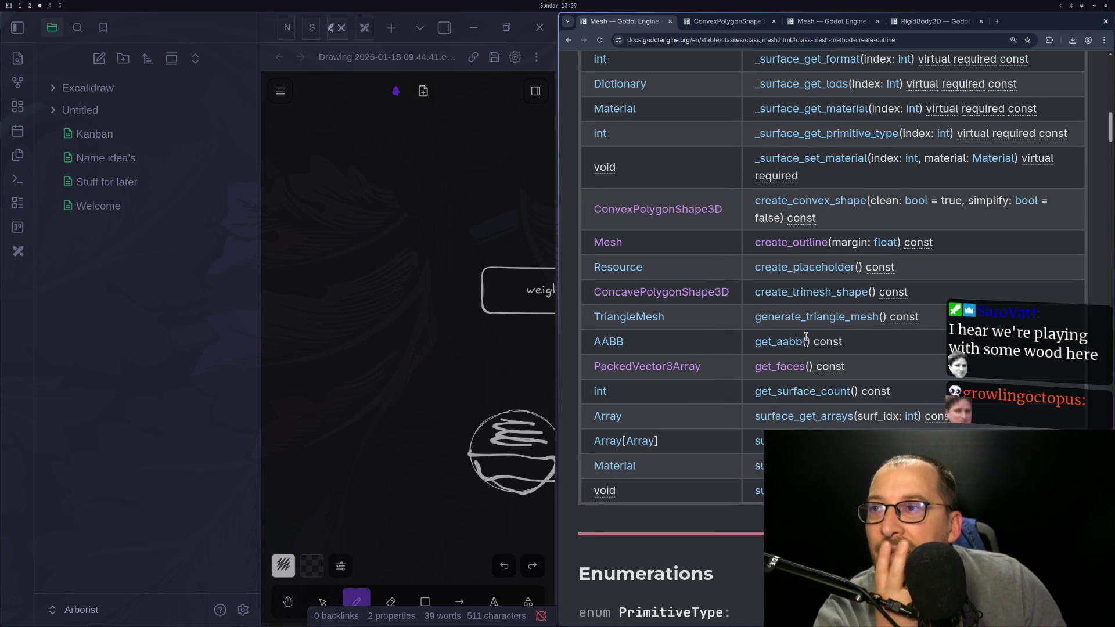
- Follow the TriangleMesh return-type link from generate_triangle_mesh
left_click(647, 321)
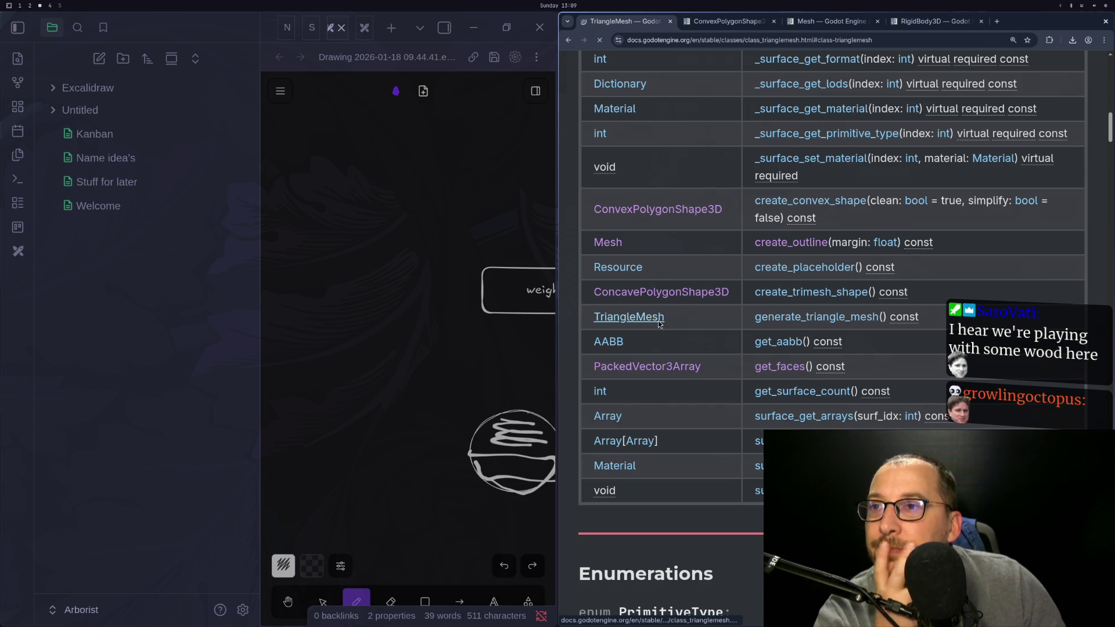
scroll(854, 355, "down", 1)
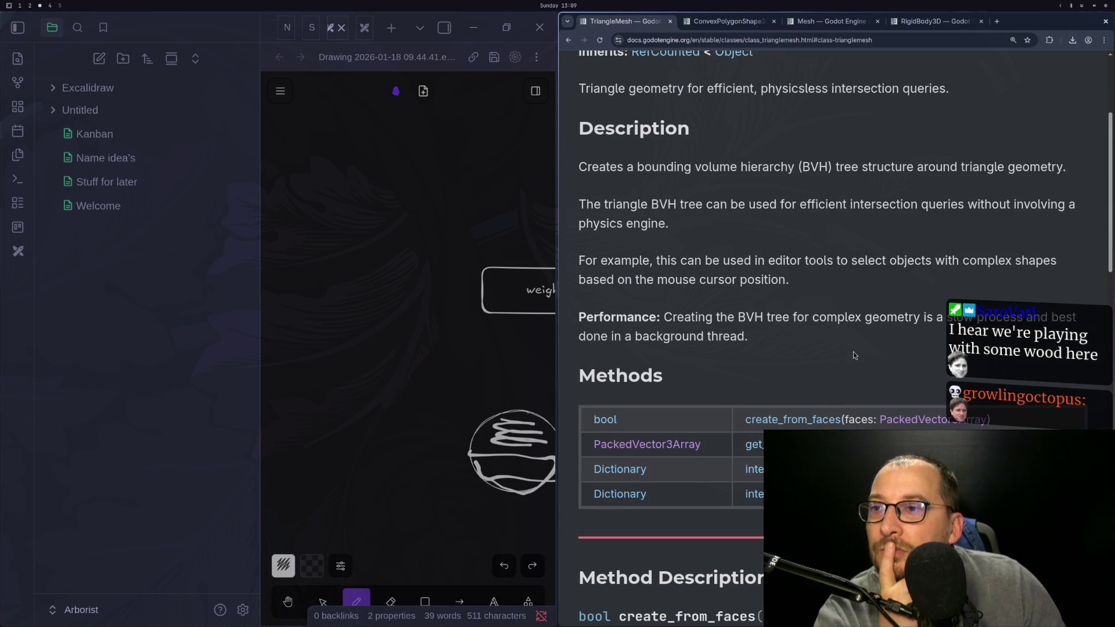
scroll(855, 355, "down", 2)
scroll(854, 355, "up", 3)
scroll(855, 355, "down", 1)
scroll(855, 355, "down", 1)
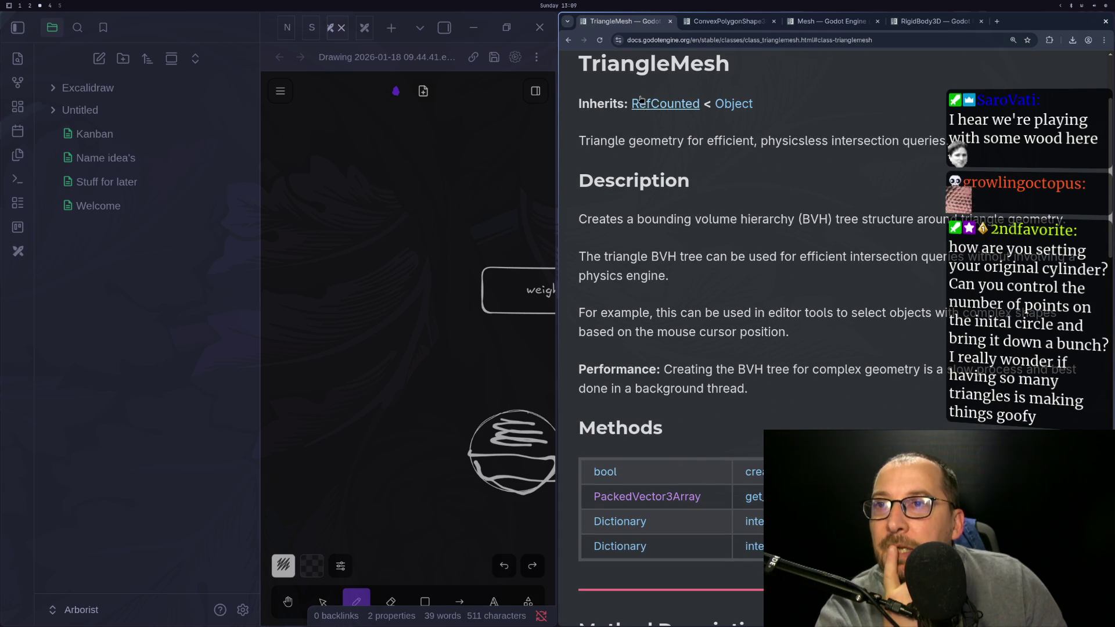
- Go back to the Mesh methods table, then return to the Godot scene editor workspace
left_click(569, 44)
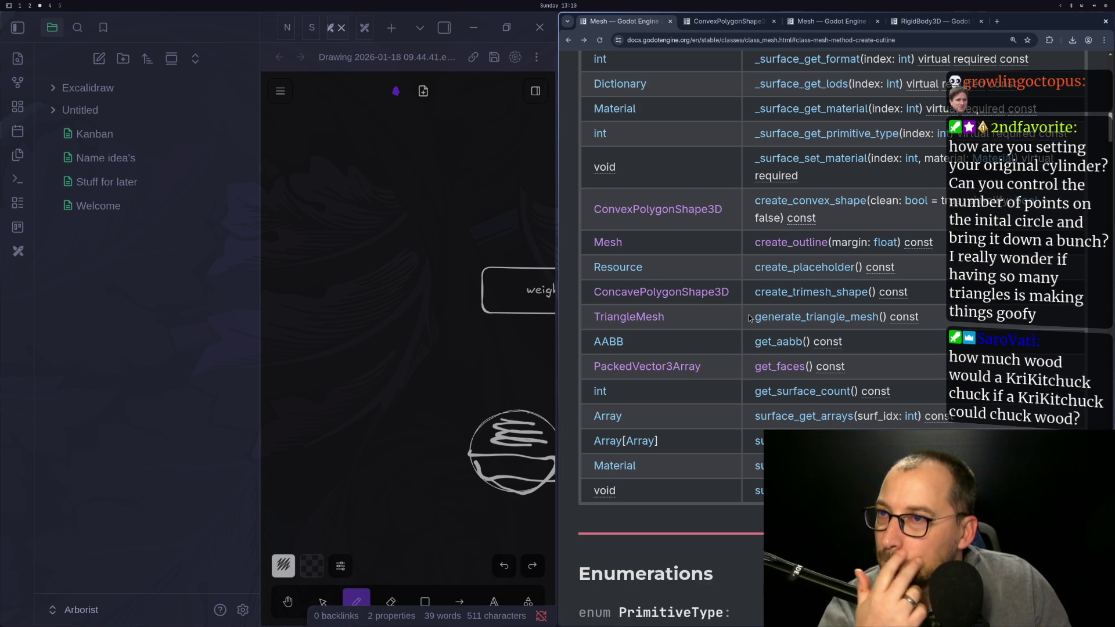
scroll(749, 325, "up", 1)
scroll(749, 324, "up", 2)
scroll(749, 325, "up", 1)
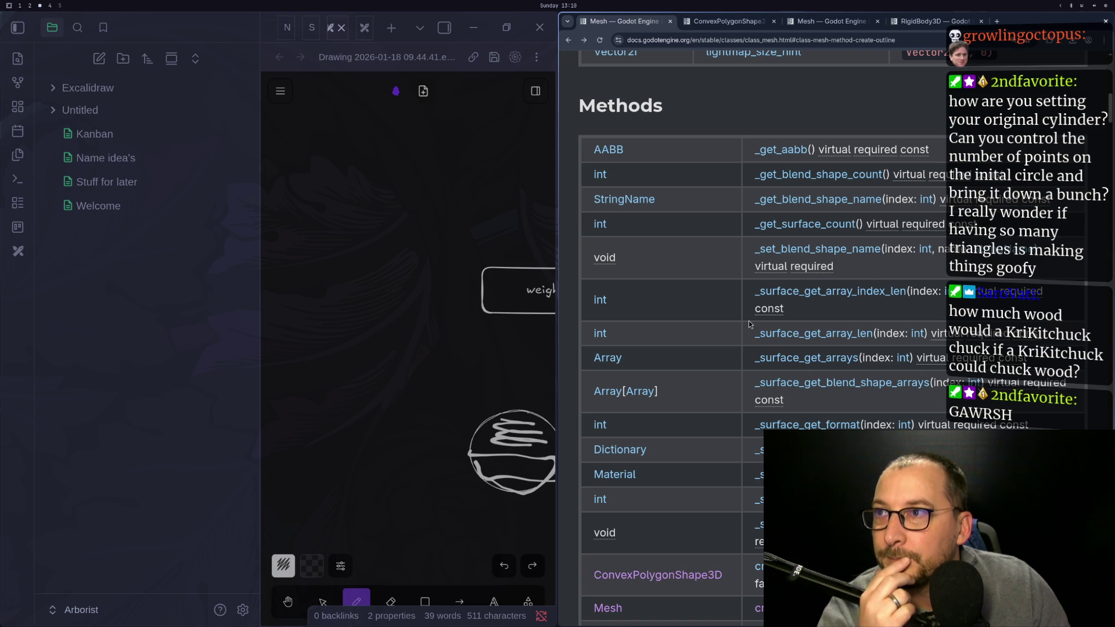
scroll(749, 324, "down", 1)
scroll(749, 324, "down", 1)
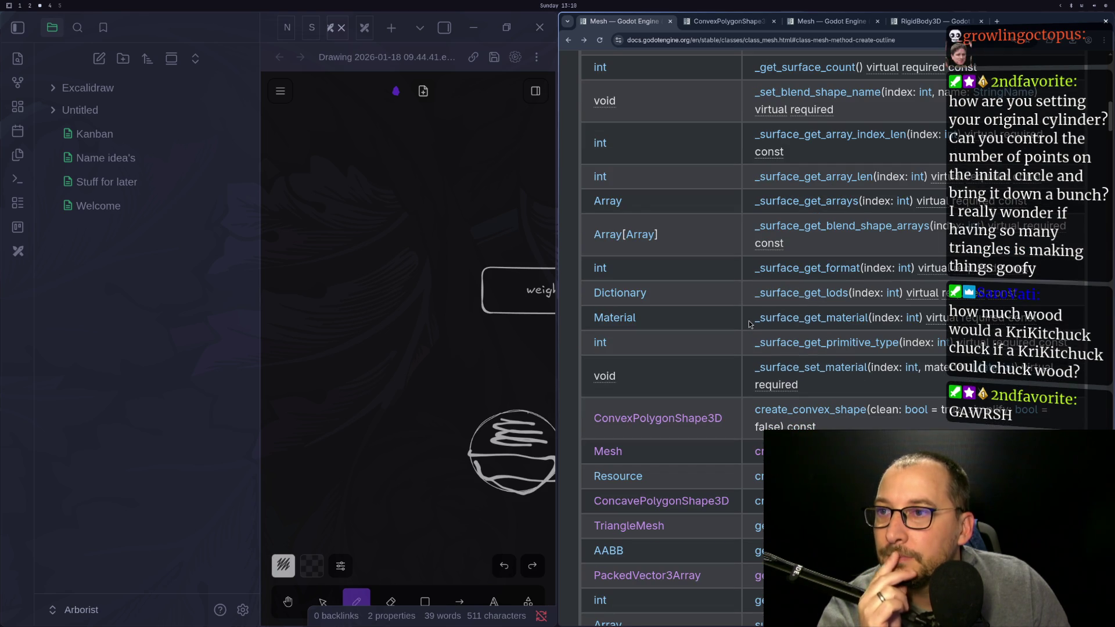
scroll(748, 324, "down", 1)
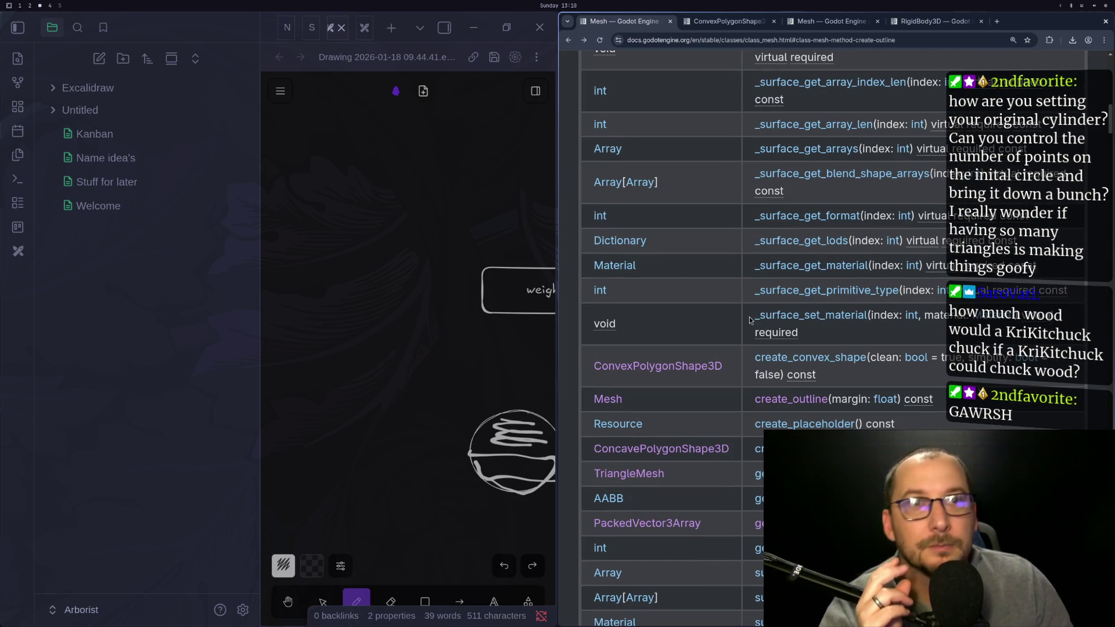
key("super+2")
key("super+3")
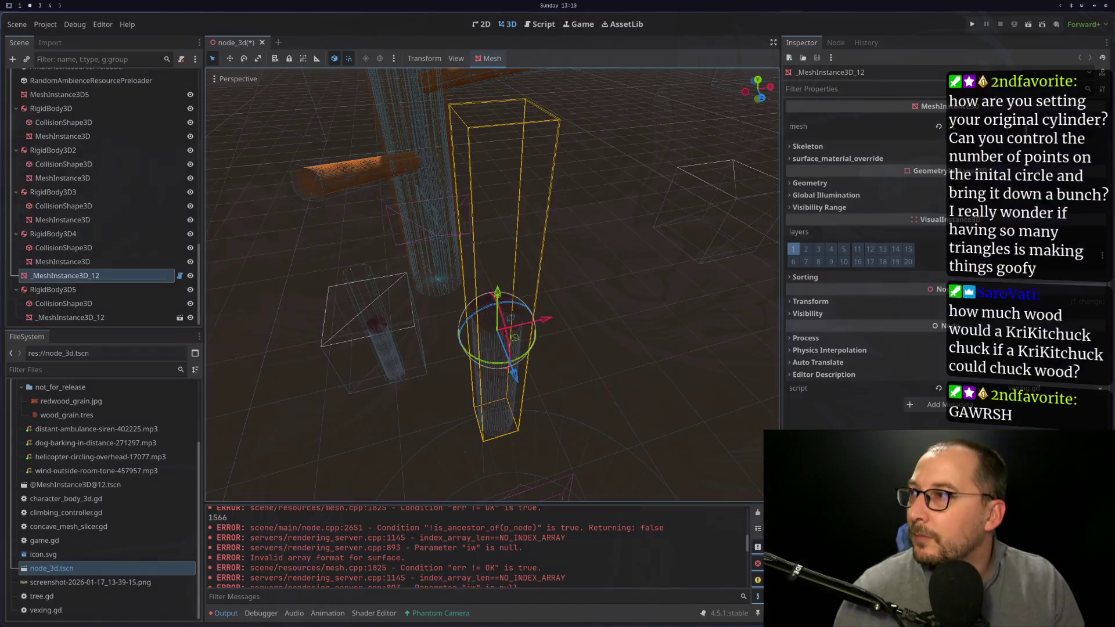
- Inspect the collision shapes and meshes of RigidBody3D4, RigidBody3D3 and StaticBody3D4, confirming 16 radial segments
right_click(102, 277)
left_click(64, 249)
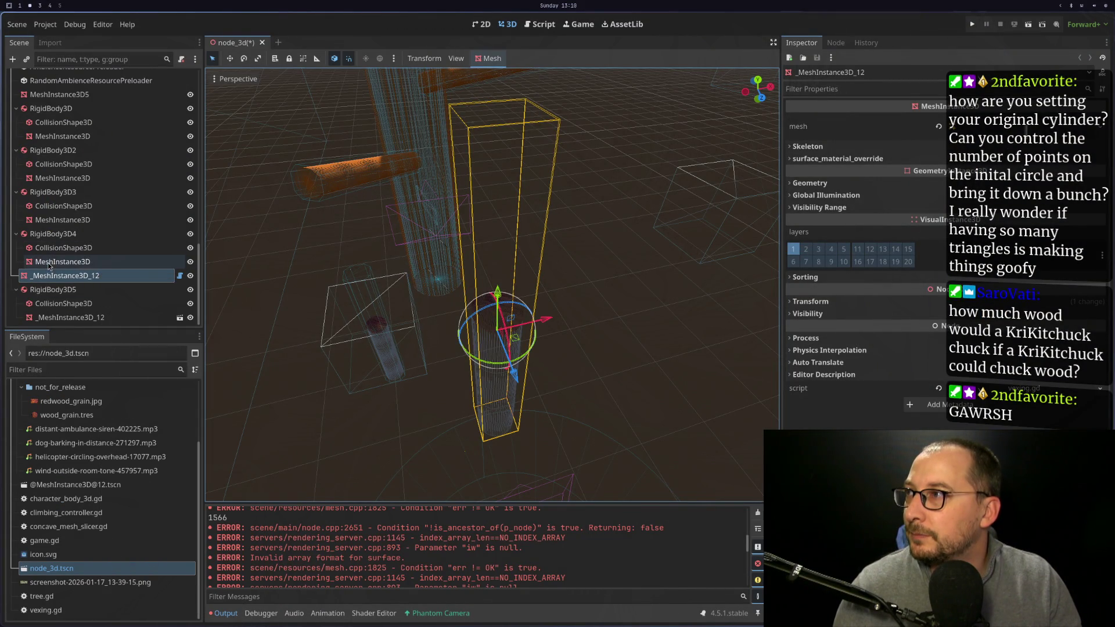
left_click(64, 248)
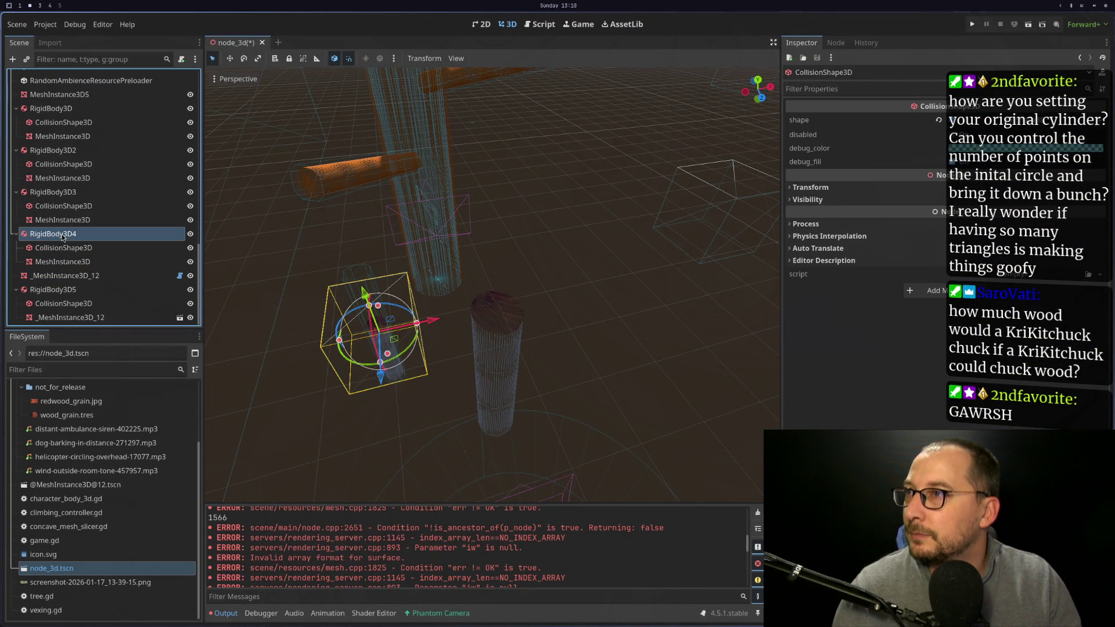
left_click(62, 234)
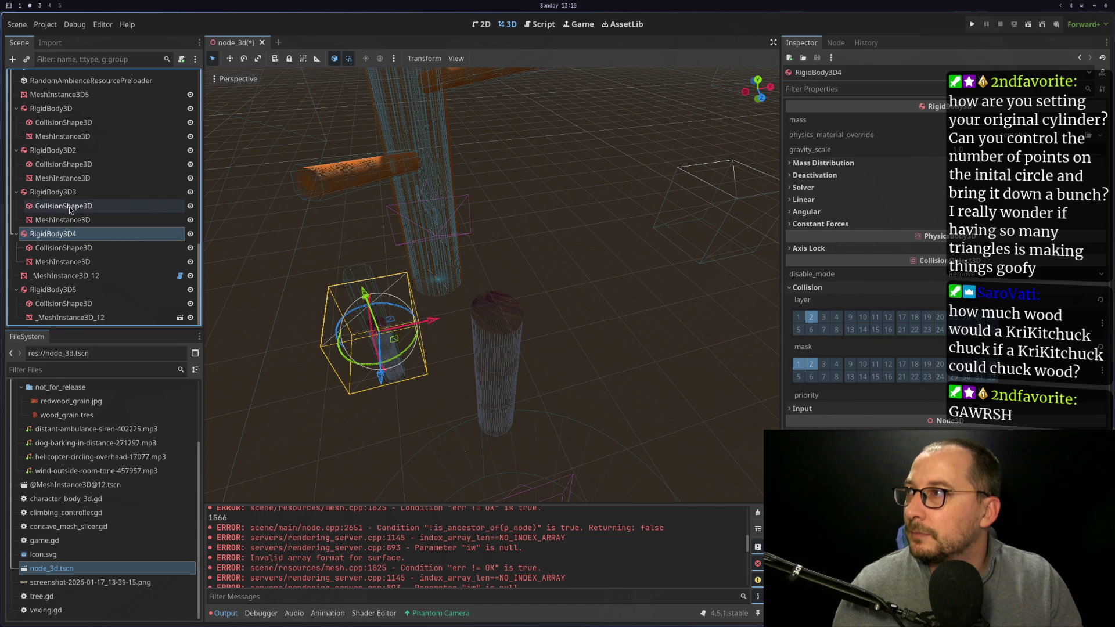
left_click(68, 207)
left_click(70, 221)
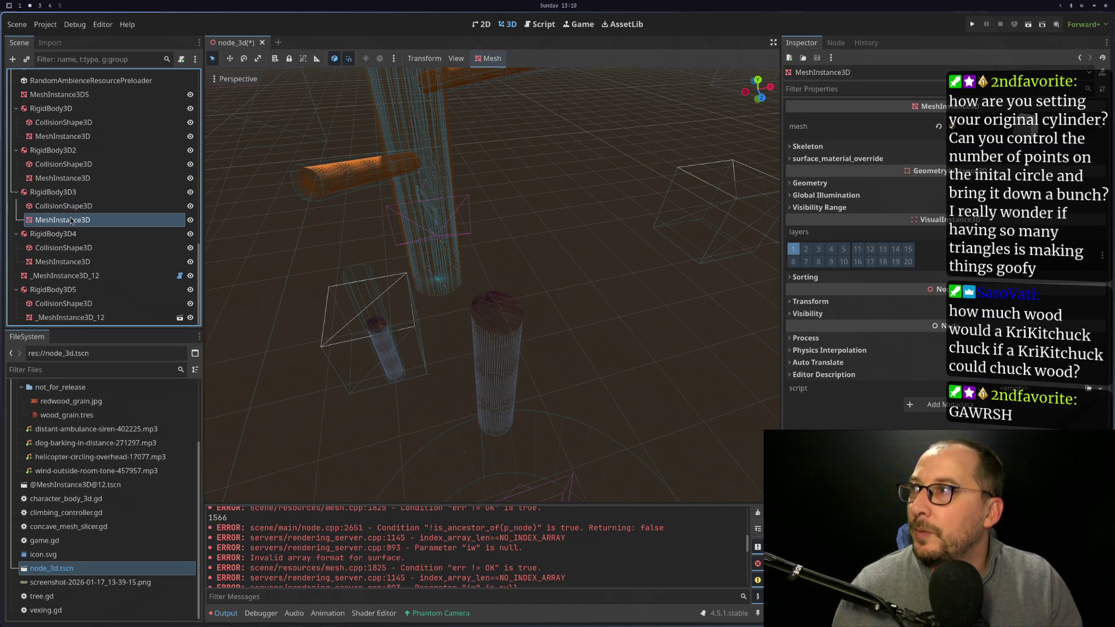
scroll(81, 225, "up", 2)
scroll(81, 225, "up", 3)
scroll(80, 225, "up", 3)
left_click(90, 262)
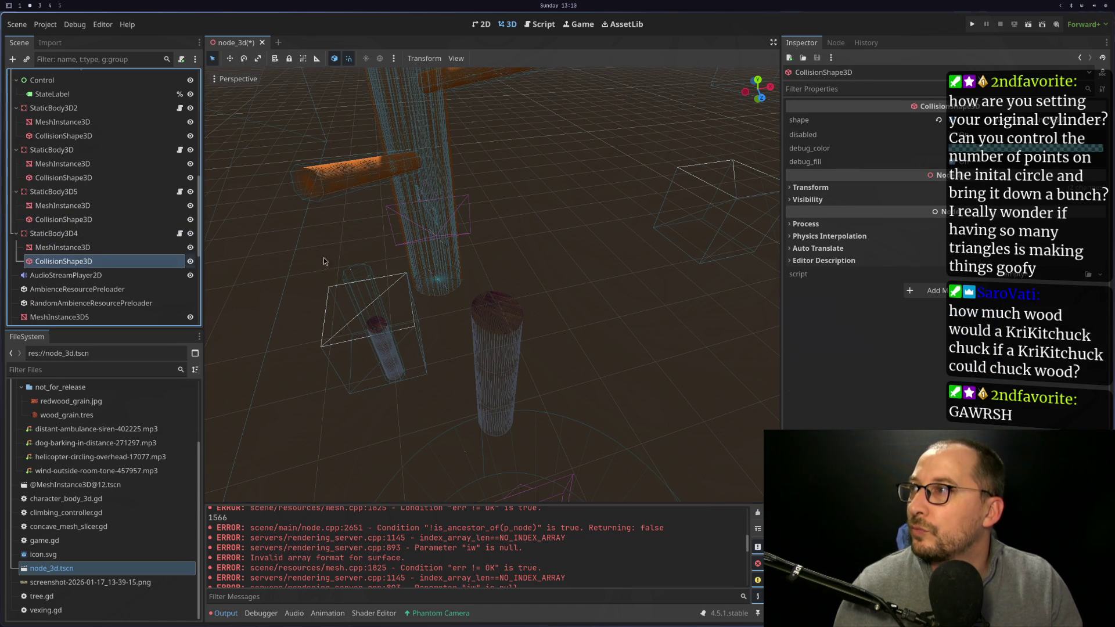
left_click(87, 247)
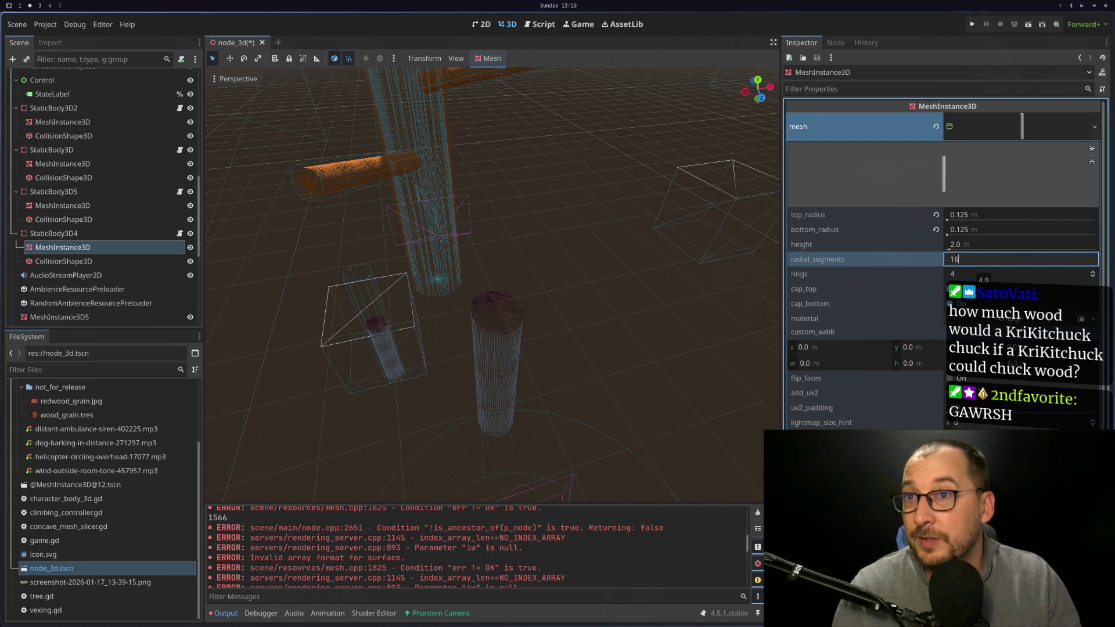
key("Tab")
- Switch the viewport from wireframe back to Display Normal shading
left_click_drag(313, 137, 362, 150)
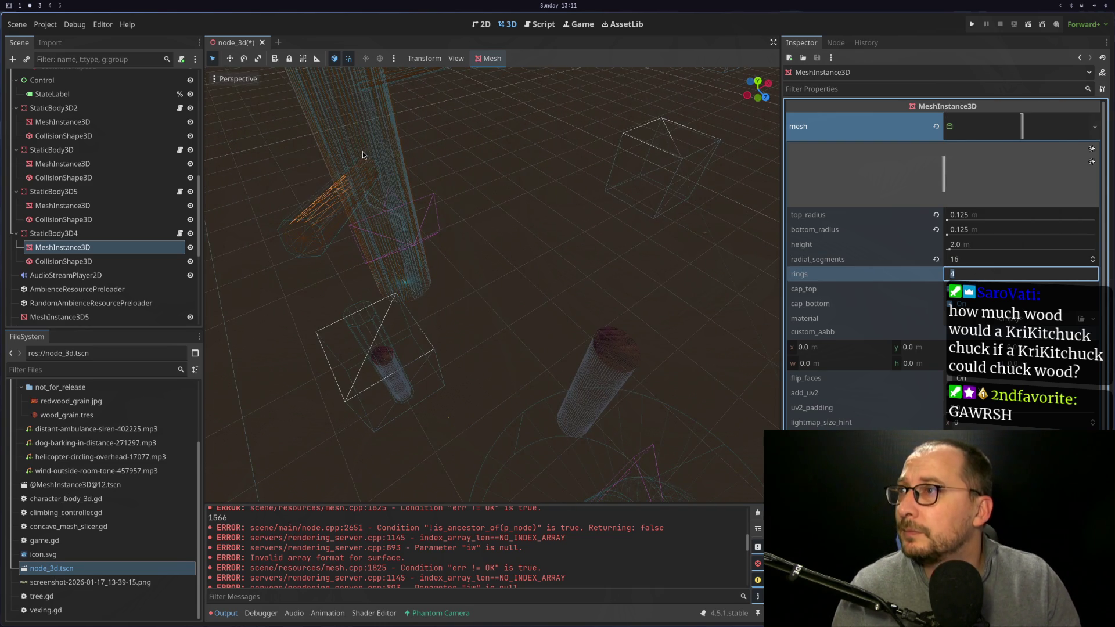
left_click(224, 78)
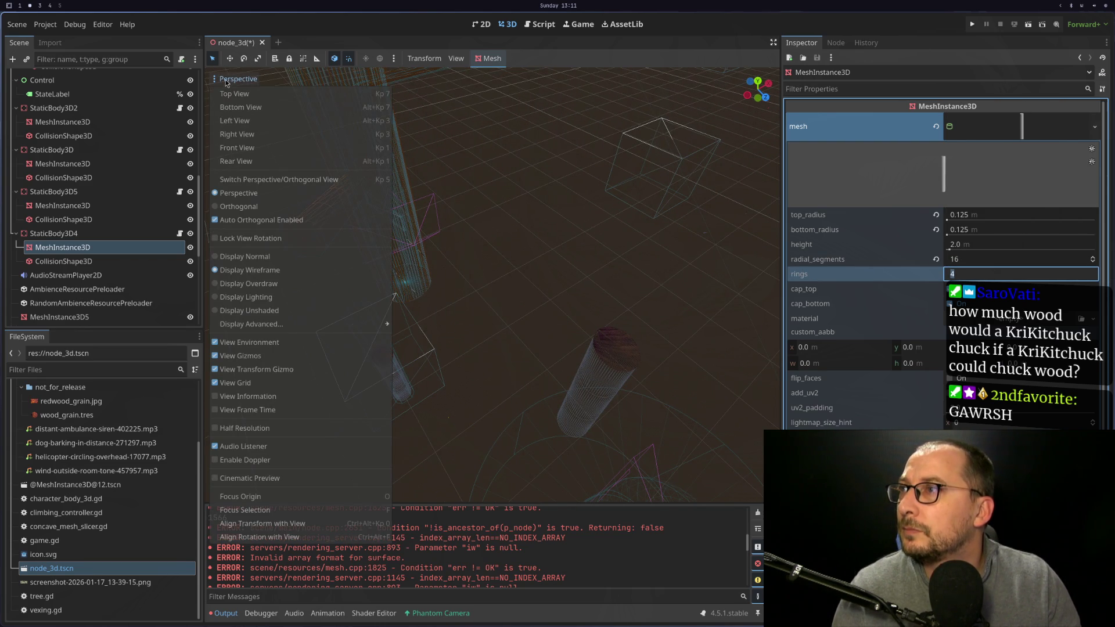
left_click(291, 258)
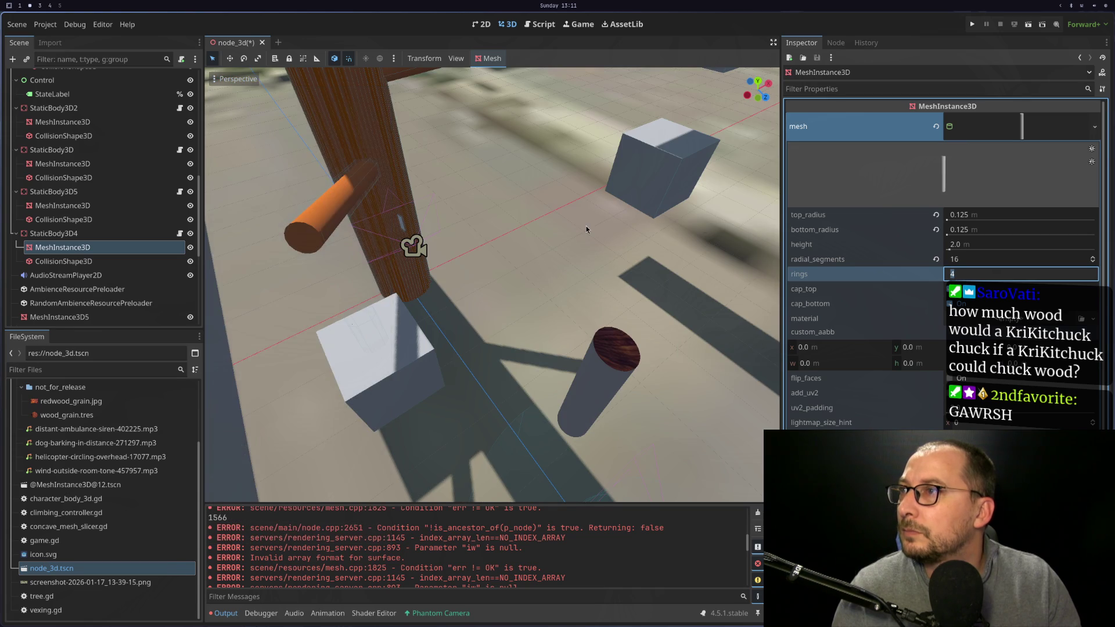
- Multi-select the branch meshes under StaticBody3D5 and StaticBody3D and frame the view on them
mouse_move(499, 232)
left_mouse_down()
mouse_move(592, 284)
mouse_move(522, 273)
mouse_move(520, 259)
mouse_move(575, 304)
mouse_move(527, 319)
left_mouse_up()
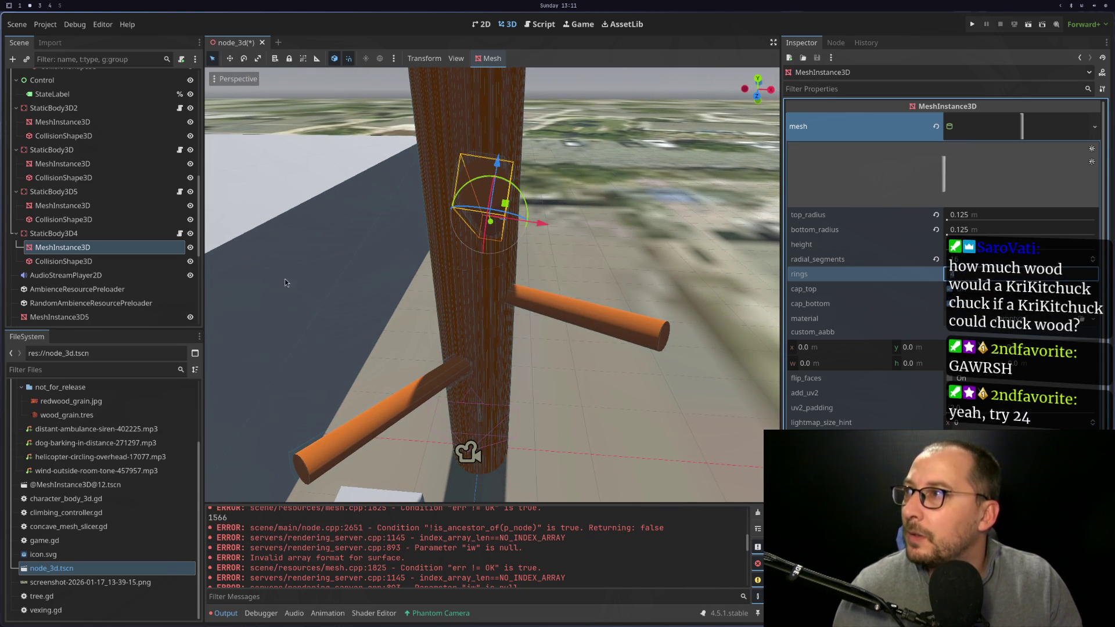
left_click(111, 207)
left_click(96, 165, "ctrl")
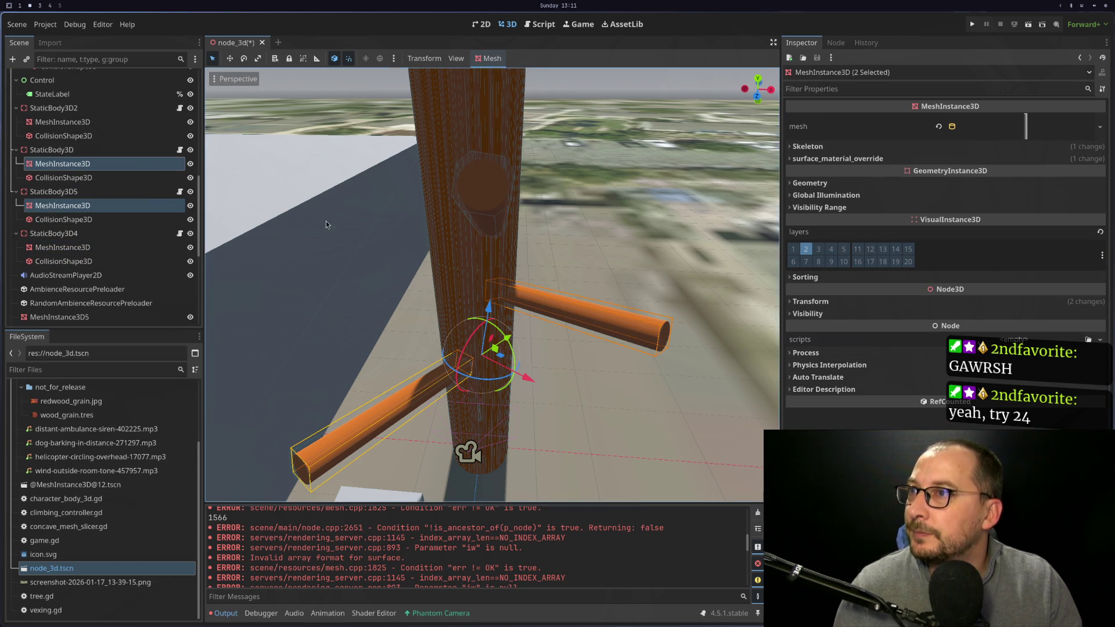
scroll(297, 224, "down", 5)
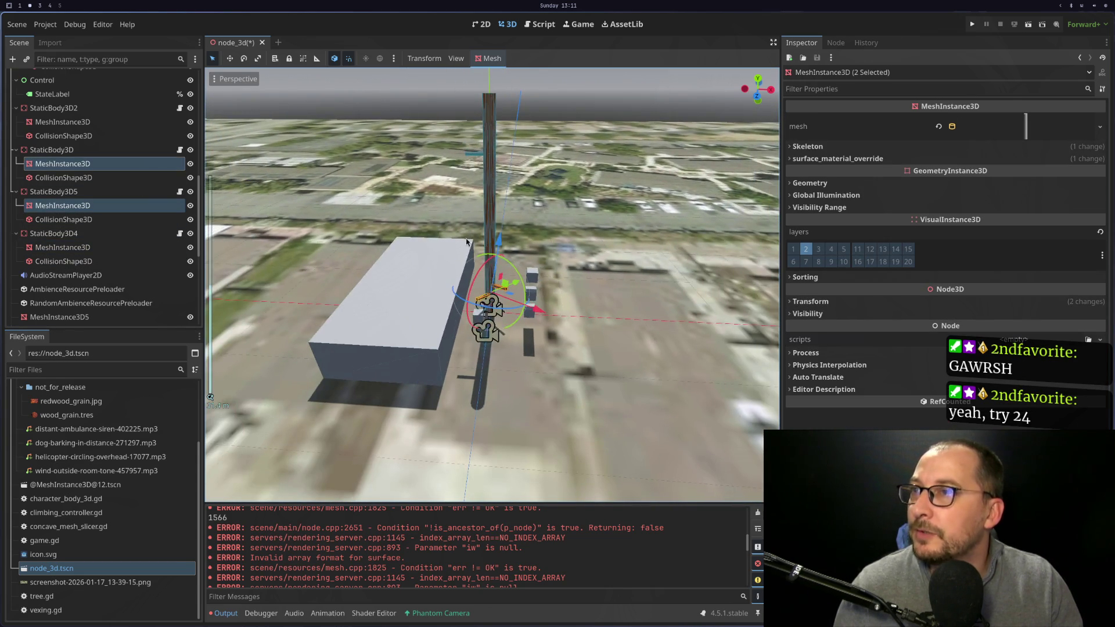
left_click_drag(467, 241, 452, 216)
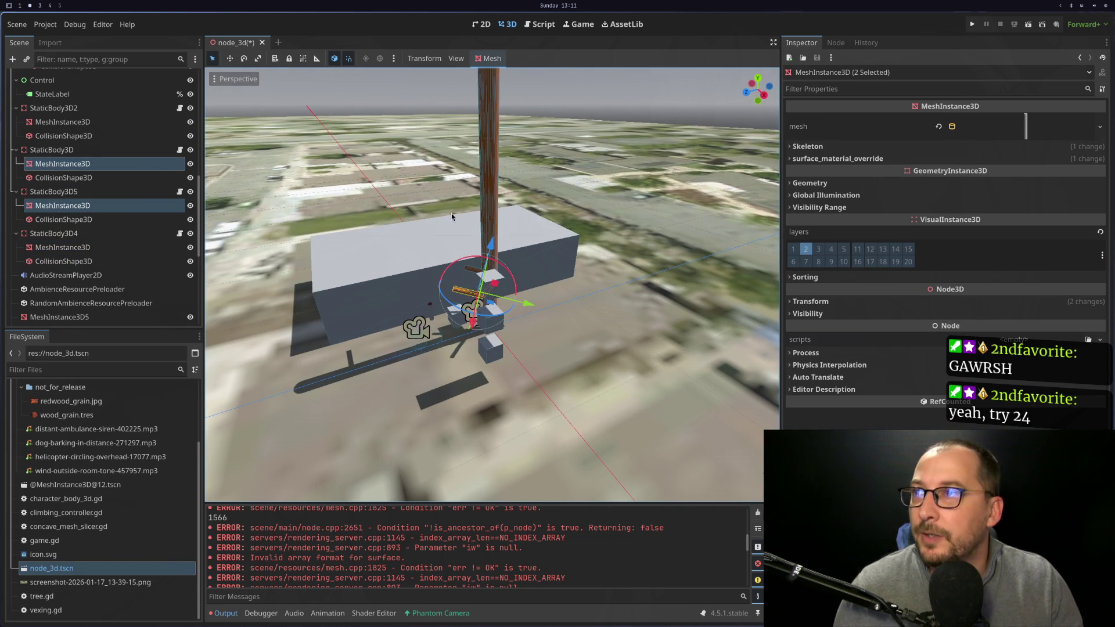
left_click(66, 123, "ctrl")
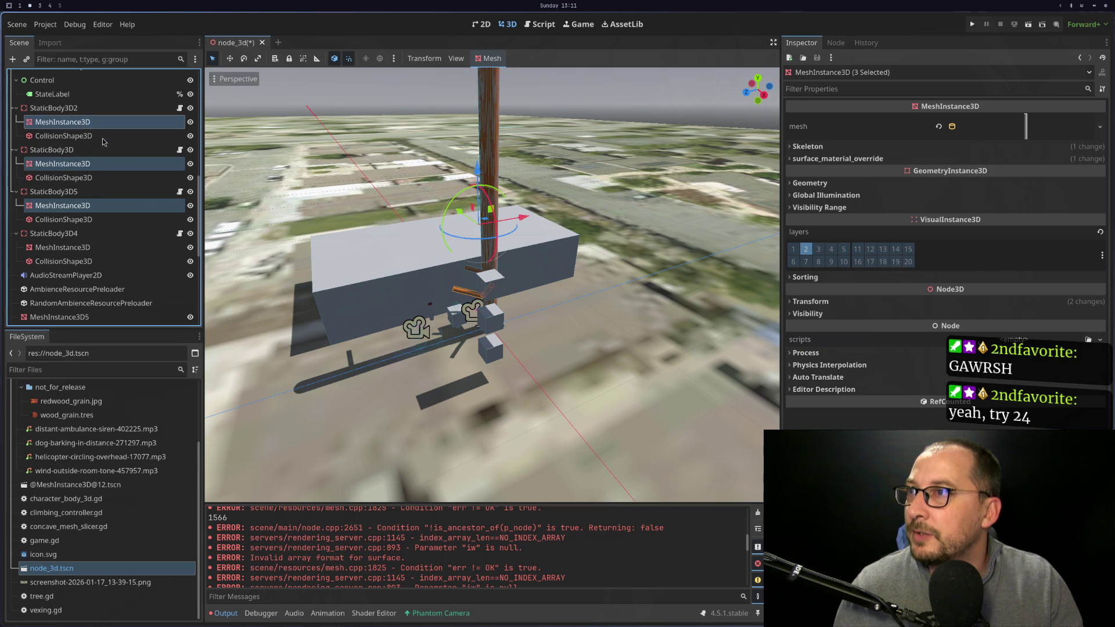
left_click_drag(307, 190, 391, 209)
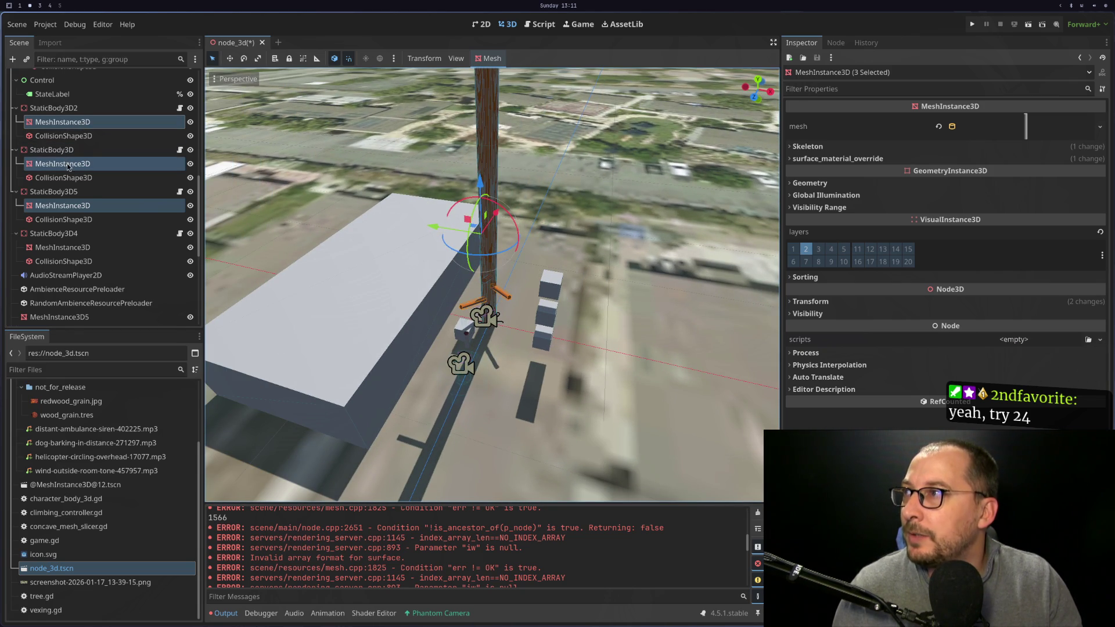
left_click(76, 125, "ctrl")
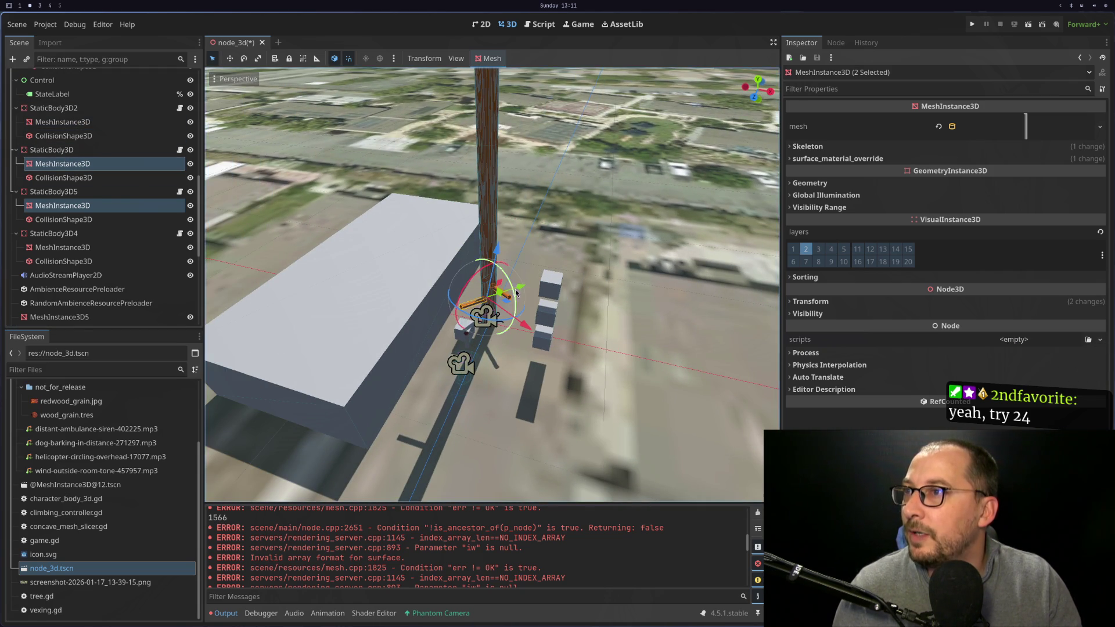
key("f")
scroll(109, 180, "down", 1)
- Add the StaticBody3D4 and StaticBody3D2 meshes to the selection and expand their shared cylinder mesh settings
left_click(78, 215, "ctrl")
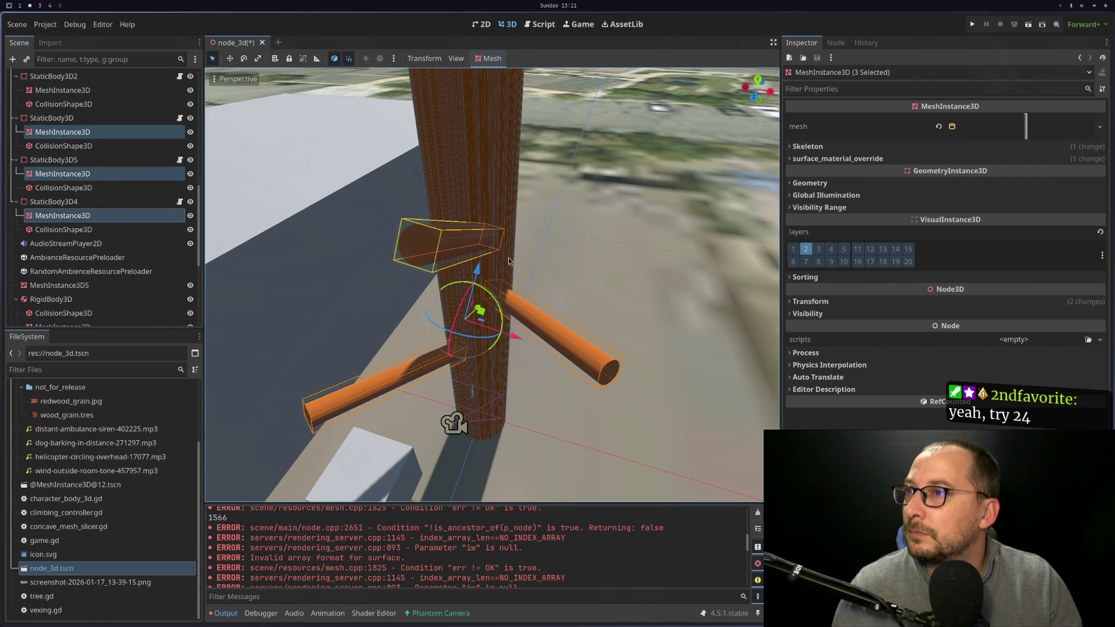
scroll(509, 258, "down", 4)
scroll(449, 241, "down", 4)
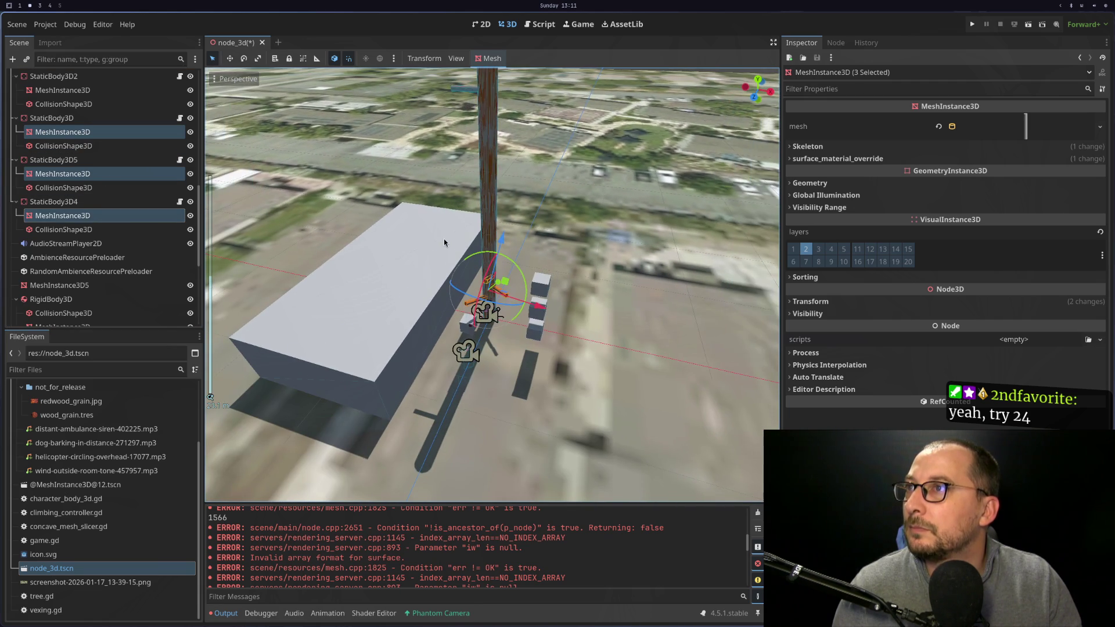
scroll(445, 239, "up", 1)
scroll(152, 212, "down", 2)
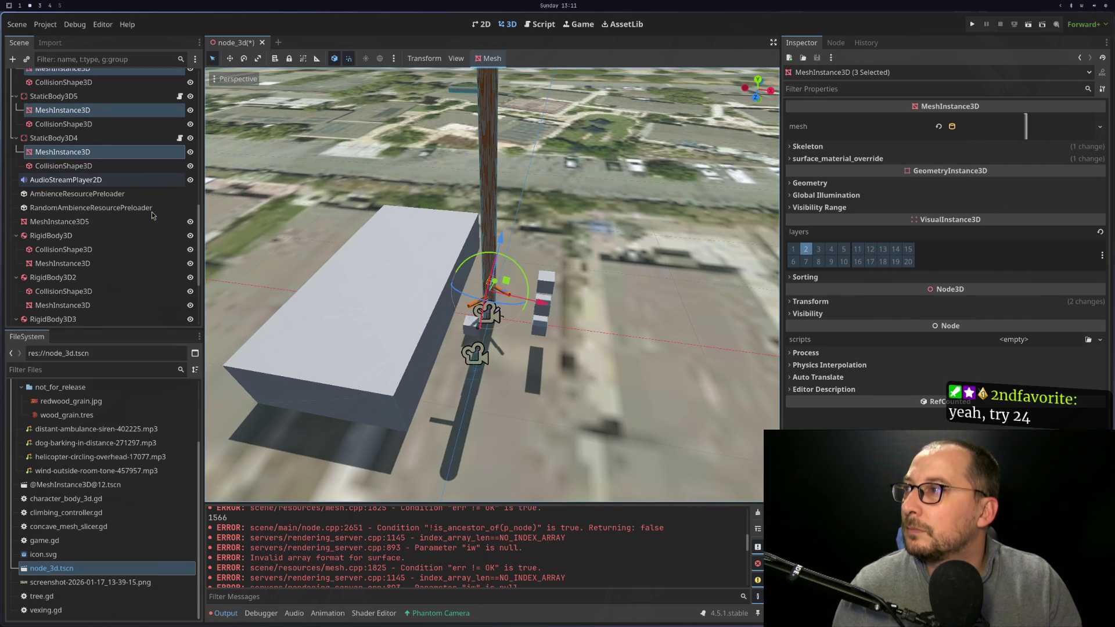
scroll(129, 219, "up", 3)
scroll(129, 219, "up", 5)
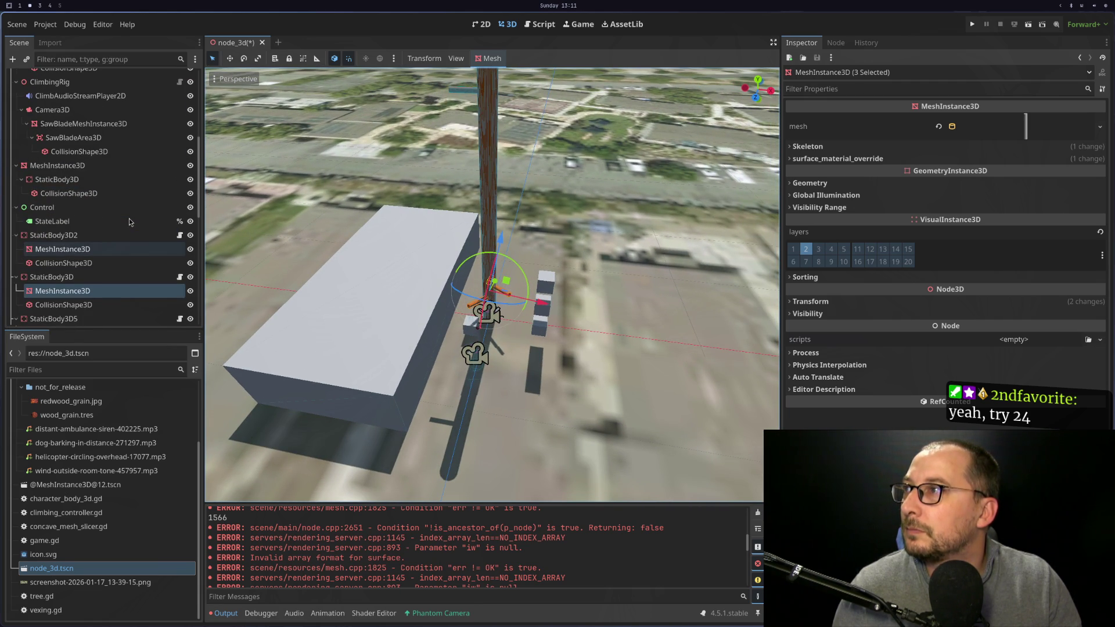
scroll(129, 219, "up", 2)
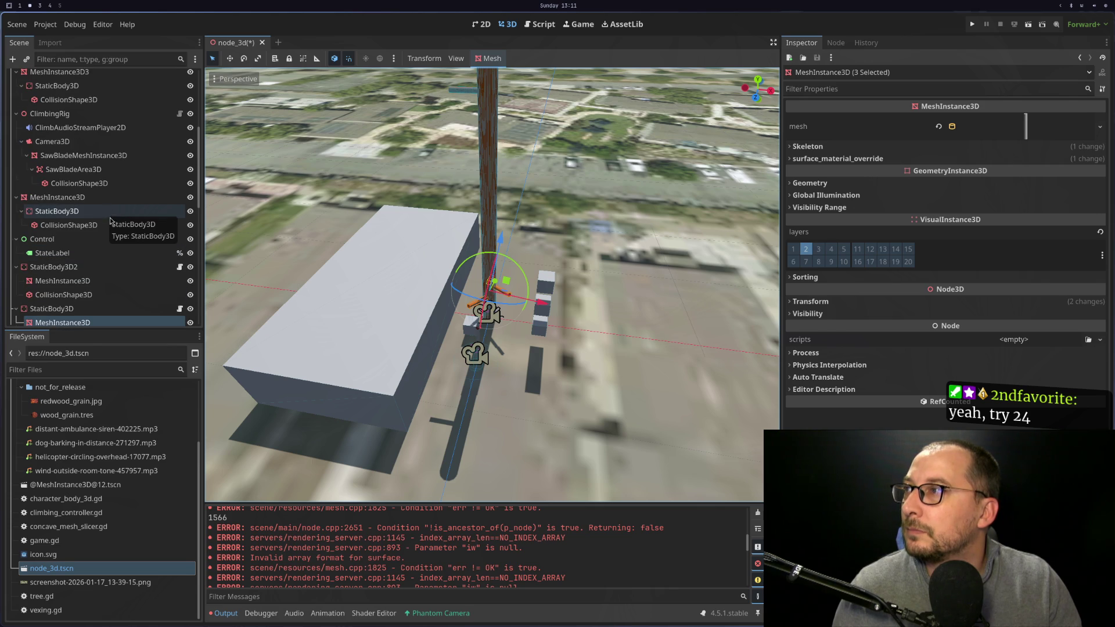
scroll(115, 216, "up", 2)
scroll(115, 215, "up", 1)
scroll(117, 213, "up", 1)
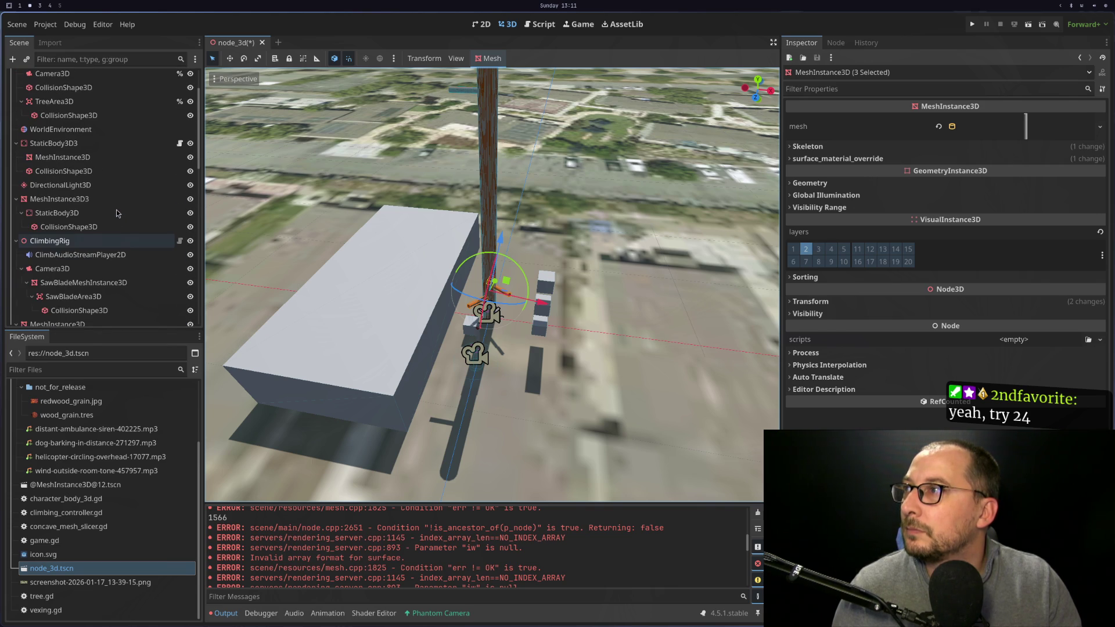
scroll(119, 213, "up", 2)
scroll(122, 218, "down", 7)
scroll(123, 225, "down", 1)
left_click(120, 245, "ctrl")
scroll(364, 315, "up", 2)
left_click(983, 127)
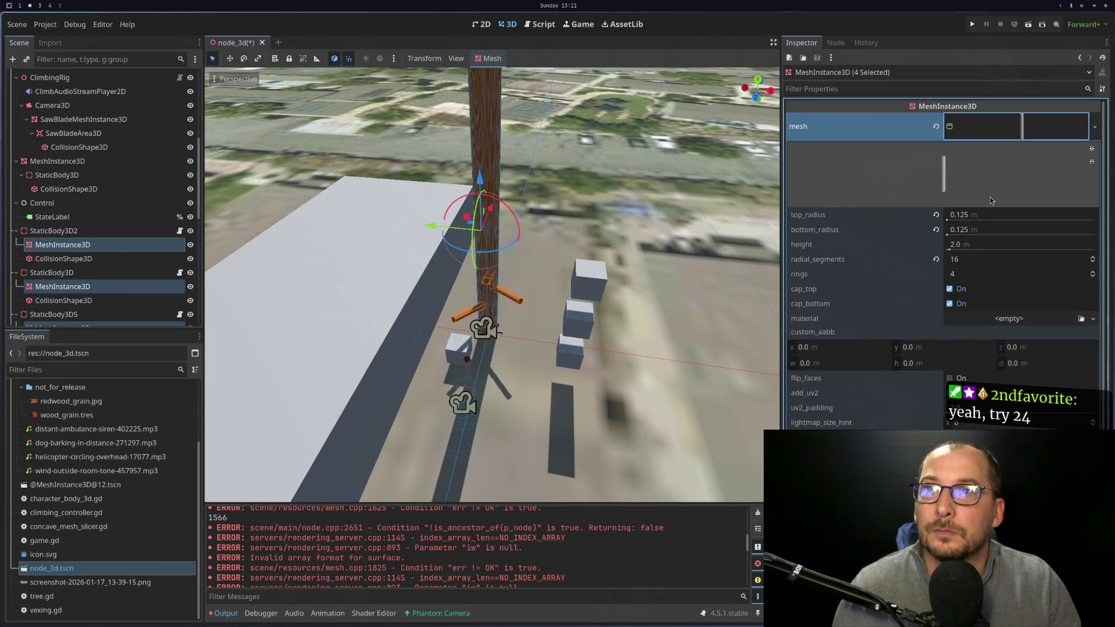
left_click(1093, 264)
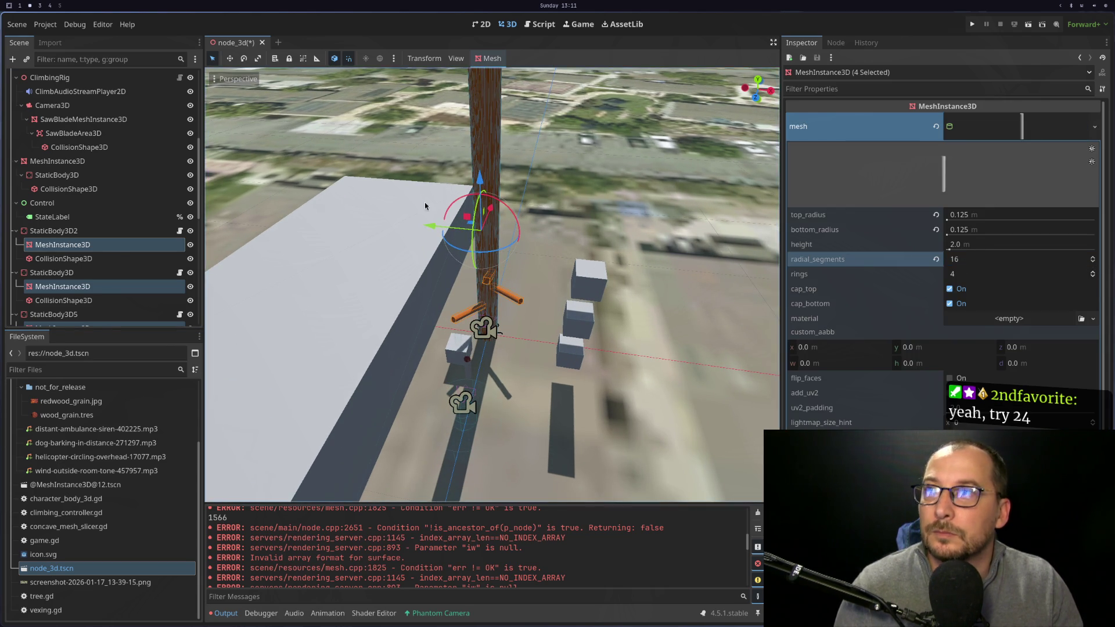
scroll(503, 317, "up", 5)
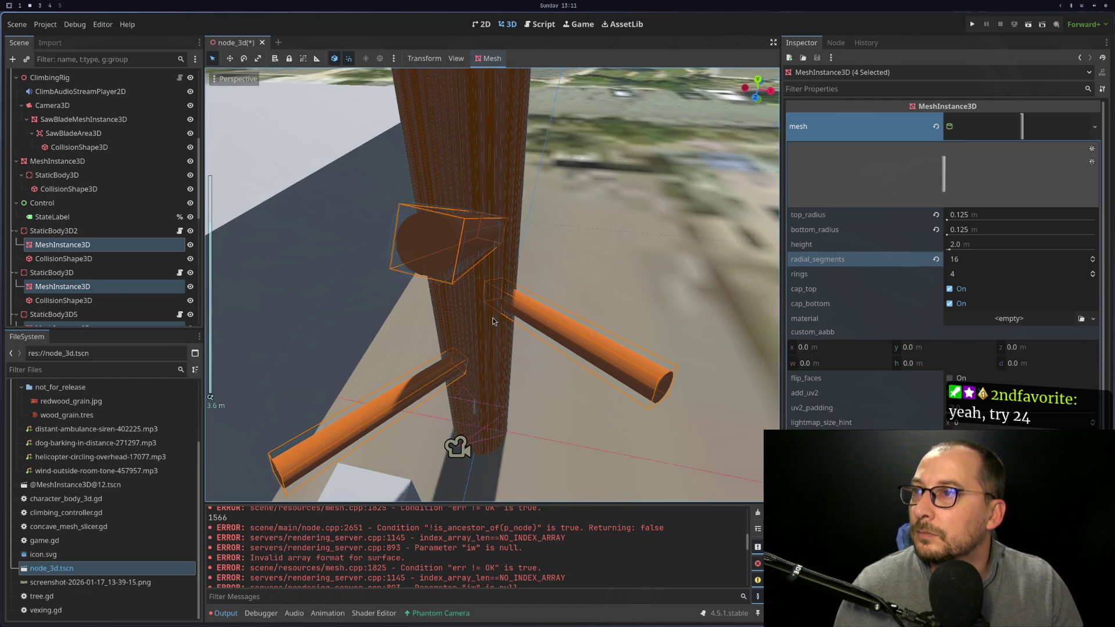
- Toggle the viewport between wireframe and normal, leaving it on Display Wireframe
left_click(236, 79)
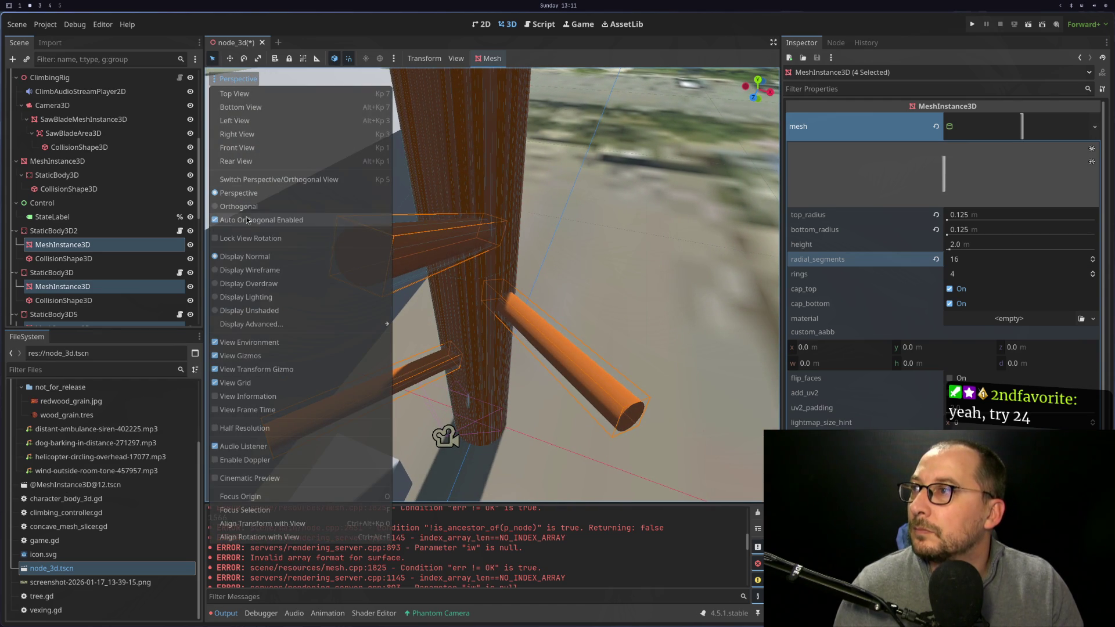
left_click(250, 271)
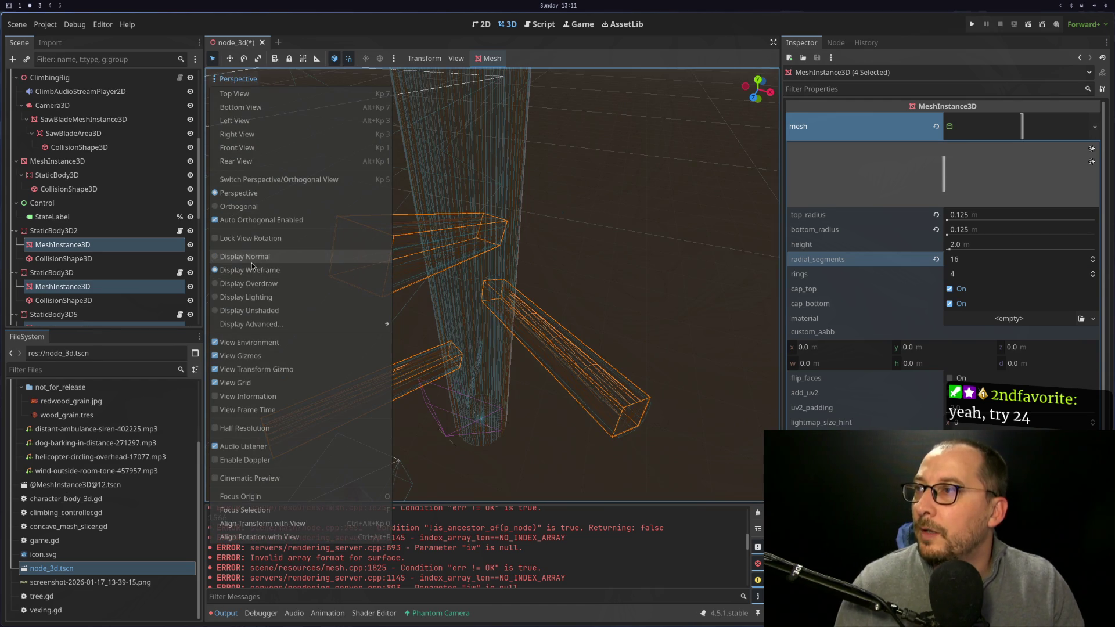
left_click(251, 259)
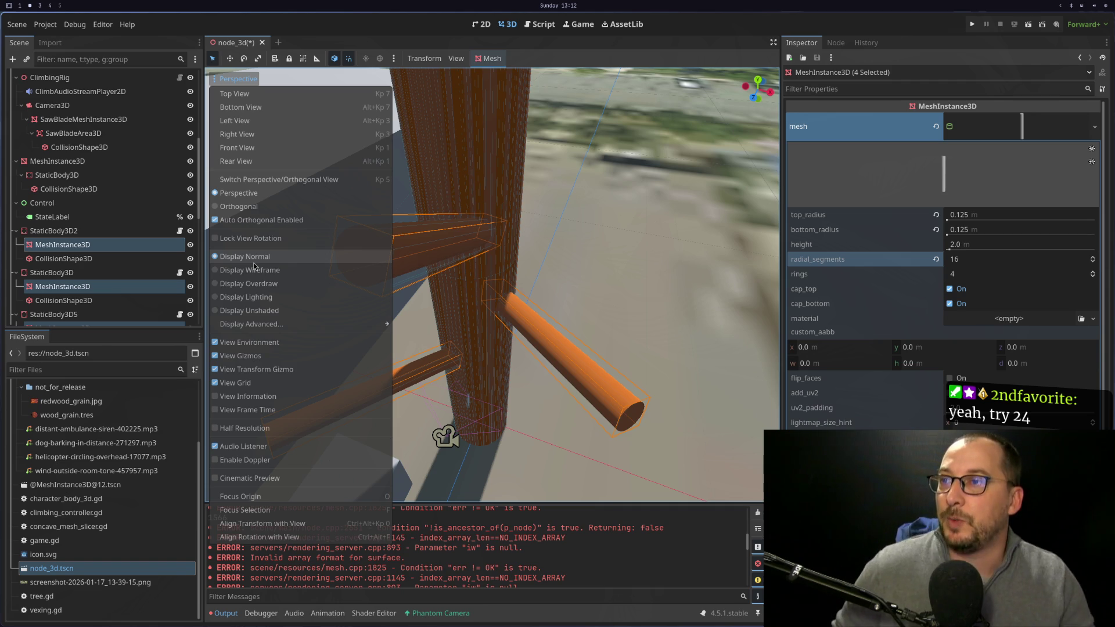
left_click(248, 48)
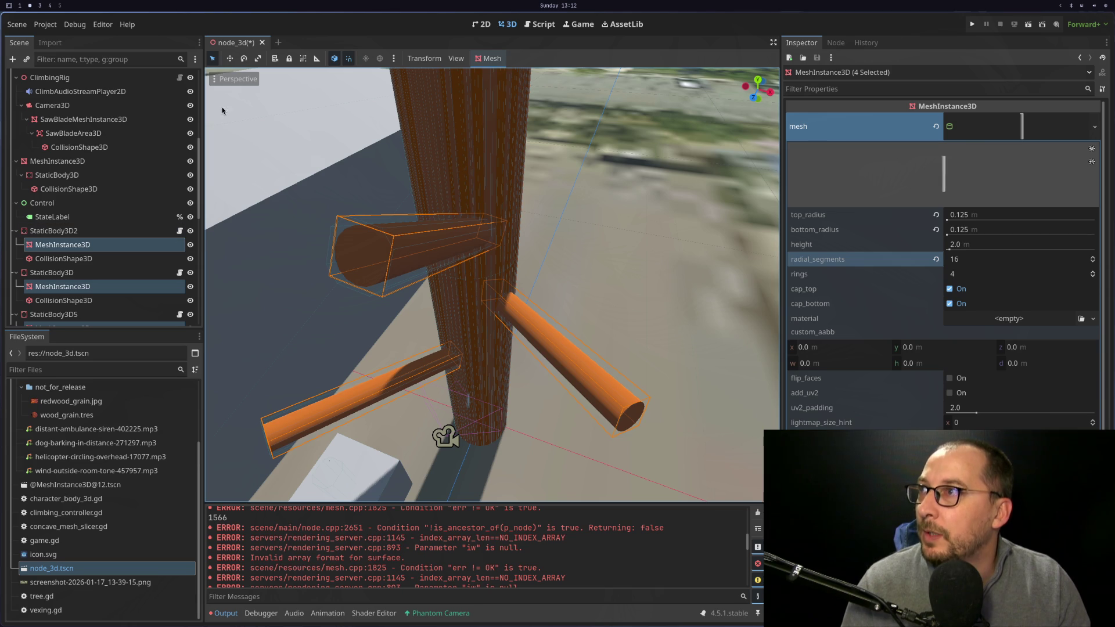
left_click(249, 79)
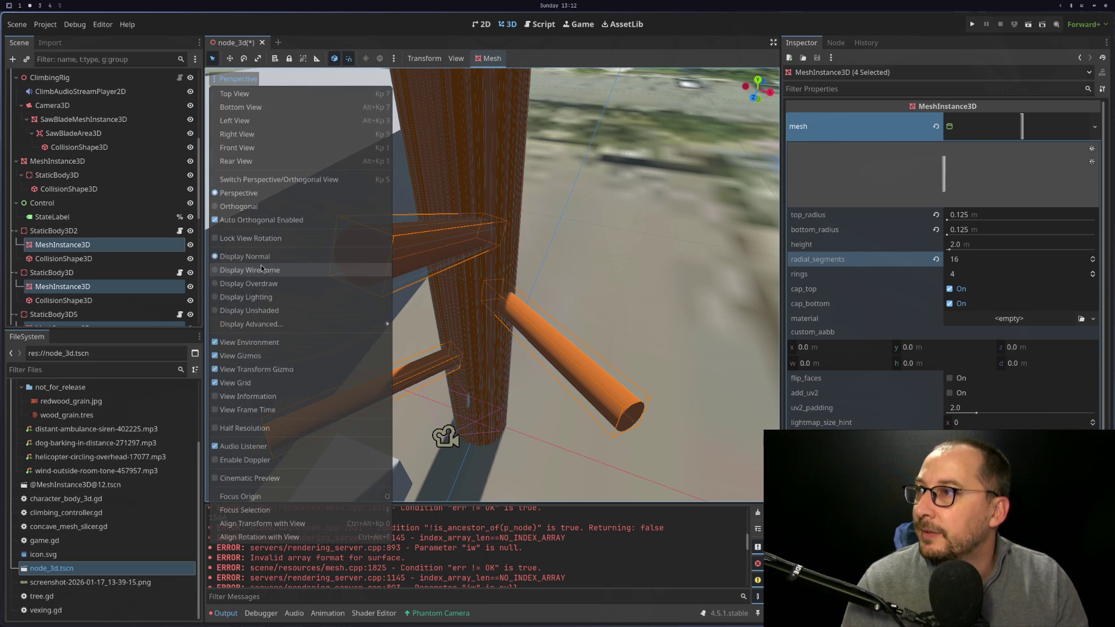
left_click(262, 271)
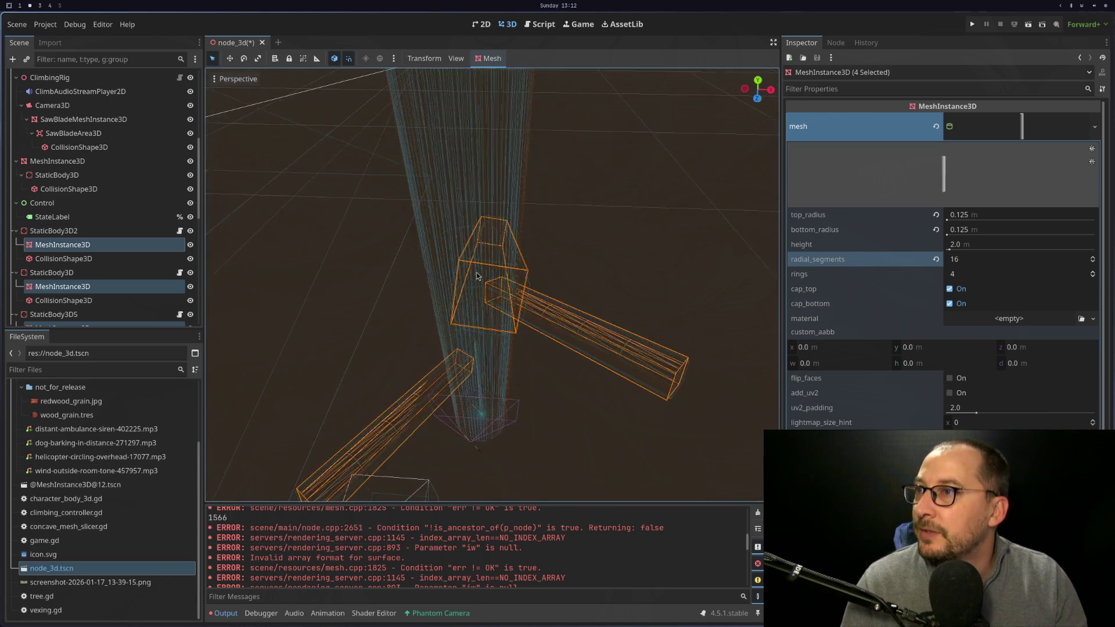
scroll(476, 273, "up", 3)
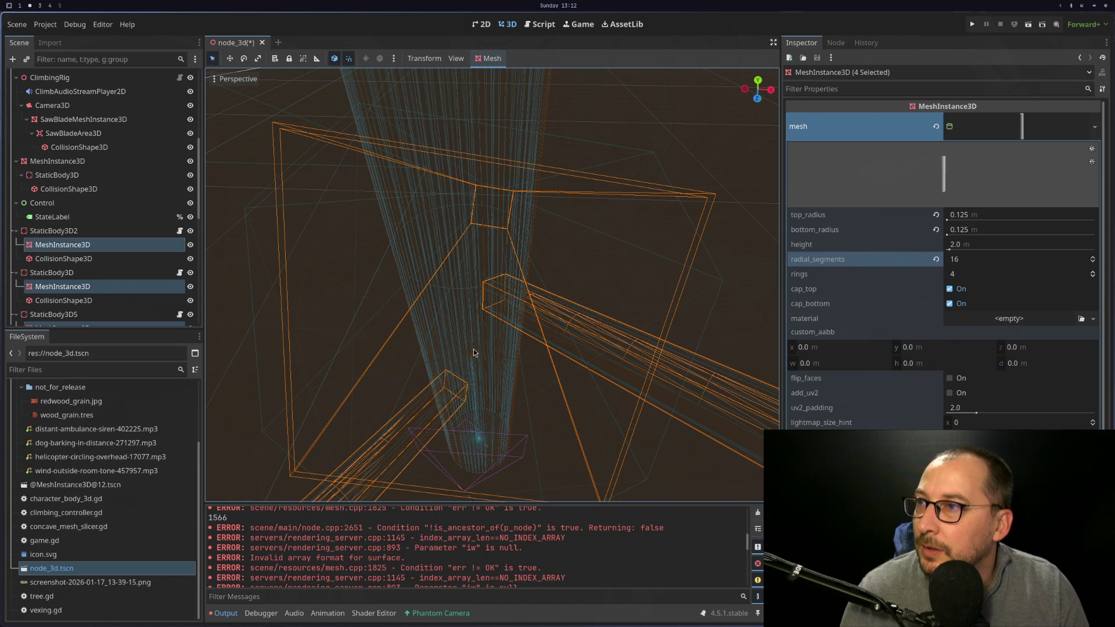
scroll(464, 353, "up", 3)
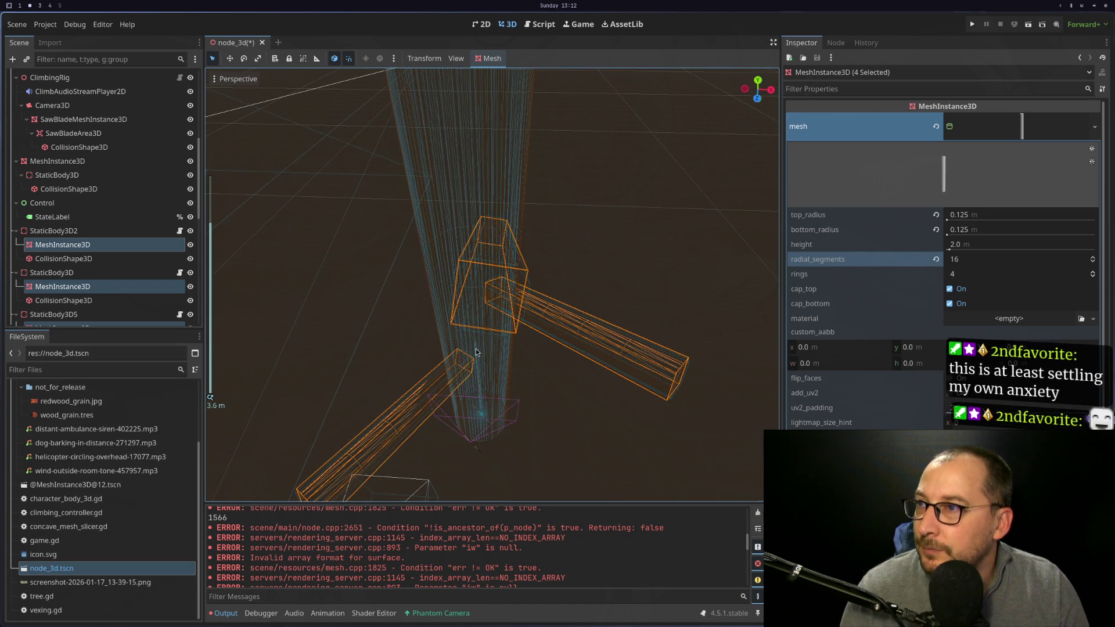
scroll(476, 348, "down", 3)
scroll(476, 348, "up", 3)
scroll(477, 349, "down", 3)
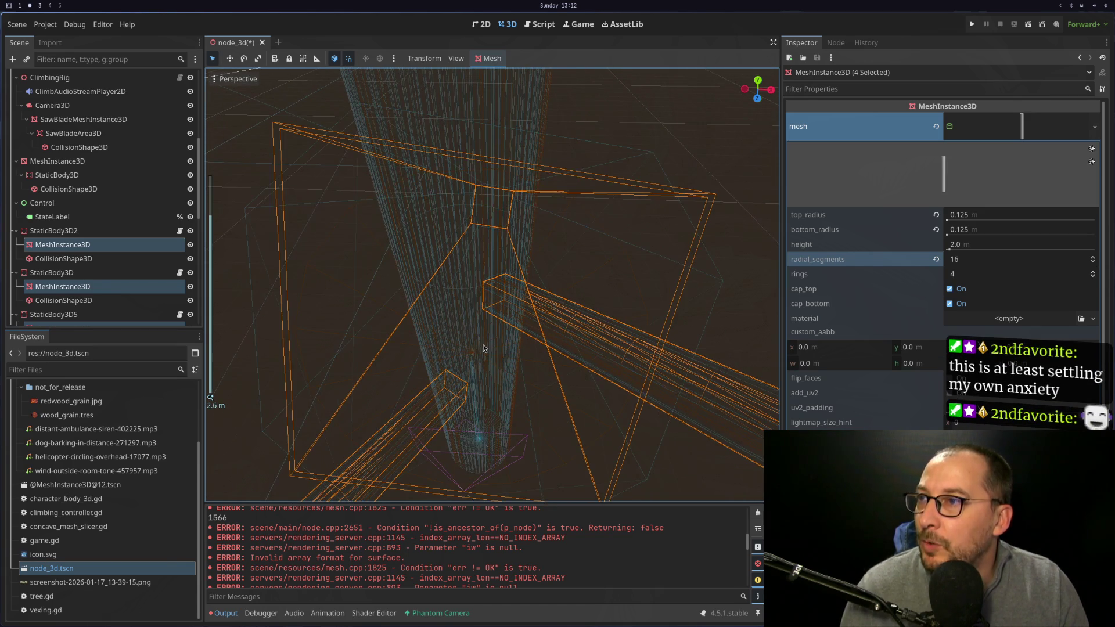
scroll(484, 348, "up", 3)
scroll(523, 340, "down", 3)
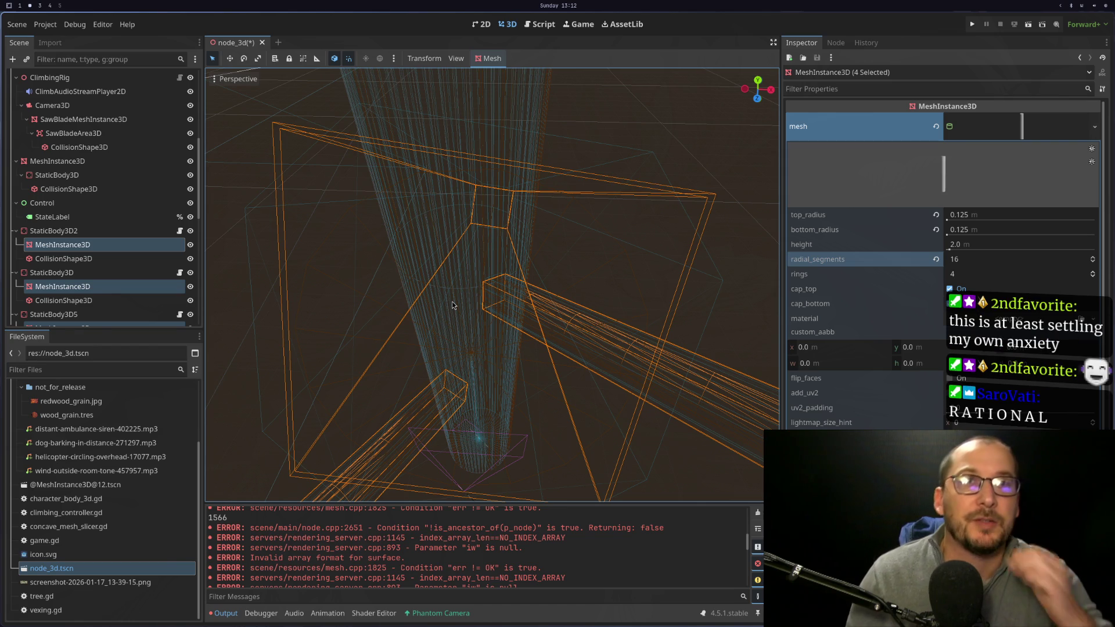
scroll(452, 305, "down", 3)
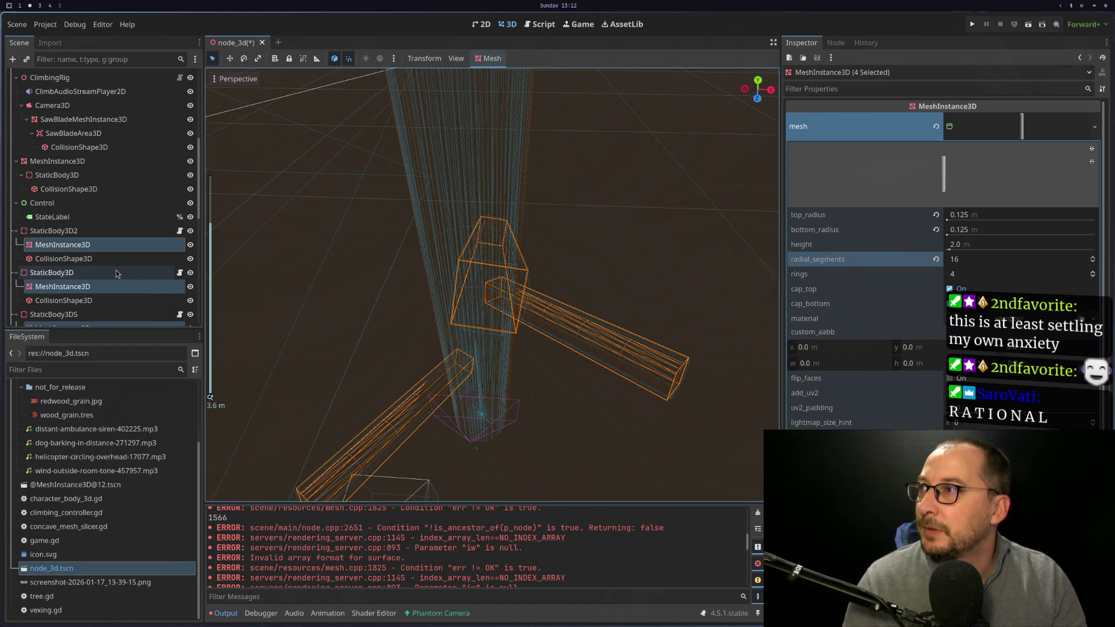
scroll(114, 250, "down", 1)
- Select the CollisionShape3D under StaticBody3D2 to inspect its concave shape
left_click(88, 227)
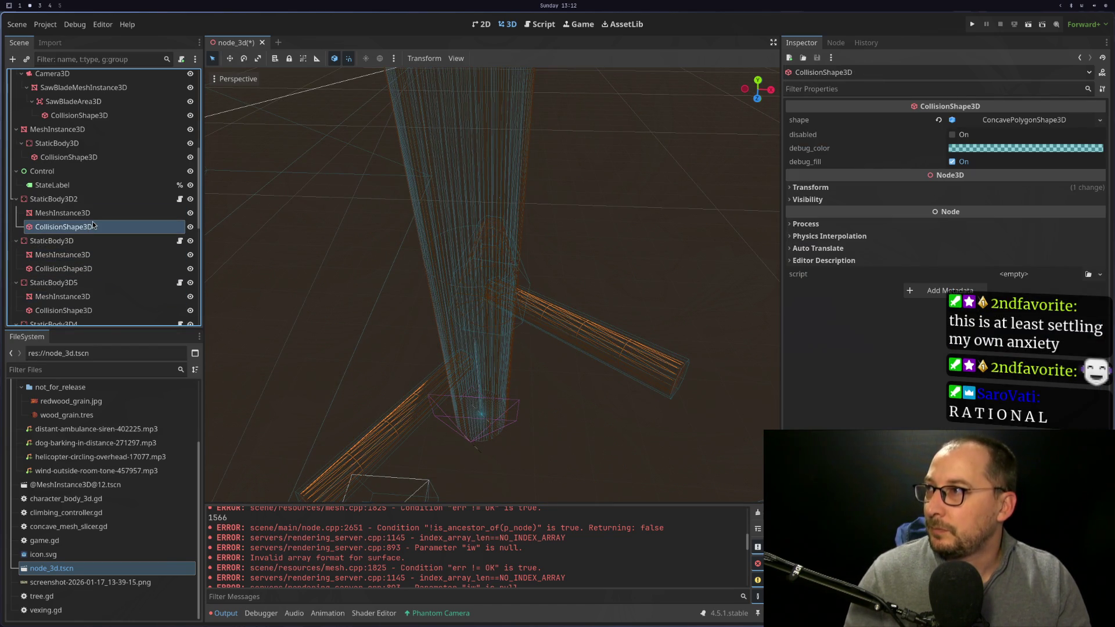
- Delete the CollisionShape3D under StaticBody3D2
double_click(92, 222)
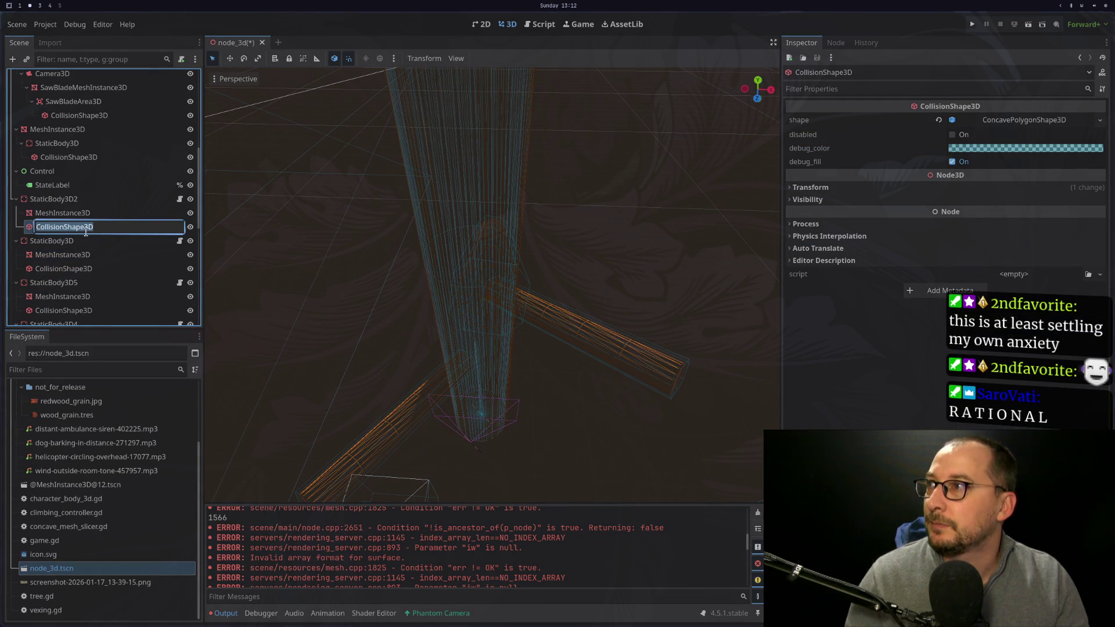
left_click(62, 215)
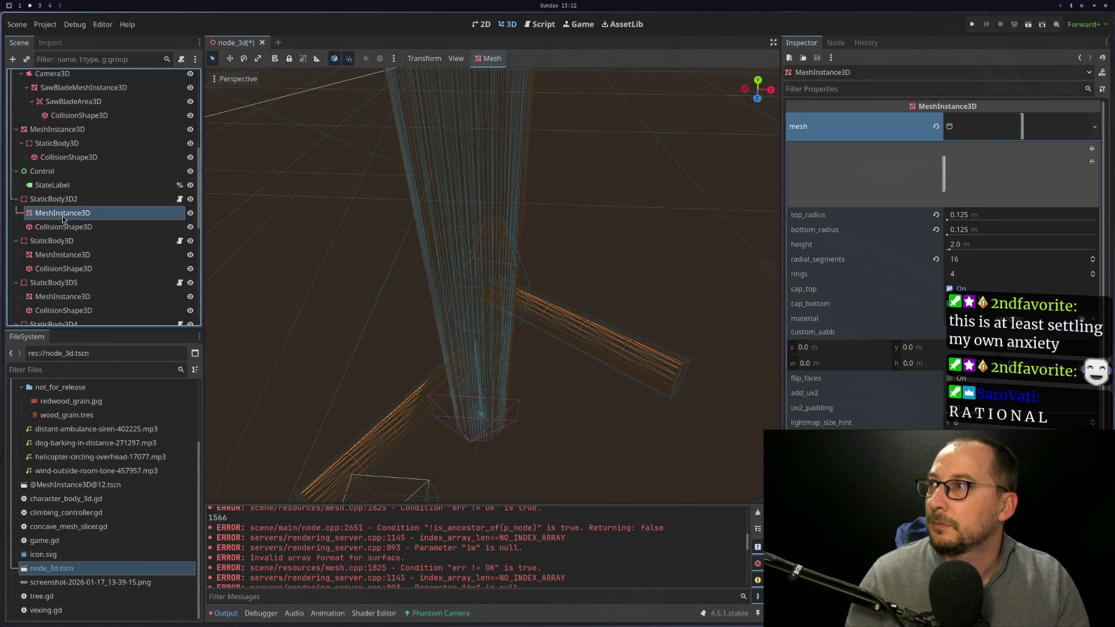
left_click(488, 58)
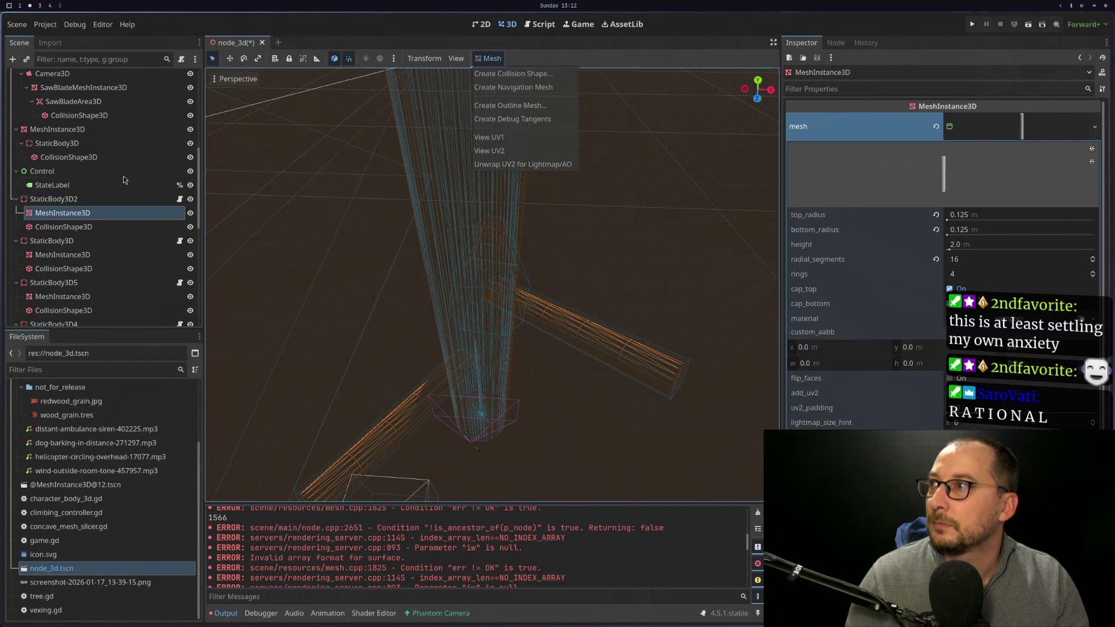
left_click(75, 226)
left_click(75, 229)
right_click(75, 228)
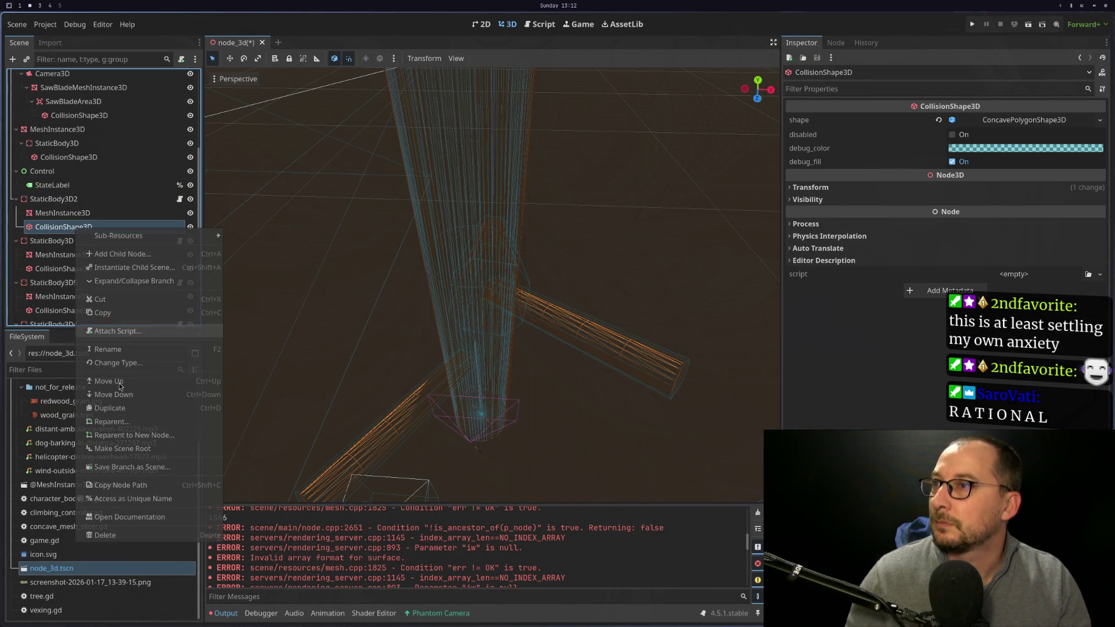
left_click(105, 535)
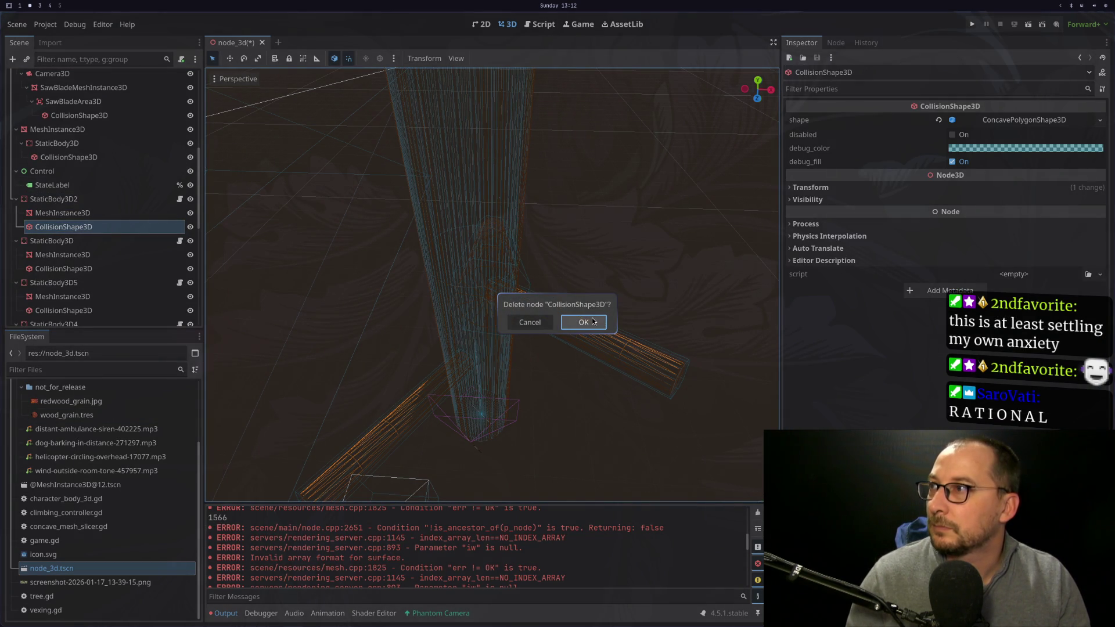
left_click(594, 323)
- Delete the CollisionShape3D under StaticBody3D, cancelling an accidental mesh deletion on StaticBody3D5
left_click(87, 241)
right_click(93, 255)
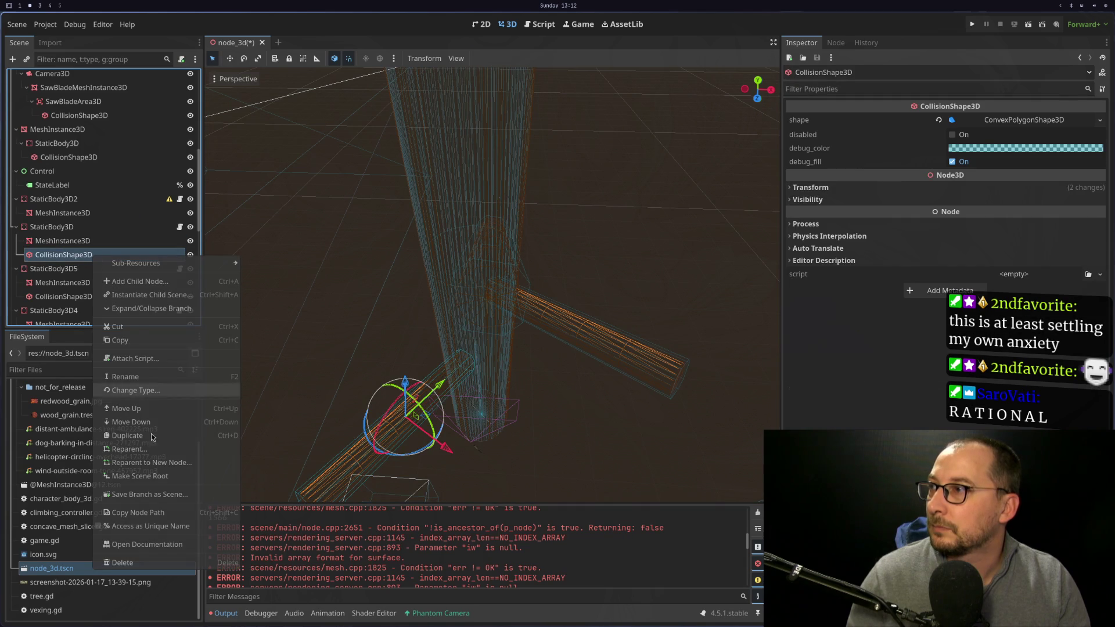
left_click(122, 563)
key("Return")
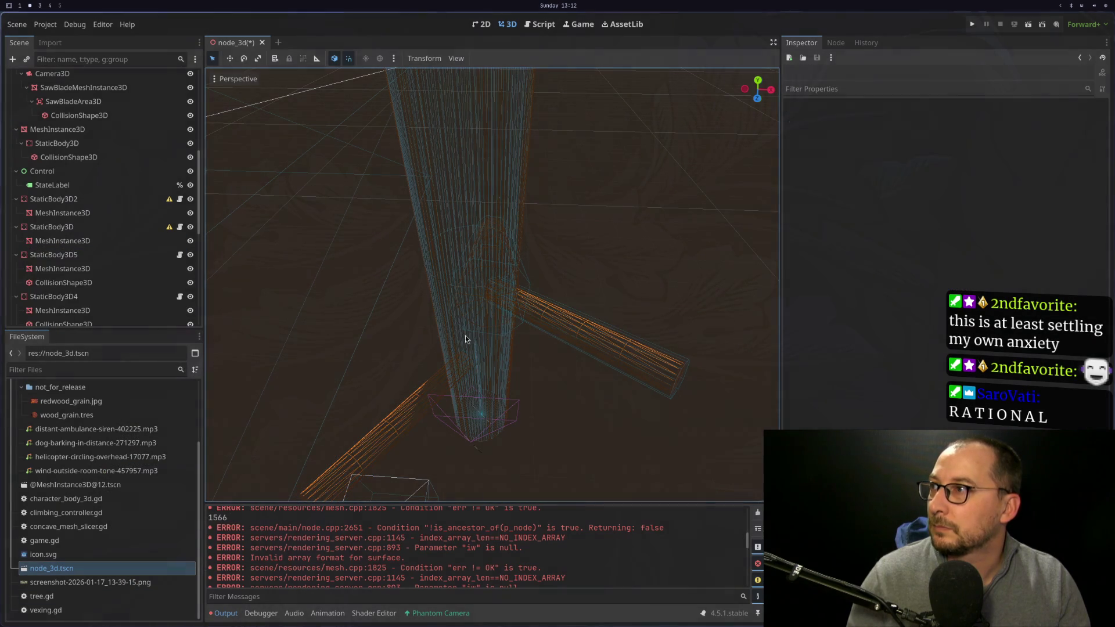
left_click(106, 275)
right_click(106, 274)
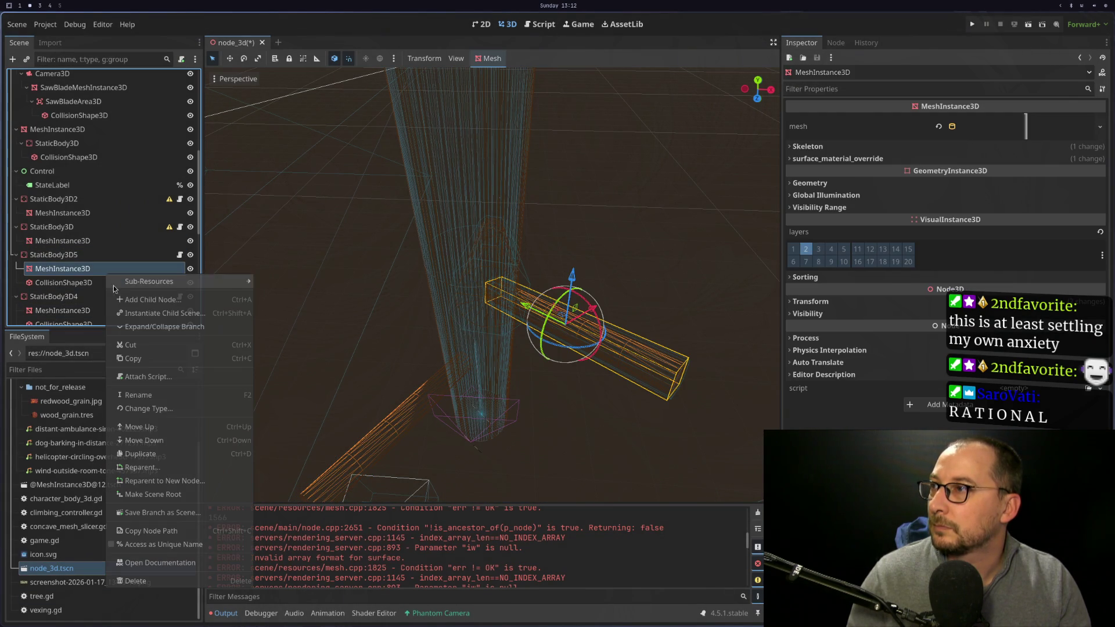
left_click(136, 582)
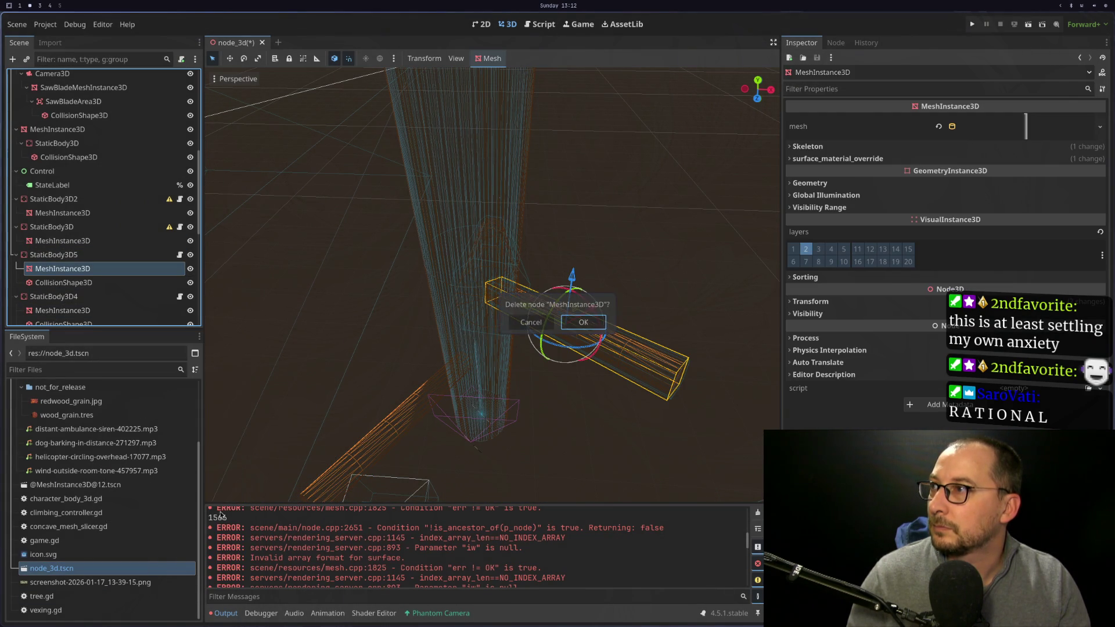
left_click(541, 323)
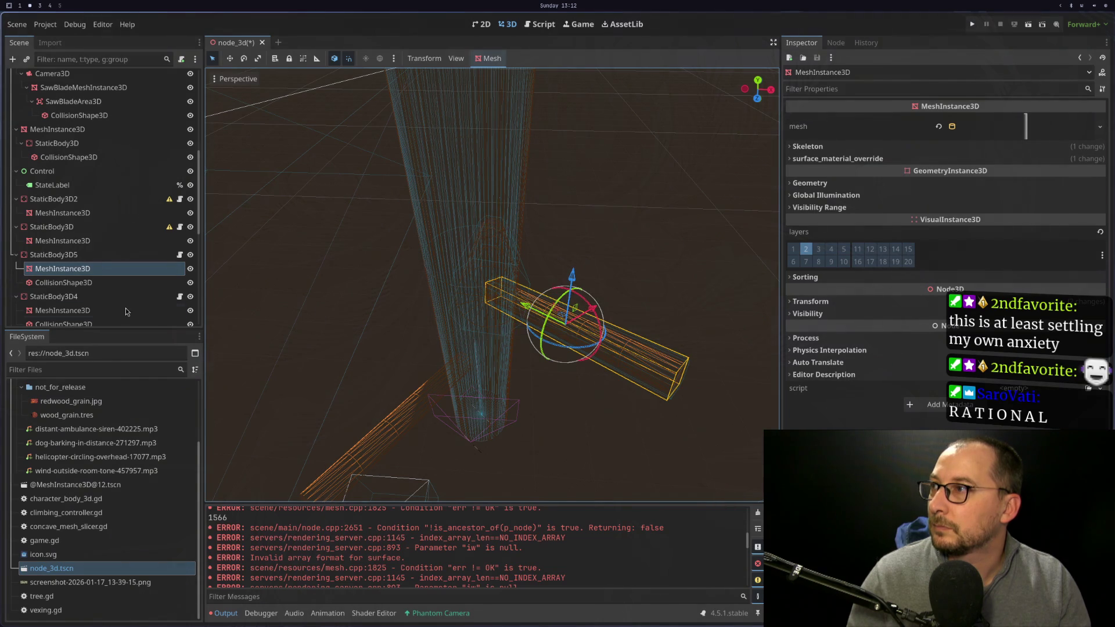
- Delete the CollisionShape3D under StaticBody3D5
left_click(76, 282)
right_click(78, 283)
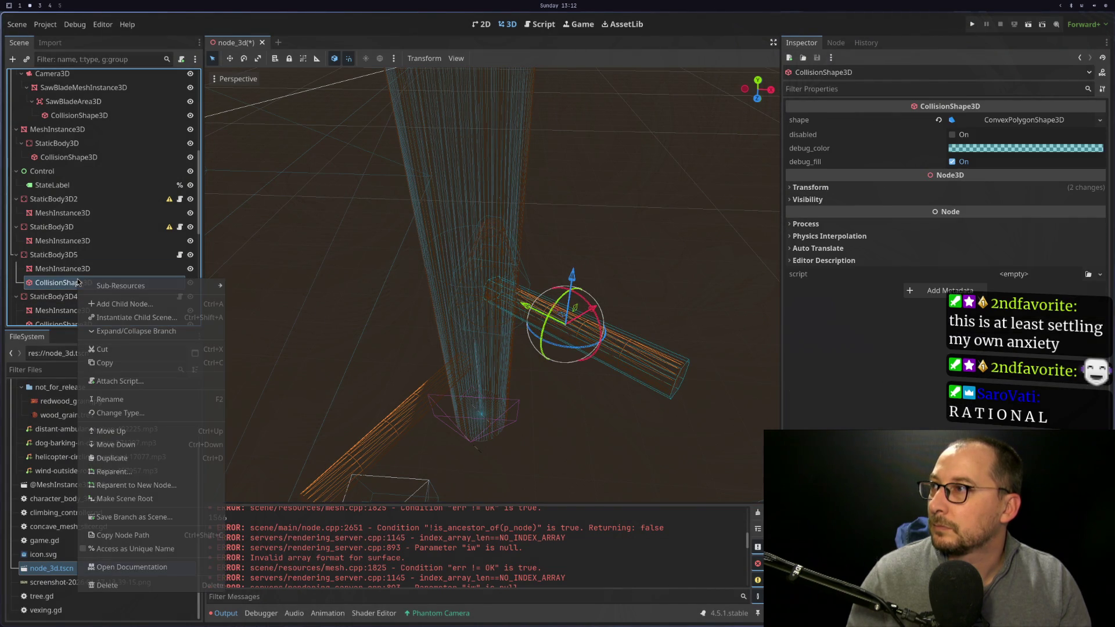
left_click(129, 579)
left_click(567, 318)
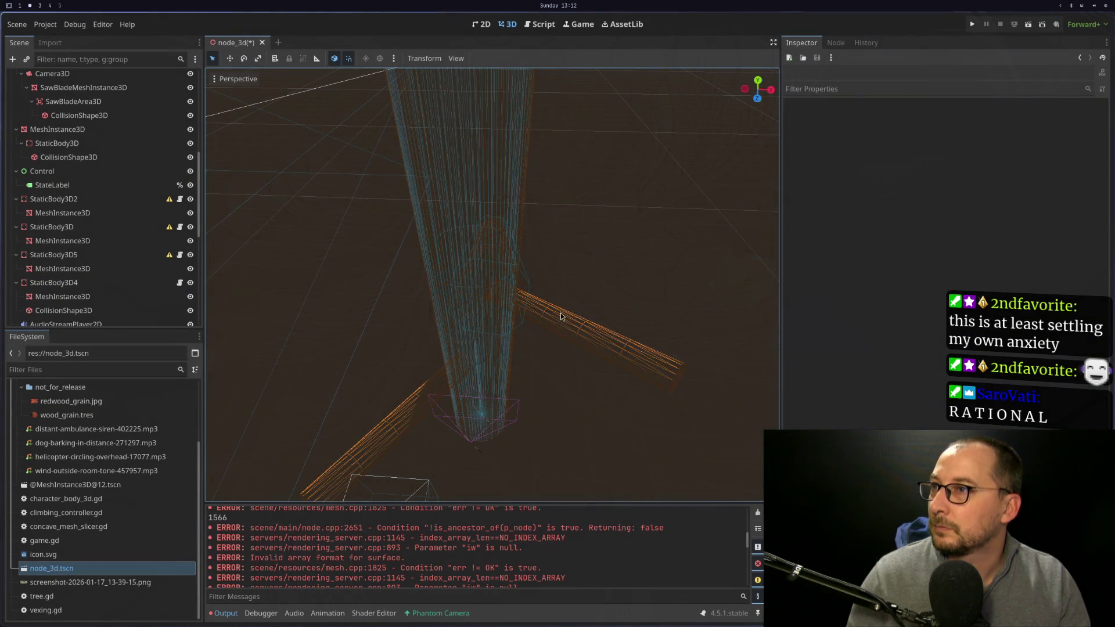
left_click_drag(566, 319, 508, 260)
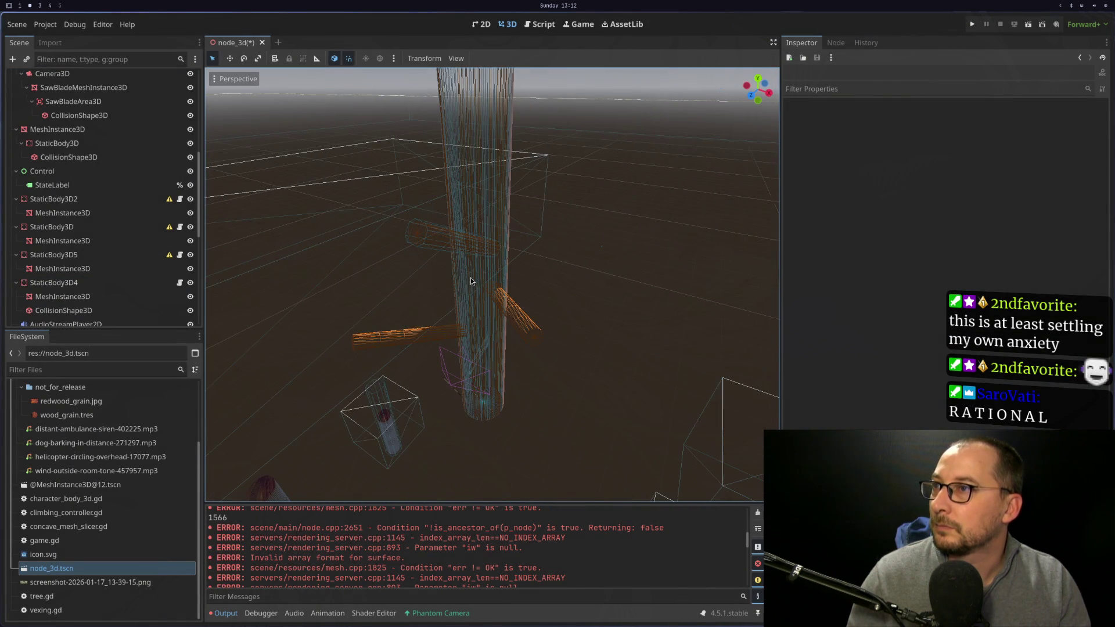
- Delete the CollisionShape3D under StaticBody3D4, leaving each branch body with only its mesh
left_click(429, 250)
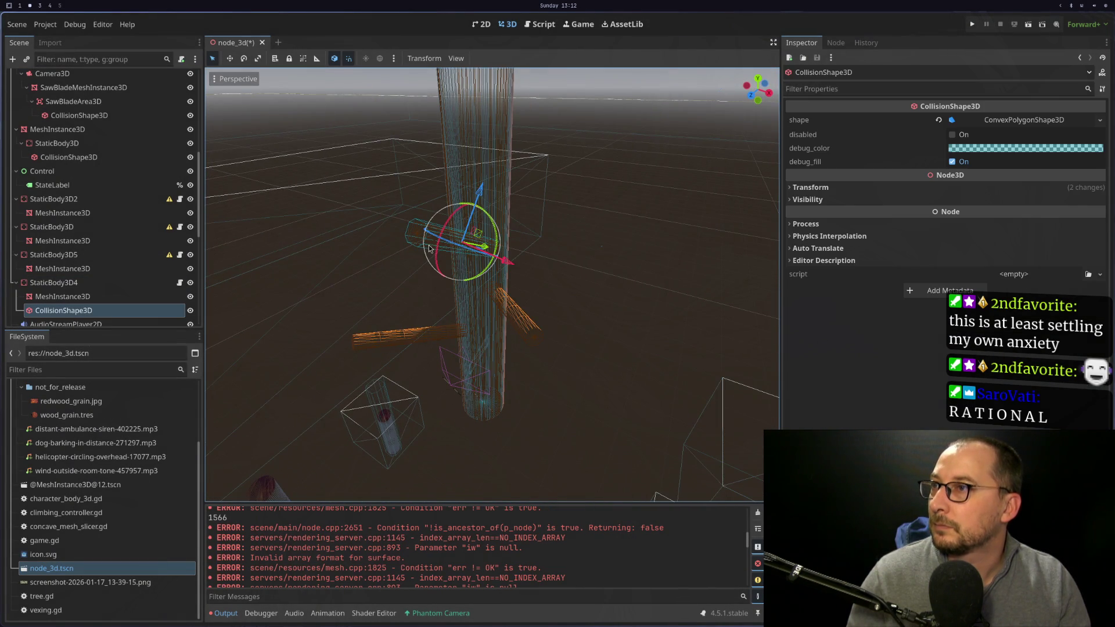
right_click(79, 311)
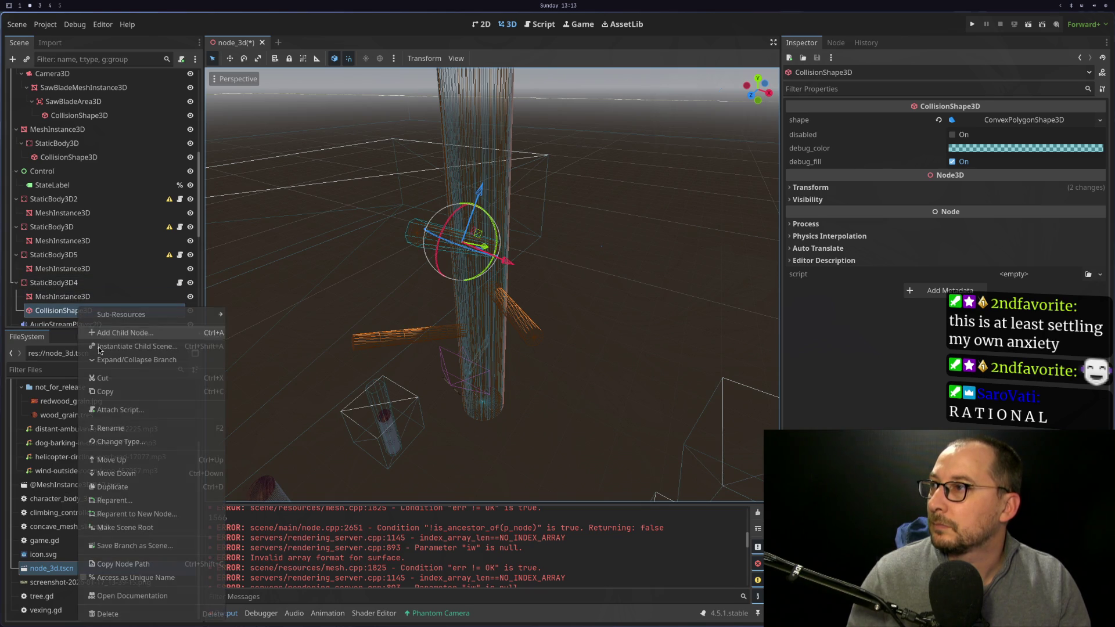
left_click(100, 613)
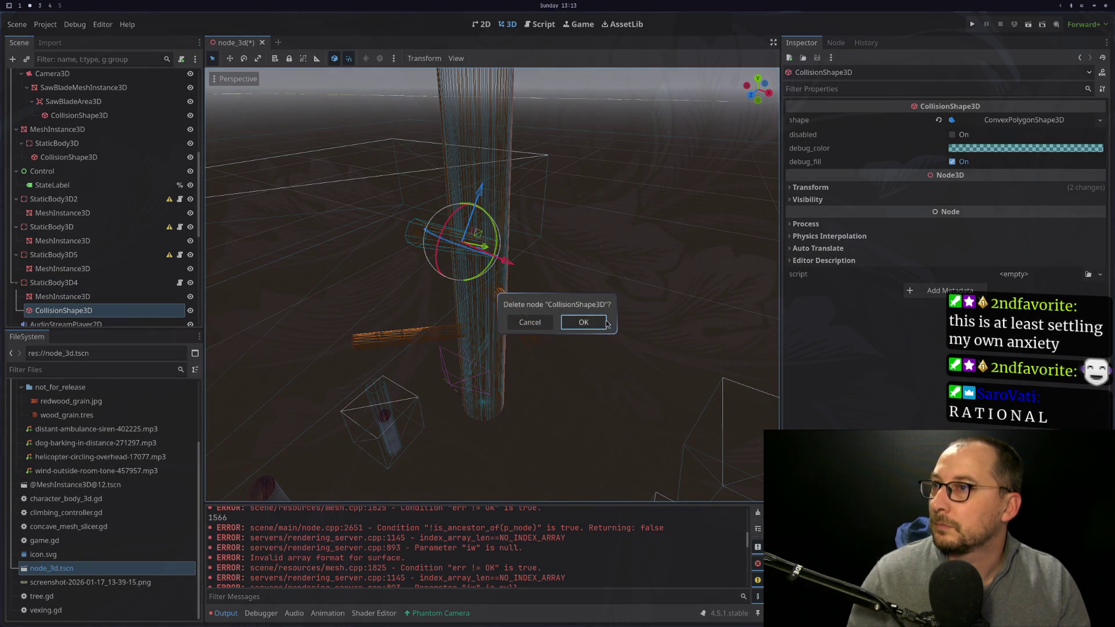
left_click(583, 323)
left_click(62, 213)
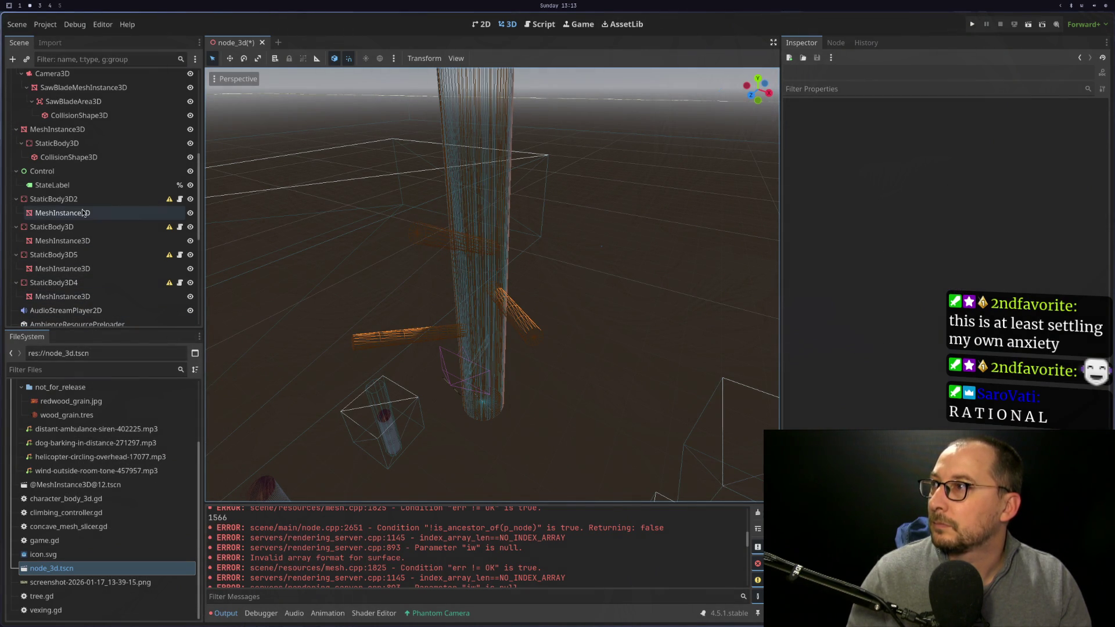
- Generate simplified convex sibling collision shapes from the StaticBody3D2 and StaticBody3D branch meshes
left_click(488, 59)
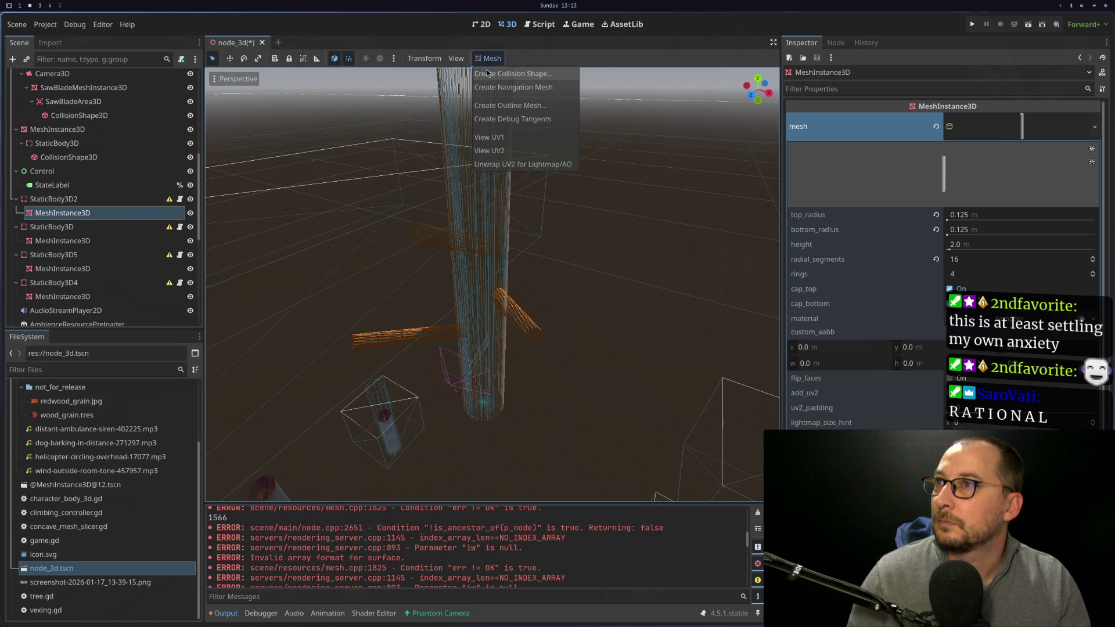
left_click(515, 74)
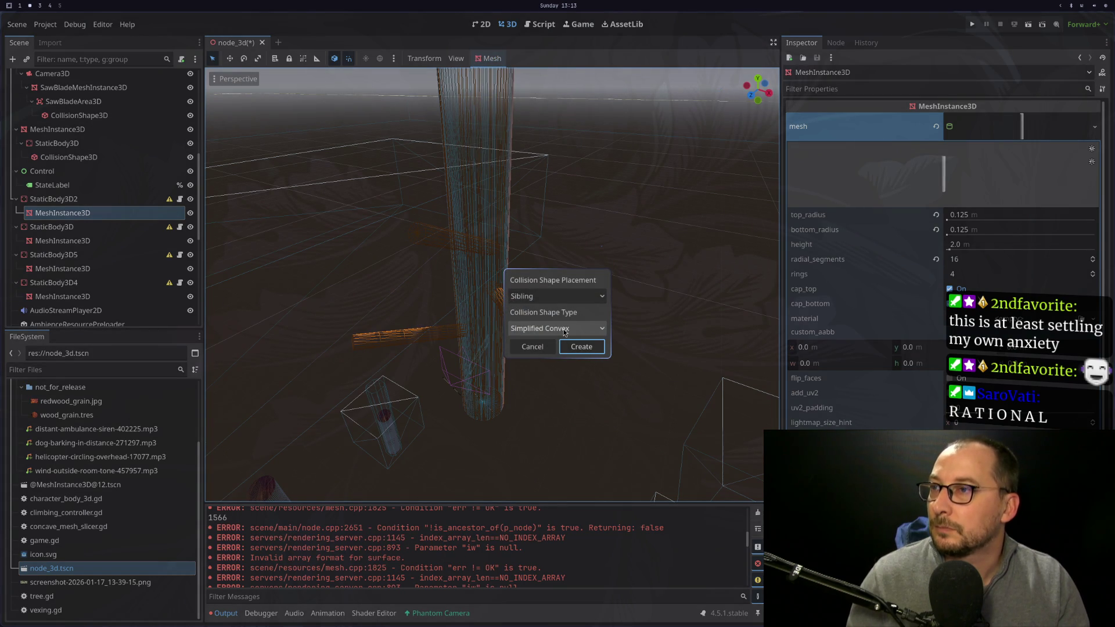
left_click(582, 346)
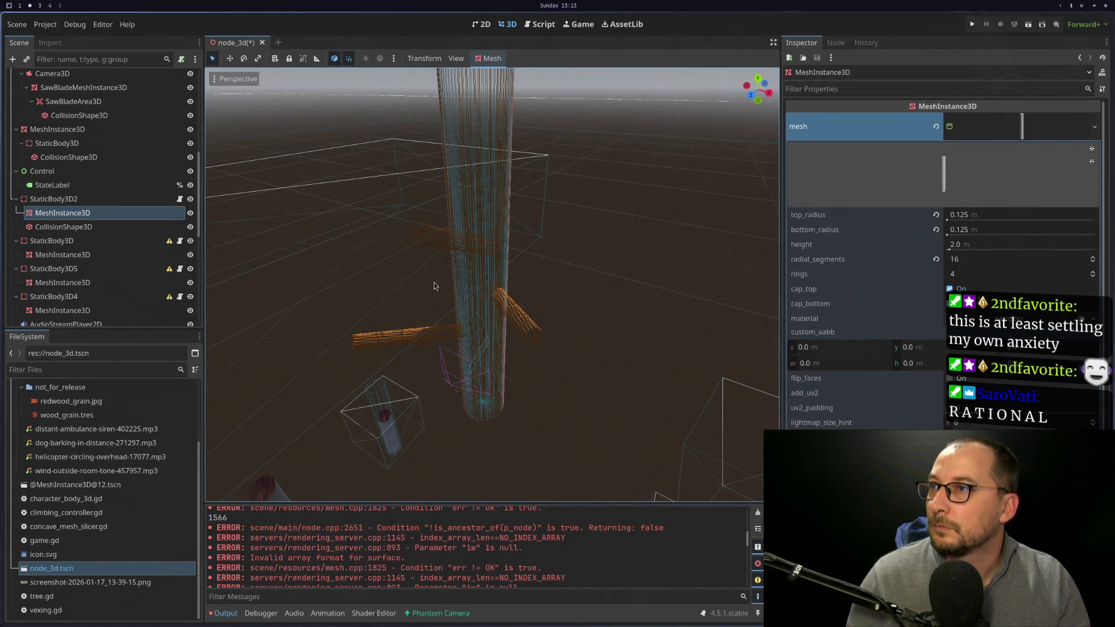
scroll(432, 263, "up", 3)
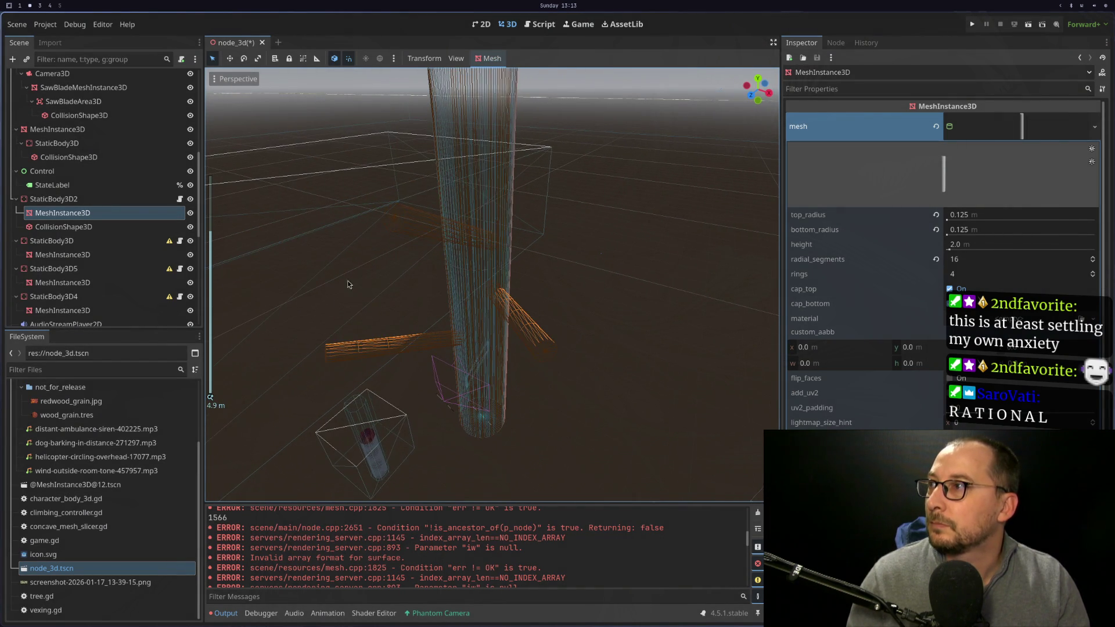
left_click(63, 254)
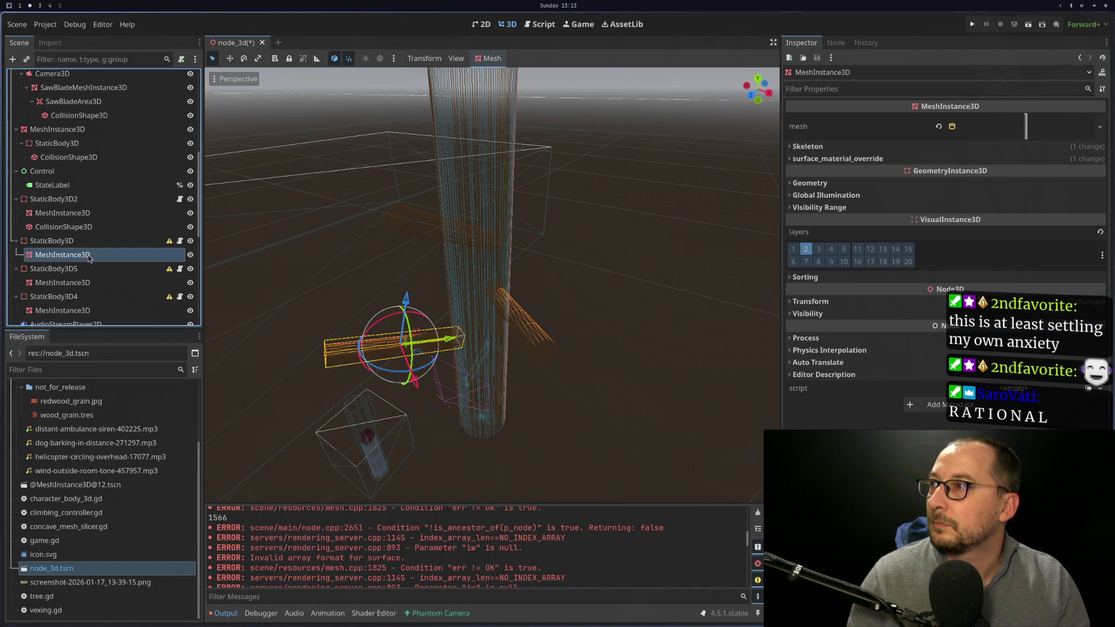
left_click(495, 60)
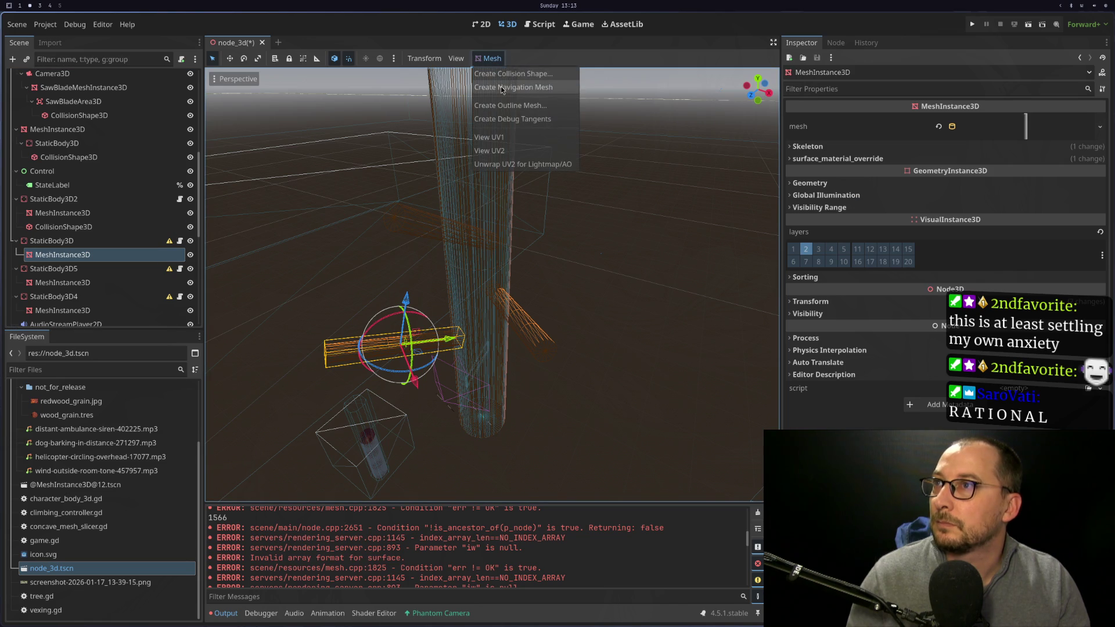
left_click(512, 73)
left_click(589, 348)
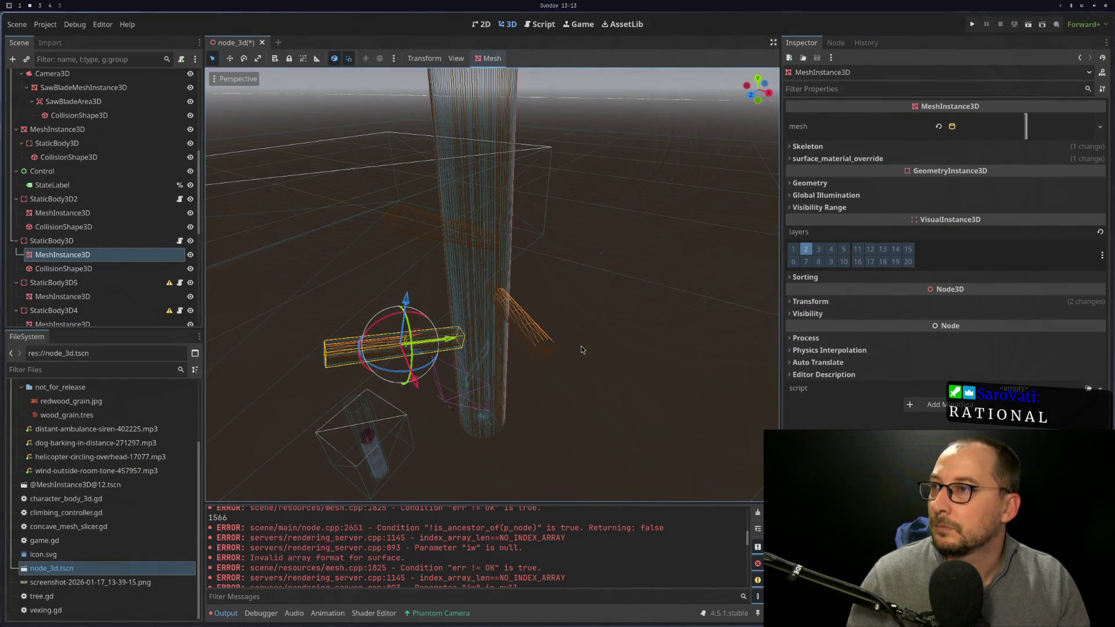
scroll(355, 339, "up", 5)
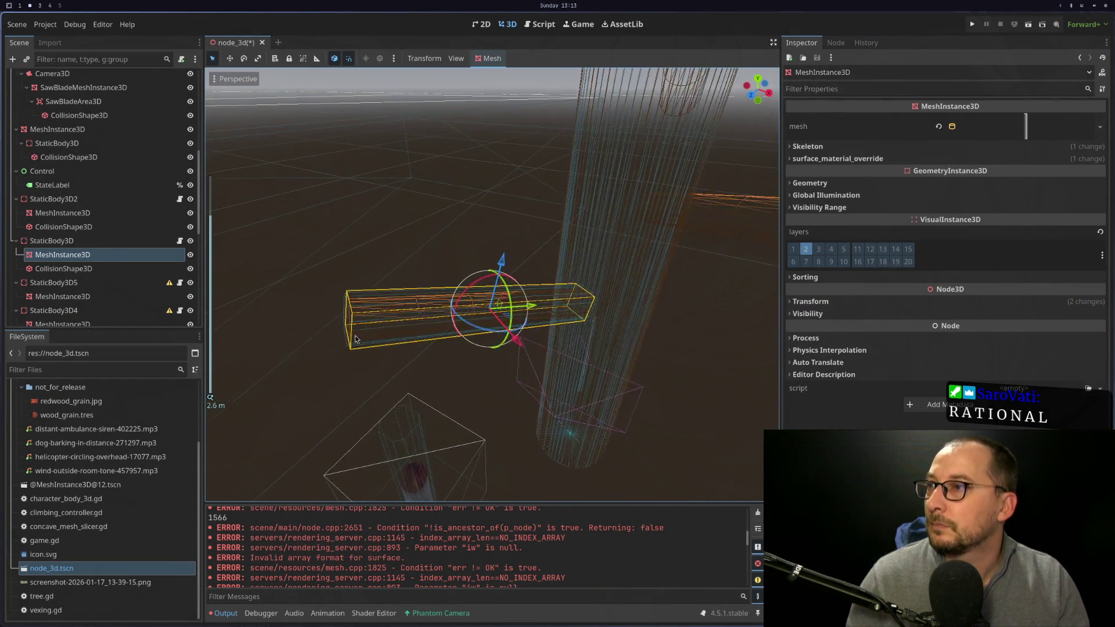
scroll(471, 339, "up", 5)
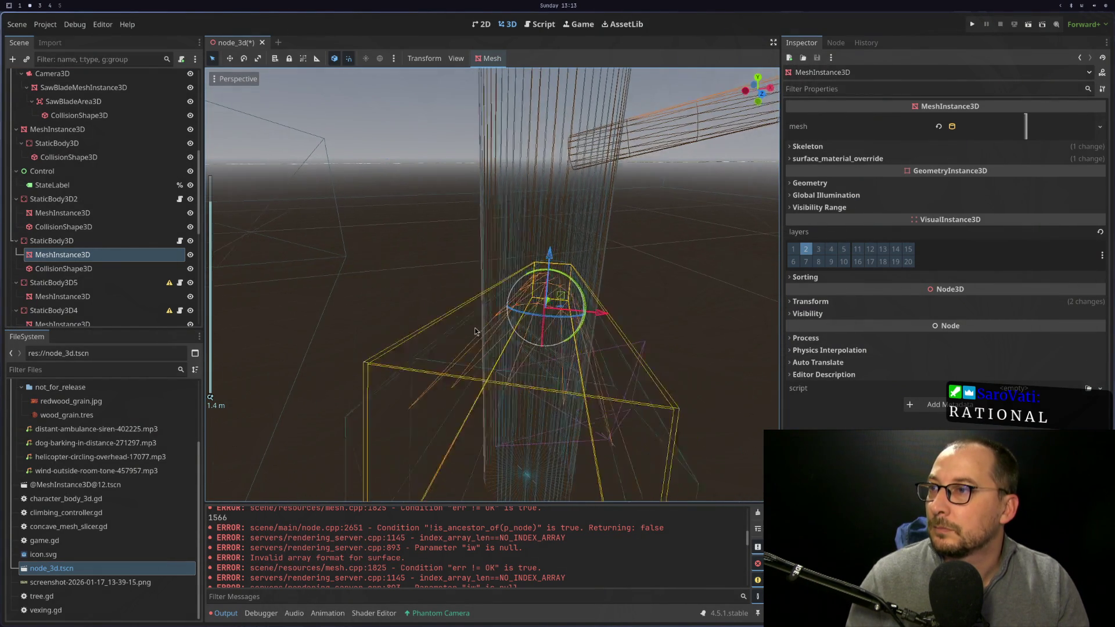
- Generate convex collision shapes for the StaticBody3D5 and StaticBody3D4 meshes together
left_click_drag(475, 336, 452, 314)
scroll(493, 284, "down", 3)
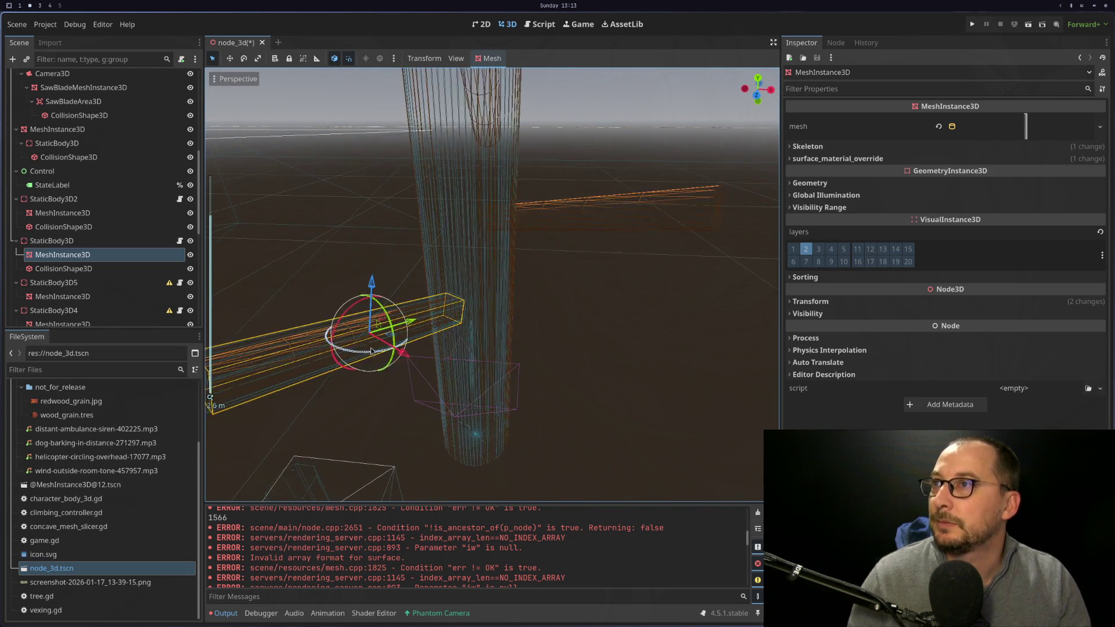
scroll(384, 326, "down", 2)
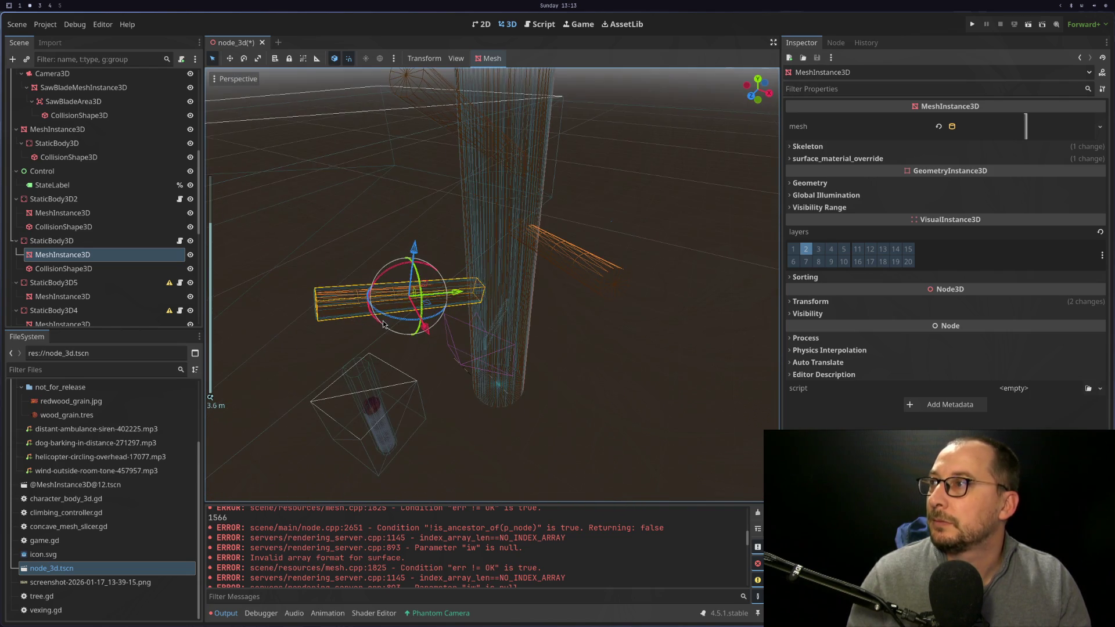
left_click(112, 296)
scroll(118, 294, "down", 1)
left_click(122, 294, "ctrl")
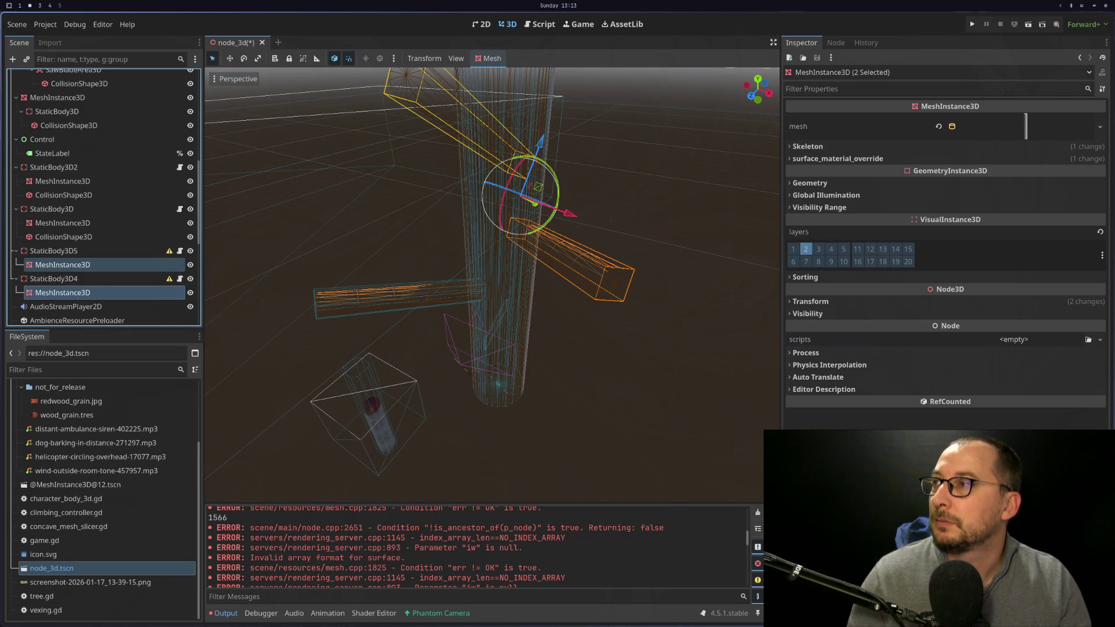
left_click(492, 59)
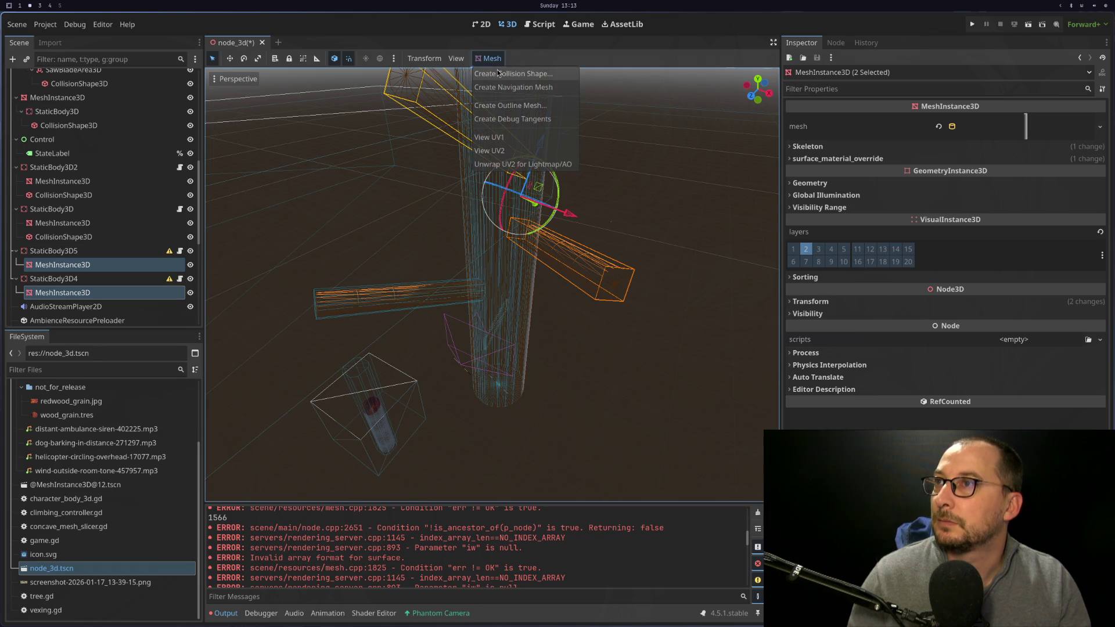
left_click(498, 74)
left_click(581, 347)
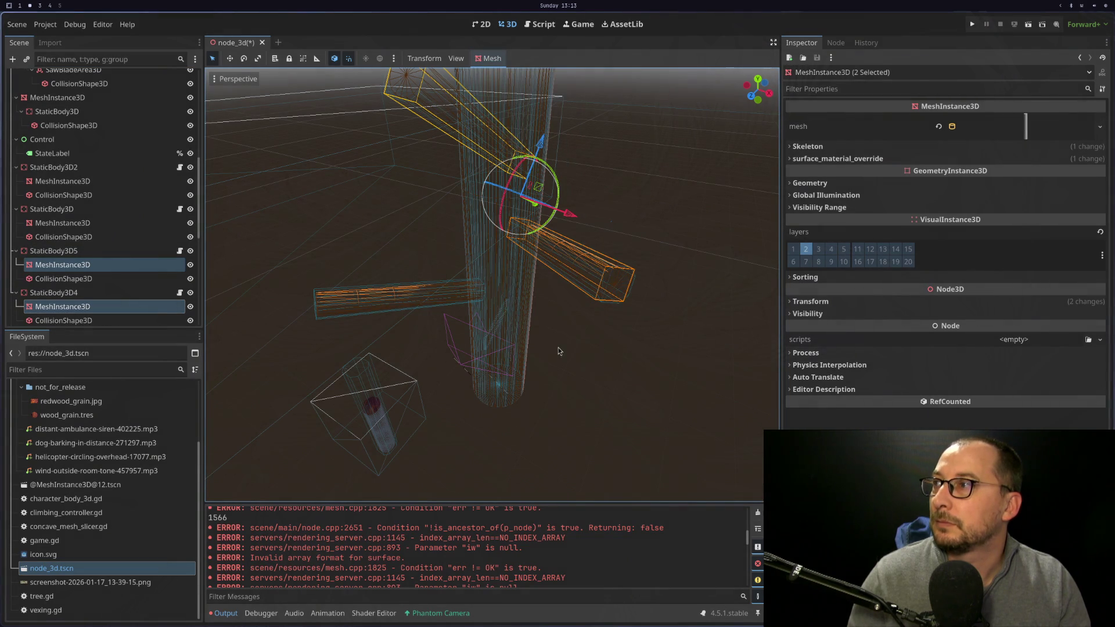
left_click(63, 235)
- Save the scene and run the project to playtest the branch collisions
key("ctrl+s")
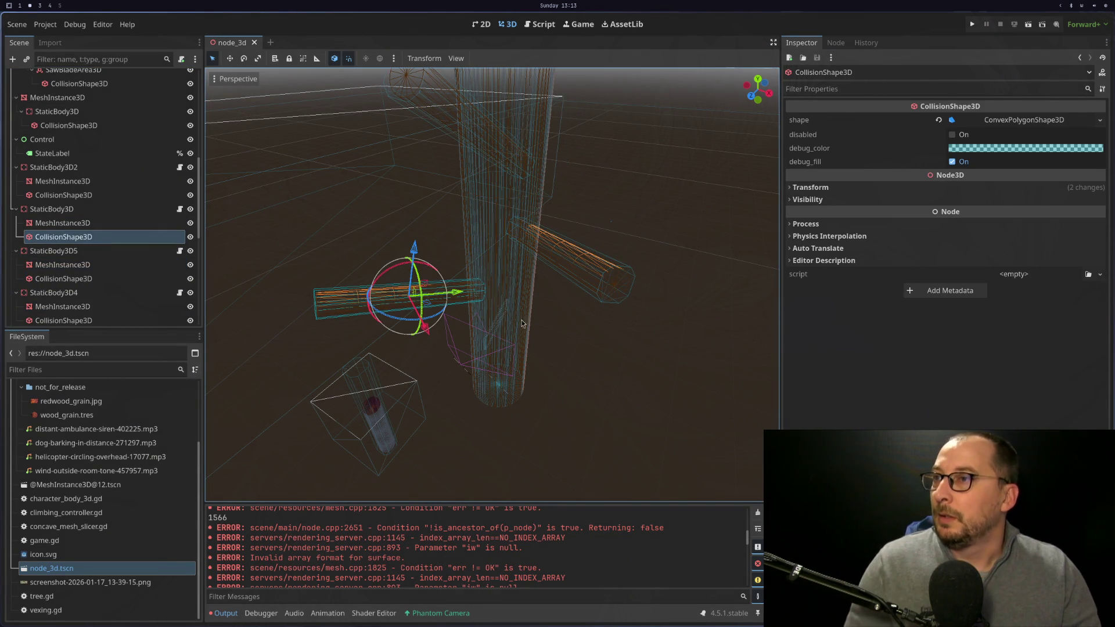
left_click(973, 24)
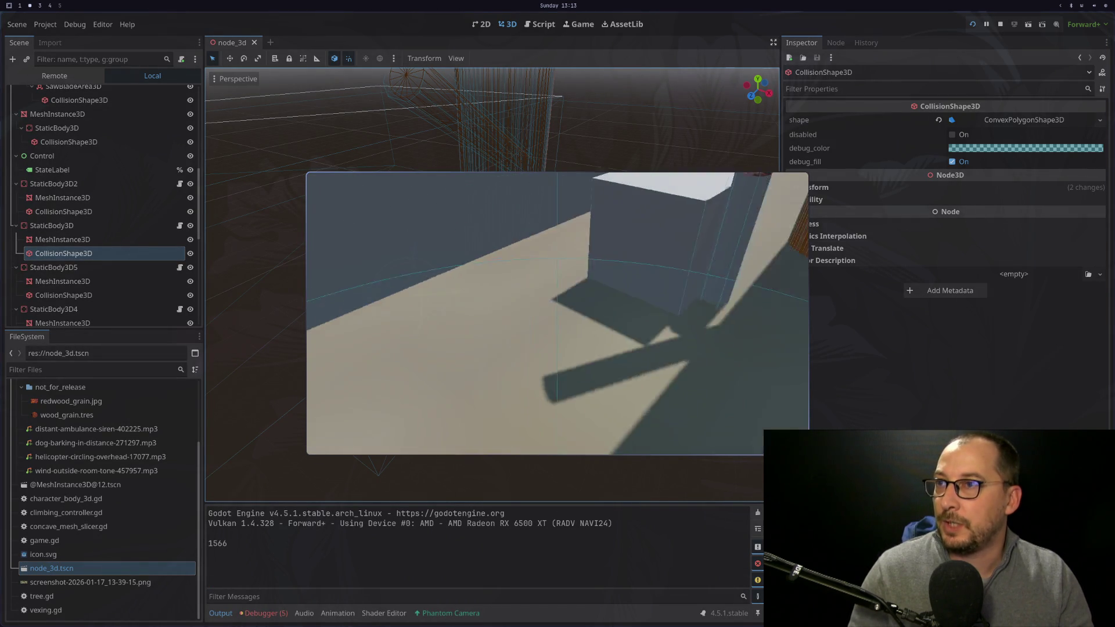
- Walk the player up to the tree trunk until the Climb Tree prompt appears, in fullscreen
key("w")
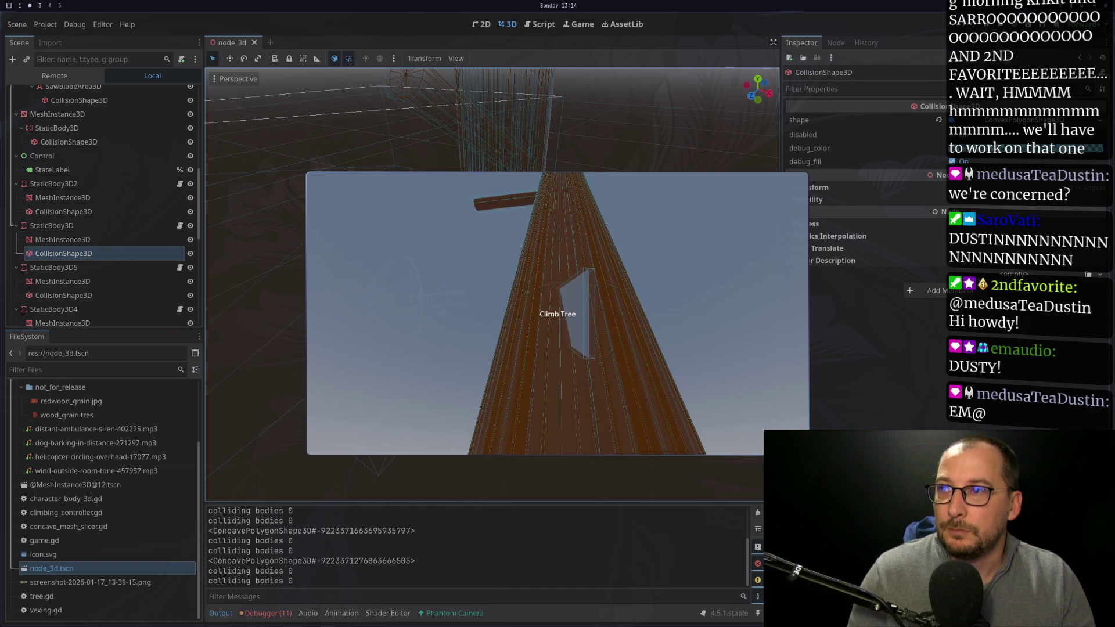
key("F11")
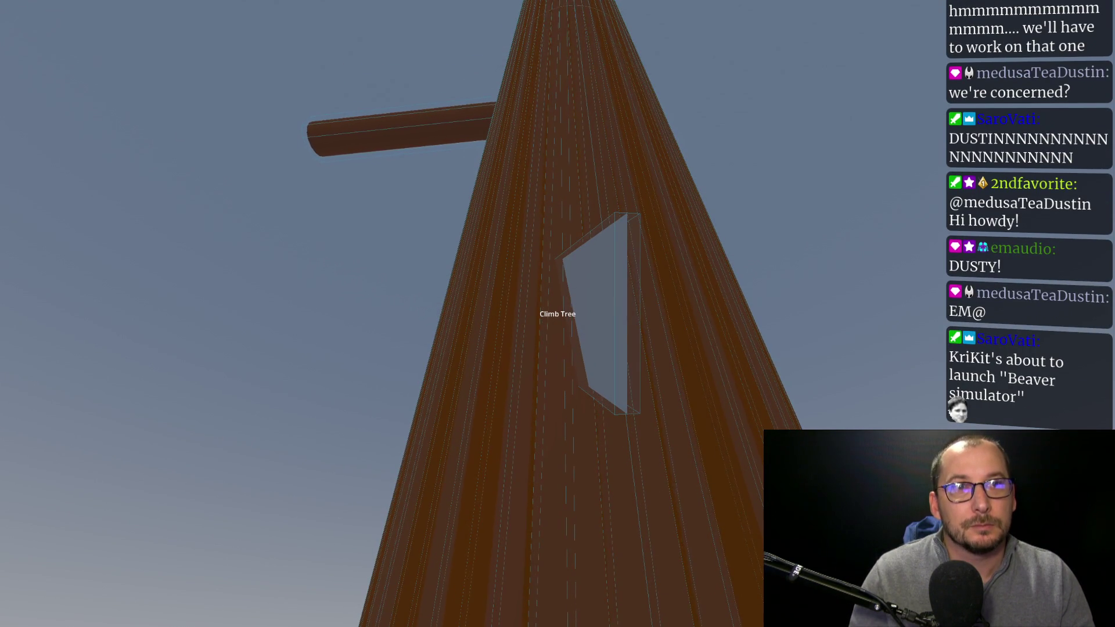
- Climb up and down the tree trunk repeatedly with the climb key
key("e")
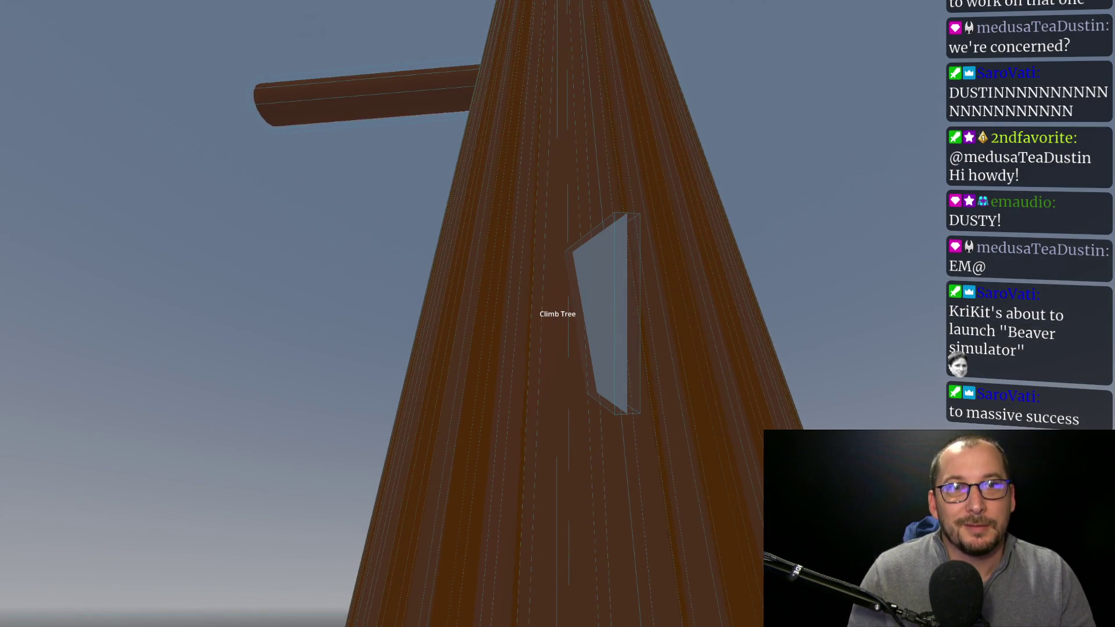
key("e")
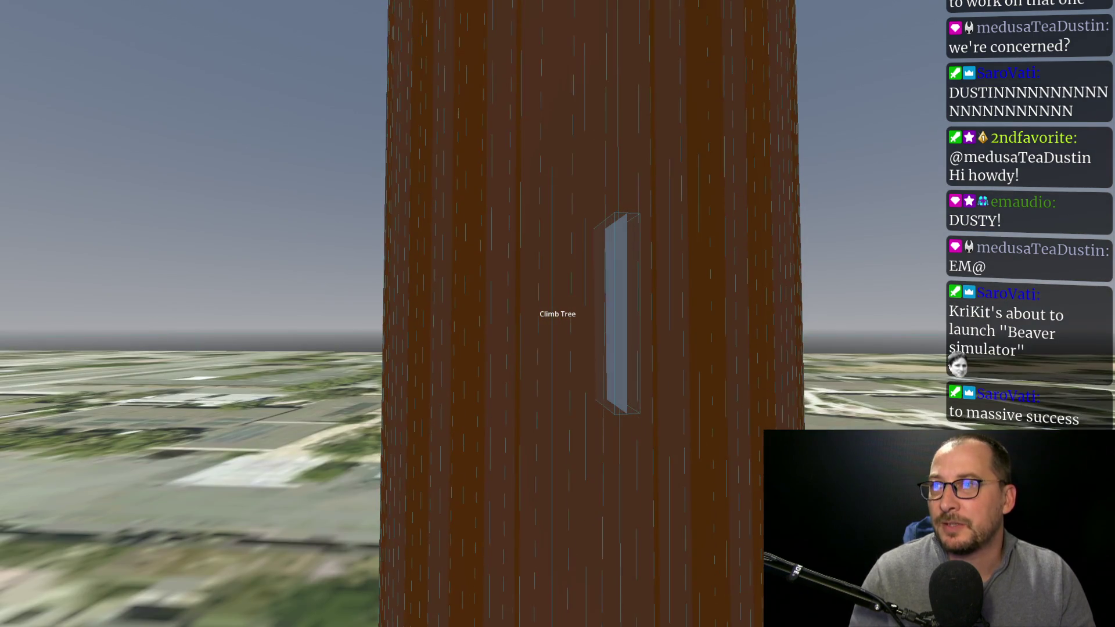
key("e")
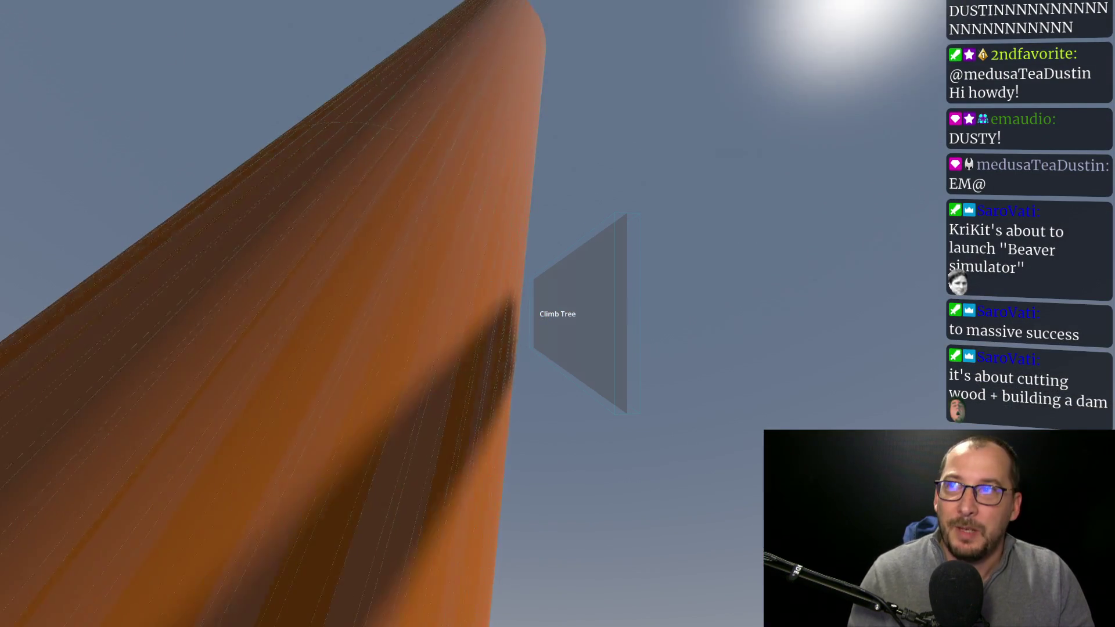
key("e")
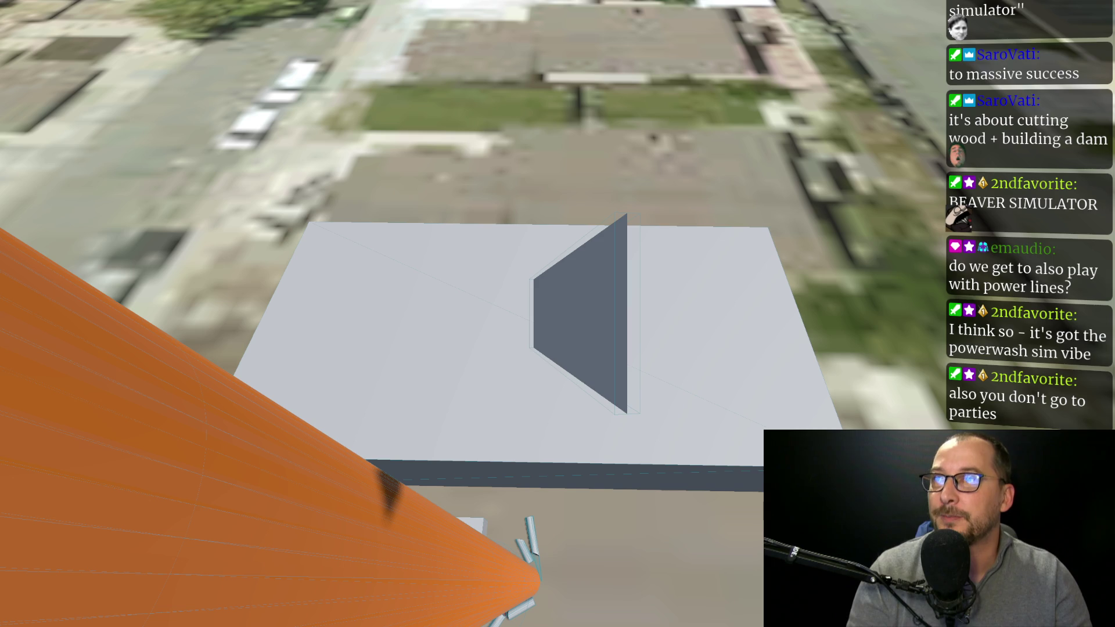
- Stop the game and select the StaticBody3D2 branch cylinder mesh in the 3D scene
key("F8")
mouse_move(274, 162)
left_mouse_down()
mouse_move(399, 412)
mouse_move(479, 419)
mouse_move(591, 232)
mouse_move(635, 273)
mouse_move(597, 190)
mouse_move(562, 247)
mouse_move(591, 232)
mouse_move(539, 257)
left_mouse_up()
left_click(656, 242)
scroll(598, 197, "down", 3)
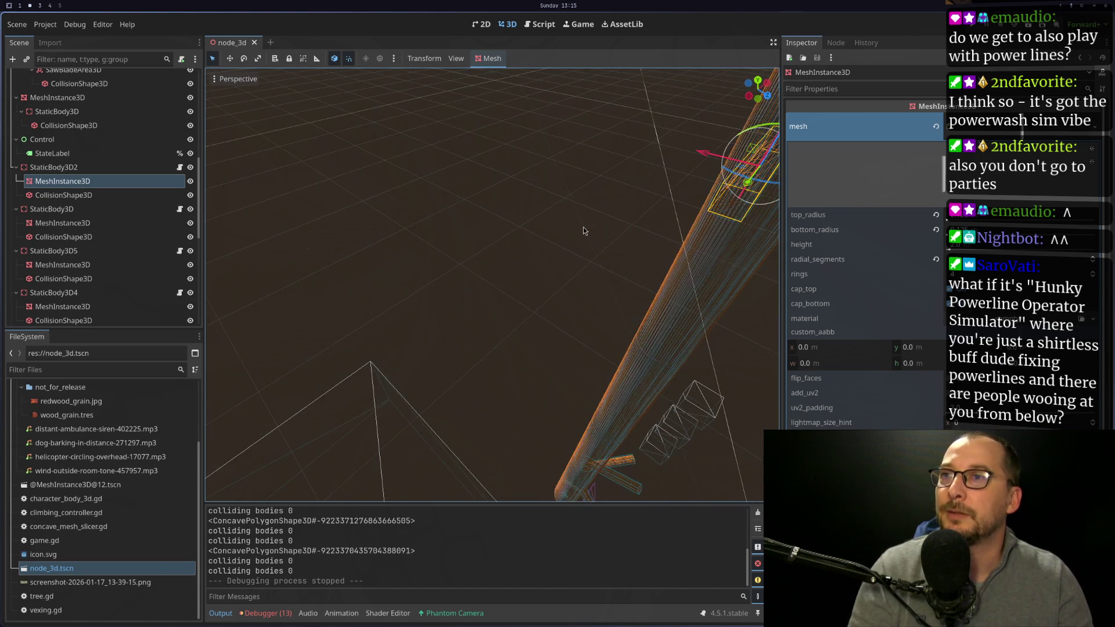
scroll(583, 228, "up", 2)
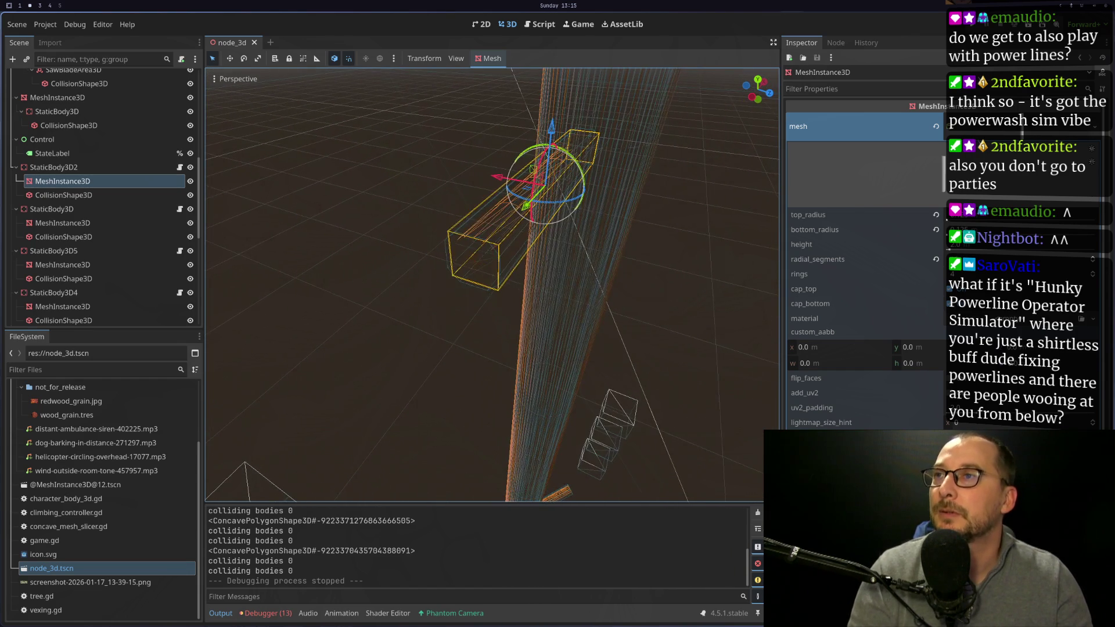
scroll(543, 248, "down", 2)
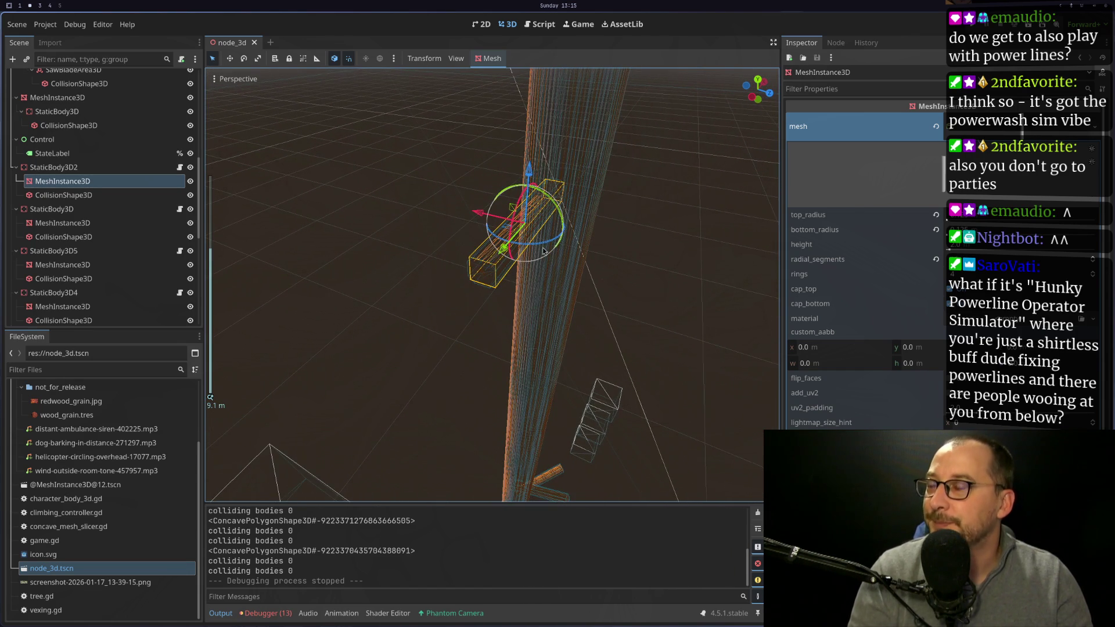
scroll(543, 248, "up", 2)
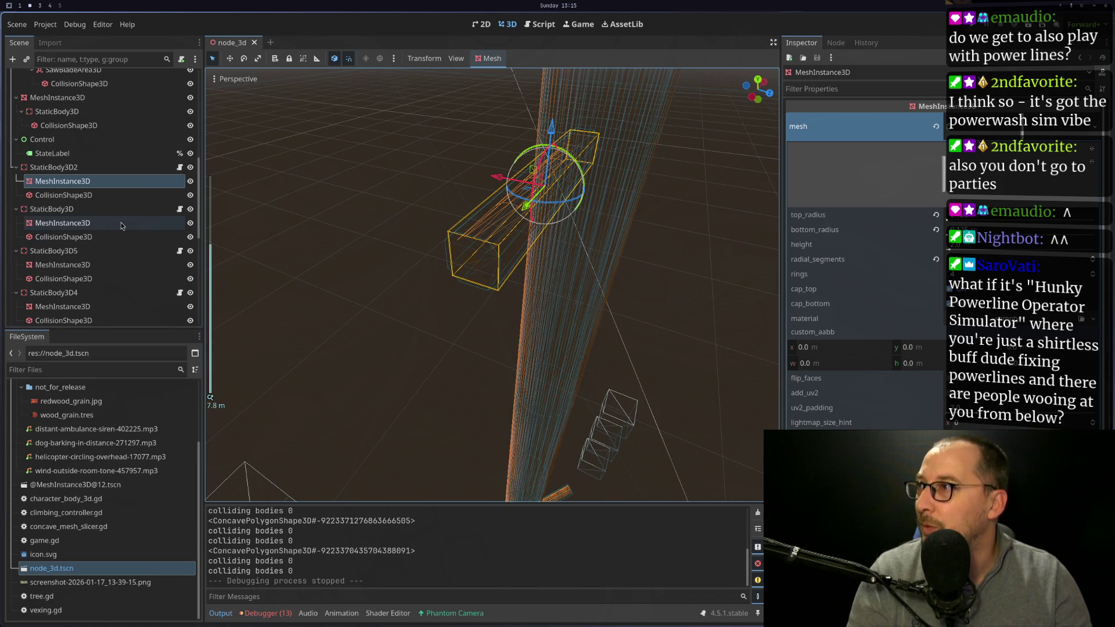
- Delete the CollisionShape3D under the StaticBody3D2 branch
left_click_drag(120, 227, 285, 258)
left_click(53, 196)
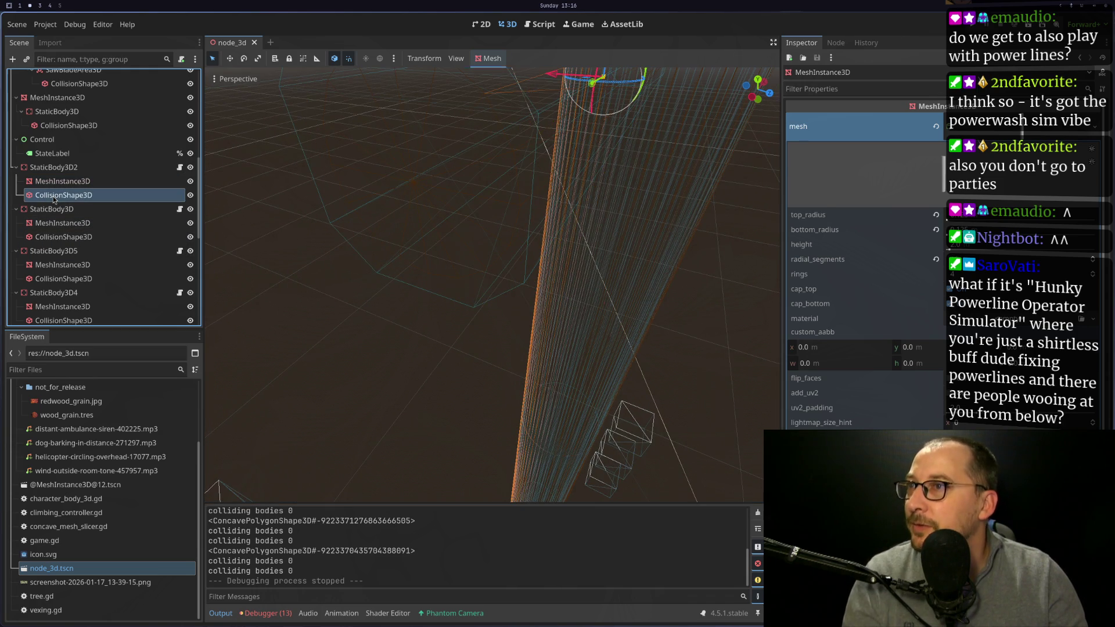
right_click(53, 196)
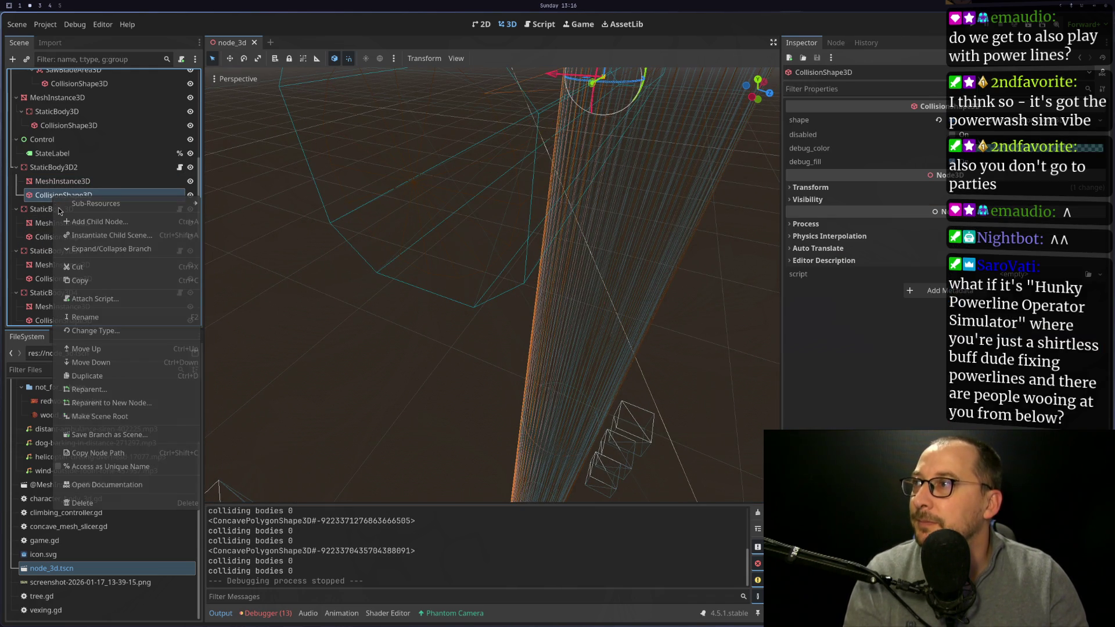
left_click(120, 503)
left_click(583, 324)
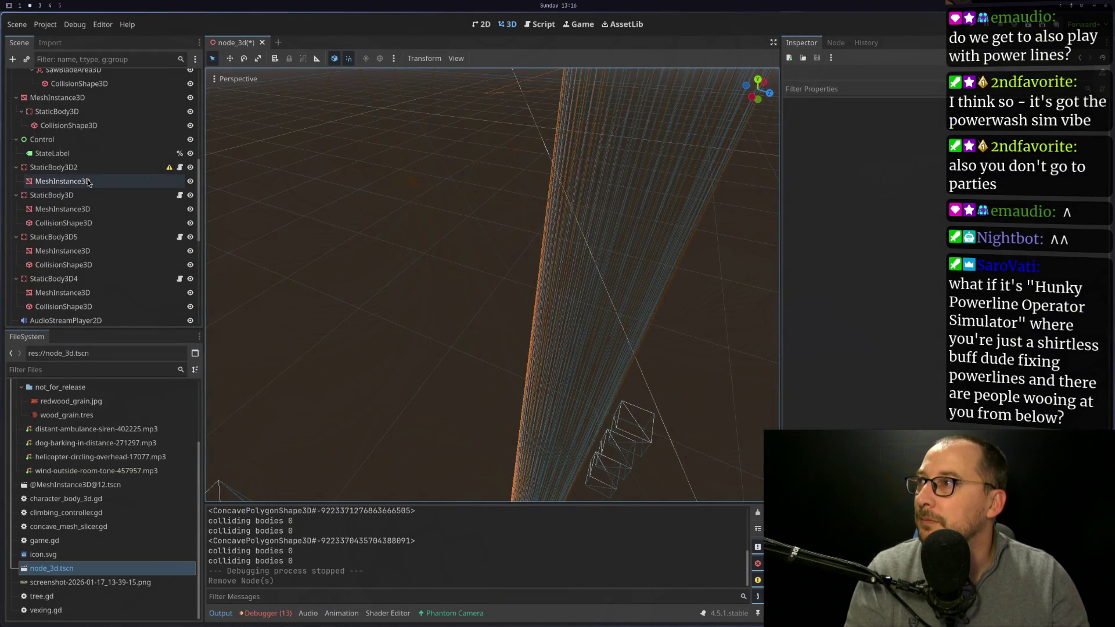
- Generate a Simplified Convex collision sibling from the branch MeshInstance3D and rerun the project
left_click(484, 55)
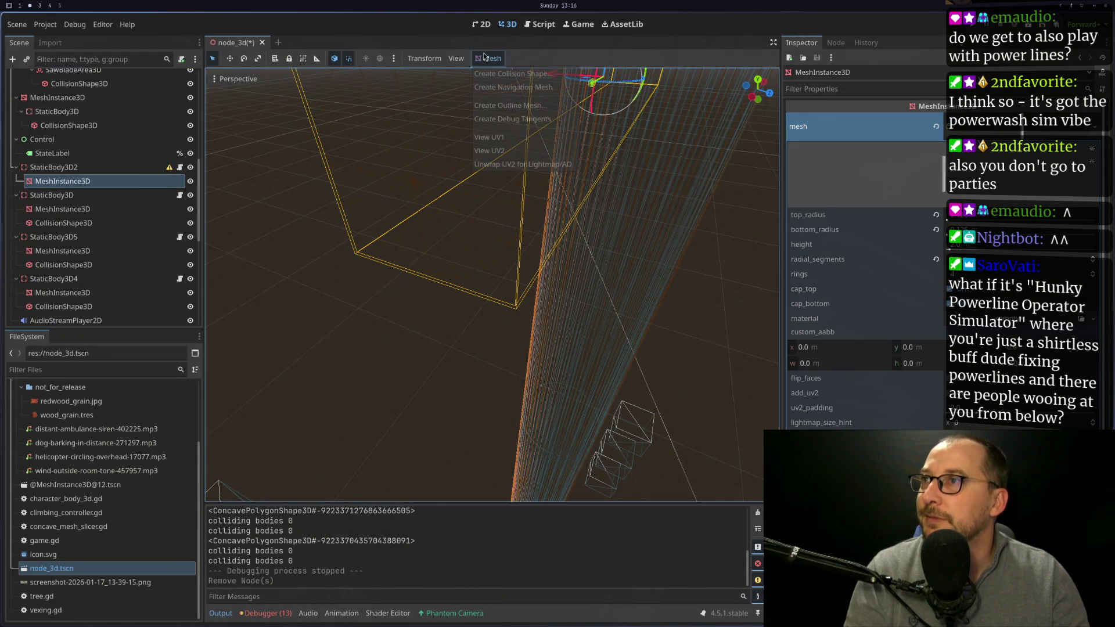
left_click(508, 75)
left_click(596, 349)
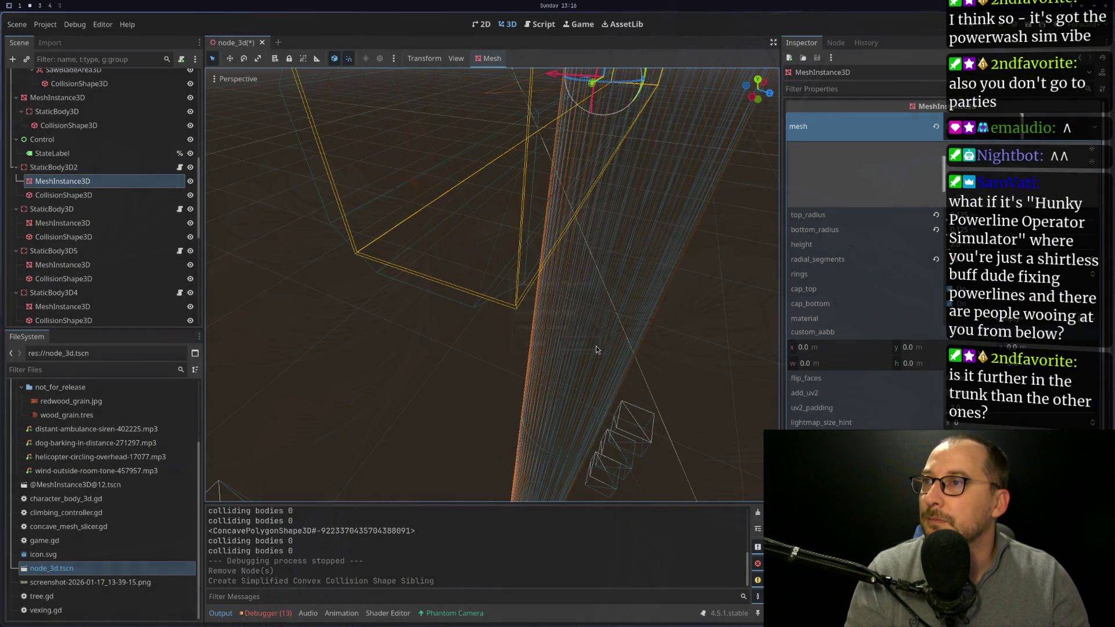
scroll(550, 310, "up", 3)
scroll(551, 308, "down", 3)
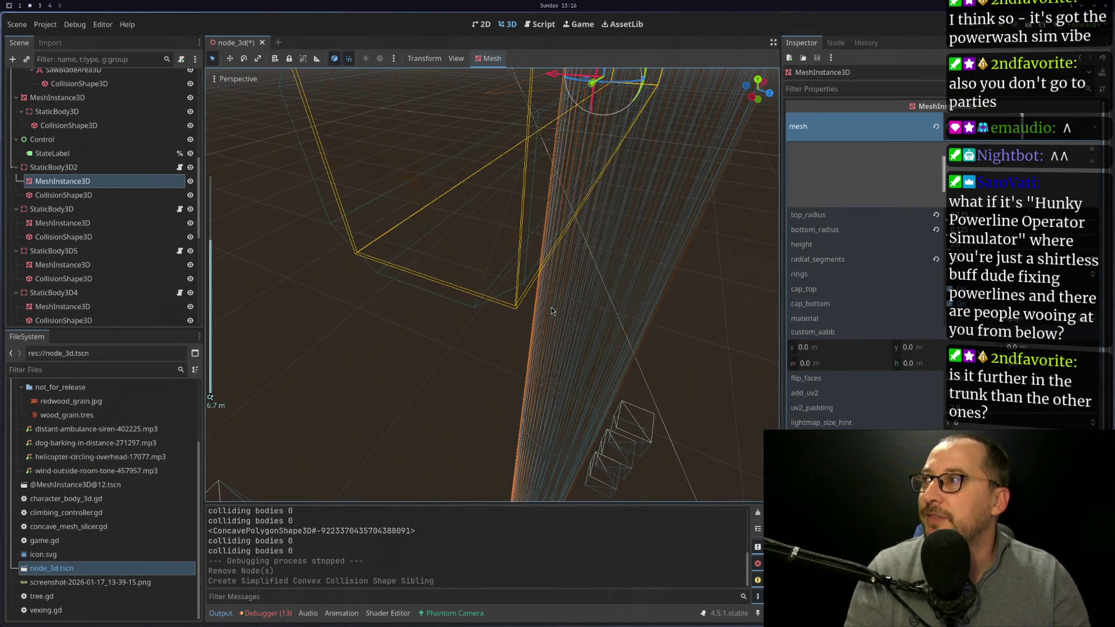
key("F5")
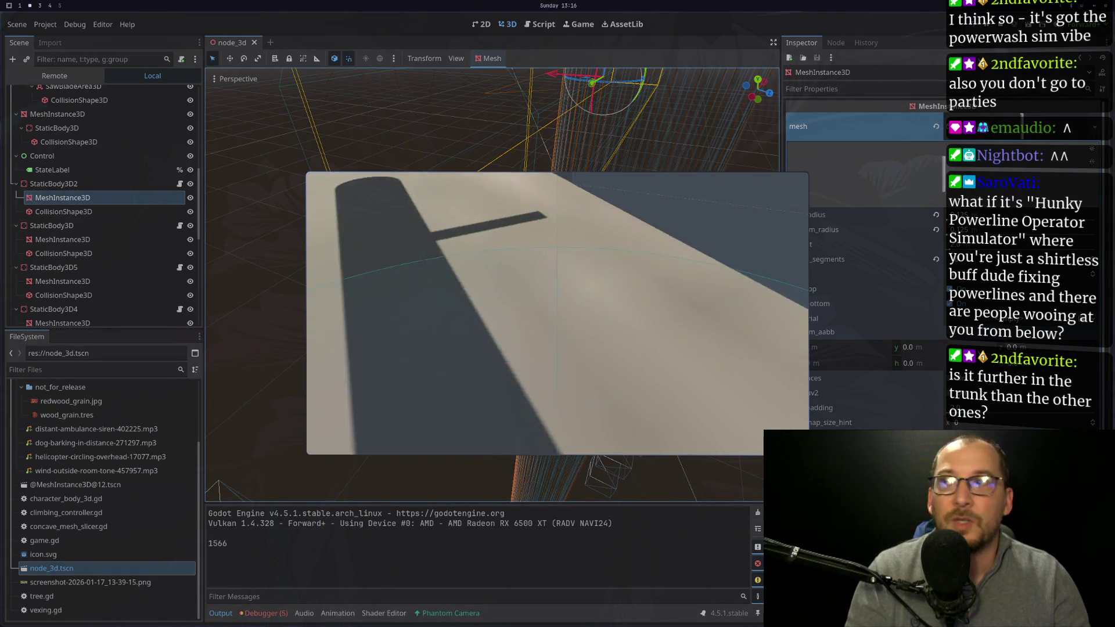
- Return to the editor, orbit the tree view and relaunch the game
key("Escape")
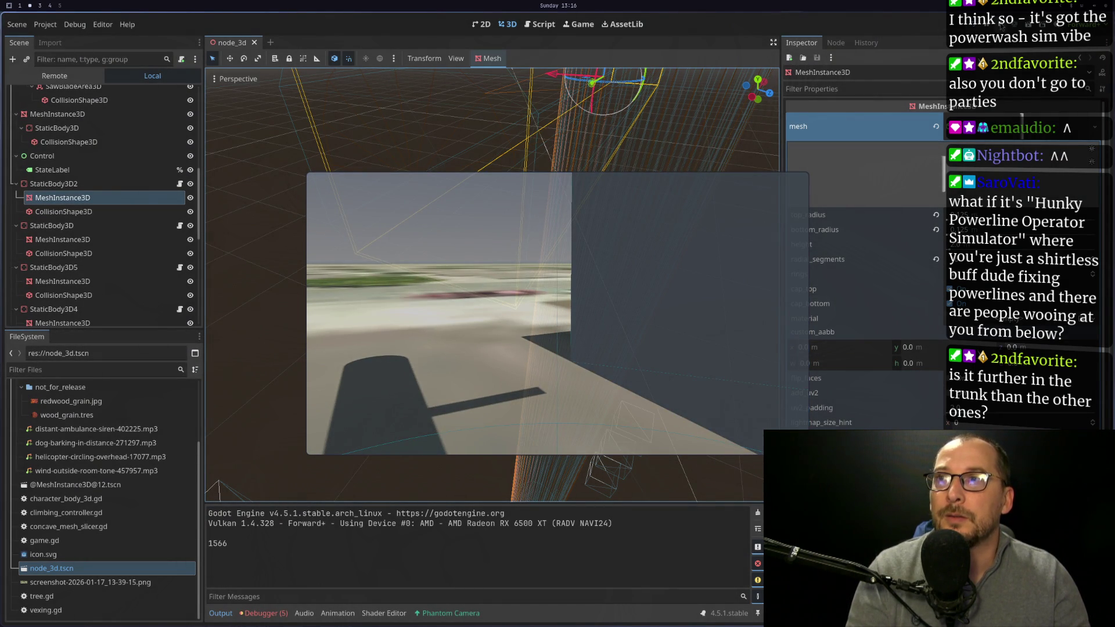
left_click_drag(522, 262, 485, 197)
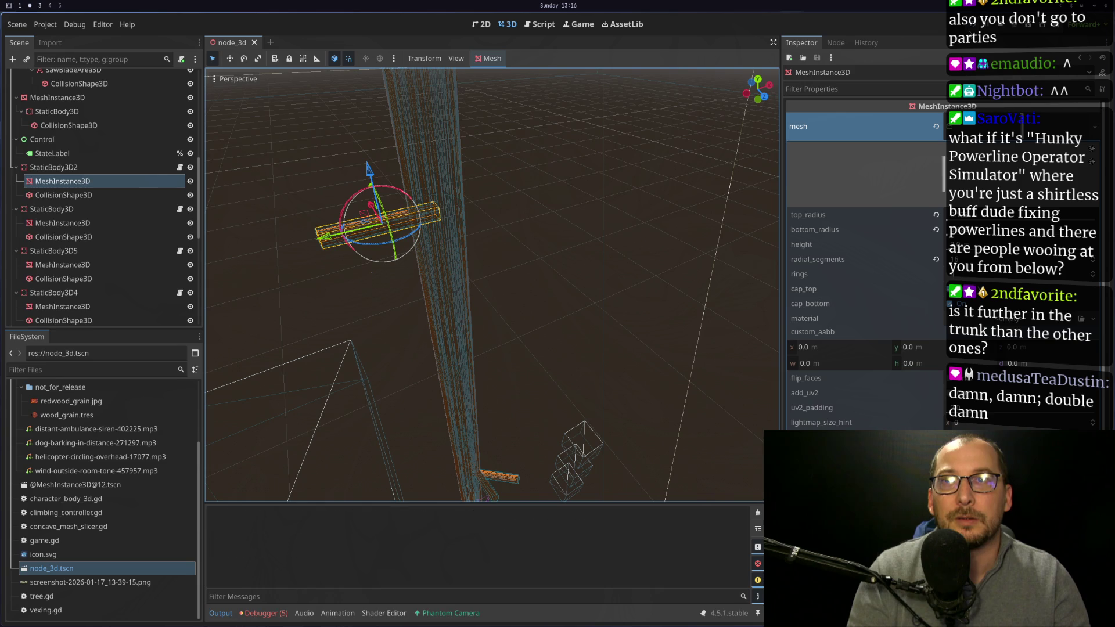
key("F5")
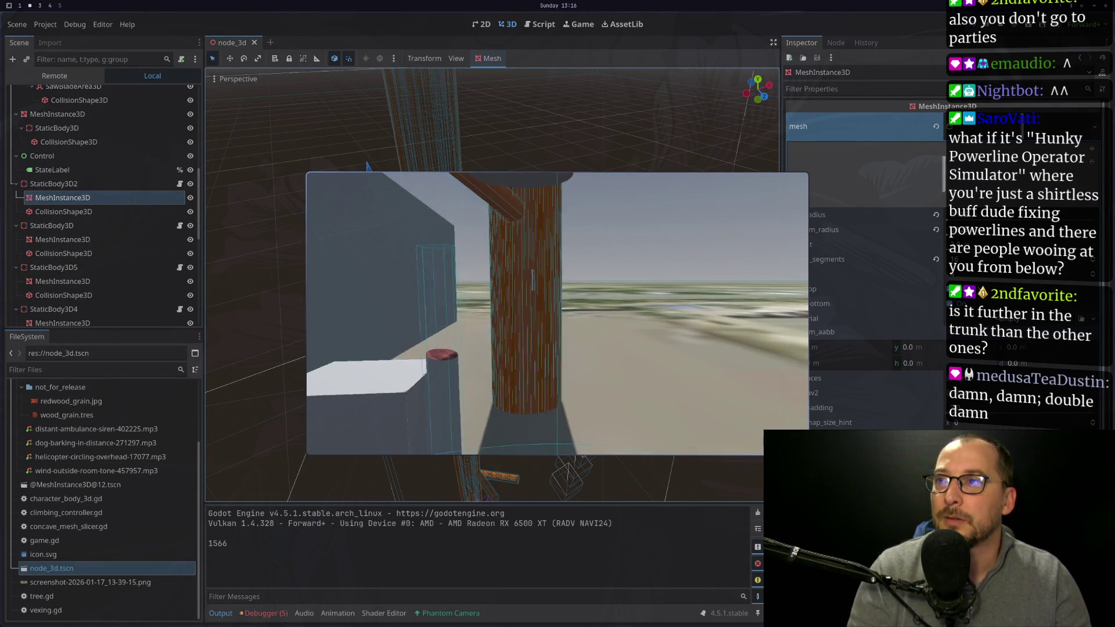
- Walk to the tree and climb the trunk up among the sliced branches
key("w")
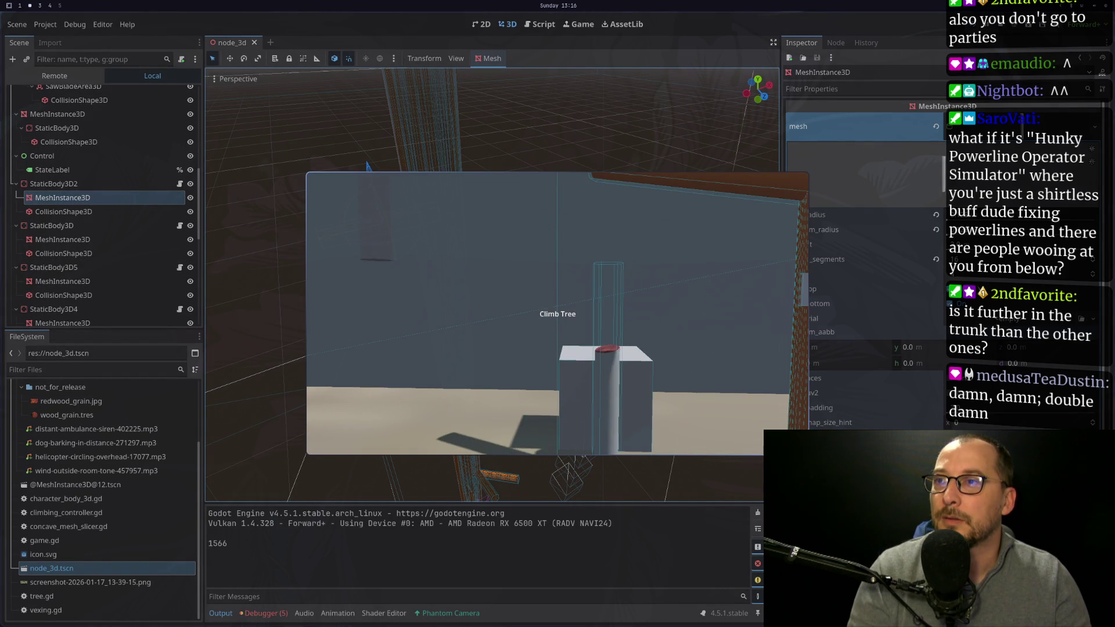
key("e")
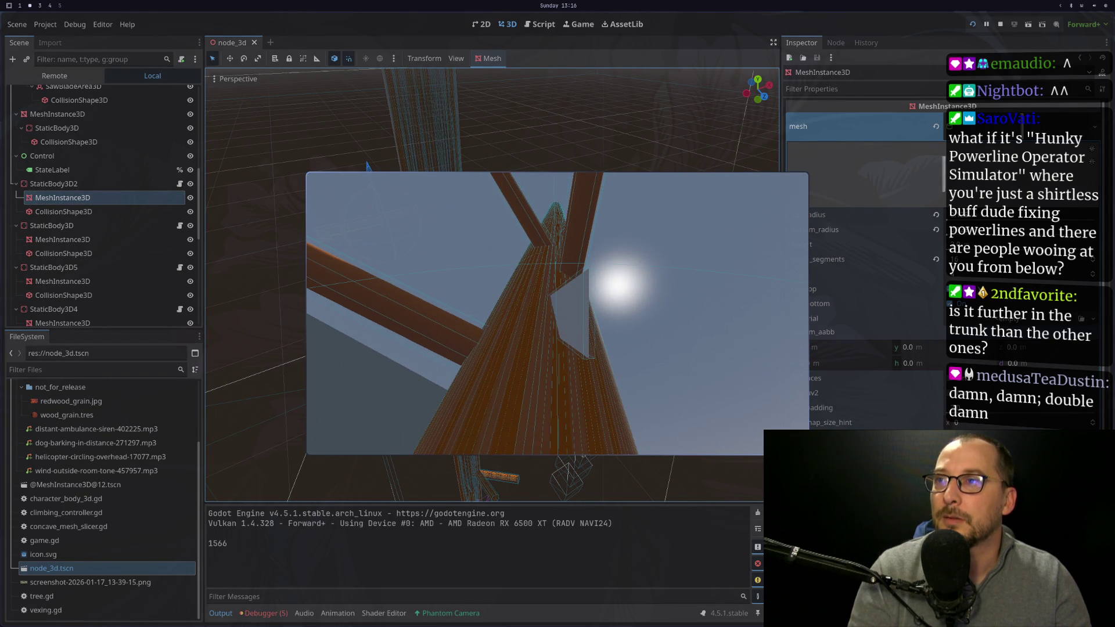
key("w")
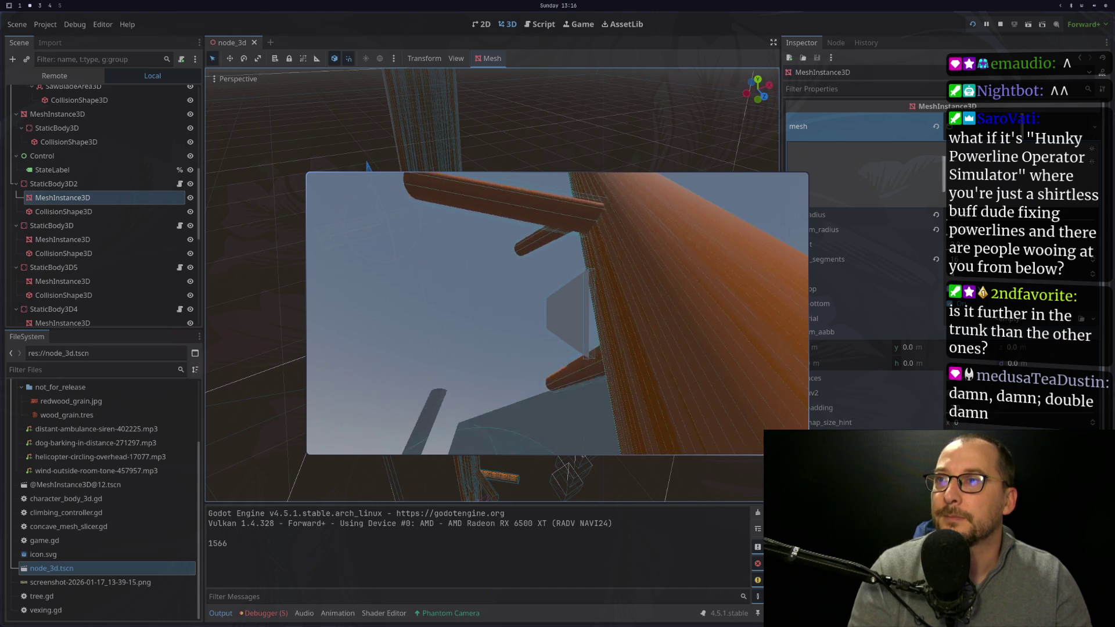
key("w")
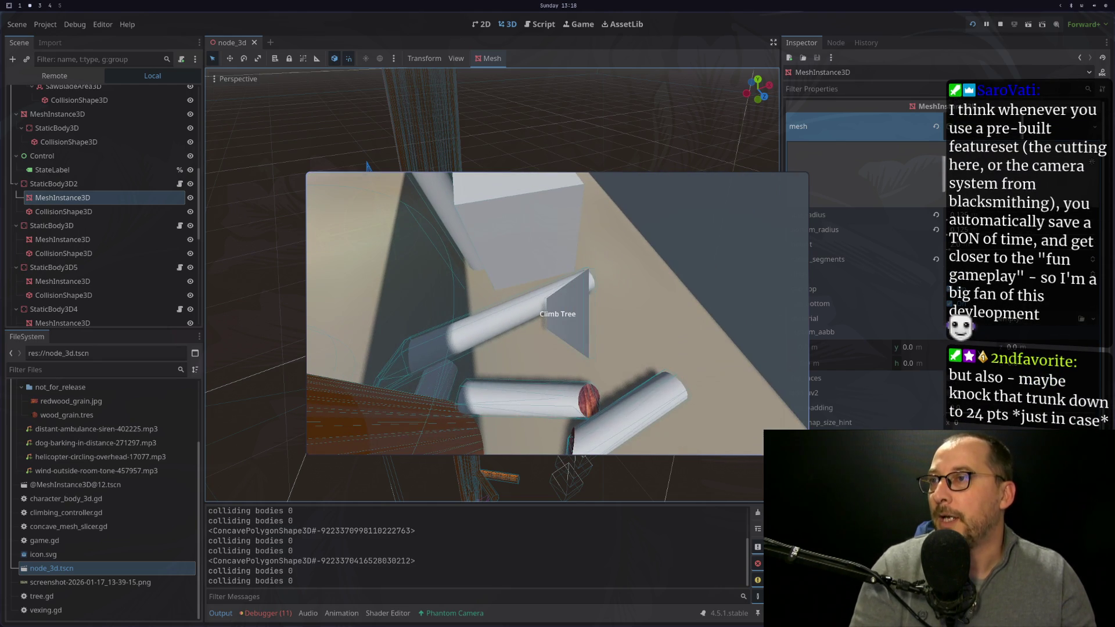
key("Escape")
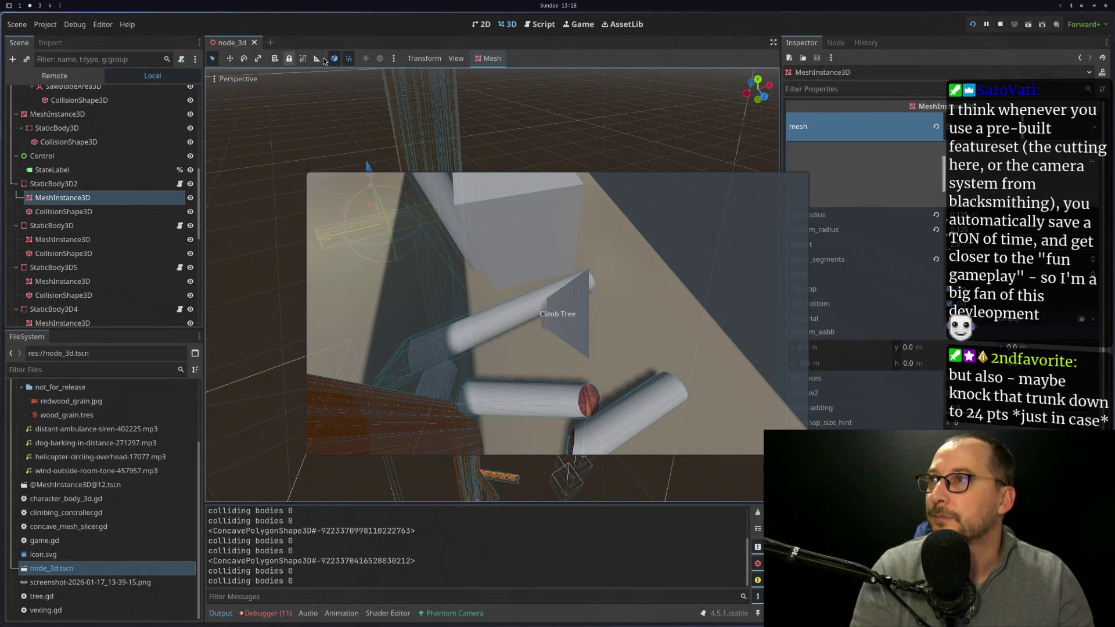
- Pick the sliced log in the embedded running game and select its mesh instance in the live scene tree
left_click(585, 27)
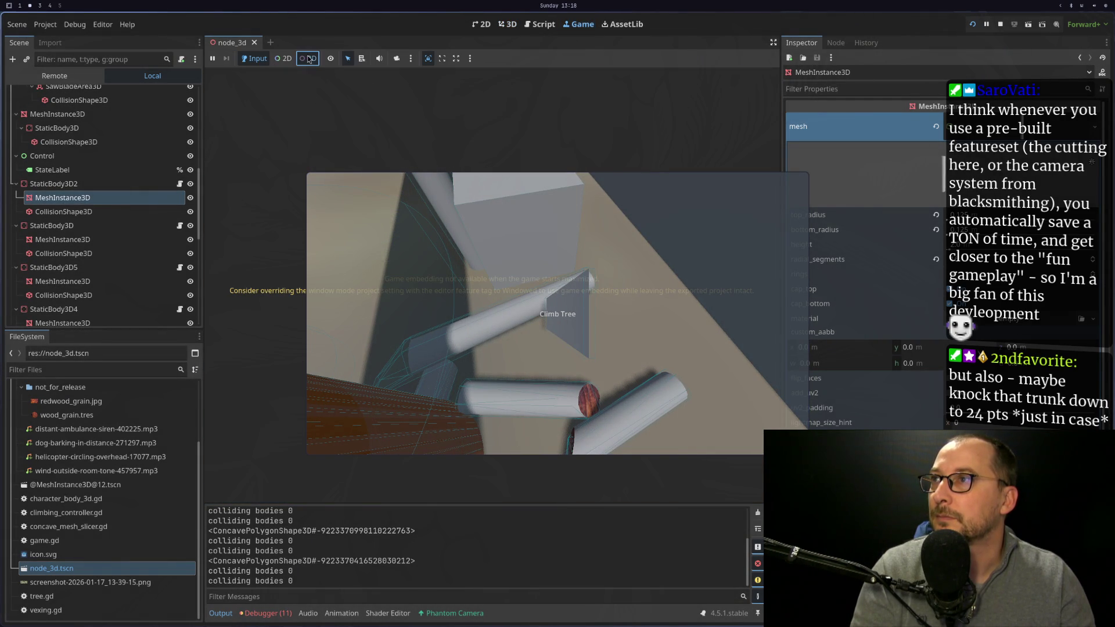
left_click(309, 59)
left_click(448, 336)
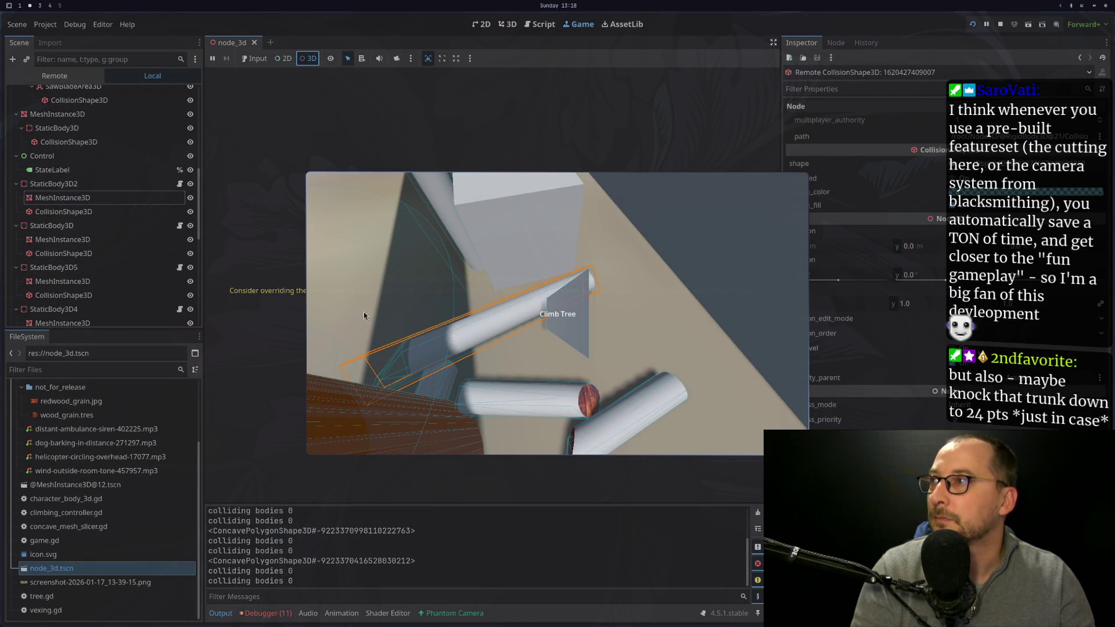
left_click(77, 78)
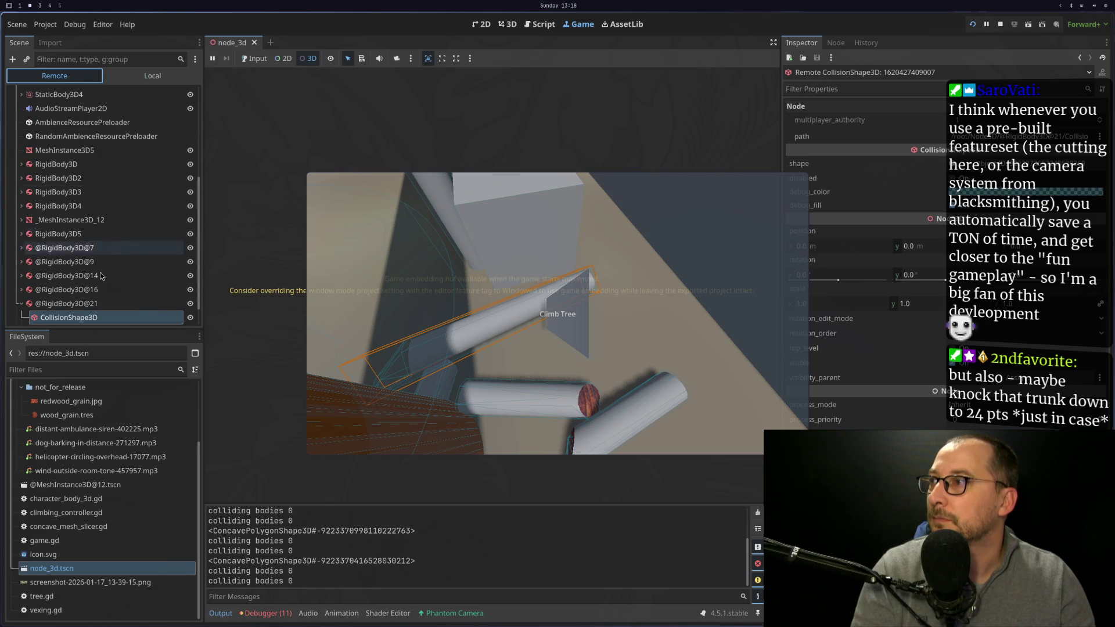
left_click(102, 307)
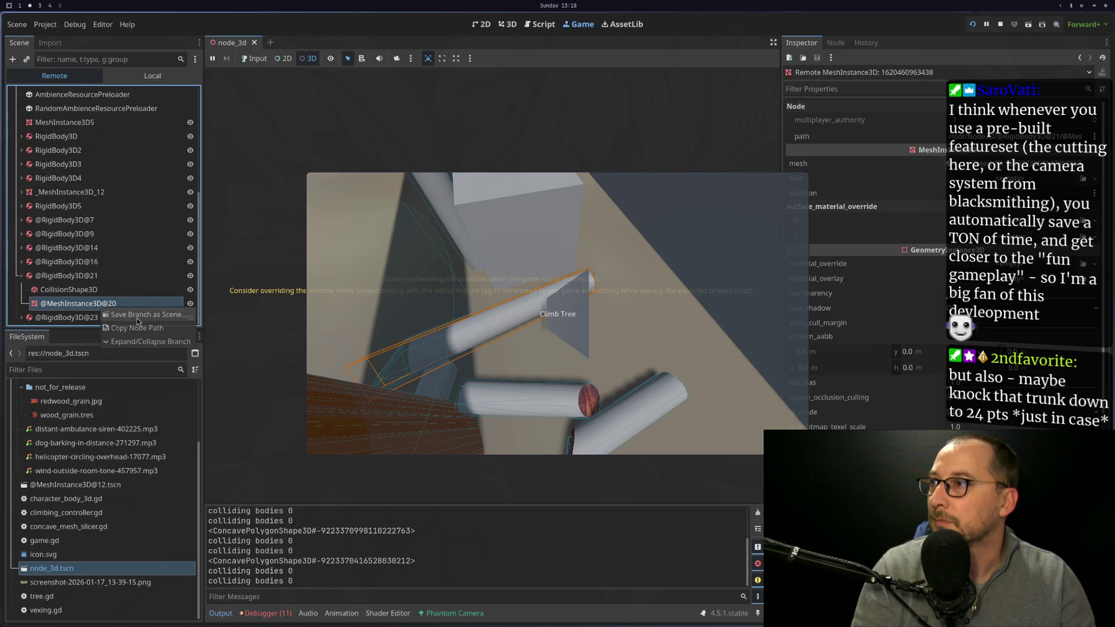
- Save the sliced mesh branch as Weirdness.tscn, stop the game and drag the scene into the 3D viewport
left_click(137, 318)
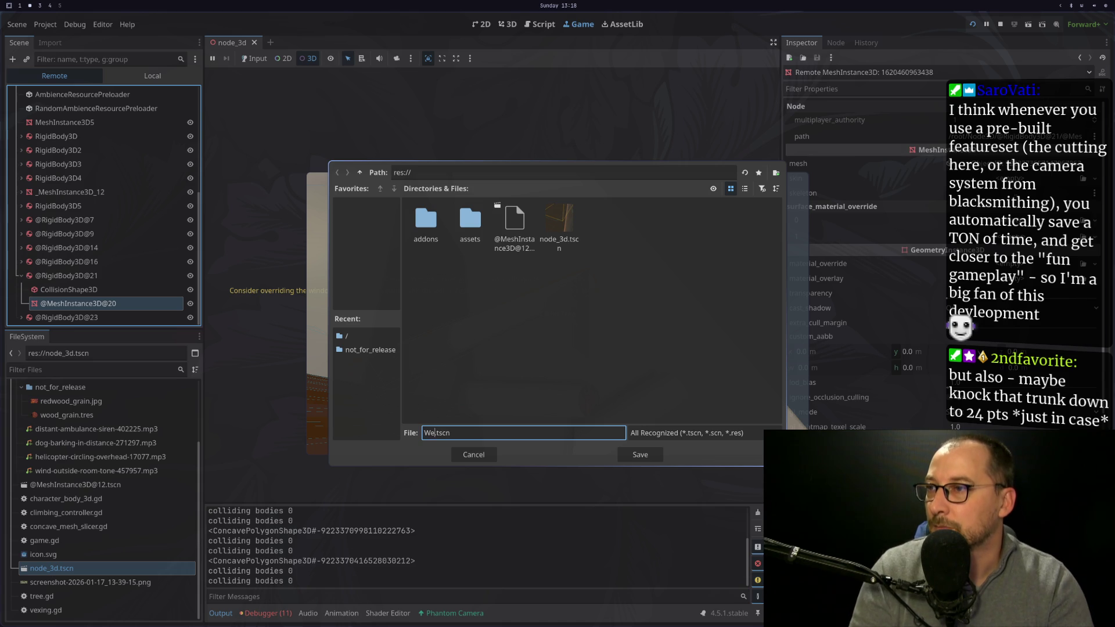
key("Return")
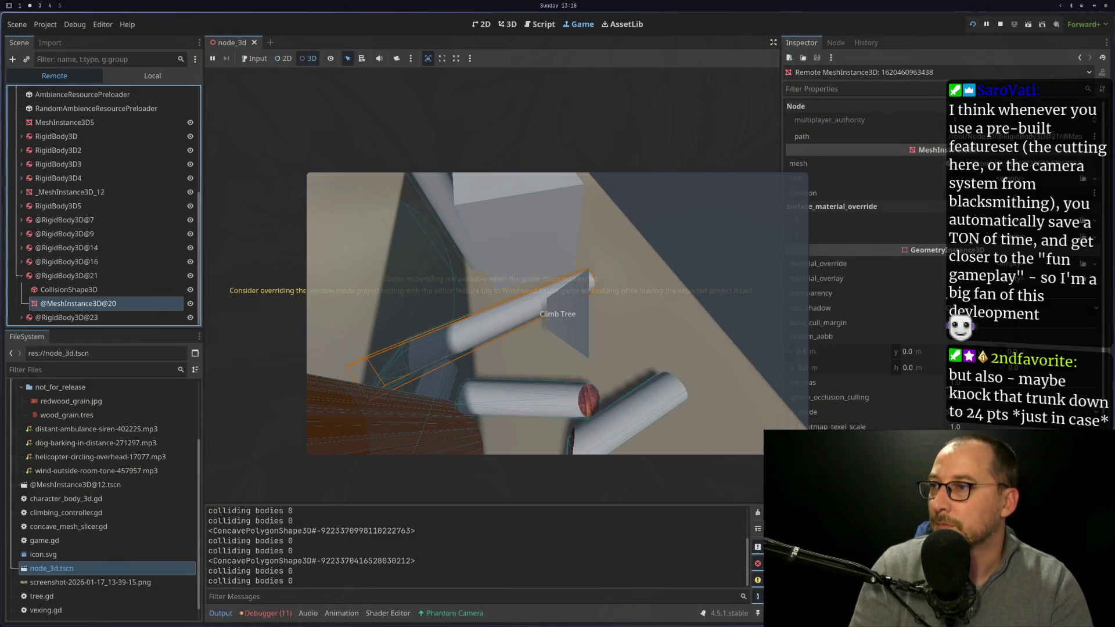
left_click(1001, 24)
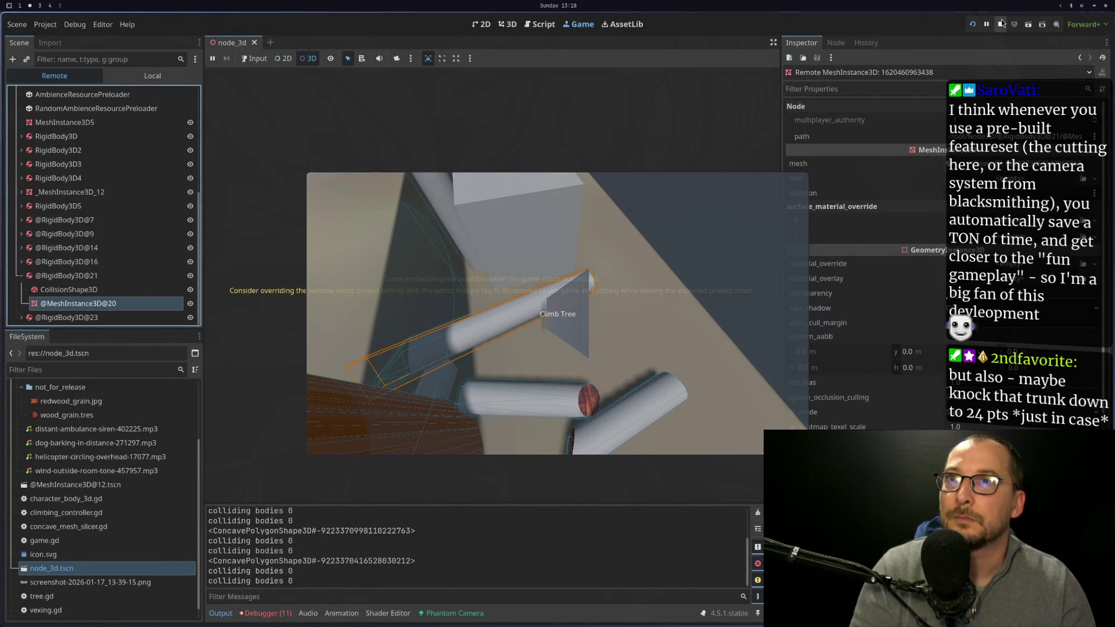
left_click_drag(53, 610, 542, 314)
- Focus on the new _MeshInstance3D_20 and orbit around its sliced trunk and tall bounding box
key("f")
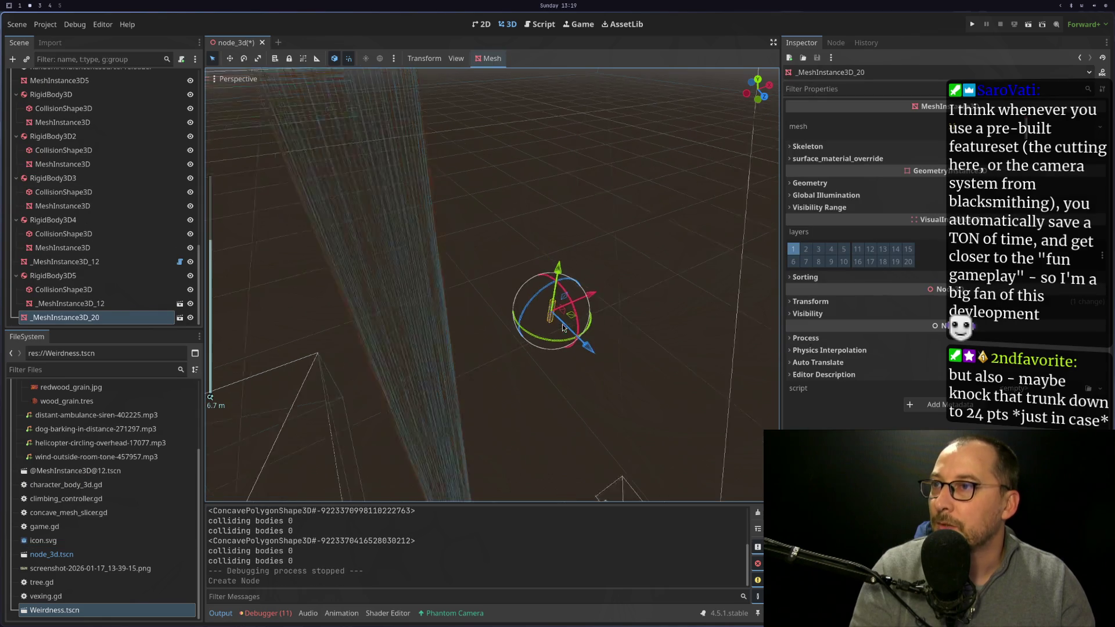
scroll(523, 290, "up", 3)
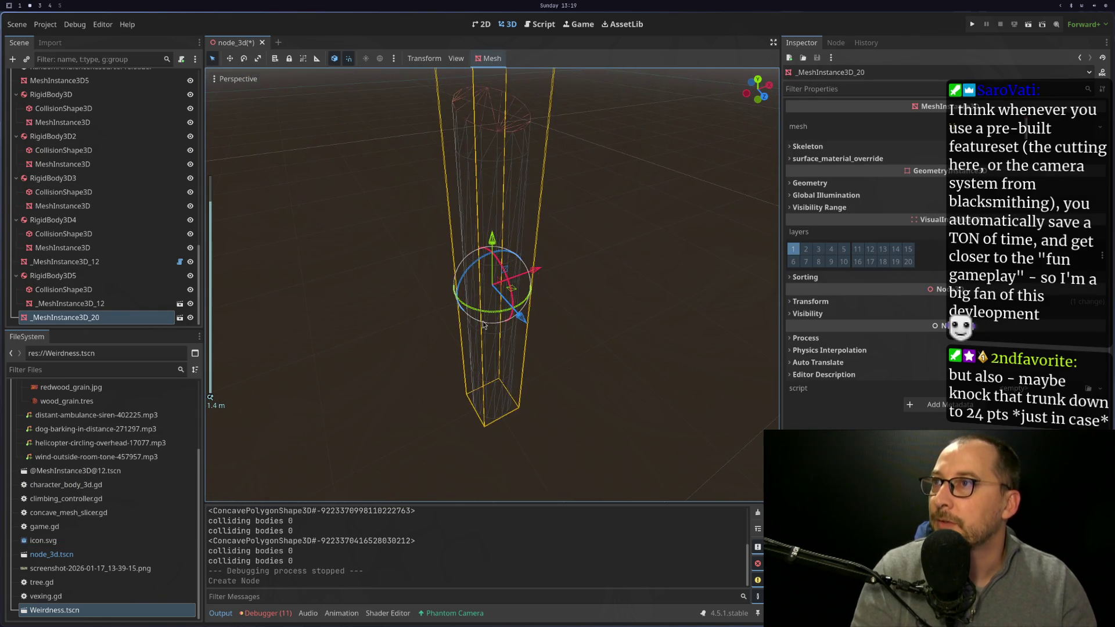
scroll(443, 283, "down", 1)
mouse_move(444, 283)
left_mouse_down()
mouse_move(425, 323)
mouse_move(420, 240)
mouse_move(420, 255)
left_mouse_up()
scroll(425, 323, "up", 2)
scroll(429, 283, "up", 1)
scroll(420, 255, "down", 1)
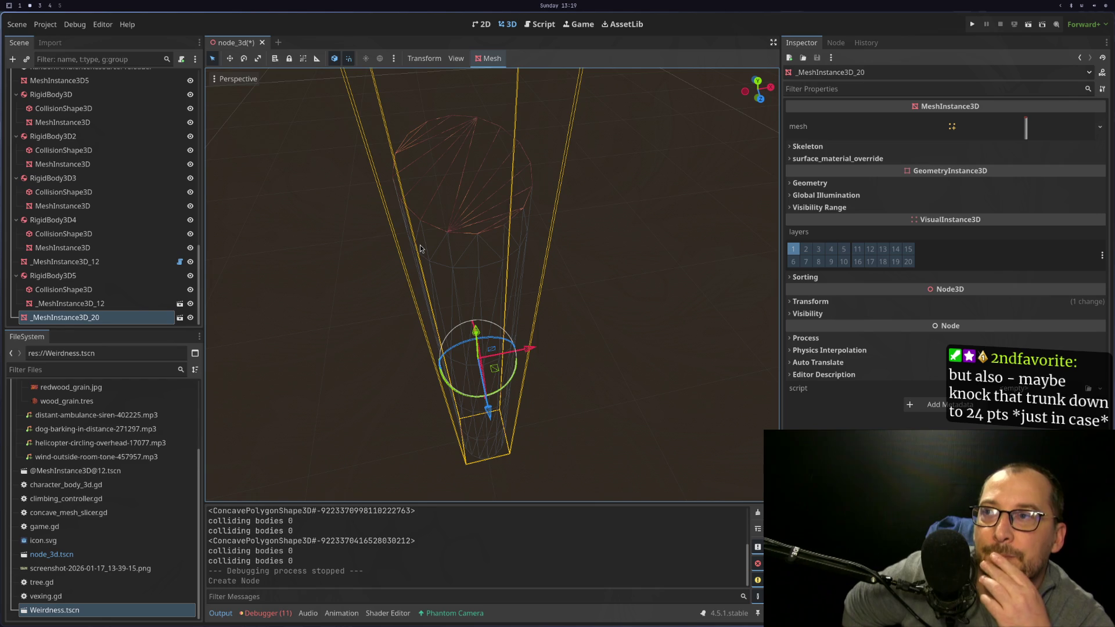
scroll(420, 244, "down", 2)
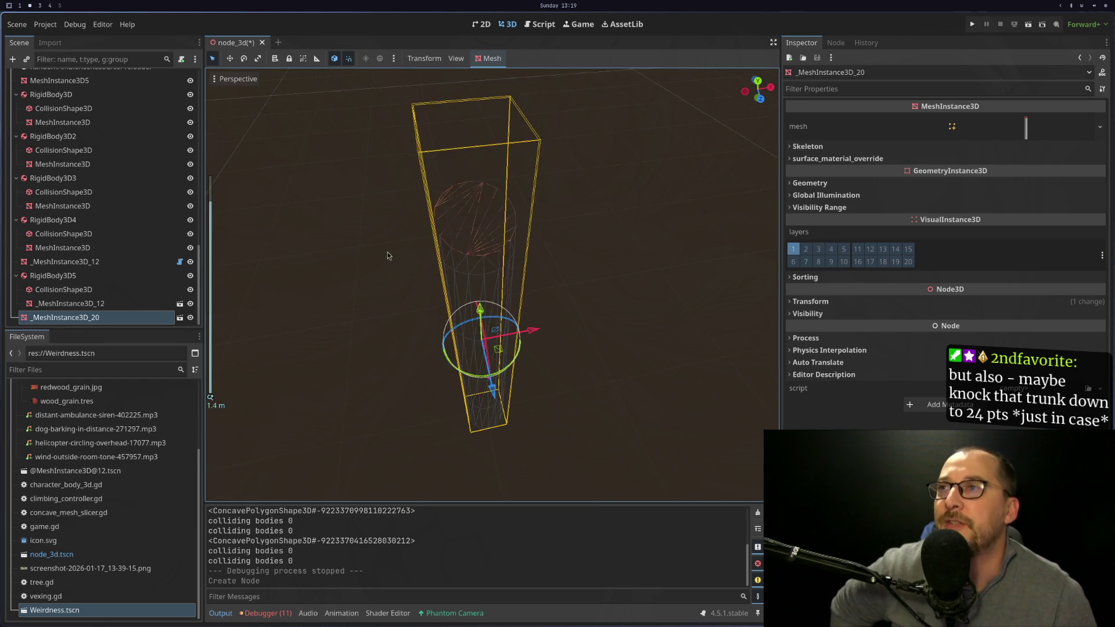
left_click_drag(388, 252, 436, 213)
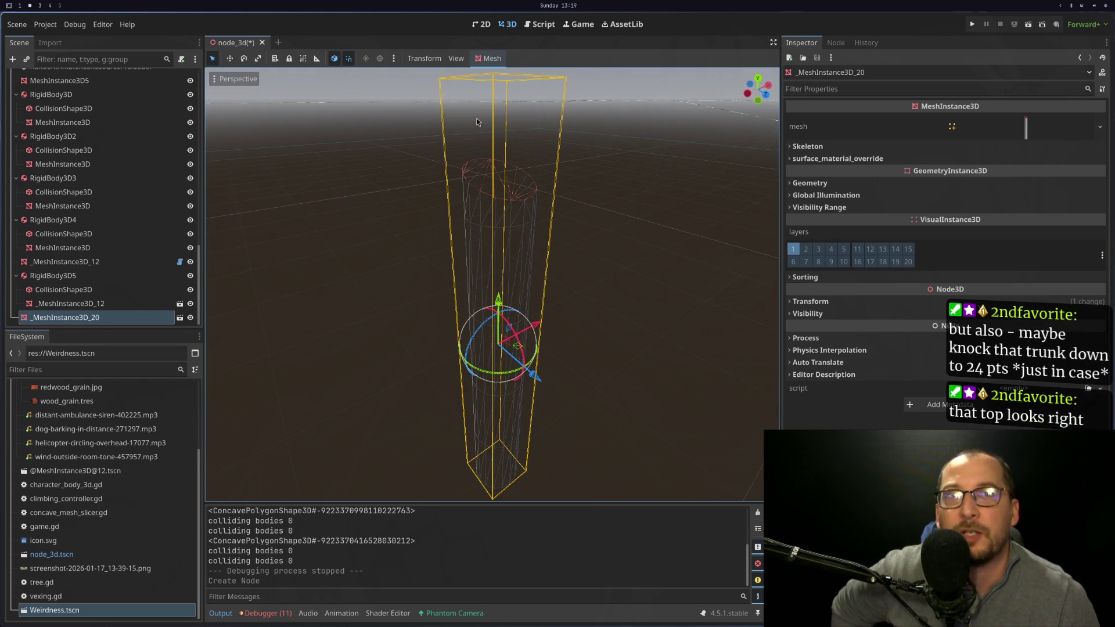
mouse_move(466, 157)
left_mouse_down()
mouse_move(458, 188)
mouse_move(475, 121)
left_mouse_up()
scroll(468, 181, "up", 2)
scroll(469, 182, "down", 2)
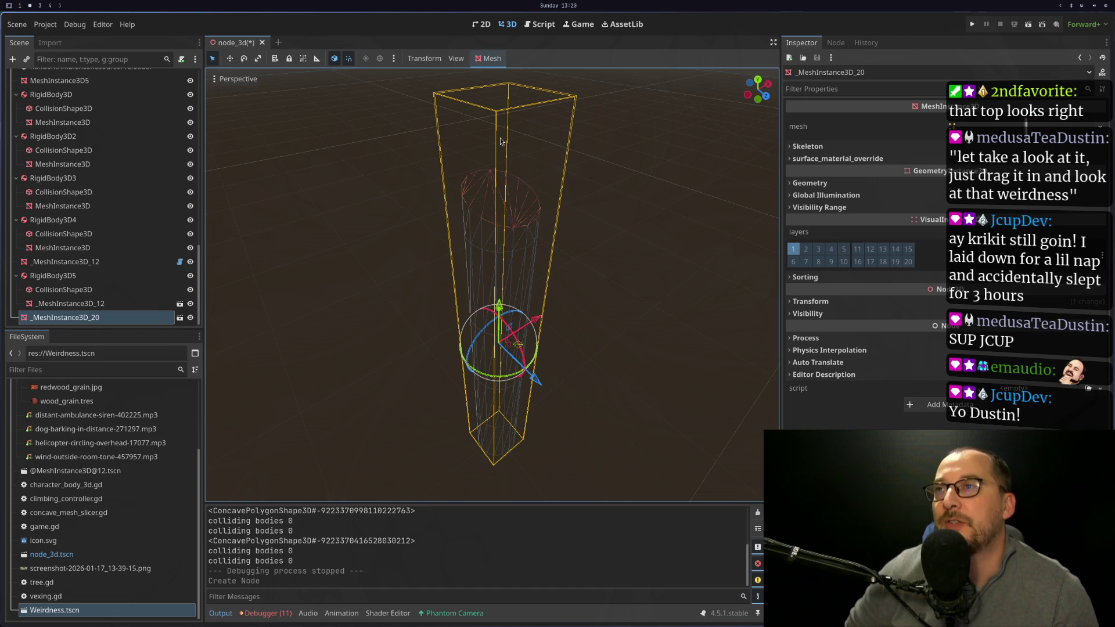
left_click_drag(480, 145, 506, 146)
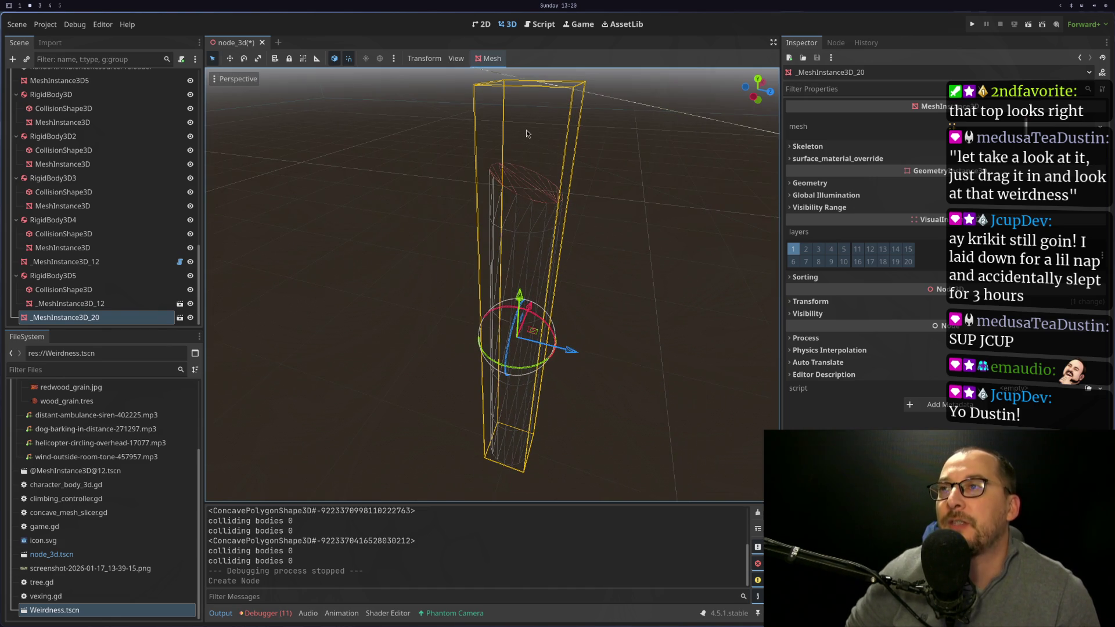
- View the mesh under Overdraw, Unshaded, Normal and Wireframe display modes
left_click(223, 81)
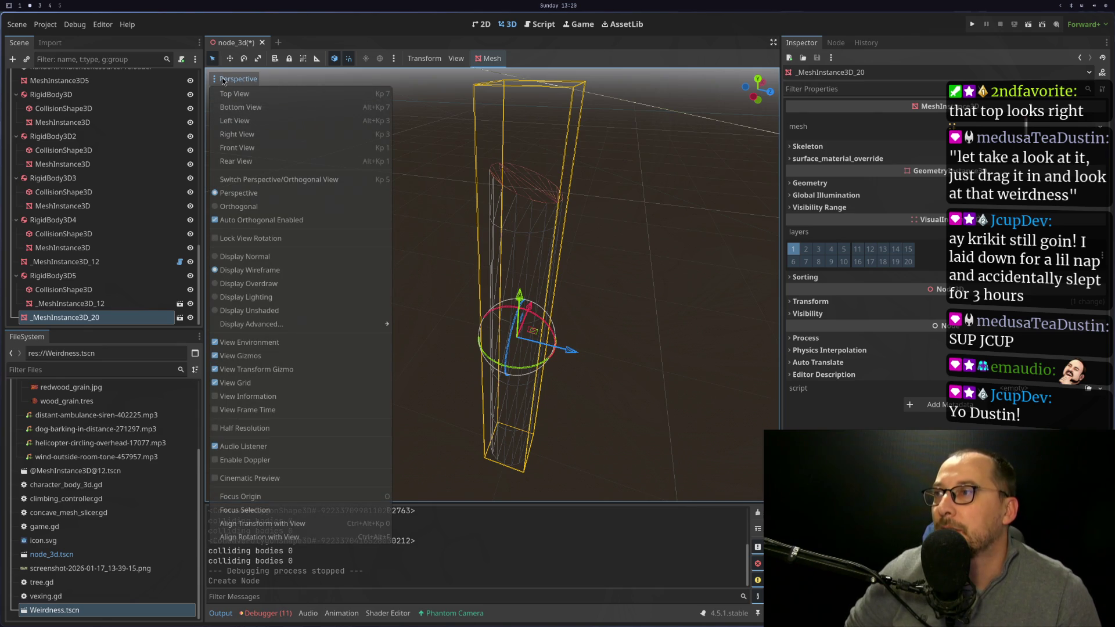
left_click(253, 287)
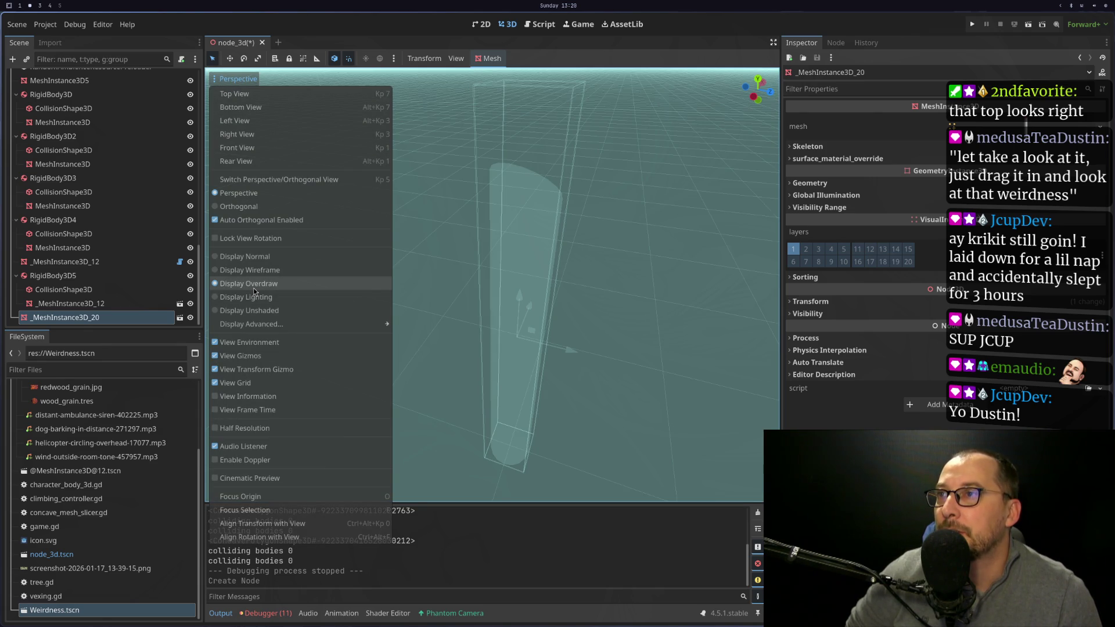
left_click(250, 309)
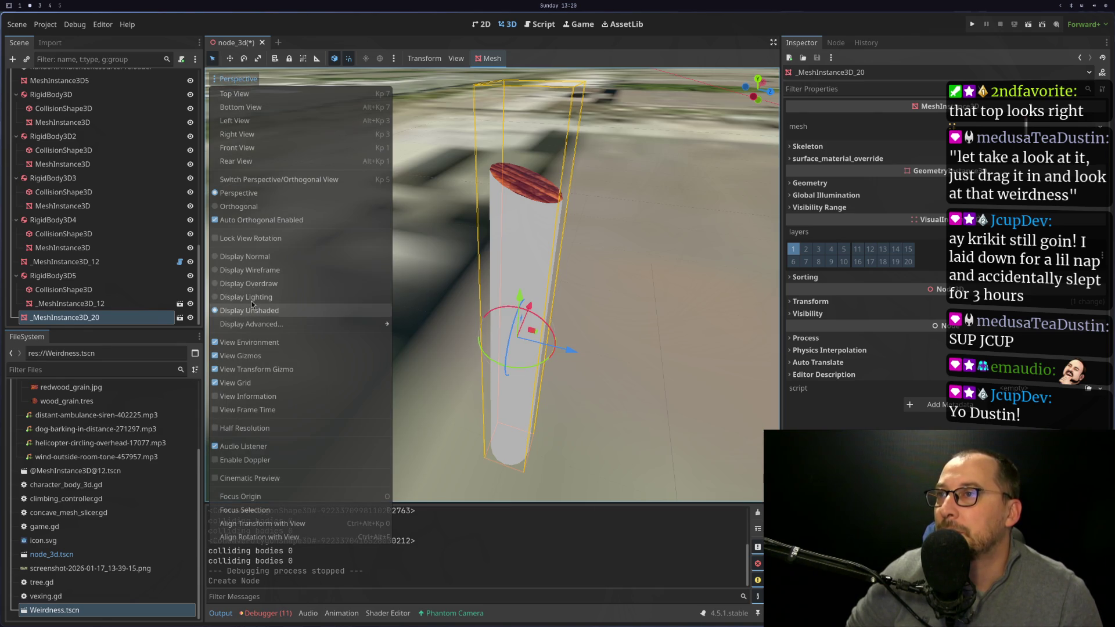
left_click(257, 258)
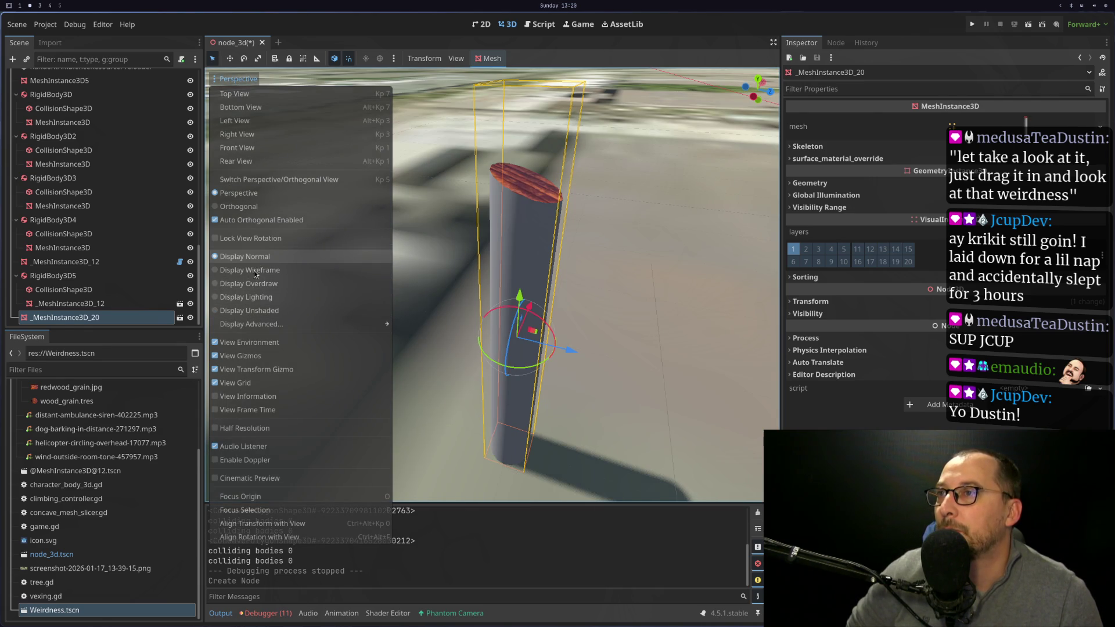
left_click(254, 270)
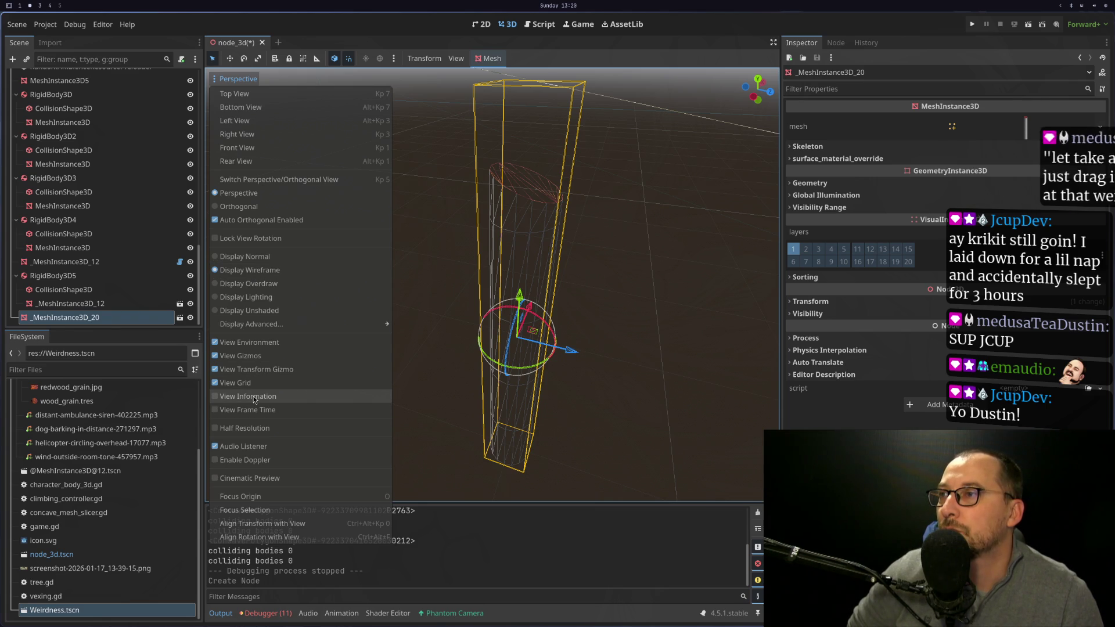
mouse_move(251, 325)
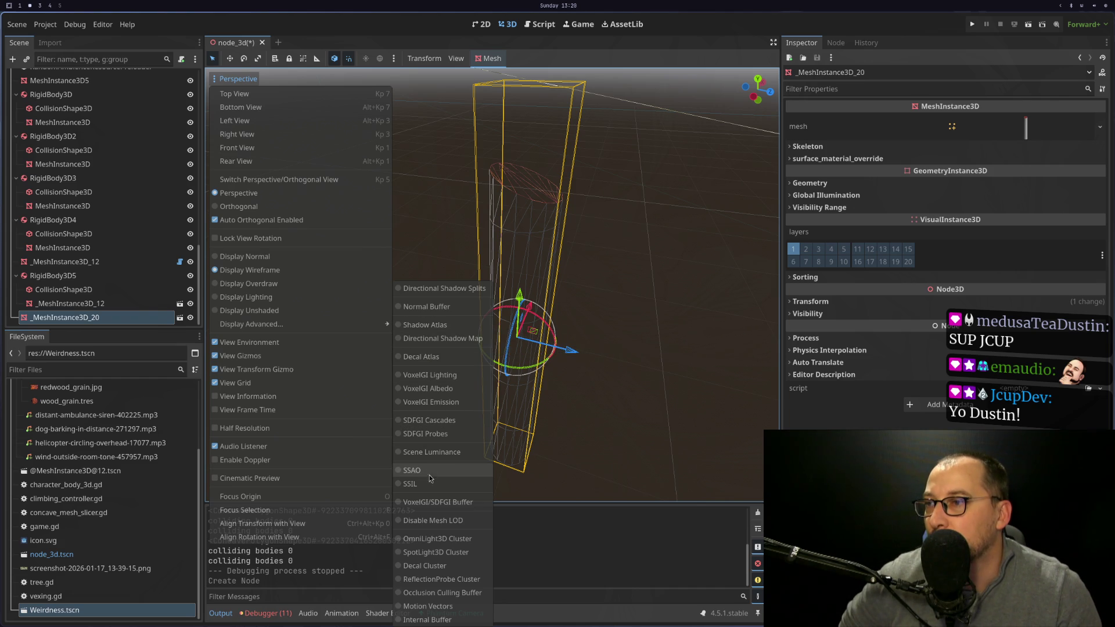
- Try Disable Mesh LOD, return to wireframe, expand the mesh resource properties and launch the game
left_click(439, 524)
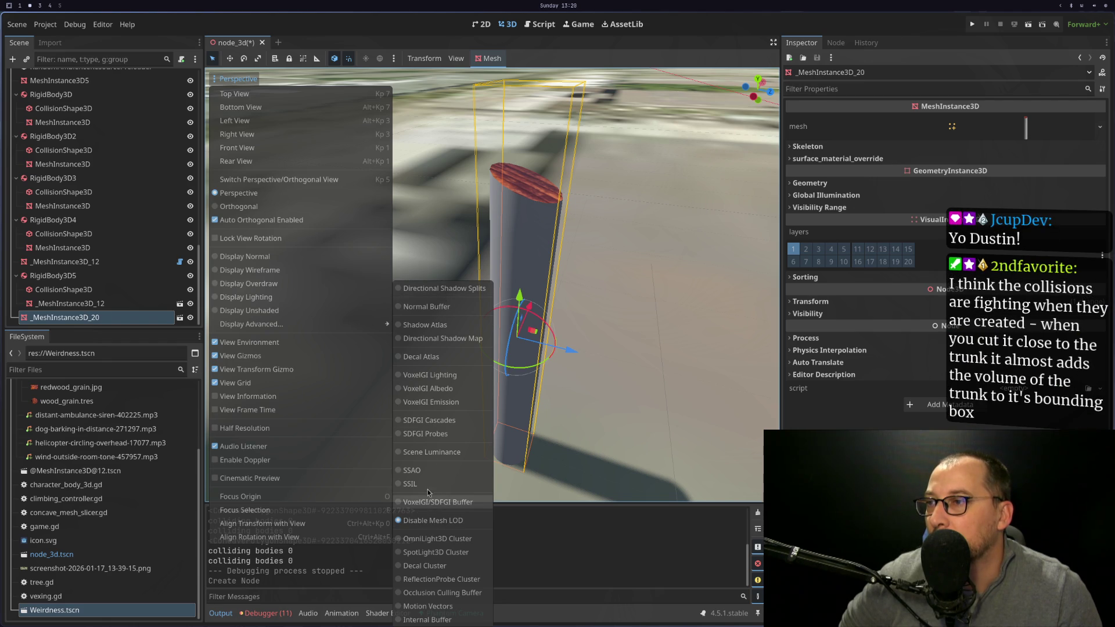
left_click(309, 270)
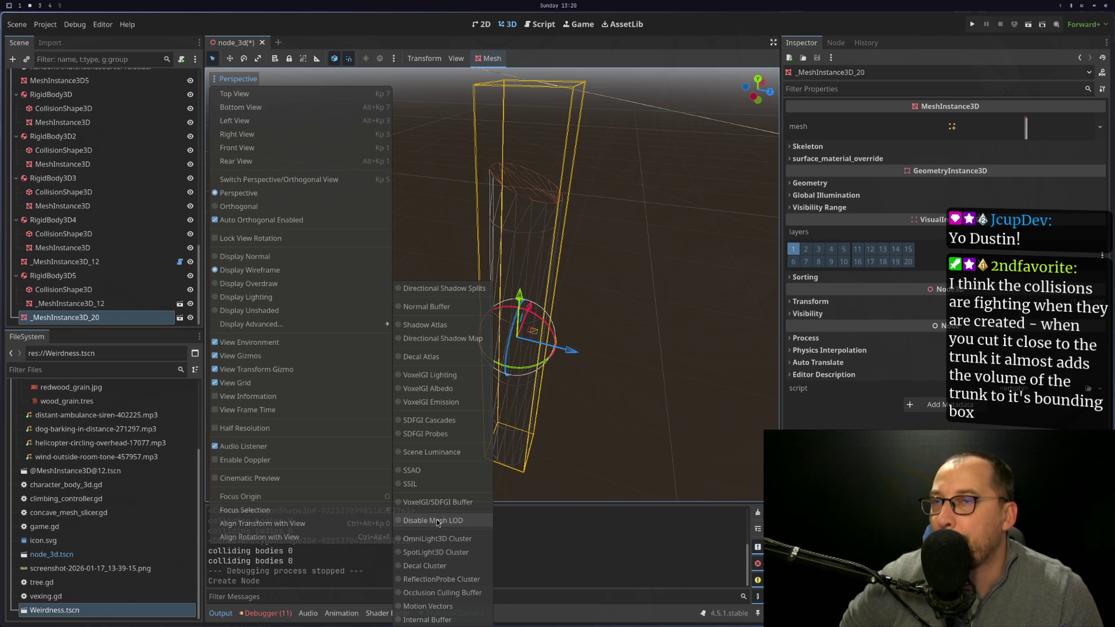
left_click(830, 140)
left_click(1038, 131)
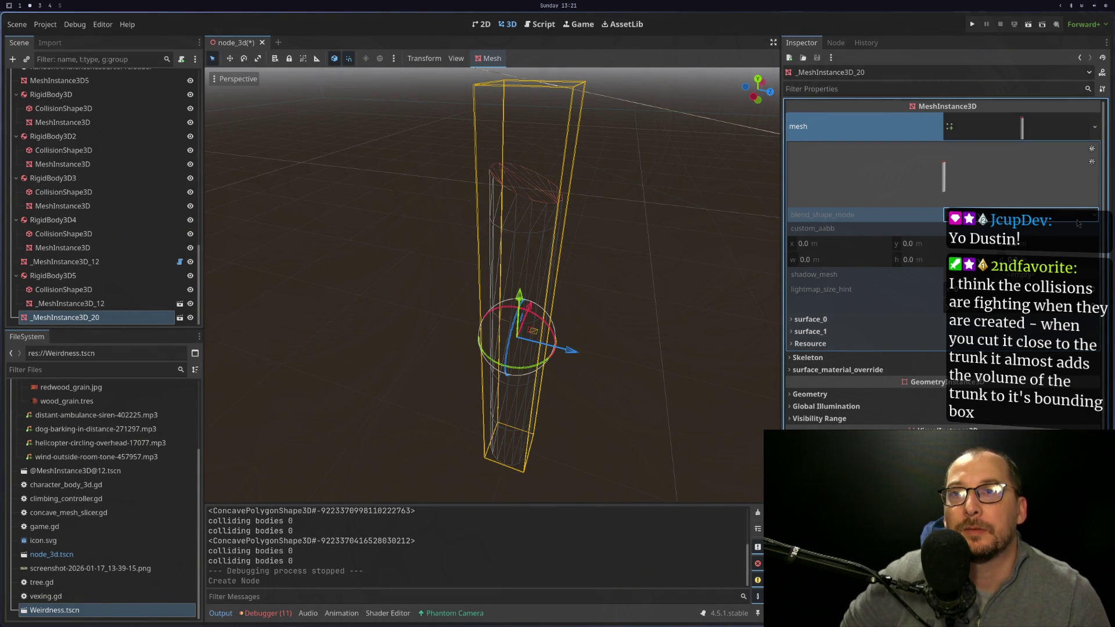
mouse_move(823, 215)
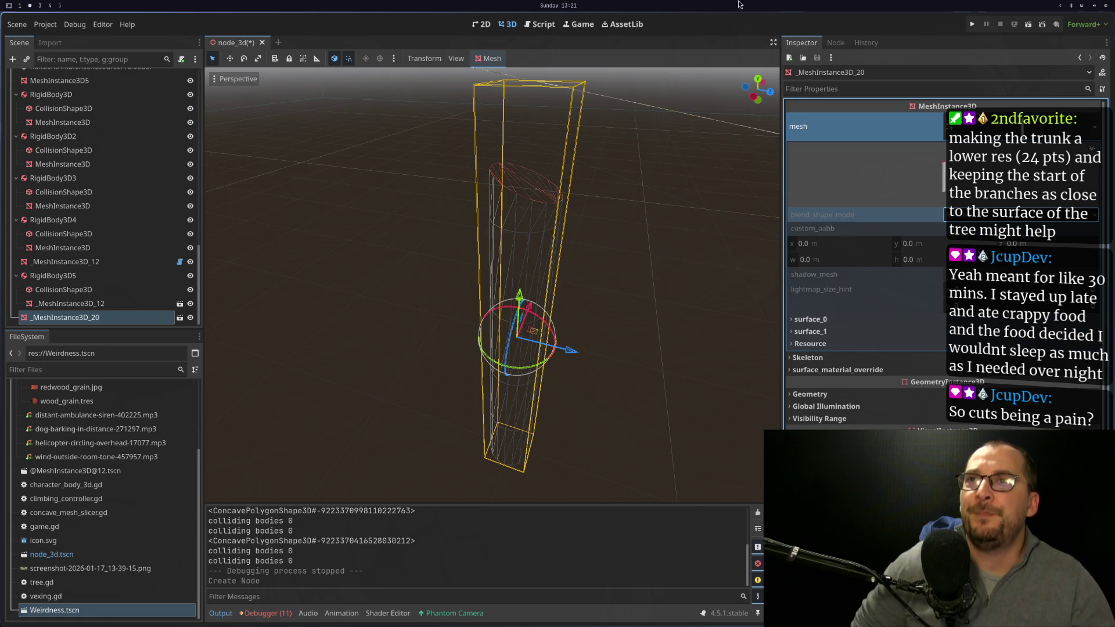
left_click(973, 23)
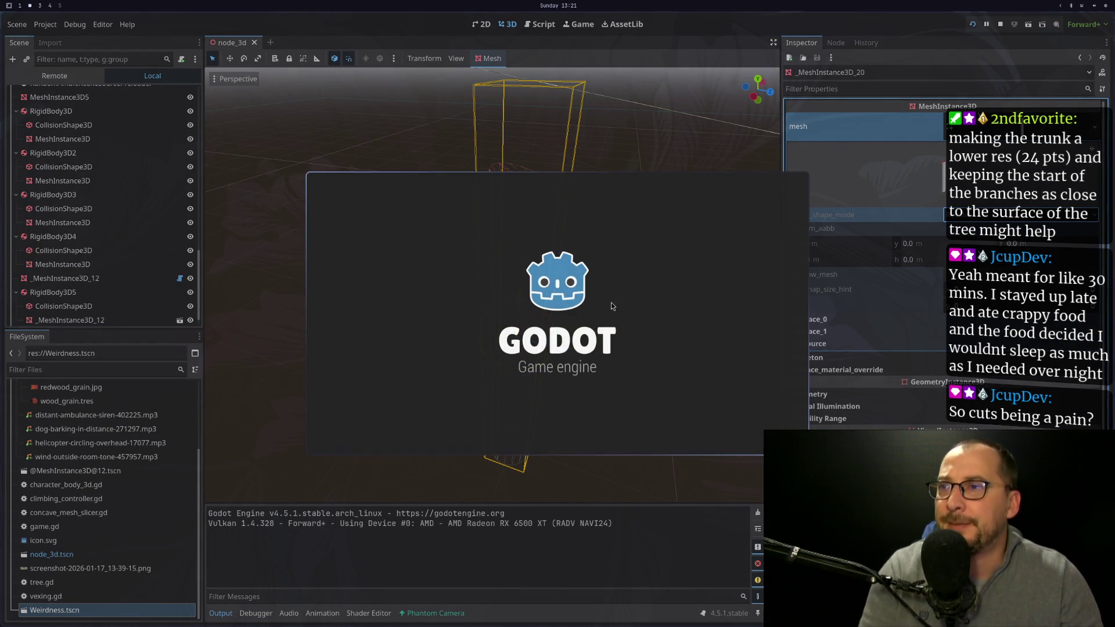
- Bring the embedded game forward with input enabled and walk up to the tree trunk
left_click(606, 339)
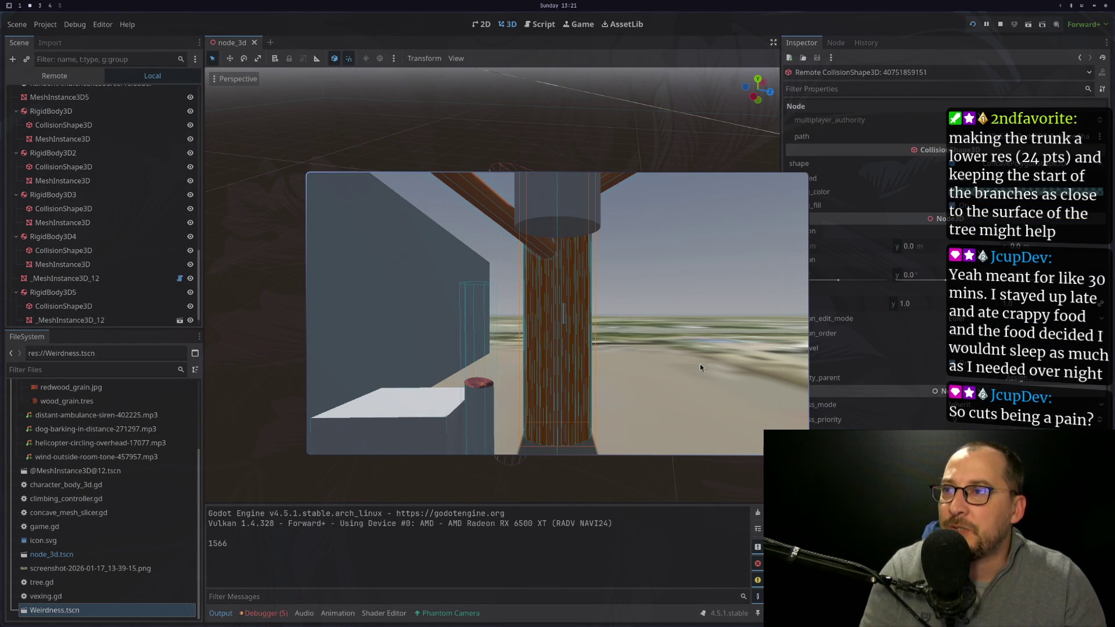
left_click(578, 24)
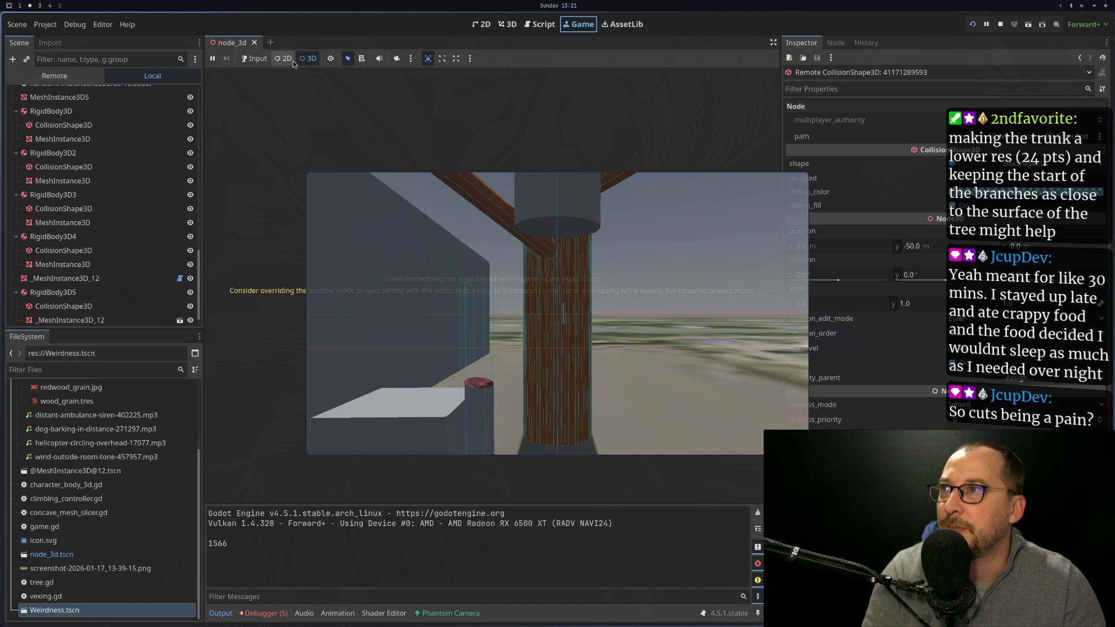
left_click(254, 58)
key("w")
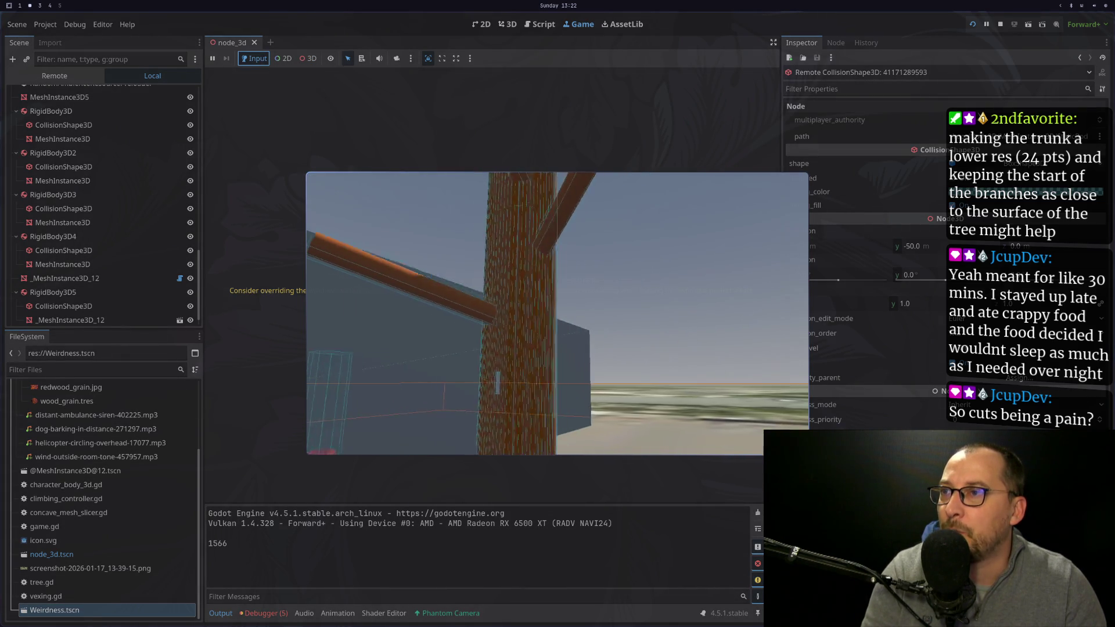
key("w")
key("s")
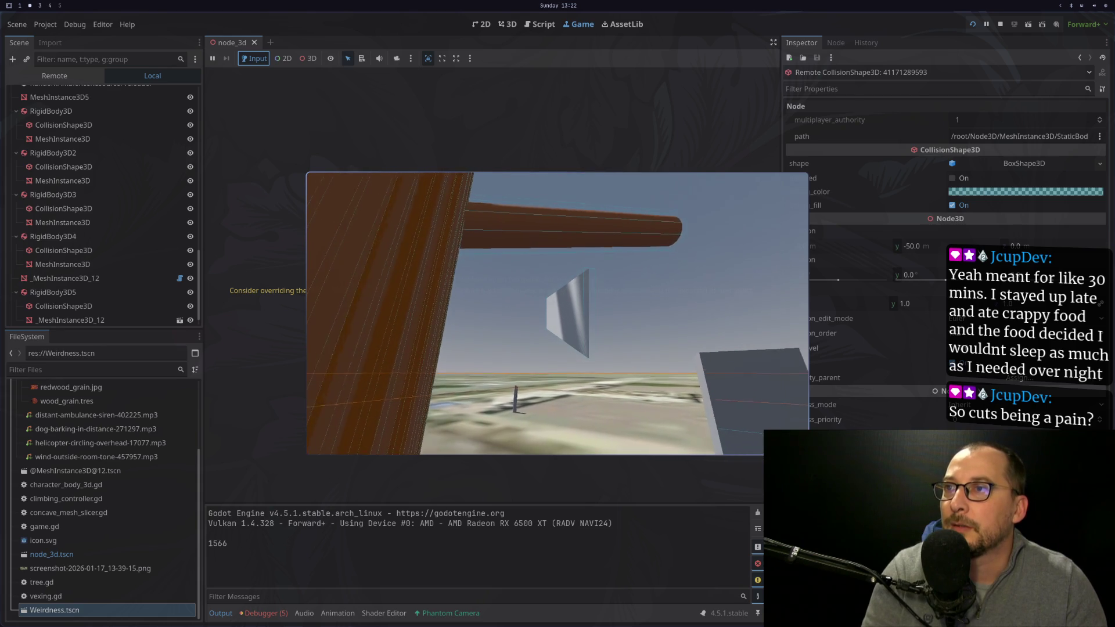
- Slice the tree branch off the trunk, view it close up, then switch to the docs workspace
left_click(558, 315)
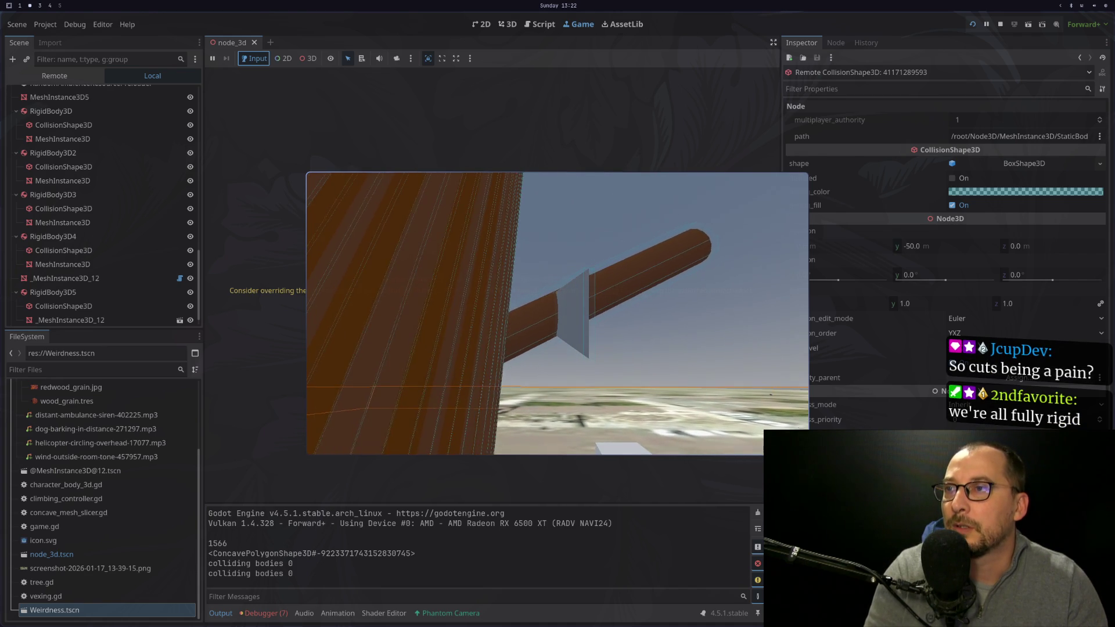
left_click(557, 314)
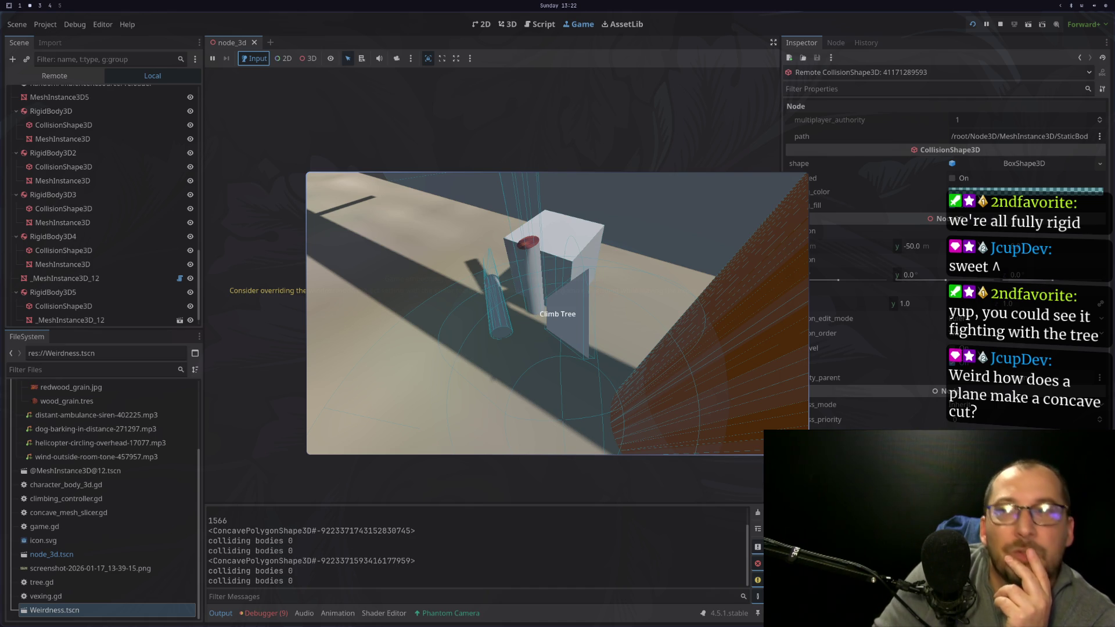
key("e")
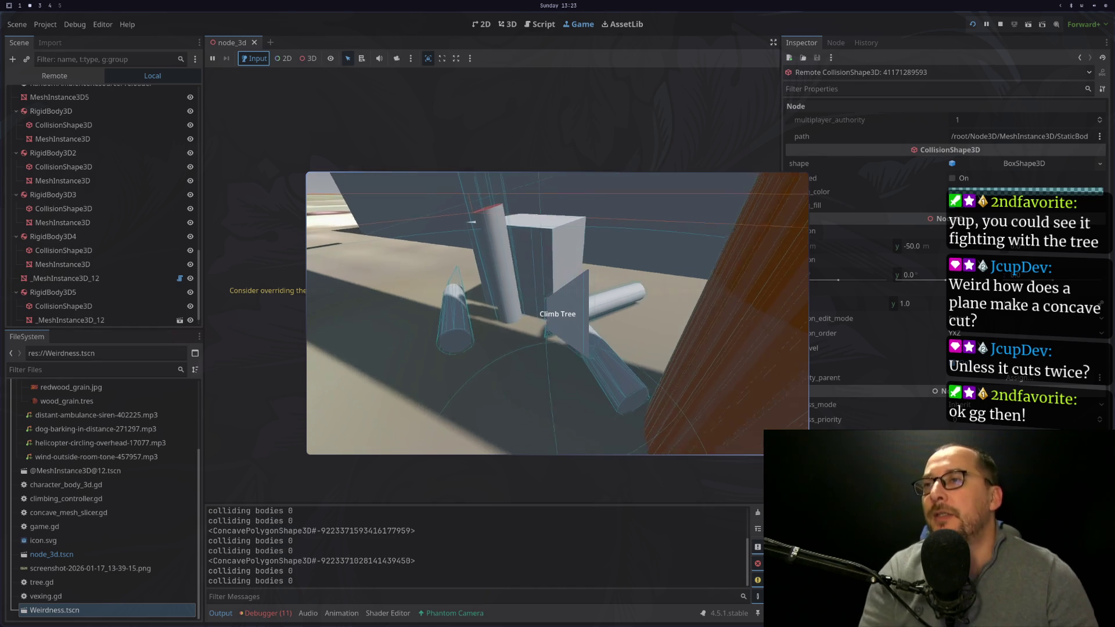
key("super+4")
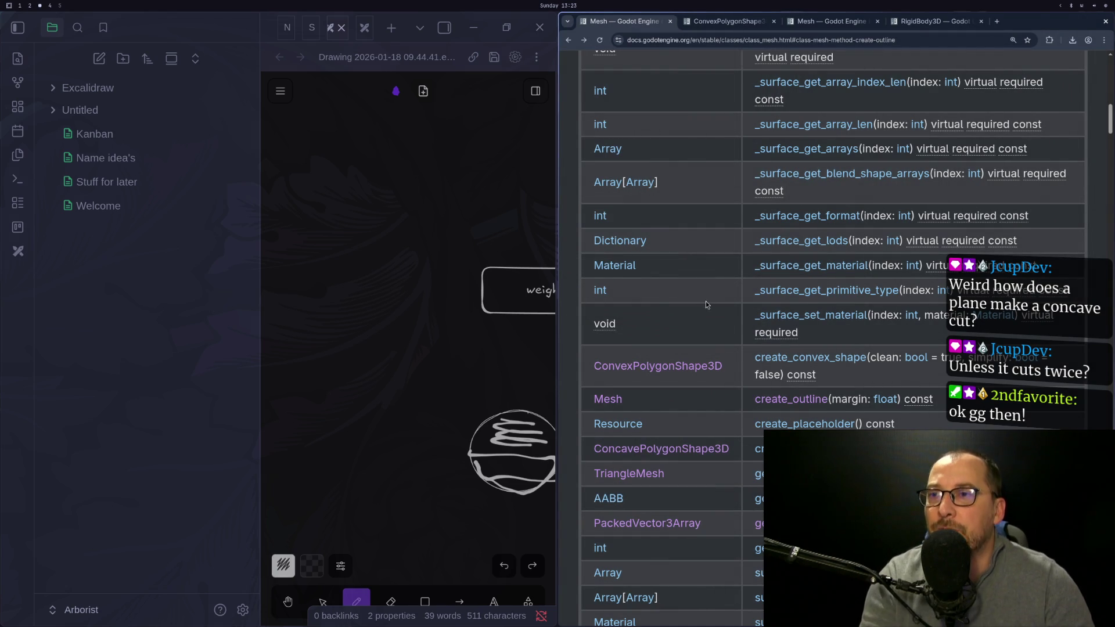
scroll(693, 302, "up", 5)
scroll(707, 300, "up", 3)
scroll(706, 300, "up", 3)
scroll(706, 301, "up", 2)
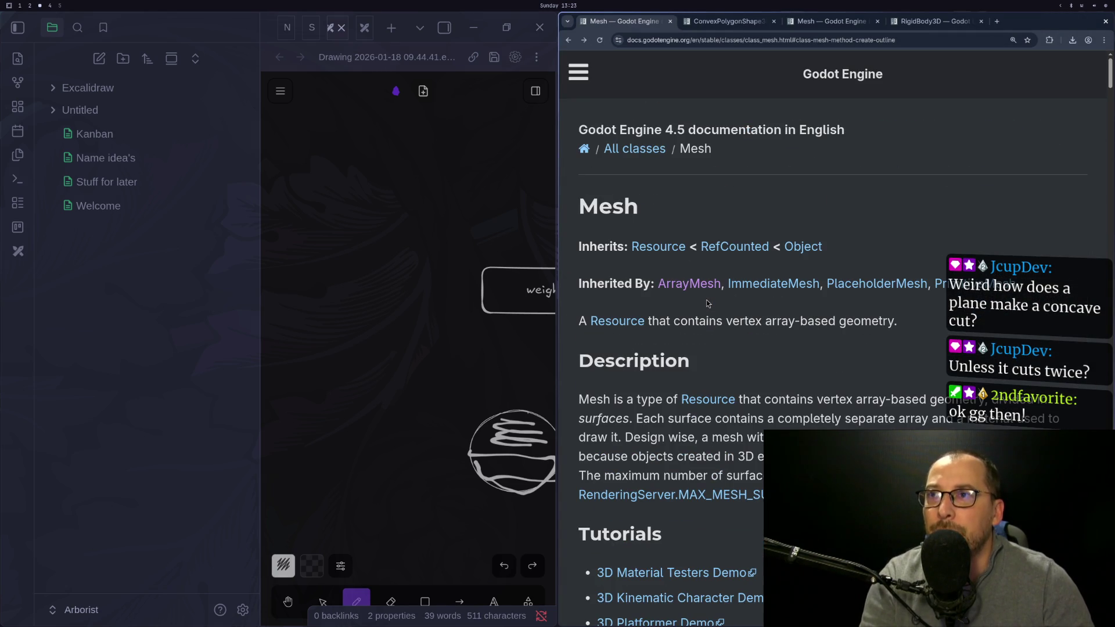
- Search the Godot docs for MeshInstance3D and open its class page
left_click(535, 91)
left_click(579, 75)
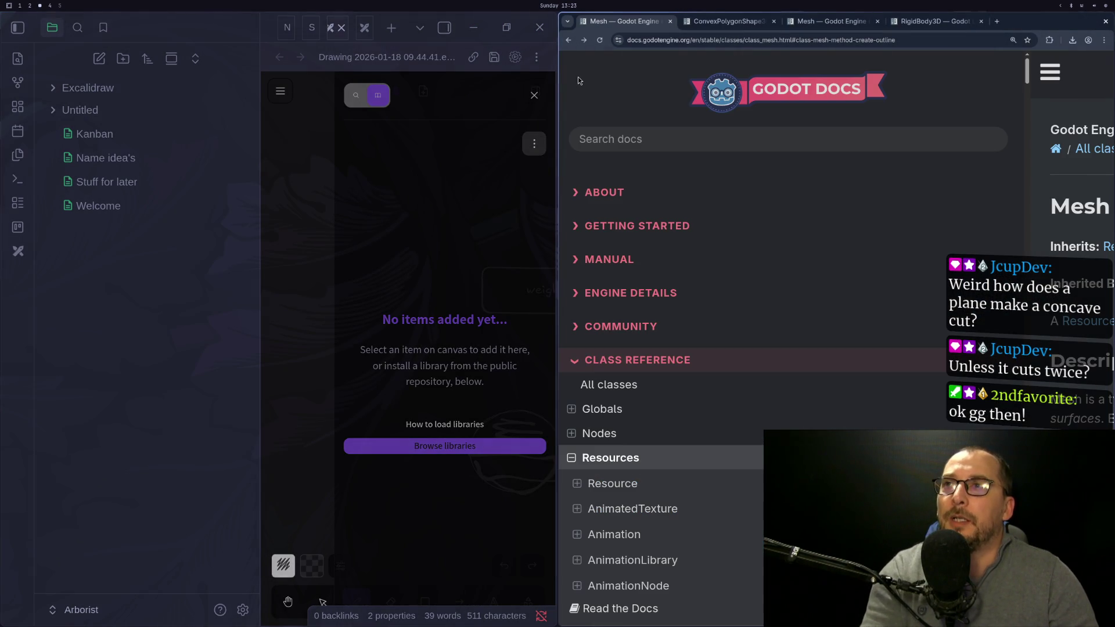
left_click(654, 138)
type("mesh")
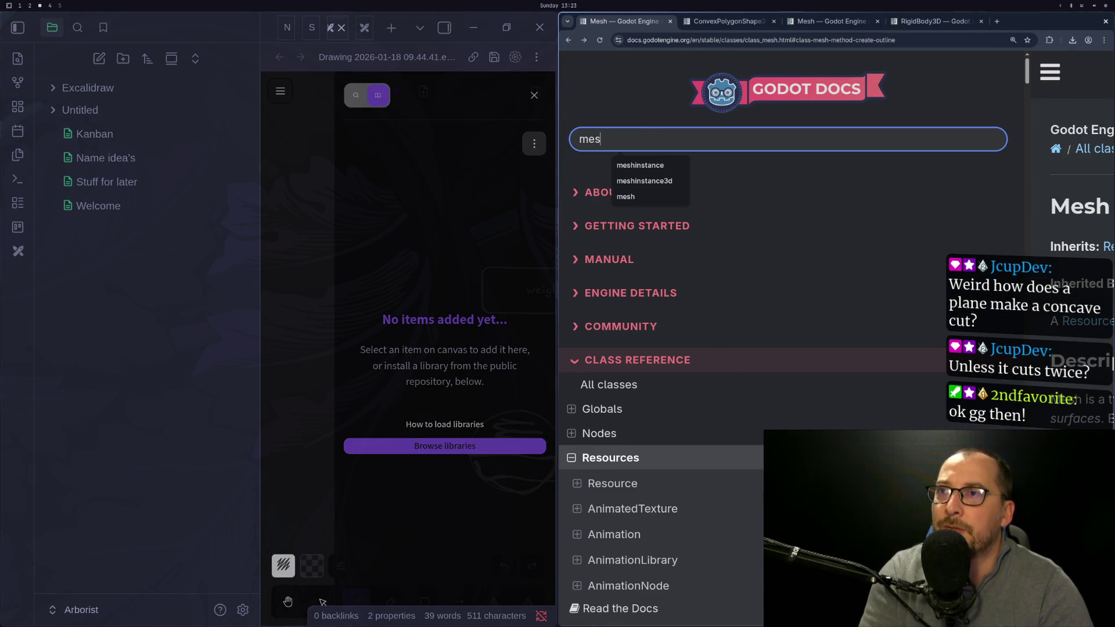
type("instance3d")
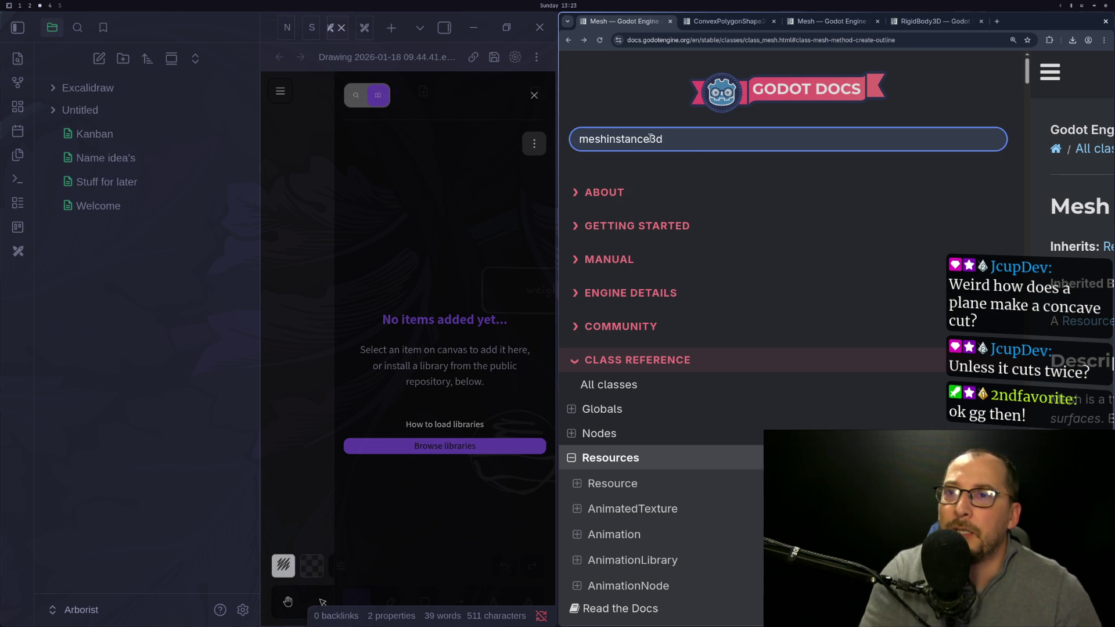
key("Return")
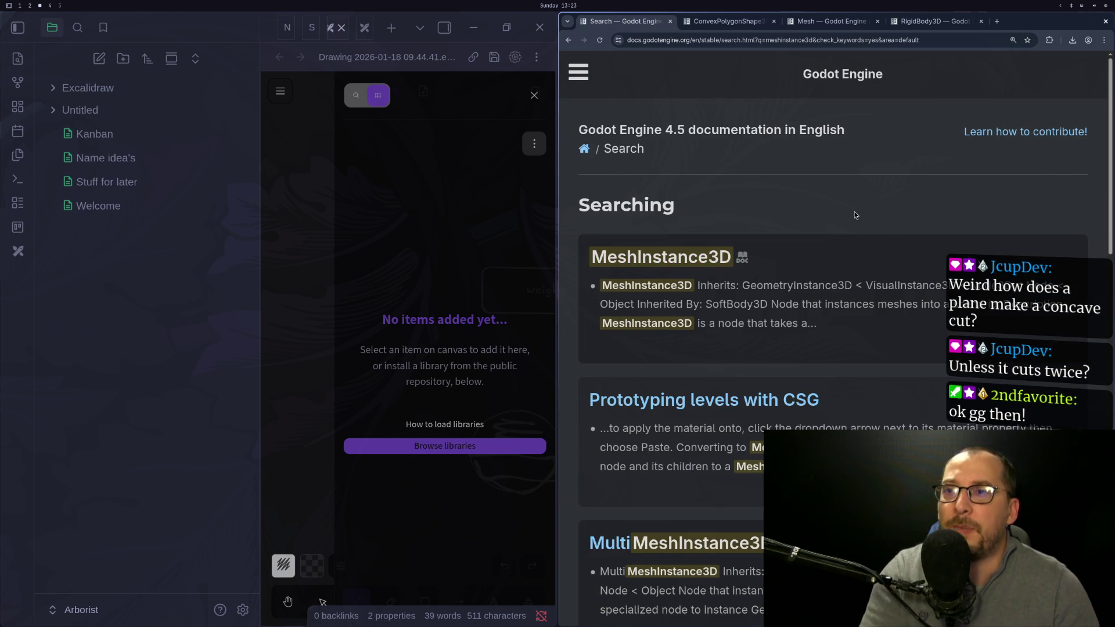
left_click(684, 256)
scroll(823, 245, "down", 5)
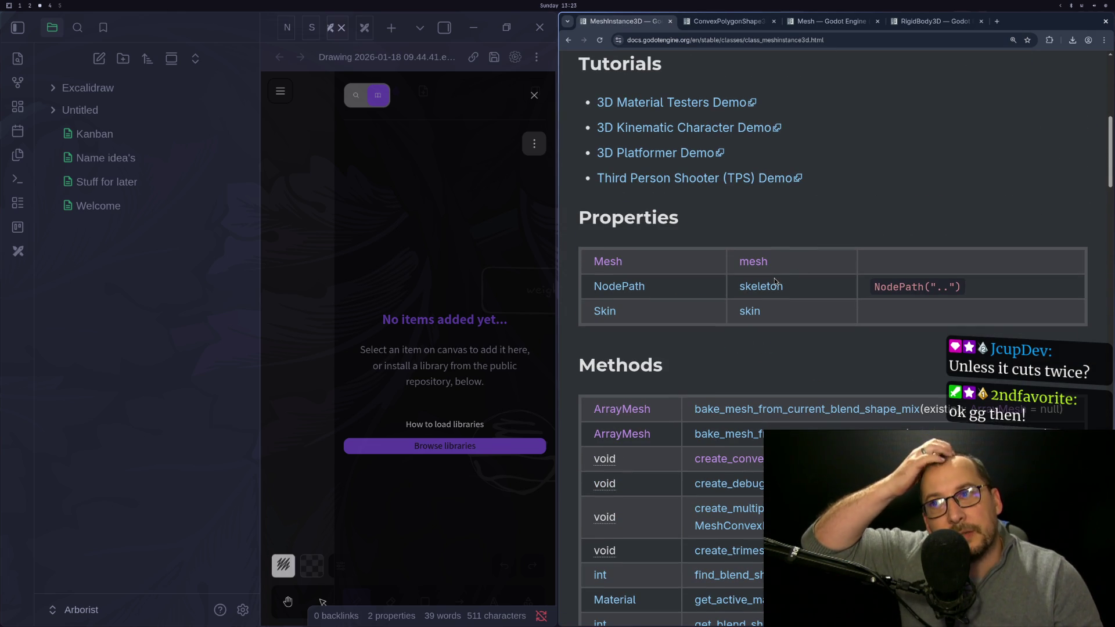
scroll(767, 290, "down", 3)
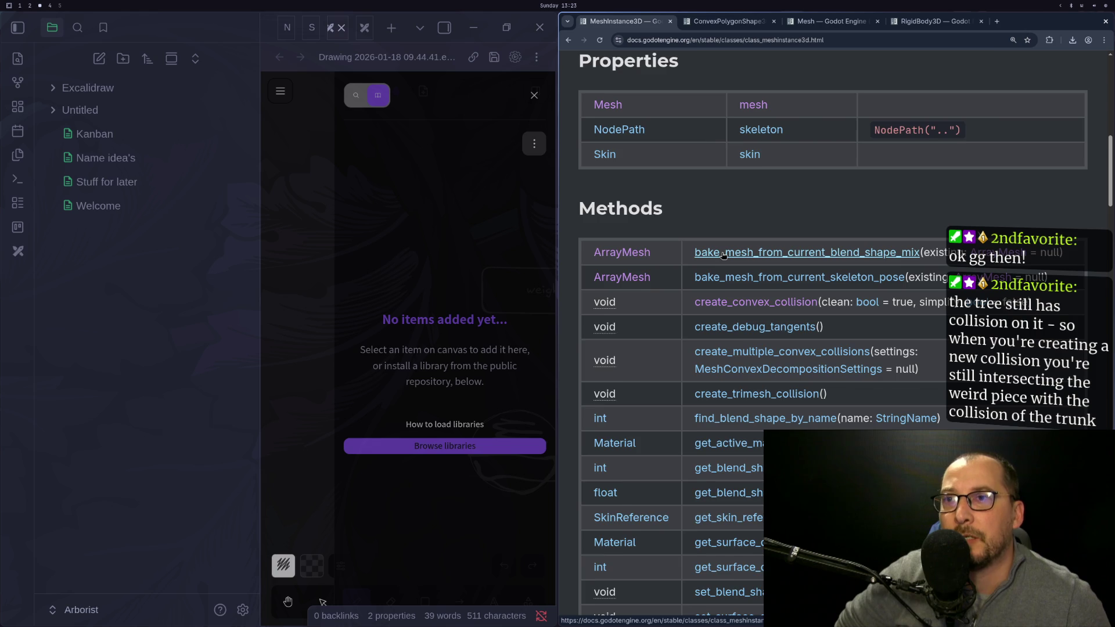
- Read the bake_mesh_from_current_blend_shape_mix and create_debug_tangents method descriptions, then return to the editor
left_click(724, 253)
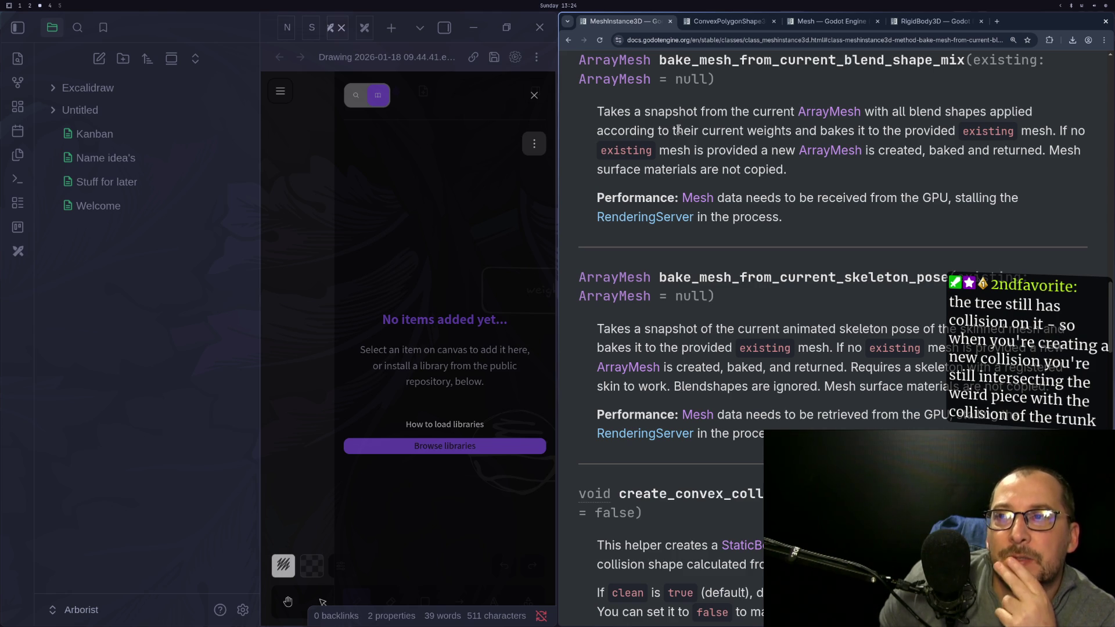
scroll(767, 289, "down", 1)
scroll(765, 289, "down", 3)
scroll(766, 306, "up", 1)
scroll(765, 307, "up", 4)
scroll(765, 306, "up", 10)
scroll(765, 305, "up", 5)
scroll(765, 306, "up", 5)
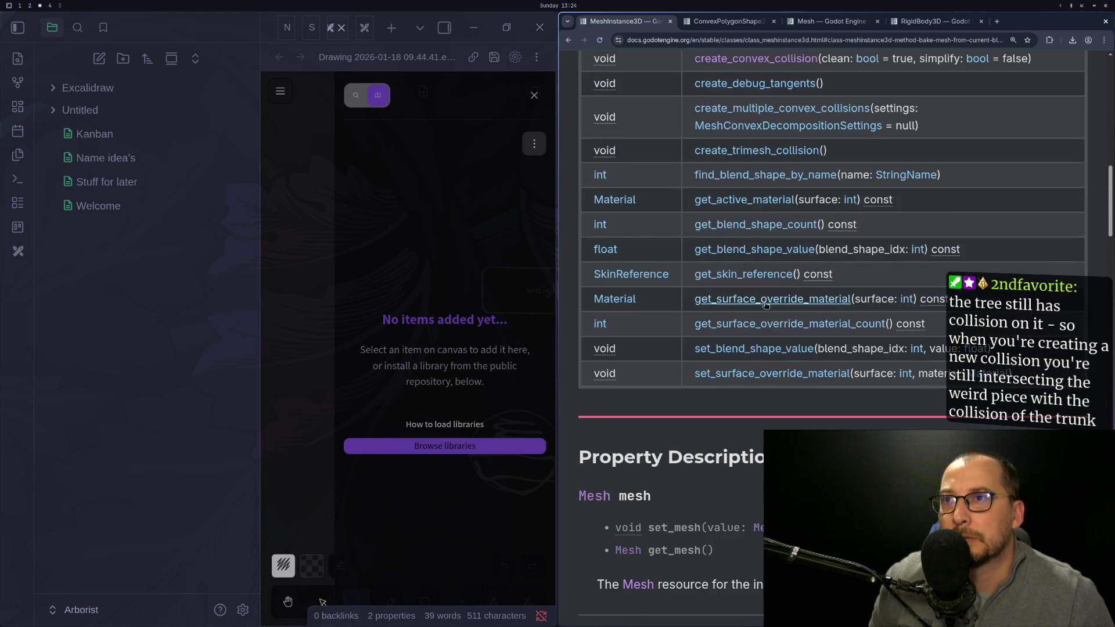
scroll(765, 306, "up", 3)
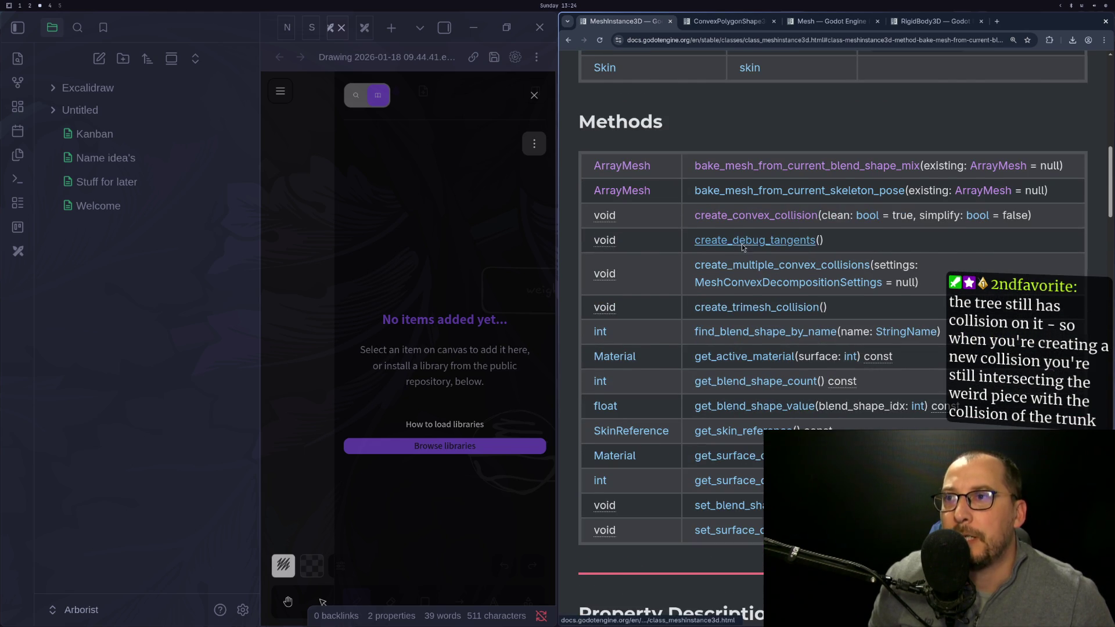
left_click(702, 237)
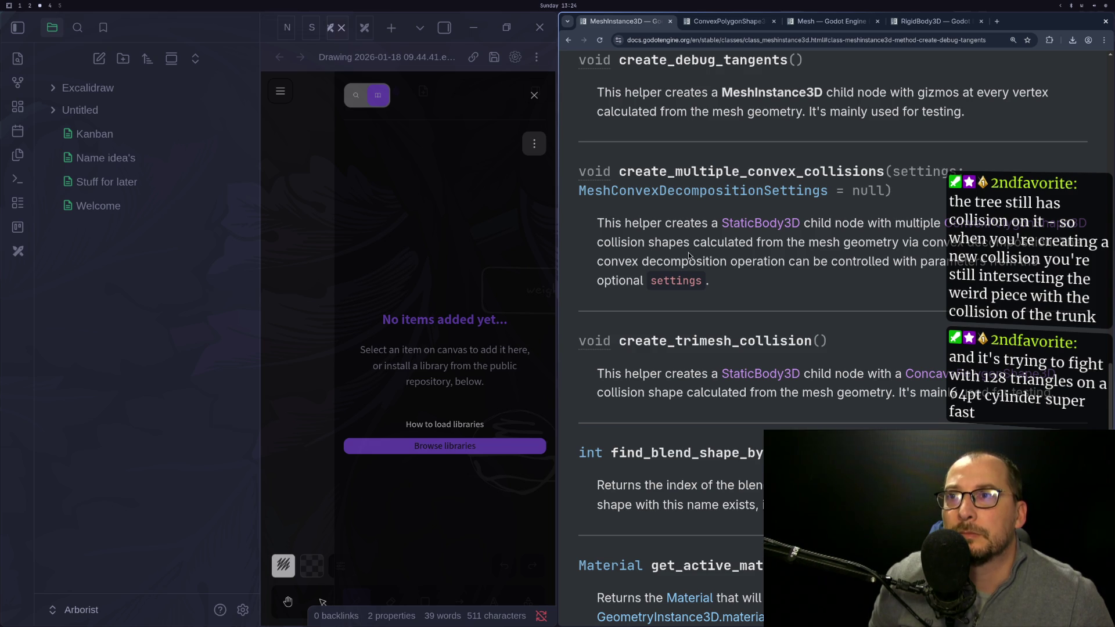
left_click(567, 39)
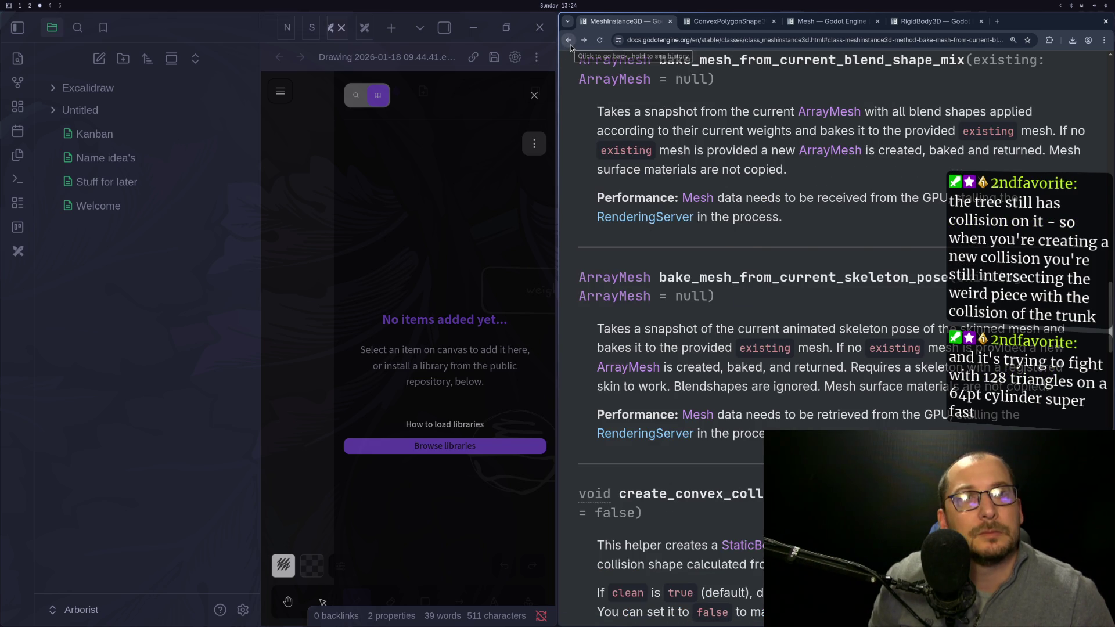
left_click(567, 39)
scroll(761, 335, "up", 2)
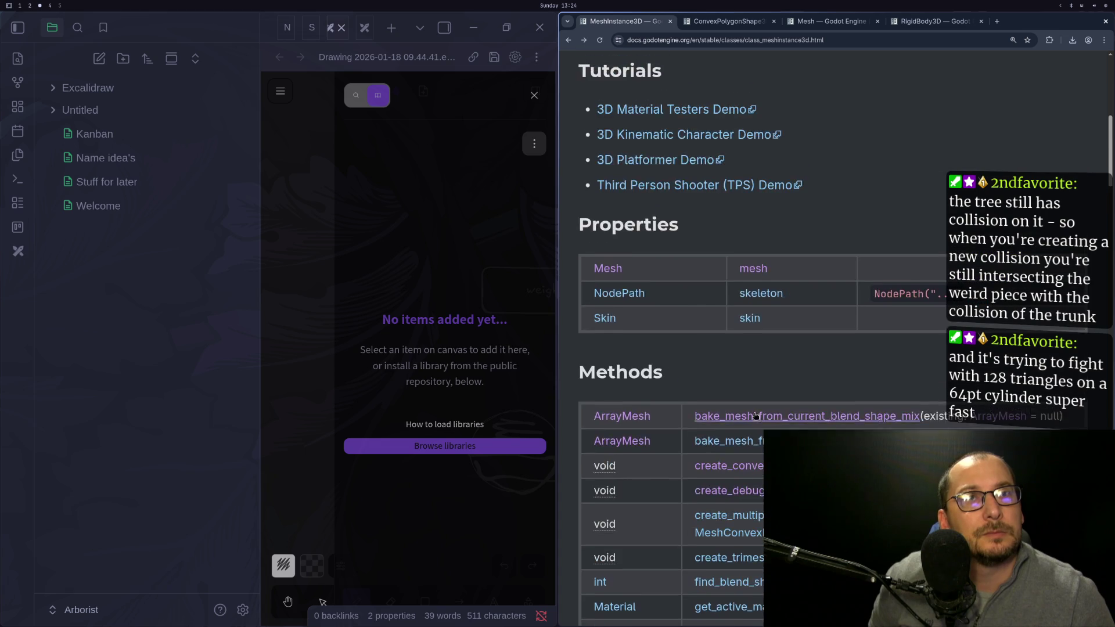
scroll(754, 414, "up", 3)
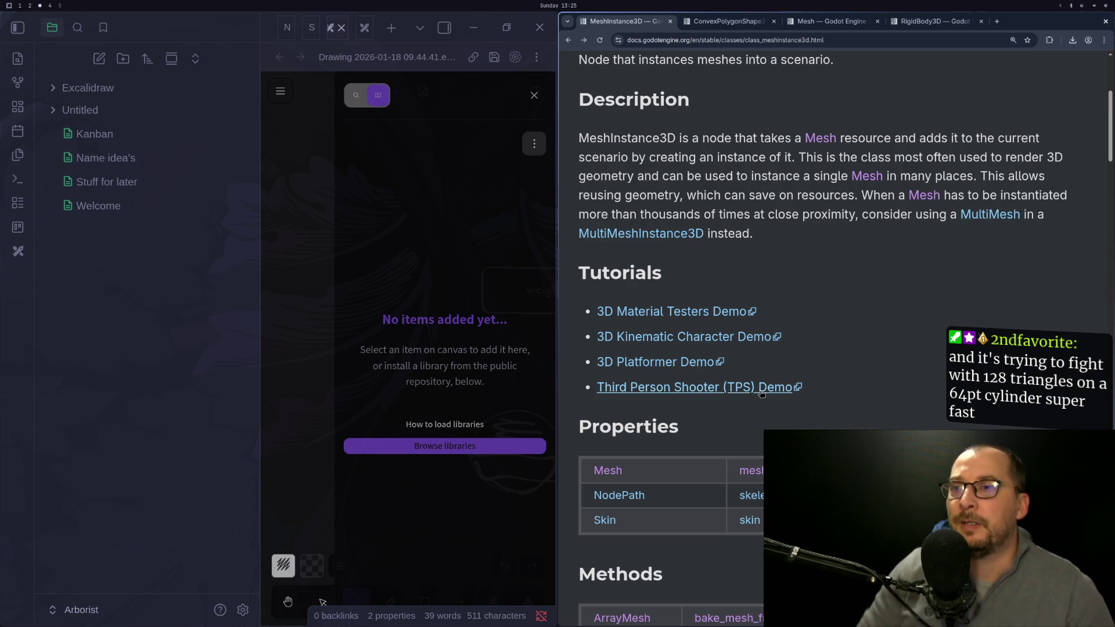
key("super+1")
key("super+2")
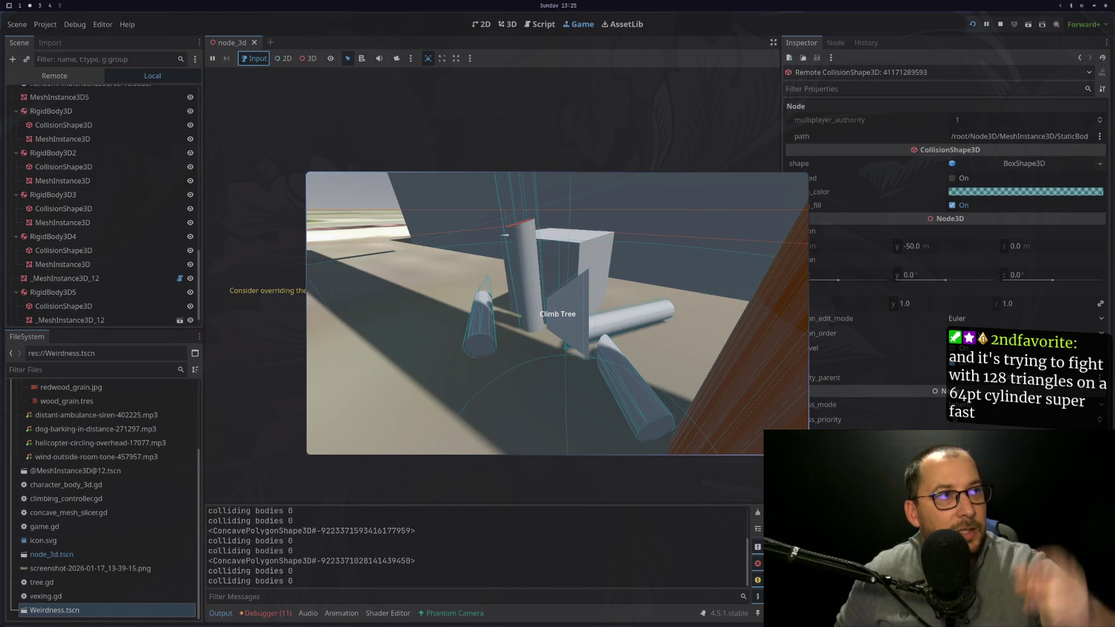
- Walk the player around toward the tree, then stop the running game
key("w")
key("w")
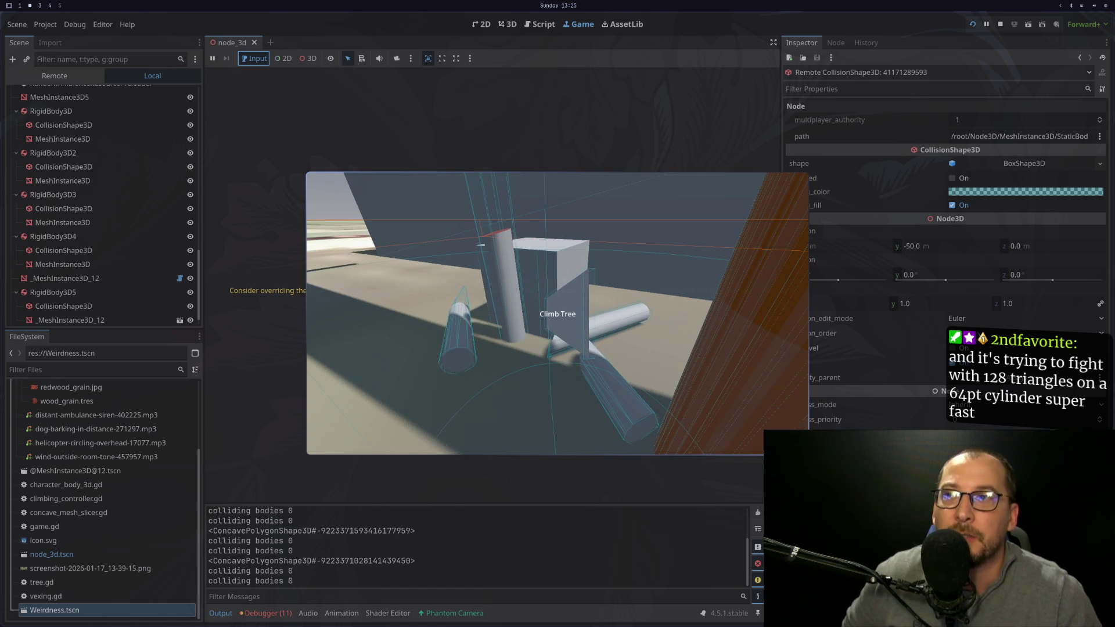
key("w")
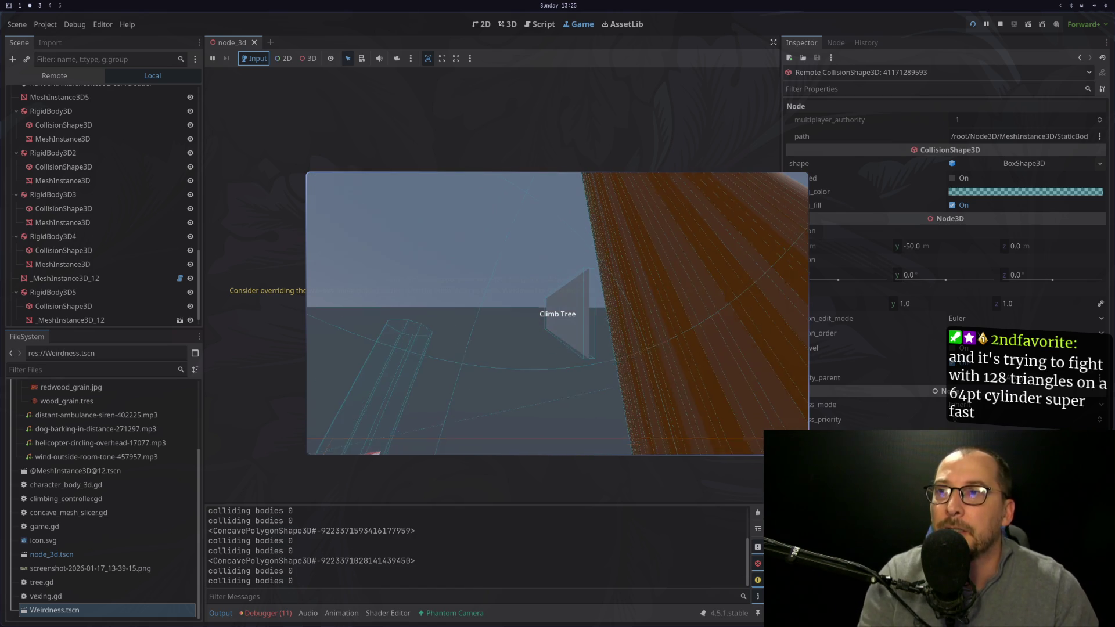
key("Escape")
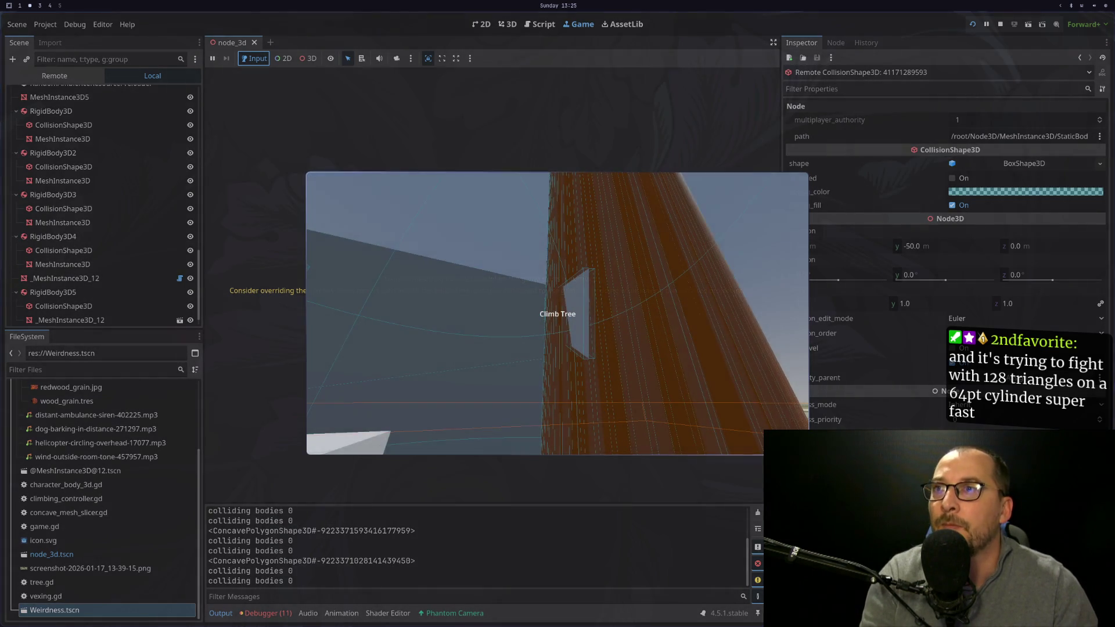
left_click(1001, 25)
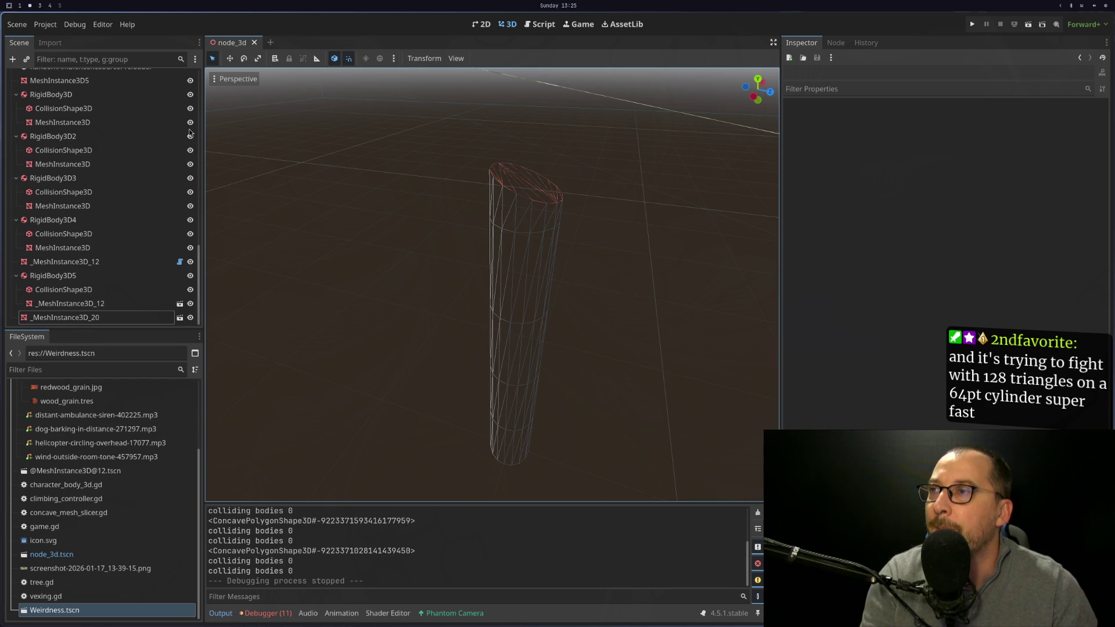
scroll(150, 196, "up", 1)
scroll(152, 198, "up", 4)
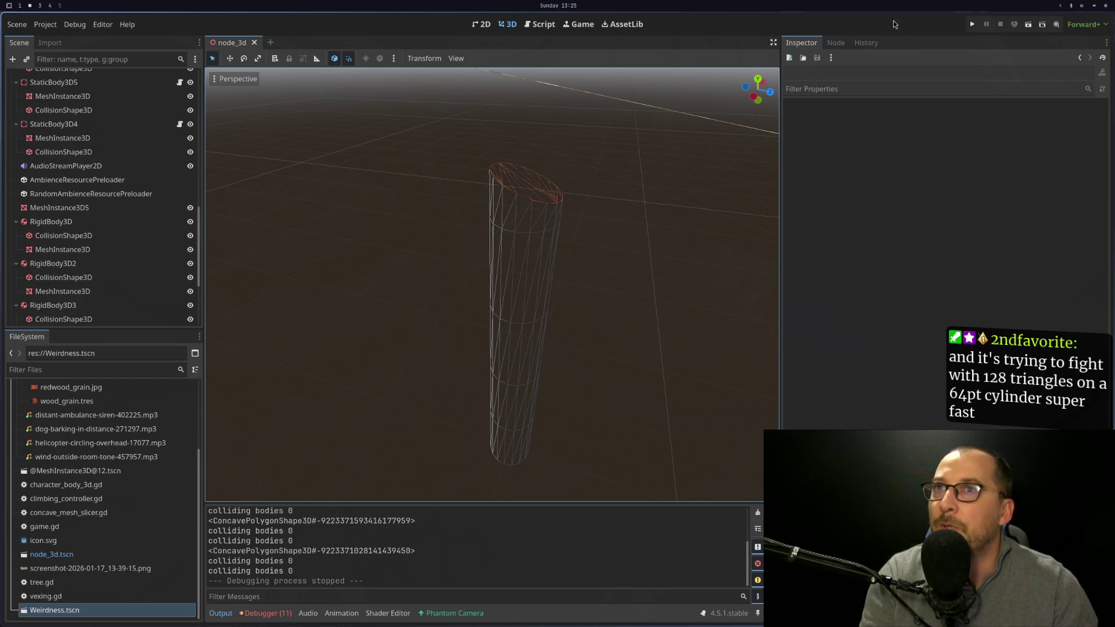
- Relaunch the playtest and walk up to the tree trunk, looking around the climb handle and branches
left_click(984, 24)
key("w")
key("s")
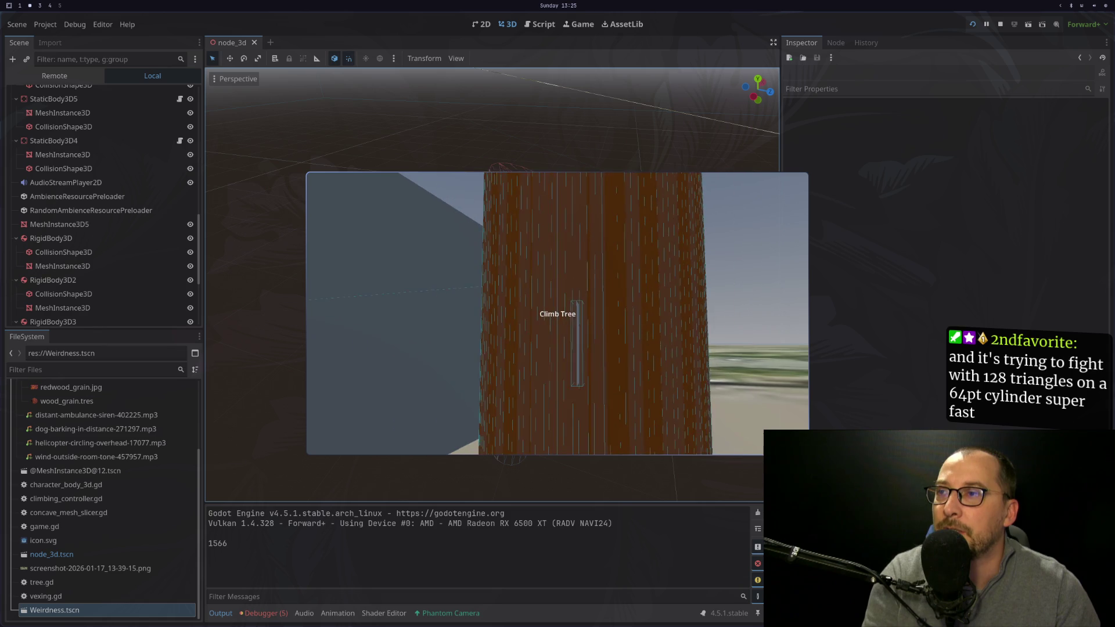
key("w")
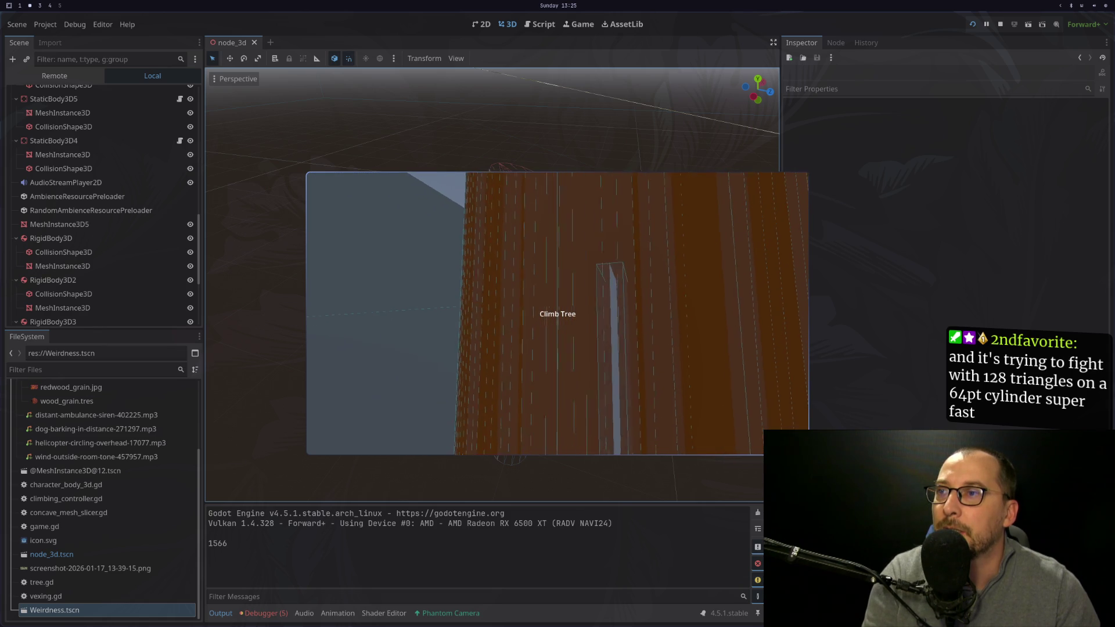
key("s")
key("w")
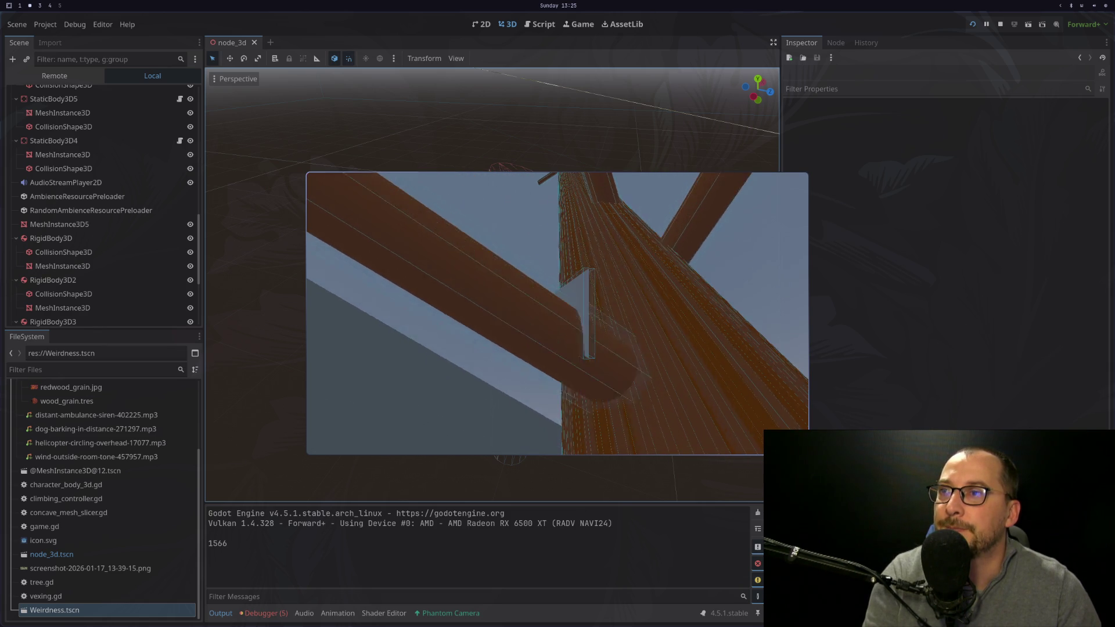
key("s")
- Inspect where the sliced branch meets the trunk and its collision outline, then return to vexing.gd
key("w")
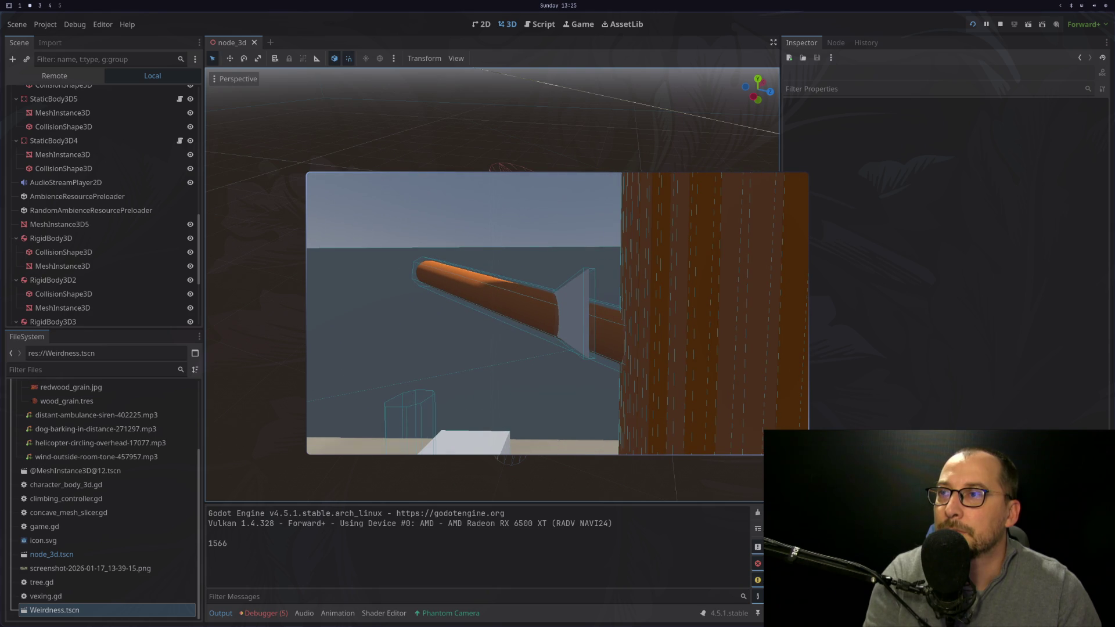
key("w")
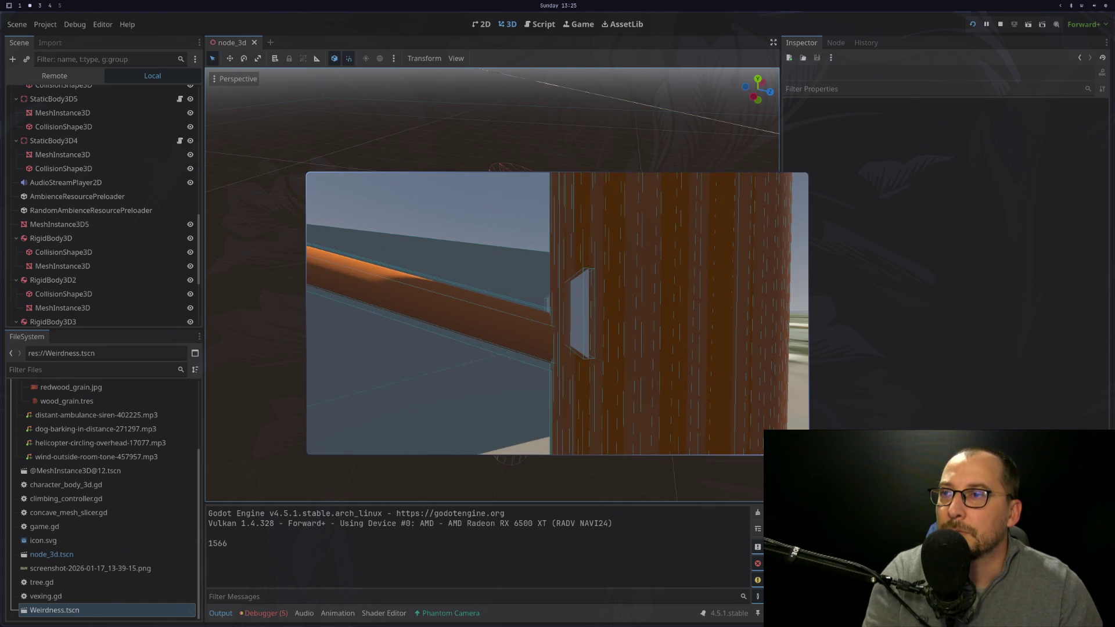
key("s")
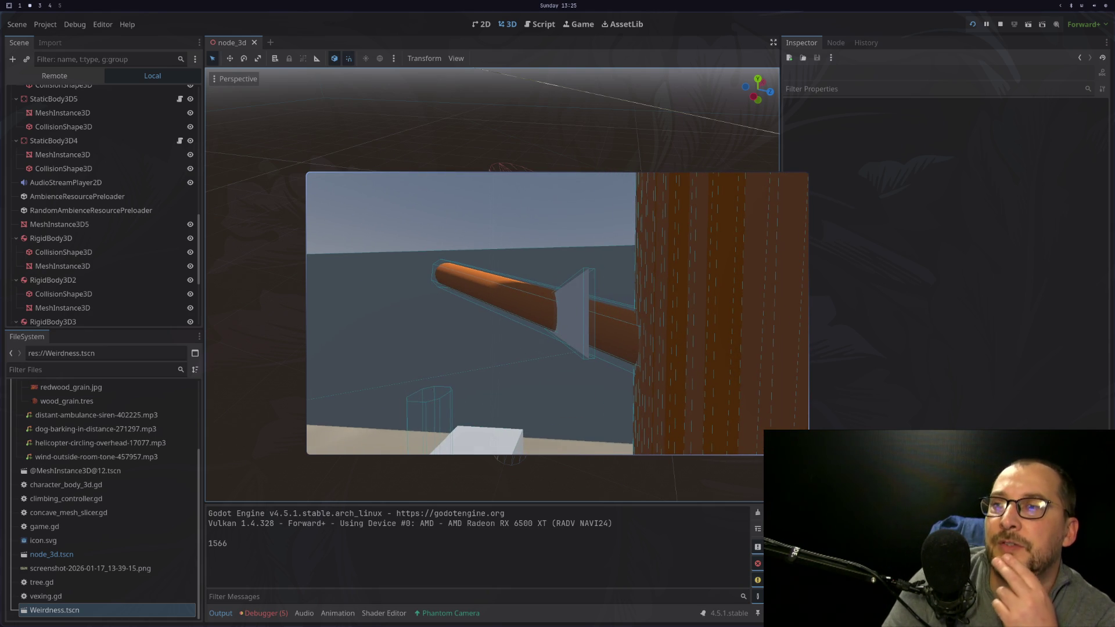
key("super+1")
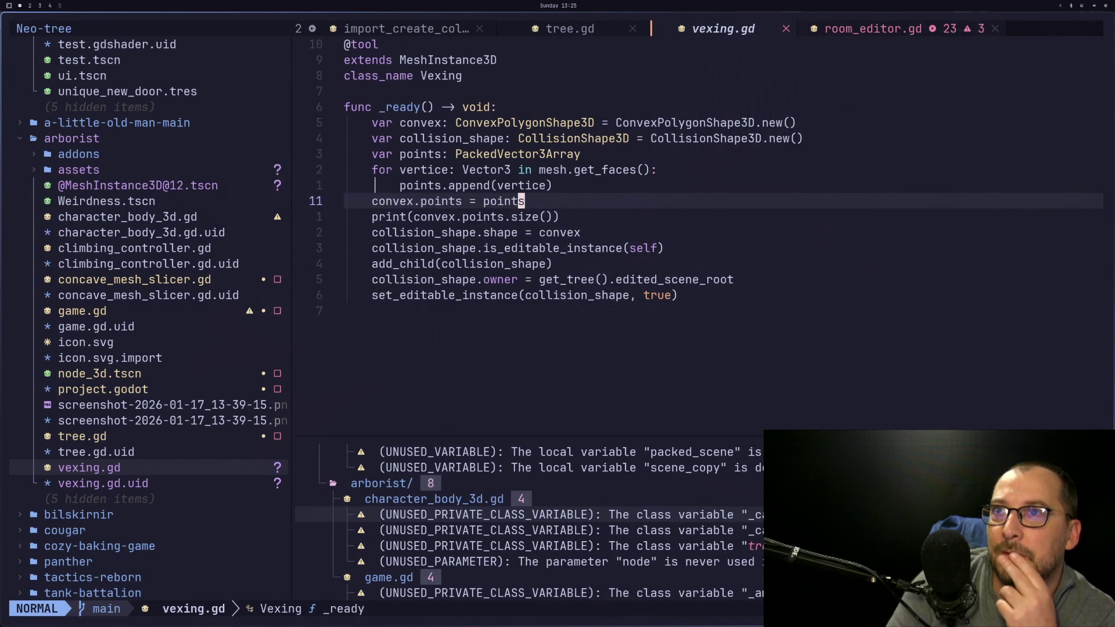
key("super+3")
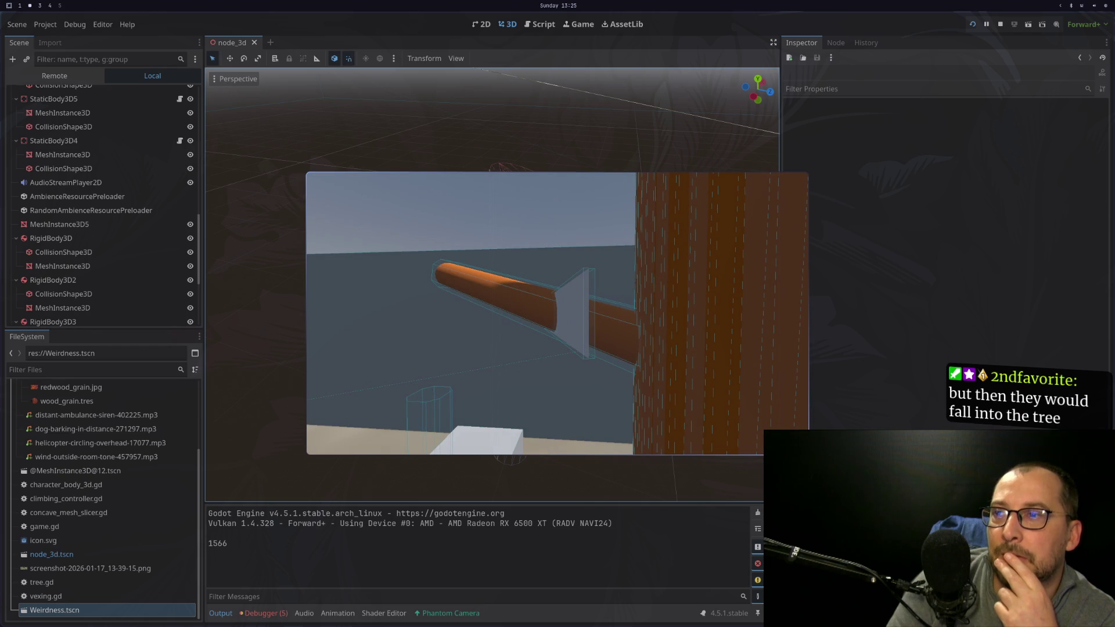
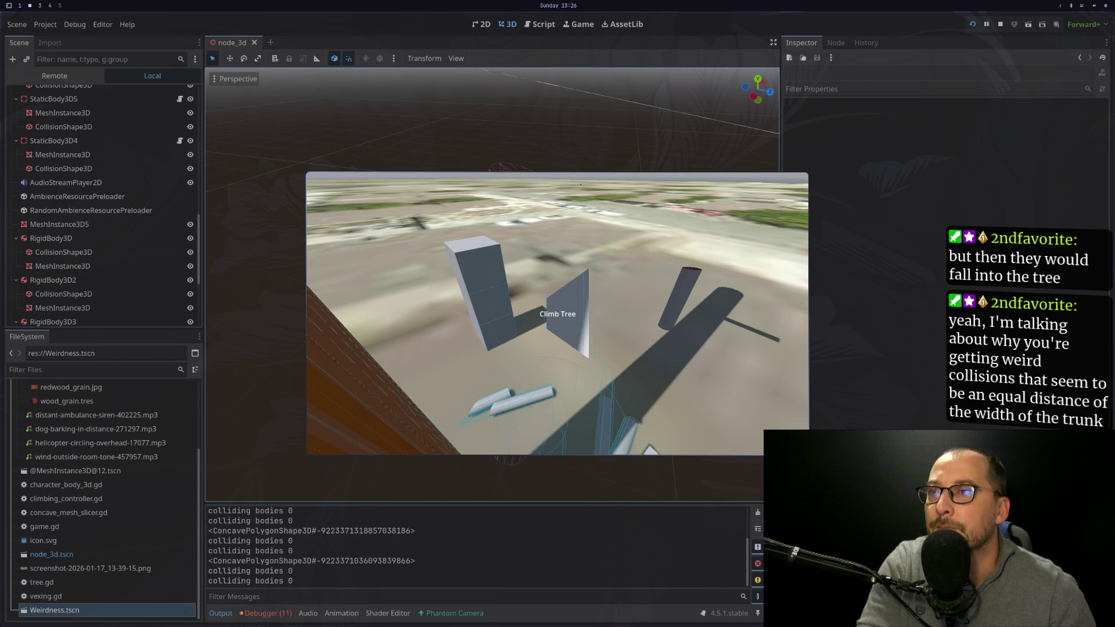
- Restart the tree prototype, fly around the trunk and slice a branch into pieces
left_click(974, 26)
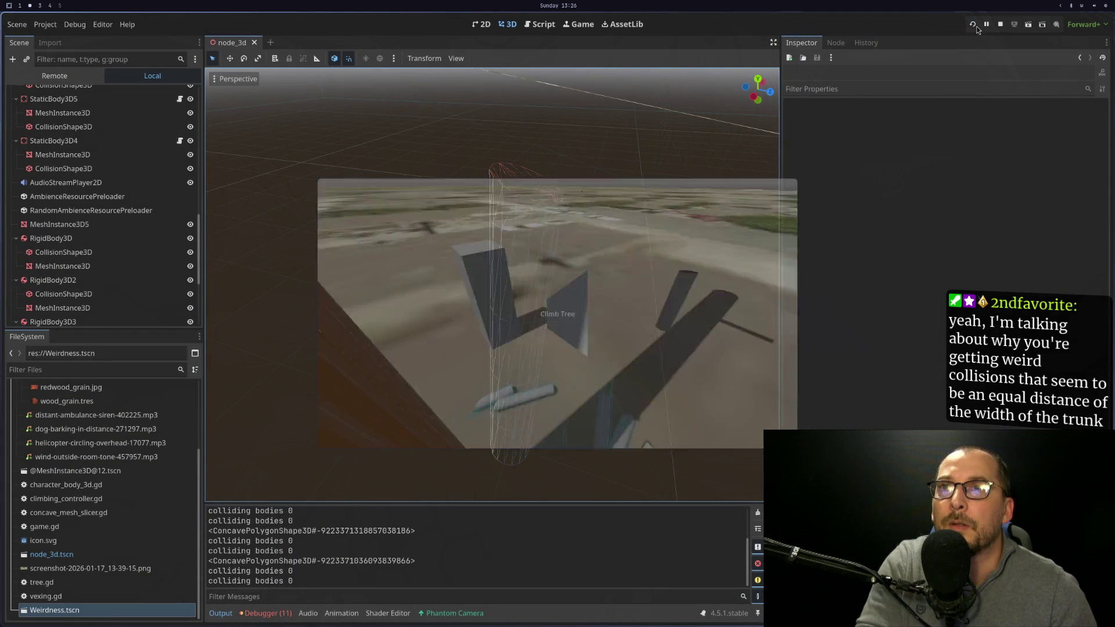
key("w")
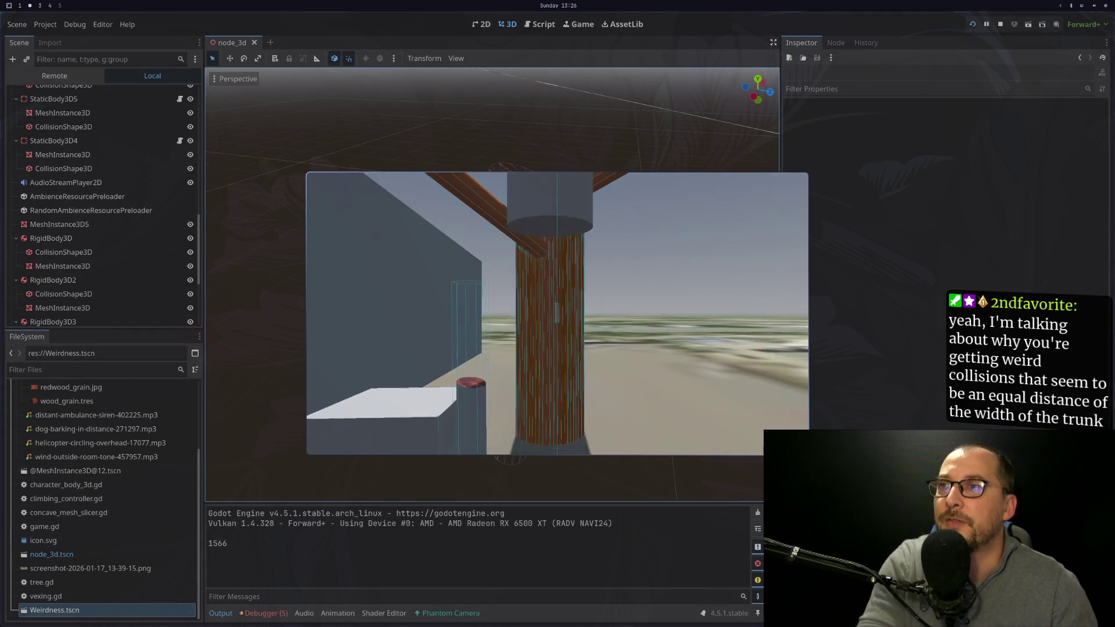
key("w")
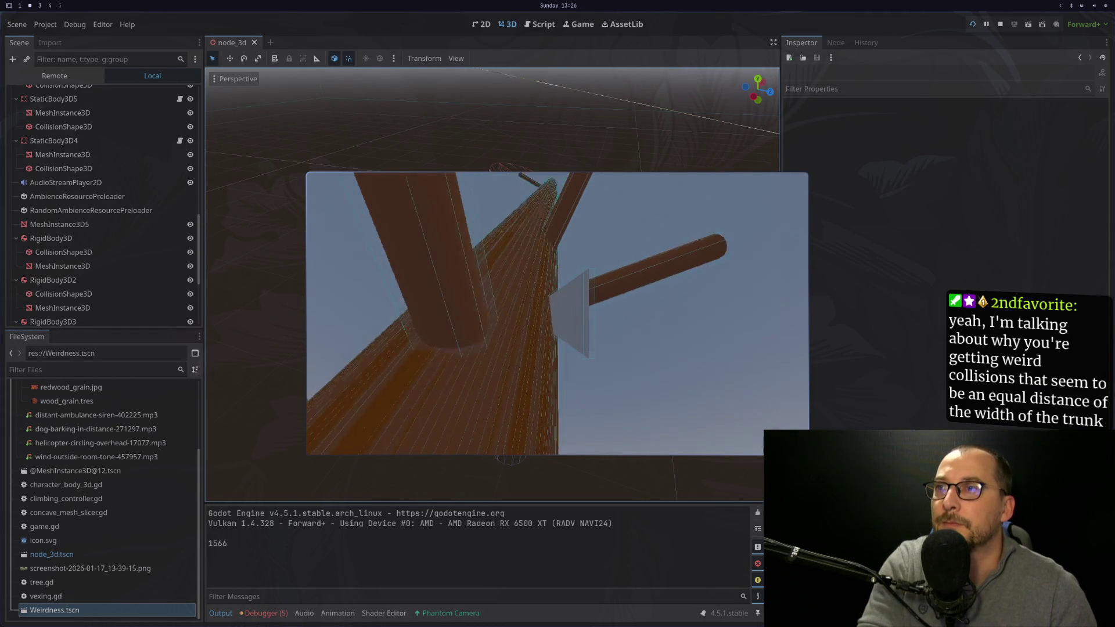
key("s")
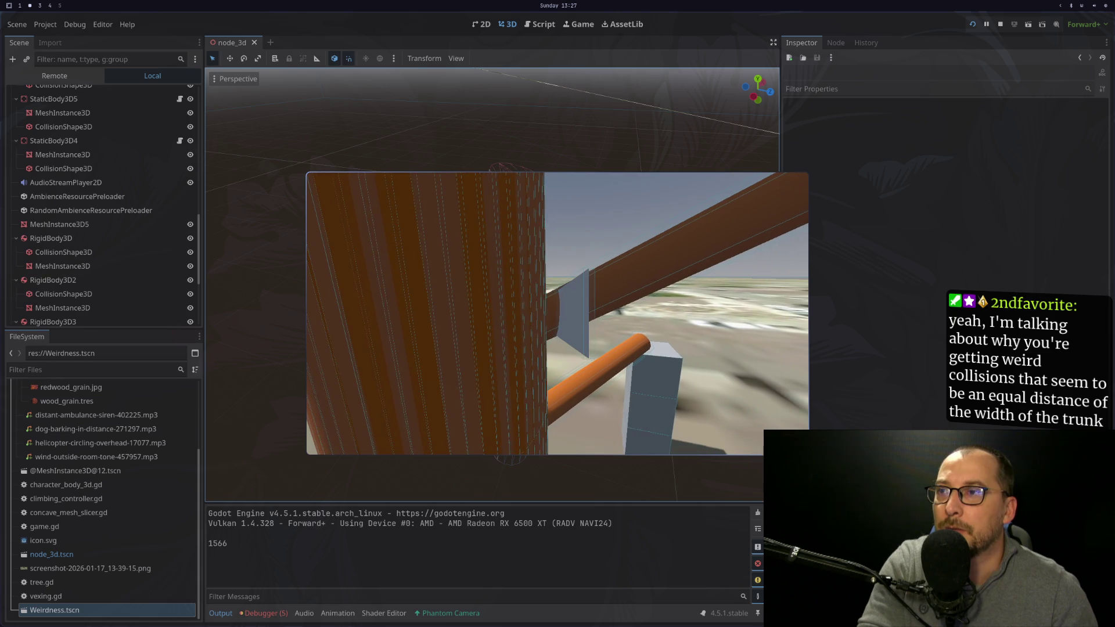
left_click(557, 313)
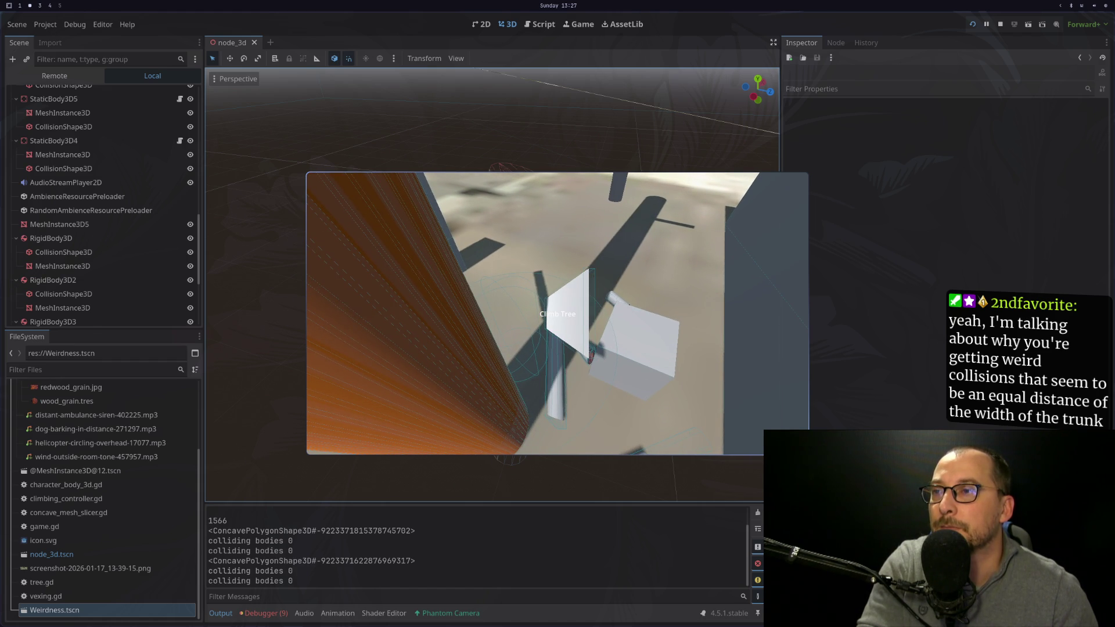
- Switch workspaces from the running game over to the Neovim code editor
key("super+2")
key("super+1")
key("super+3")
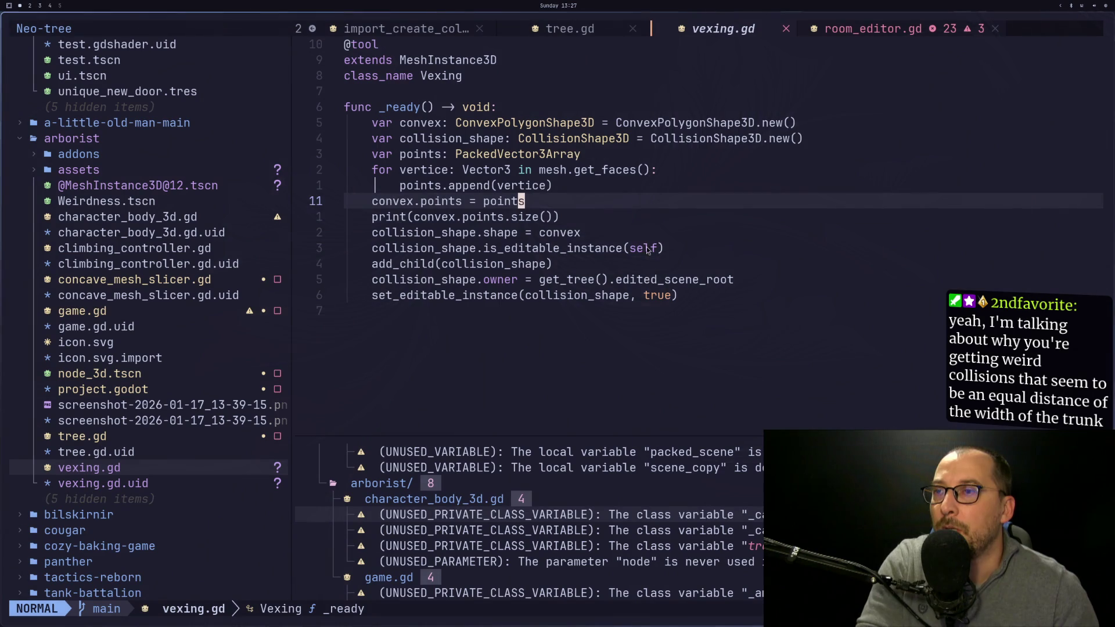
- Browse tree.gd, game.gd and import_create_collision_shape.gd, then return to slice_mesh in concave_mesh_slicer.gd
left_click(582, 28)
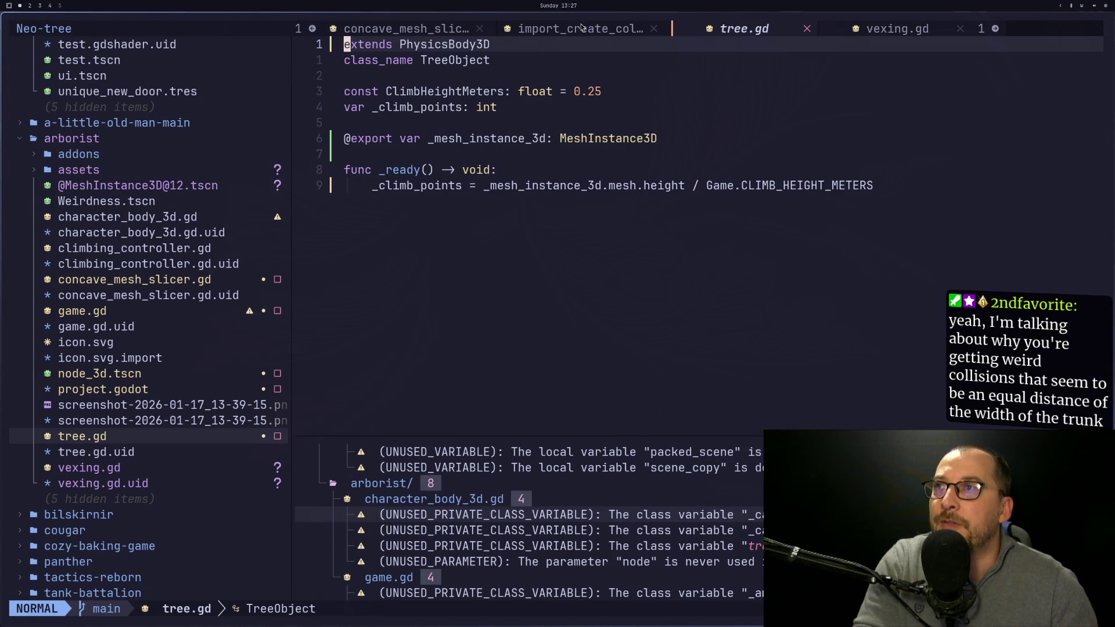
left_click(398, 29)
scroll(550, 213, "down", 2)
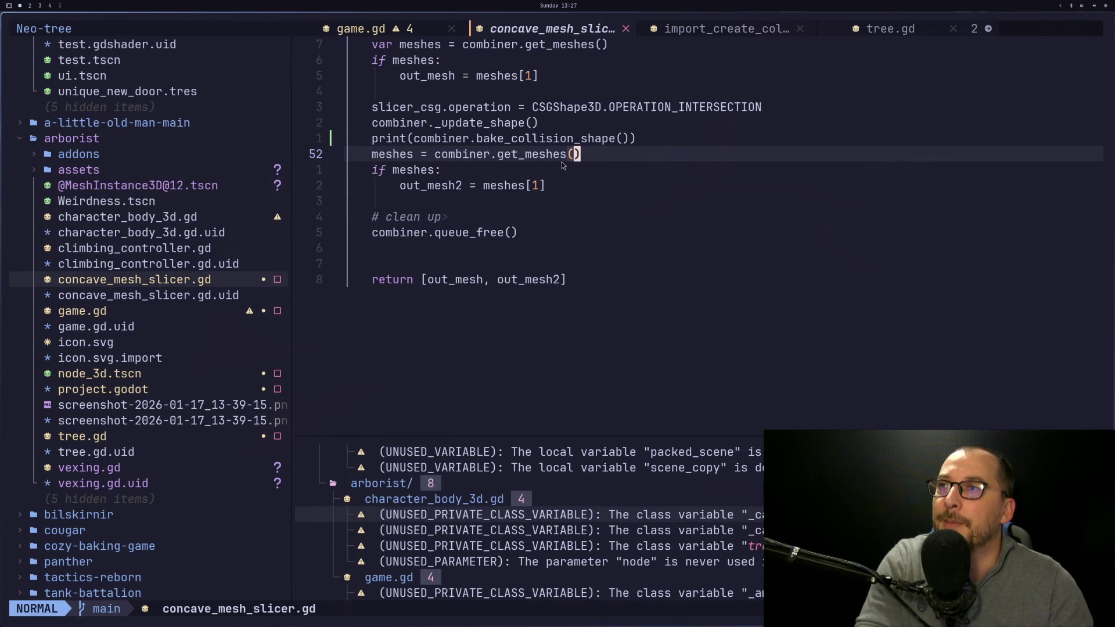
left_click(352, 30)
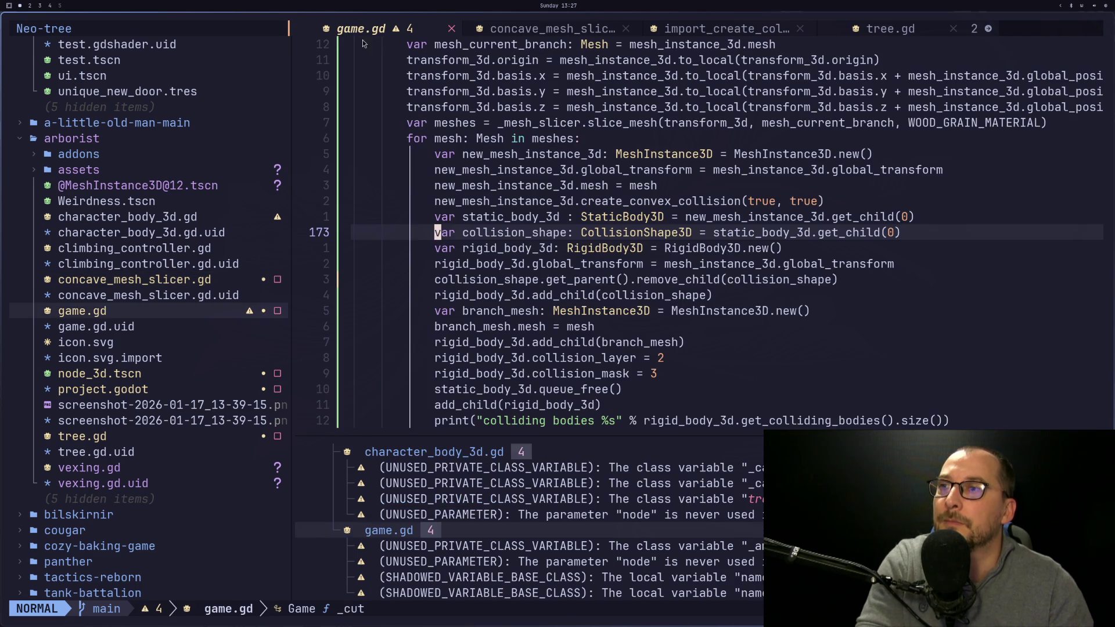
left_click(707, 29)
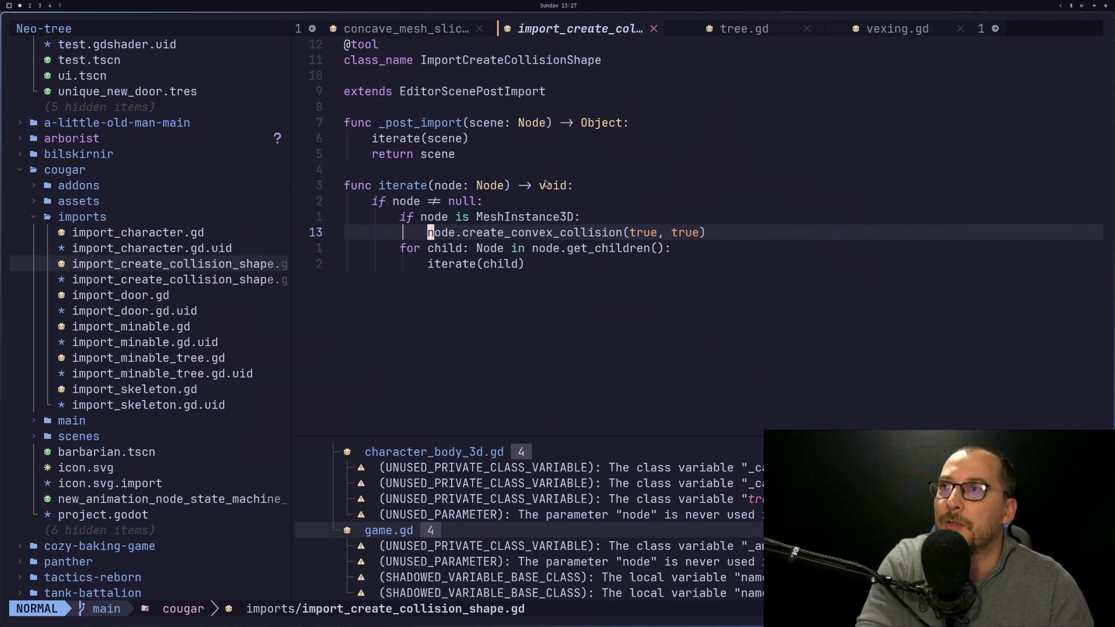
left_click(346, 30)
scroll(516, 220, "up", 4)
scroll(516, 221, "up", 3)
scroll(515, 220, "up", 4)
scroll(517, 215, "up", 1)
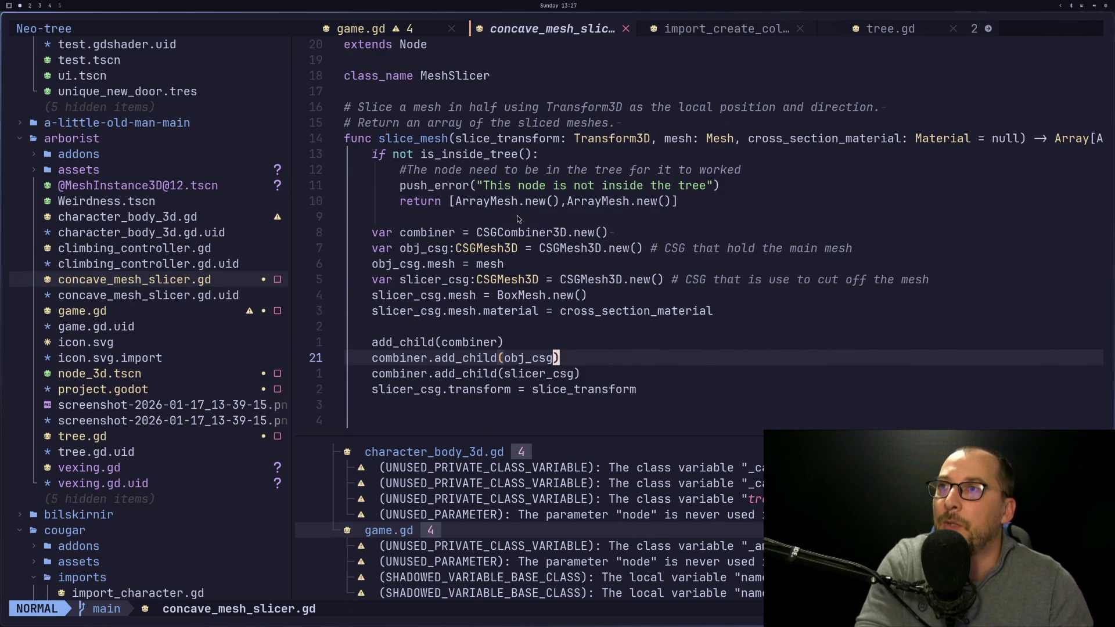
left_click(493, 138)
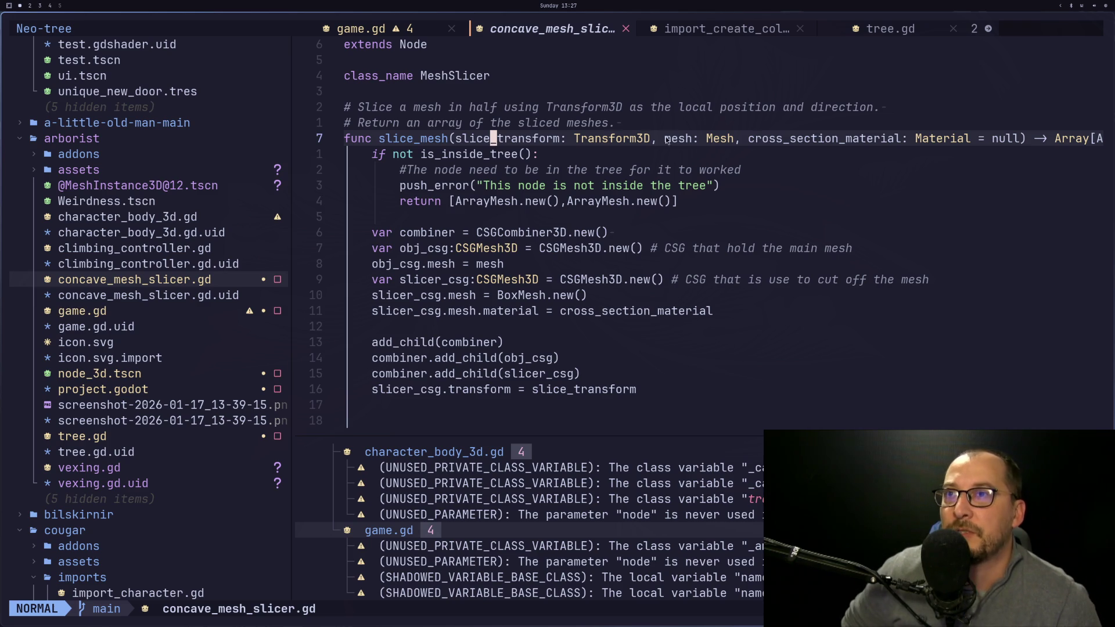
double_click(684, 139)
double_click(817, 139)
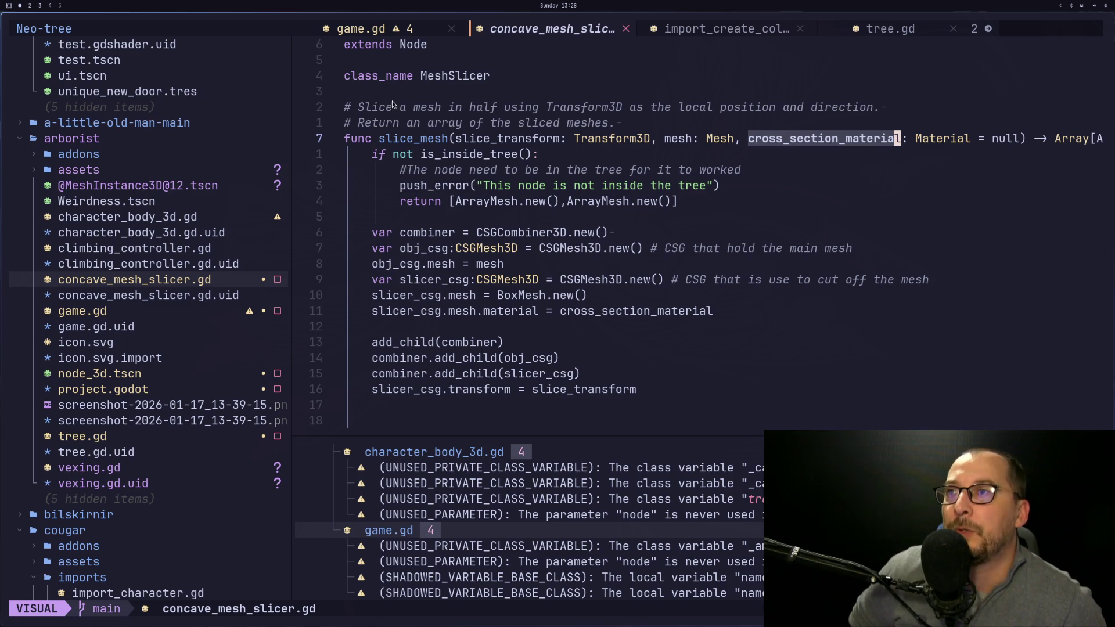
mouse_move(456, 138)
left_mouse_down()
mouse_move(996, 139)
mouse_move(962, 318)
left_mouse_up()
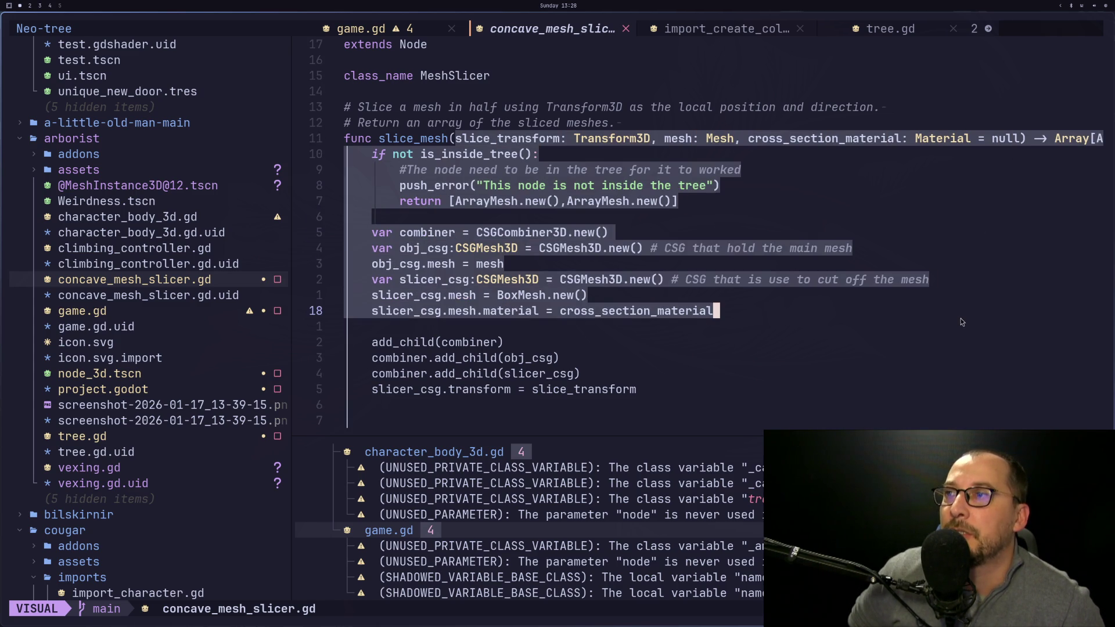
key("Escape")
scroll(491, 140, "down", 1)
scroll(486, 132, "up", 1)
left_click(482, 141)
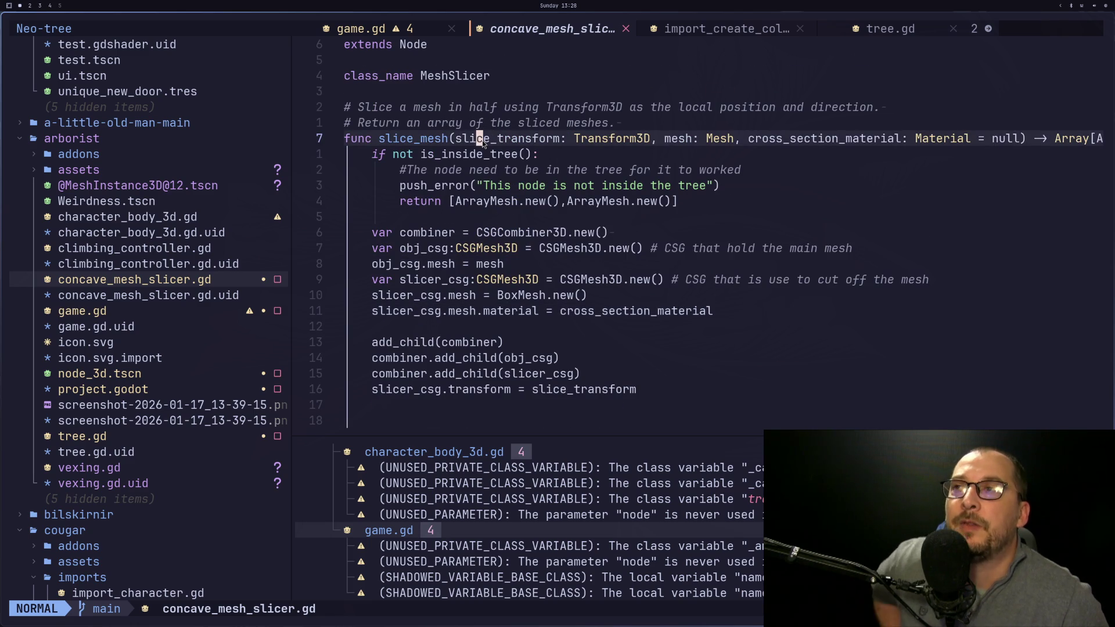
double_click(467, 134)
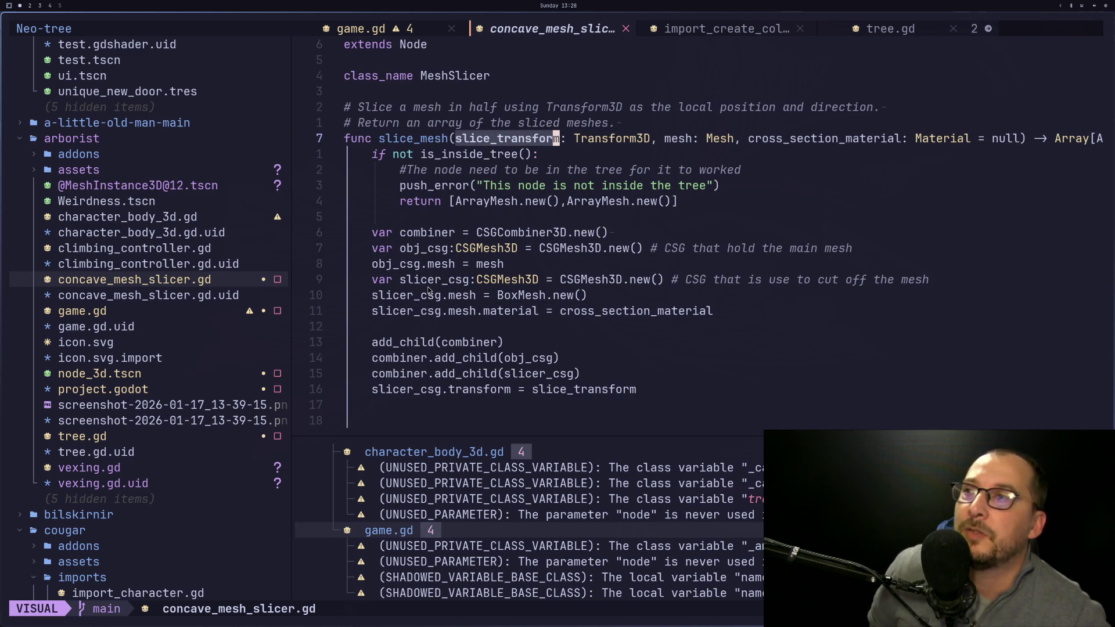
scroll(465, 230, "down", 1)
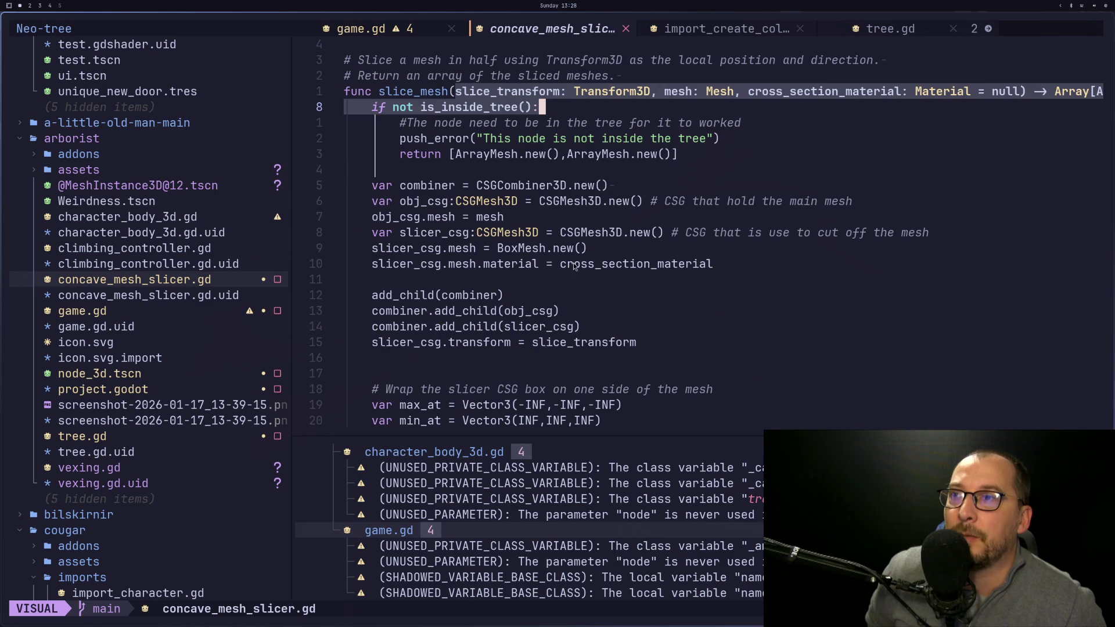
scroll(486, 264, "down", 1)
scroll(485, 261, "down", 1)
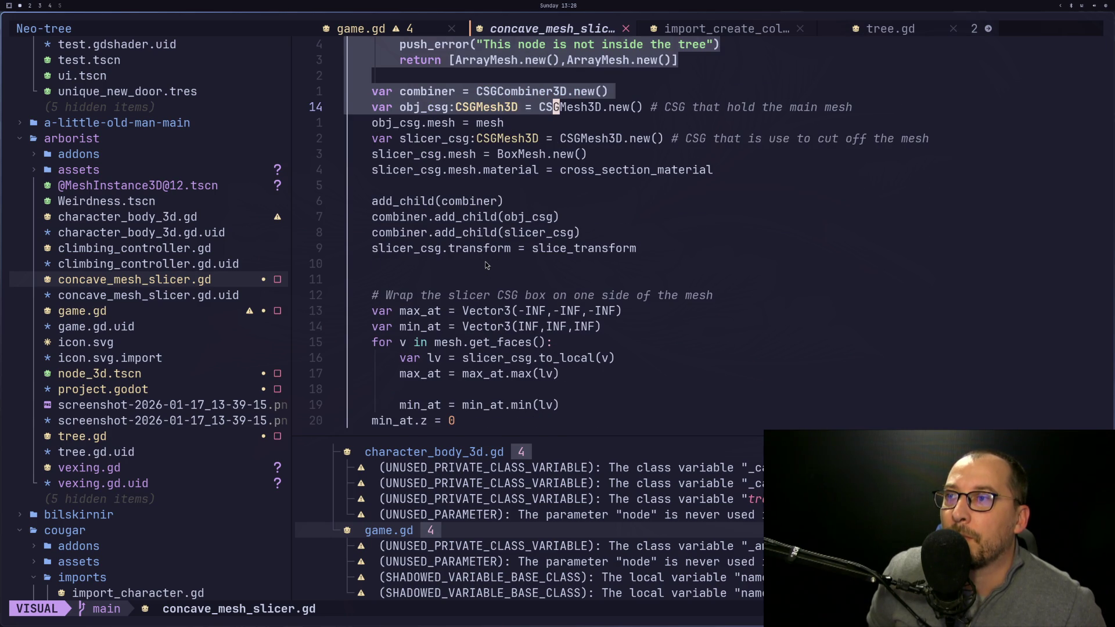
left_click(509, 295)
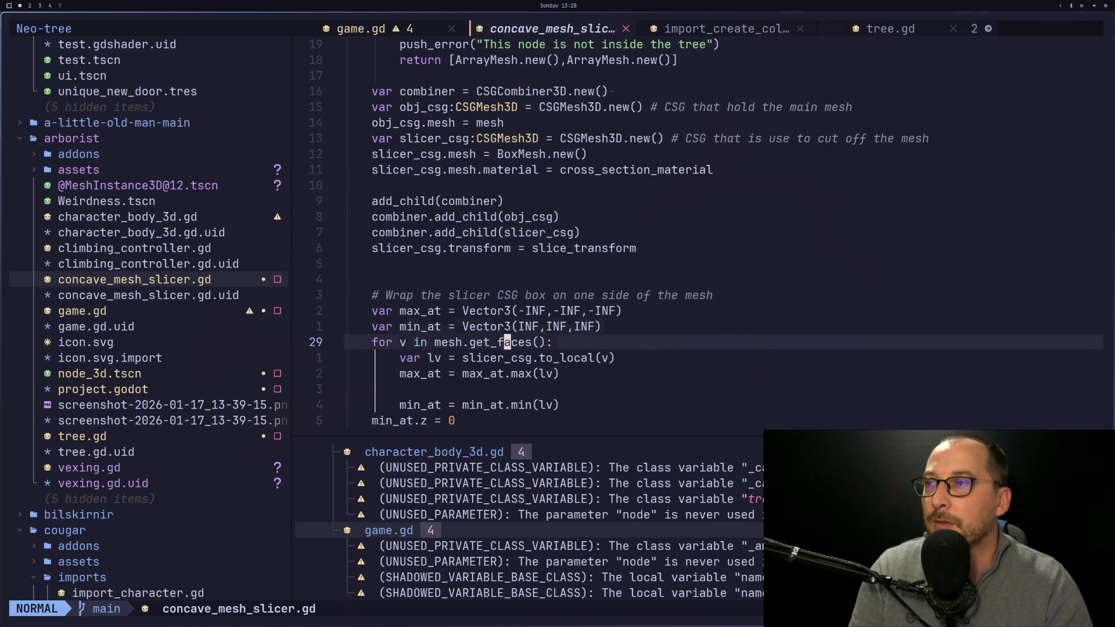
- Read through the slicer box sizing and position code around the max_at declaration
left_click(430, 296)
key("j")
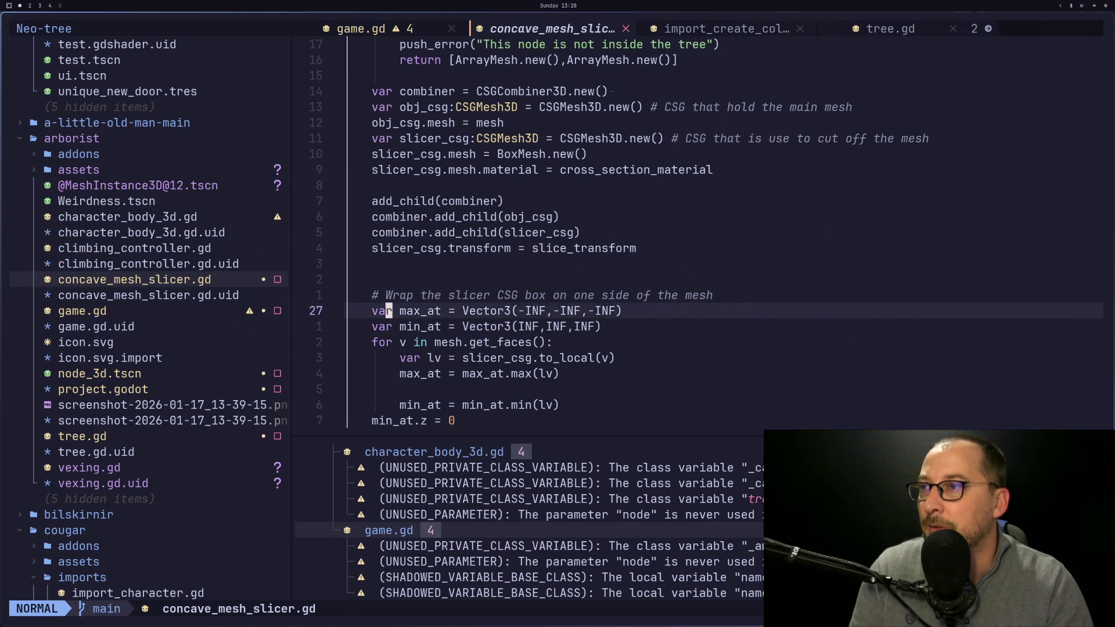
key("j")
key("j")
key("j")
key("j")
key("j")
key("j")
key("j")
key("k")
key("k")
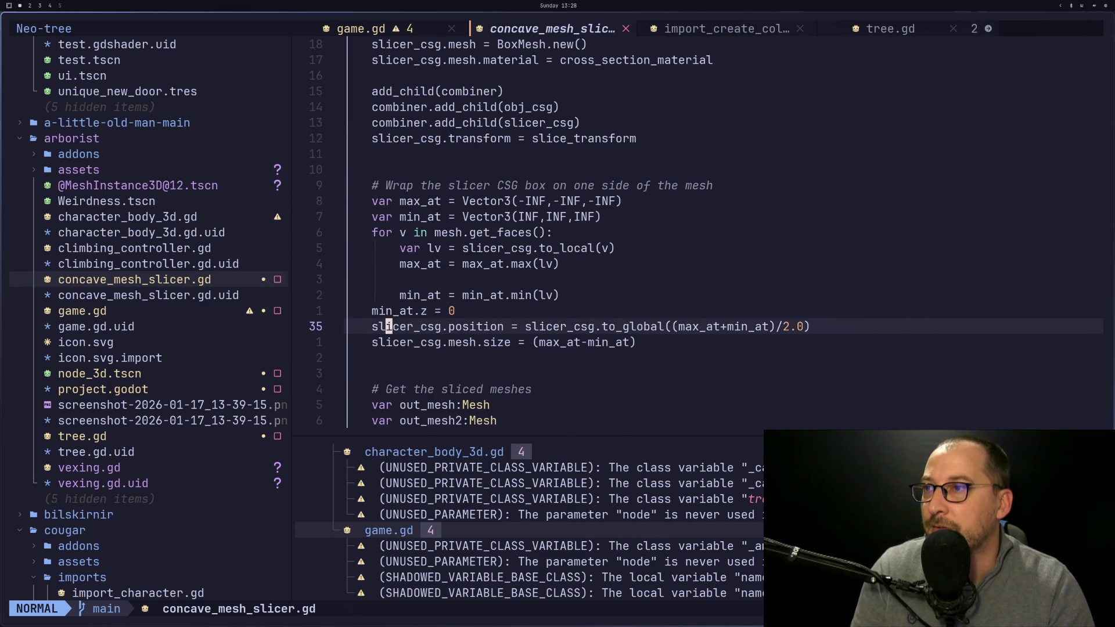
key("k")
key("k")
key("k")
key("k")
key("k")
key("k")
key("k")
key("k")
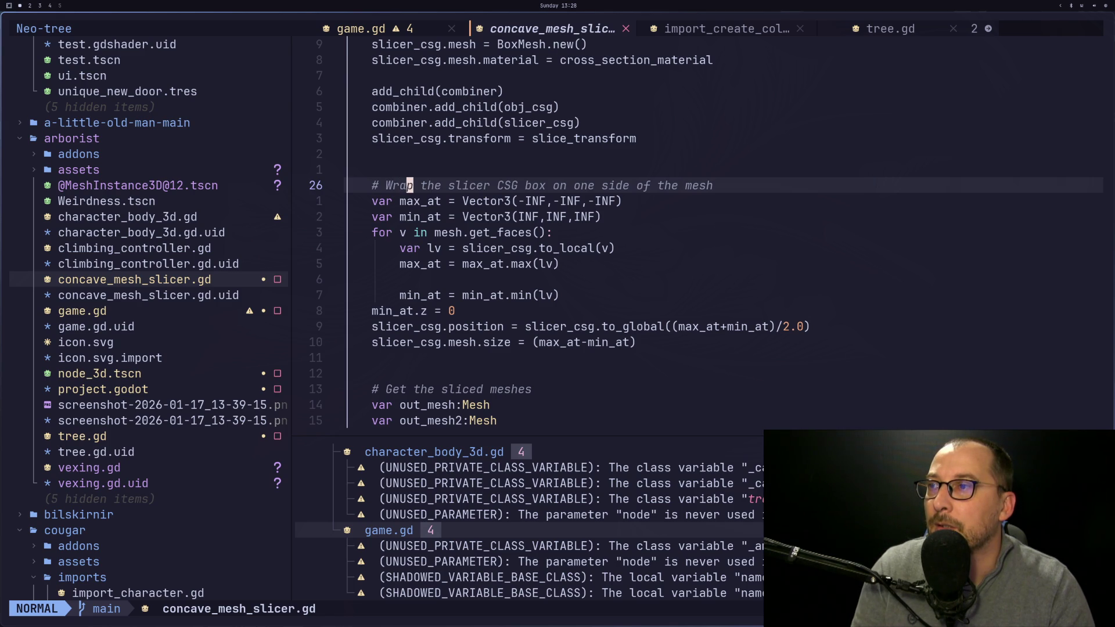
key("j")
key("j")
key("j")
key("j")
key("j")
key("j")
key("j")
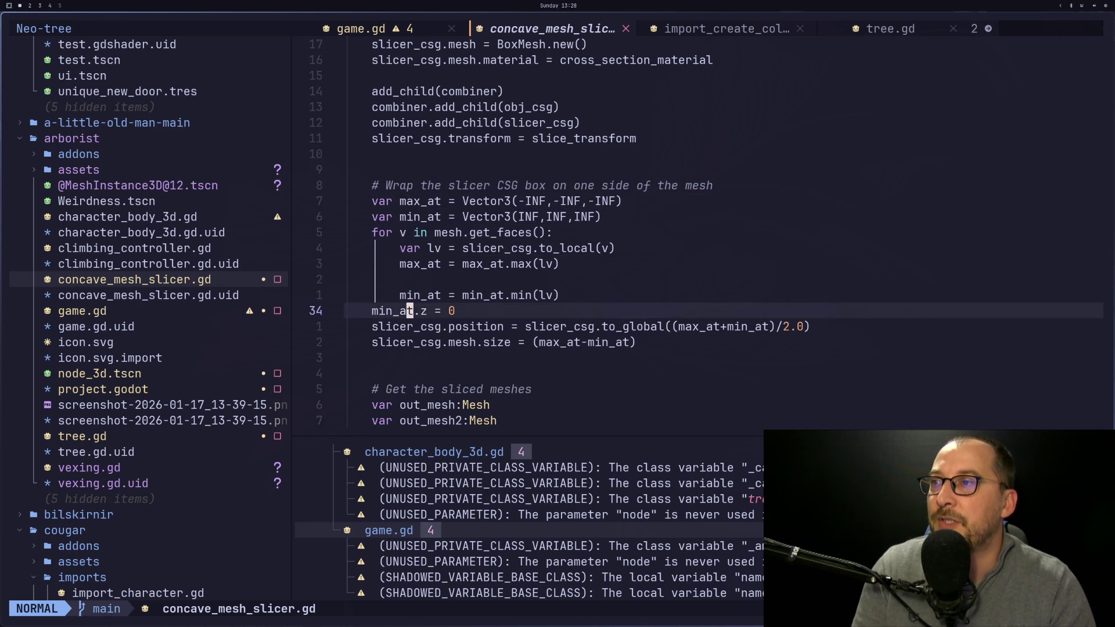
key("j")
key("j")
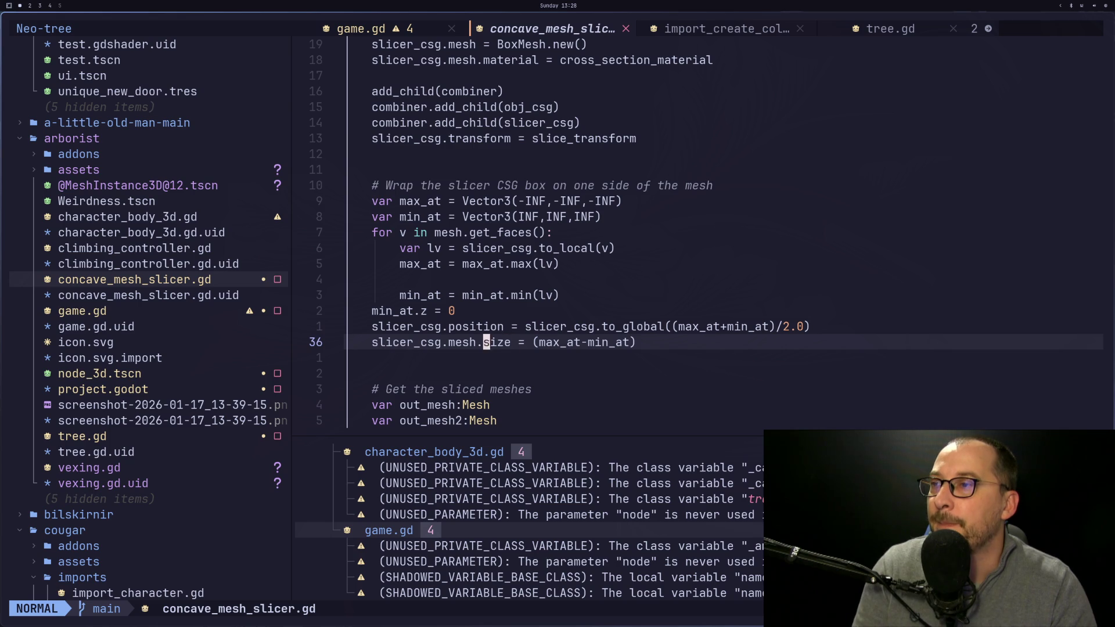
key("k")
key("k")
key("k")
key("j")
key("k")
key("k")
key("k")
key("k")
key("k")
- Review the max_at and min_at updates in the face loop and land on the blank line between them
key("k")
key("k")
key("k")
key("k")
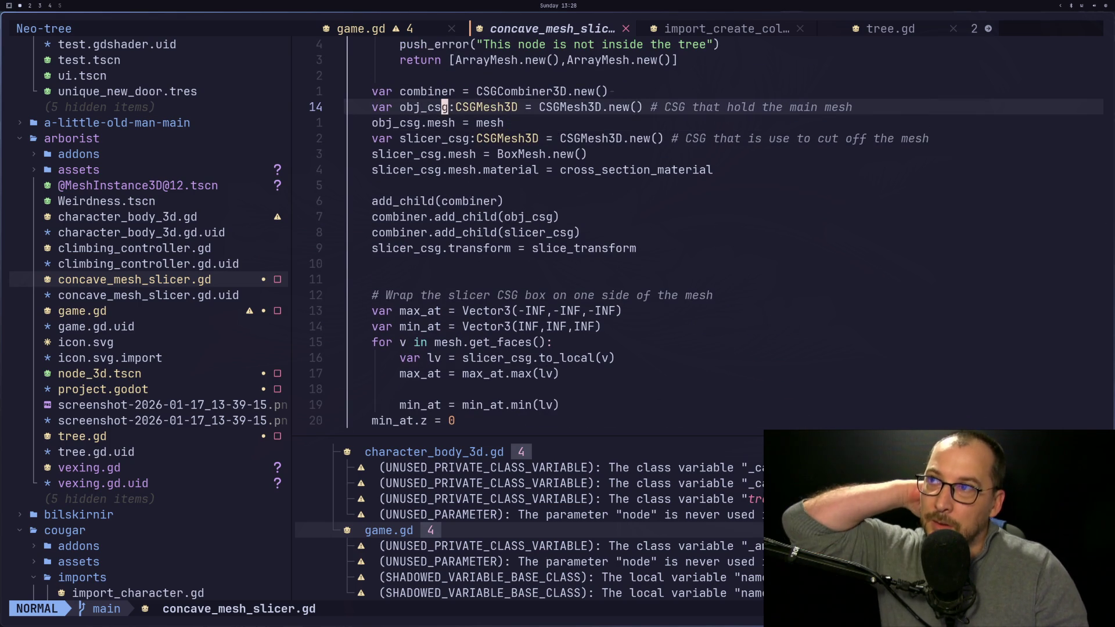
key("j")
key("j")
key("j")
key("j")
key("j")
key("j")
key("j")
key("k")
key("k")
key("k")
key("k")
key("k")
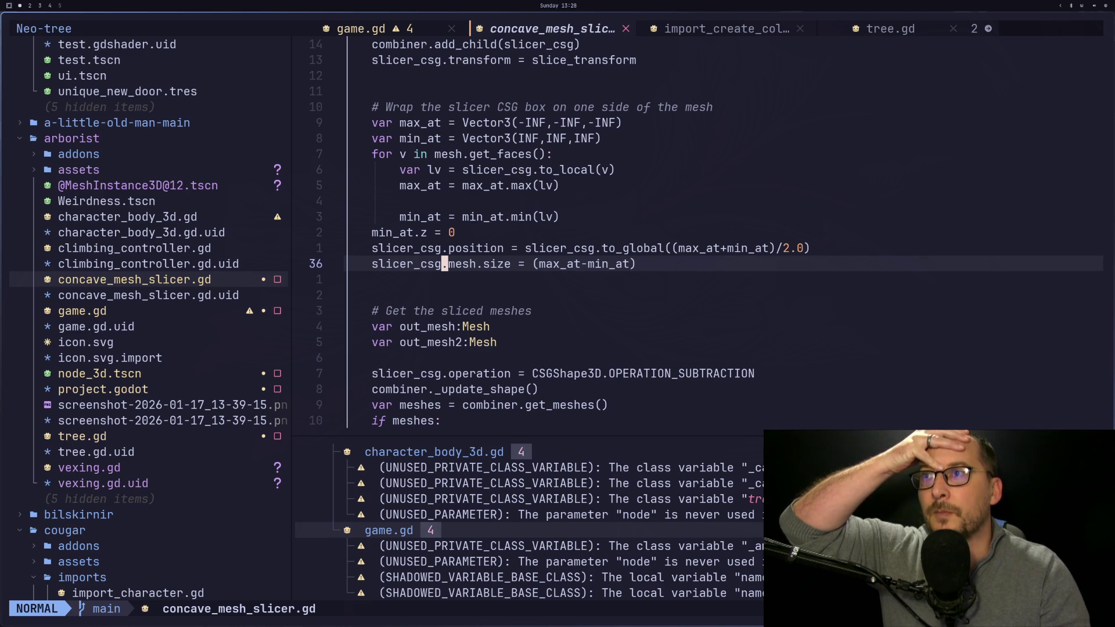
key("k")
key("k")
key("k")
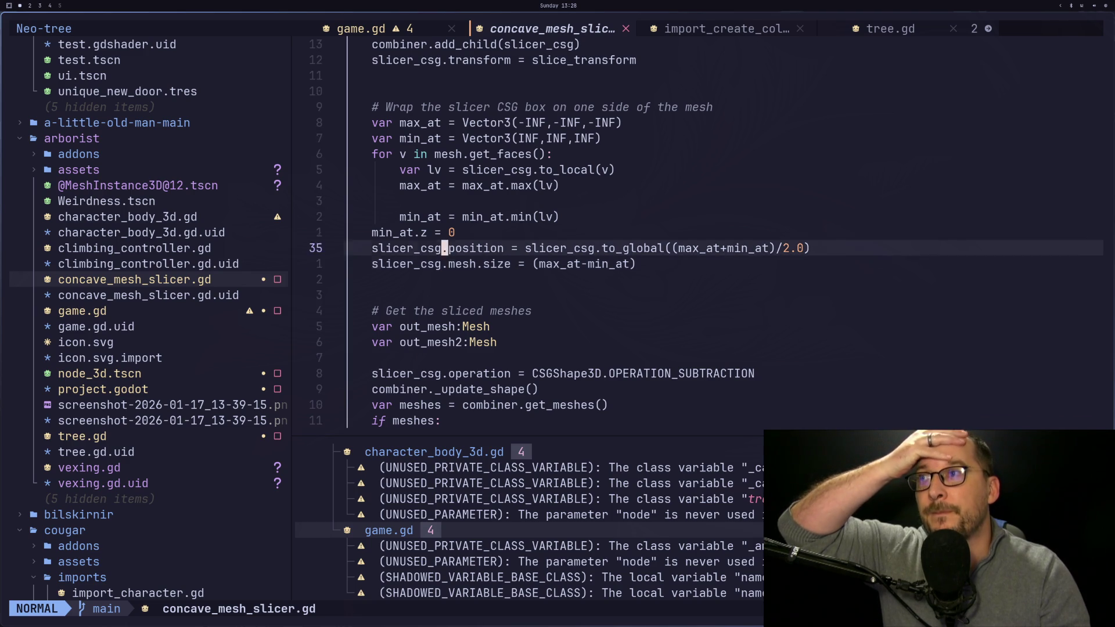
key("k")
key("k")
key("j")
key("j")
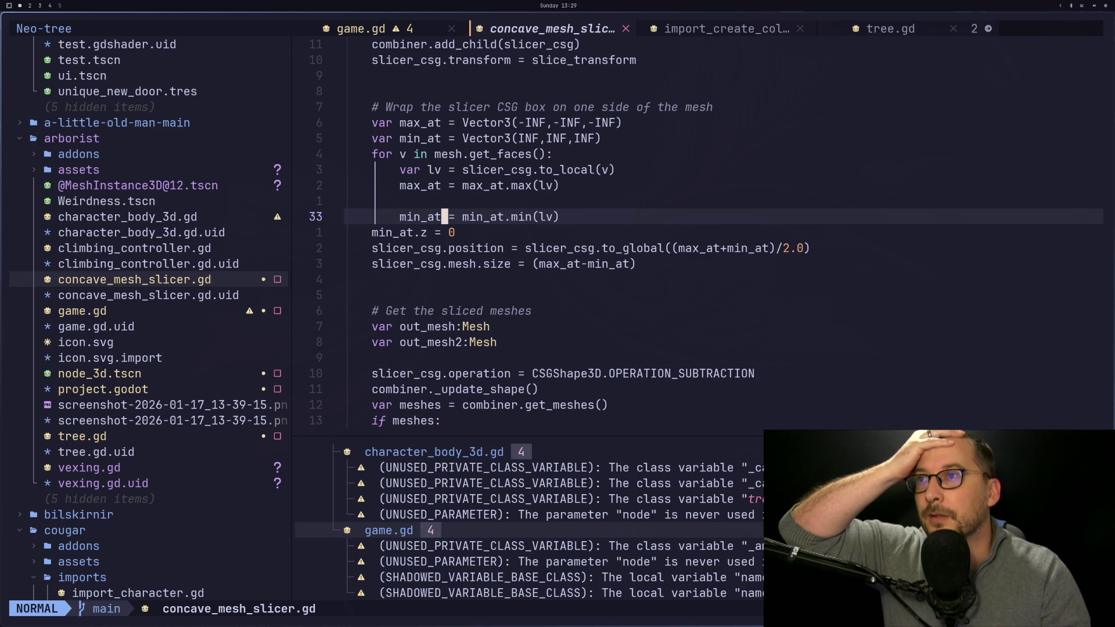
key("j")
key("j")
key("k")
key("k")
key("k")
key("k")
key("j")
key("j")
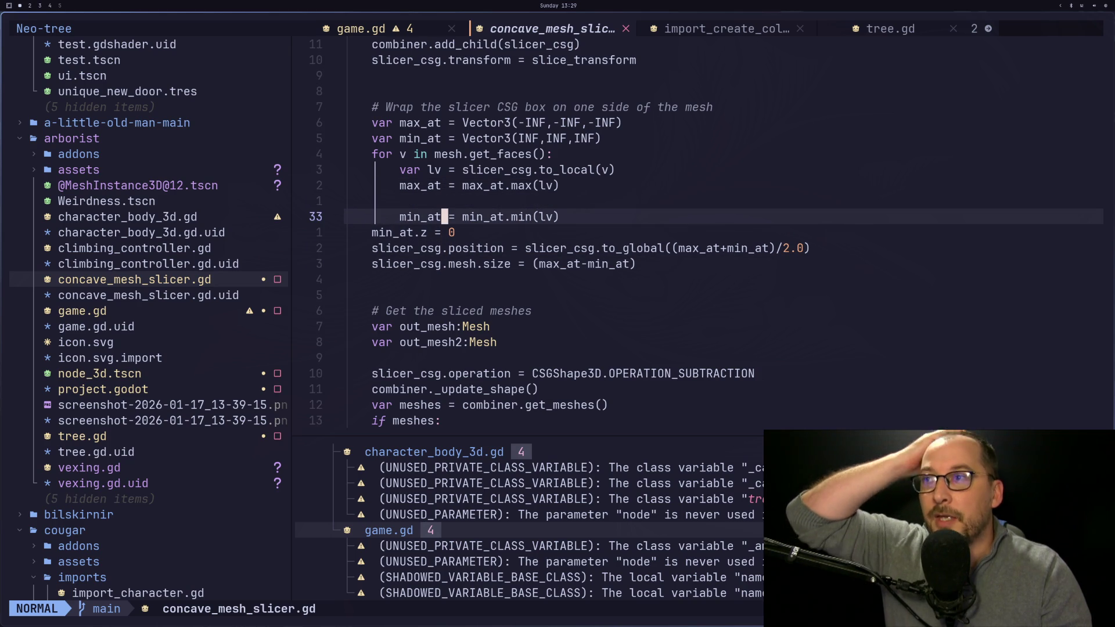
key("k")
type("d")
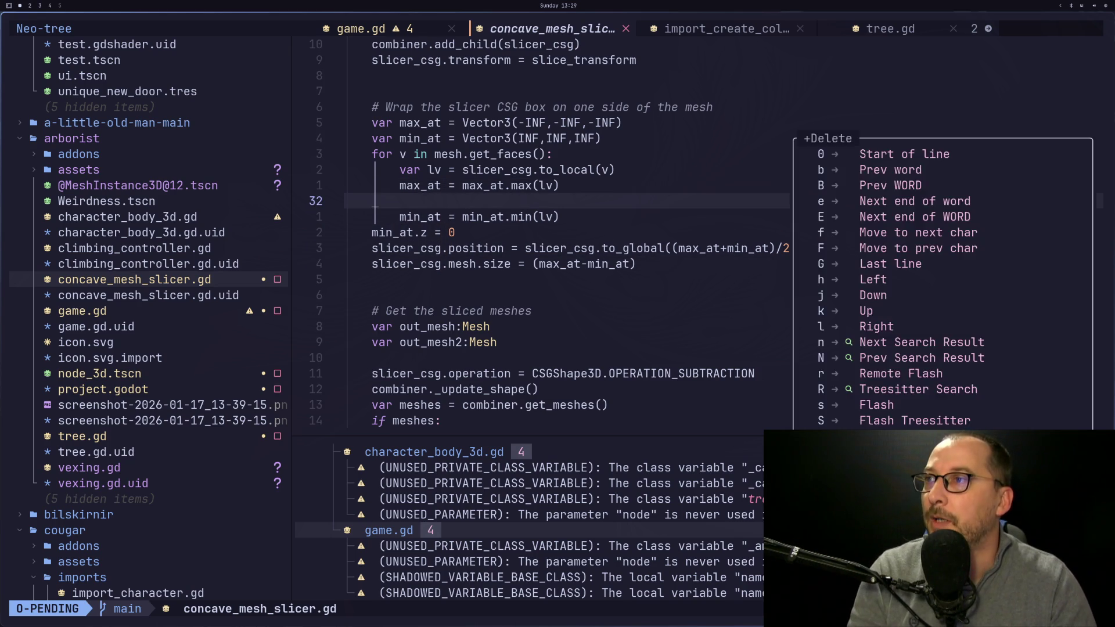
type("d:w")
- Delete the blank line between the max_at and min_at updates and save concave_mesh_slicer.gd with :w
key("Escape")
key("k")
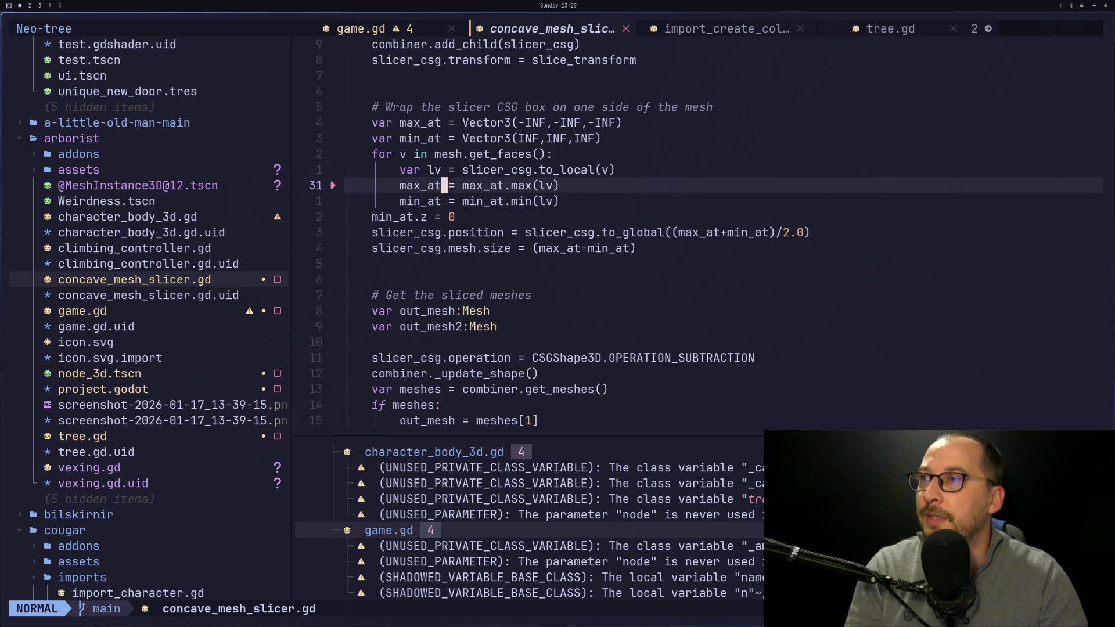
key("o")
key("Escape")
type("d:w")
key("Return")
key("k")
key("k")
key("k")
key("k")
key("k")
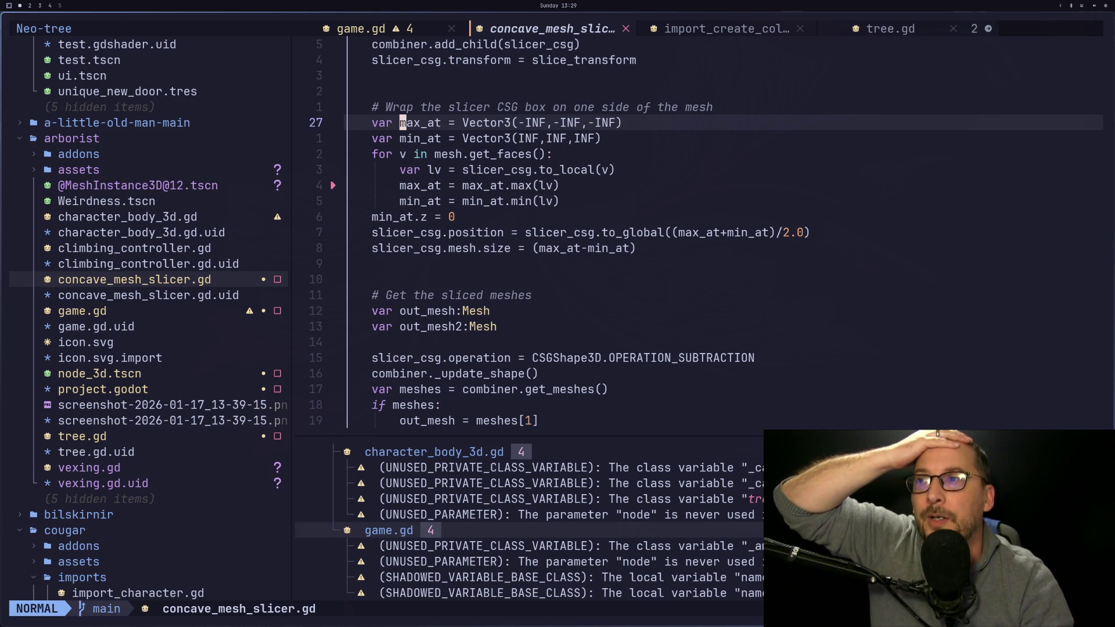
- Inspect the max() and min() calls and the to_local line in the face loop
key("j")
key("j")
key("j")
key("j")
key("j")
key("j")
key("j")
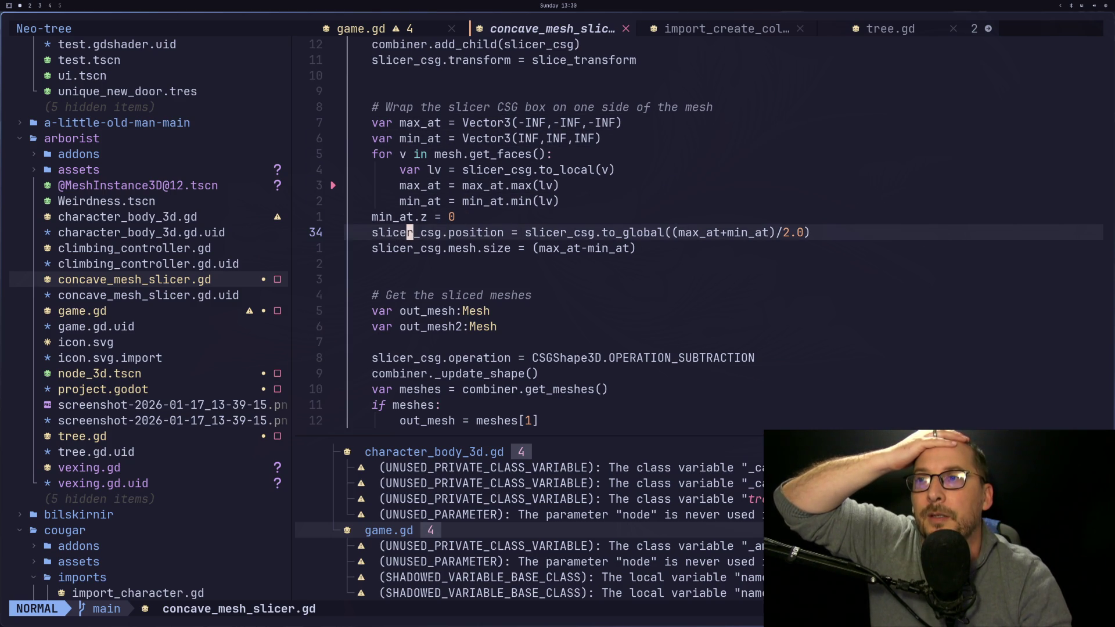
key("w")
key("w")
key("w")
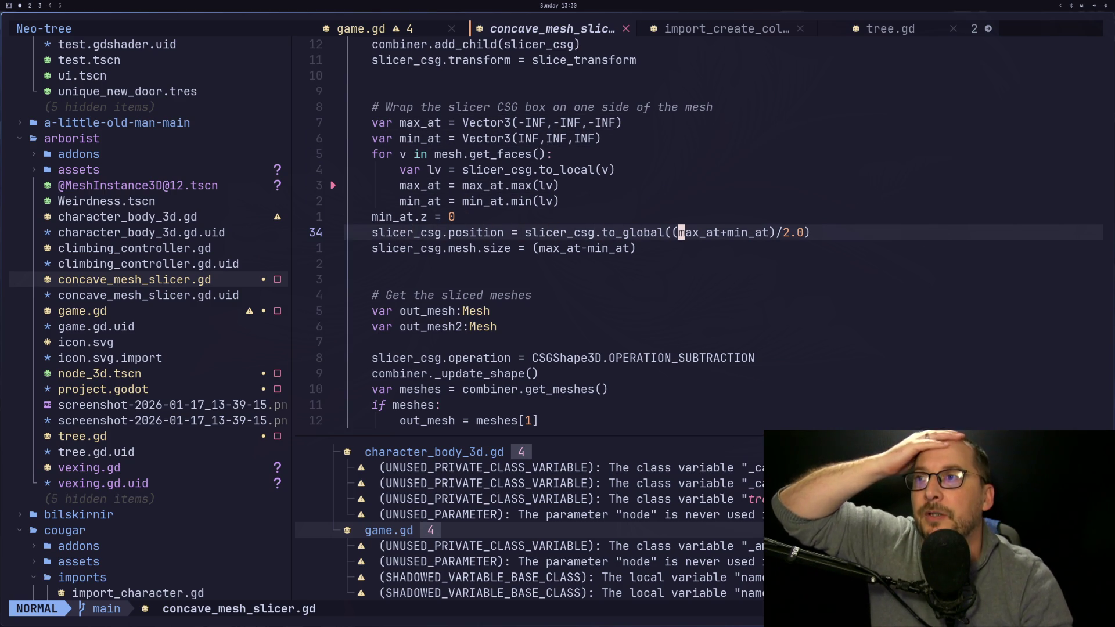
key("k")
key("k")
key("k")
key("k")
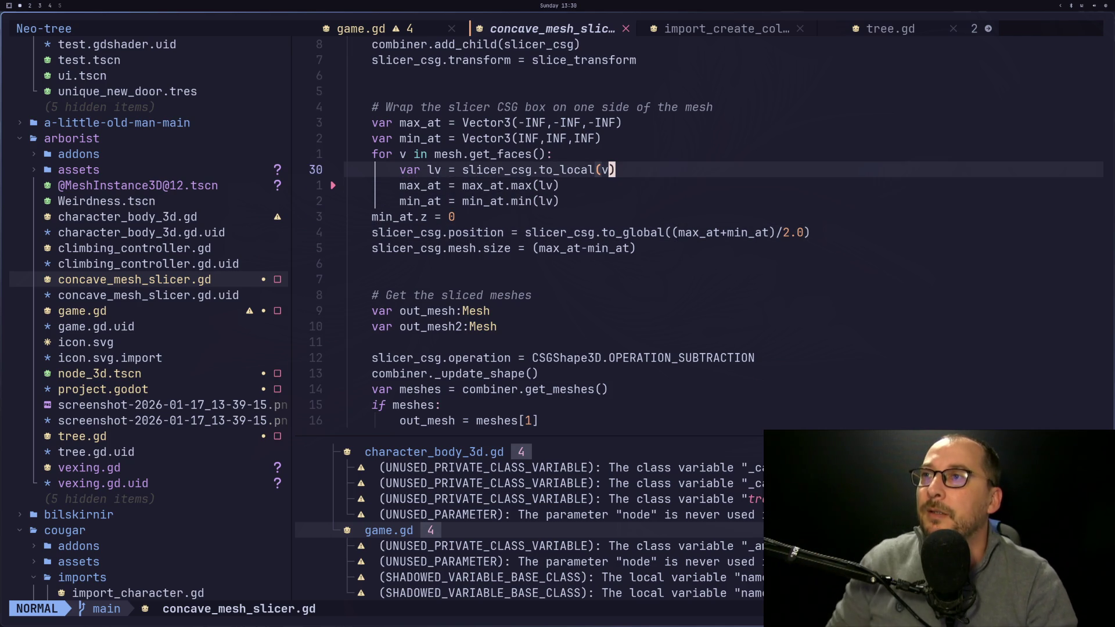
key("j")
key("j")
key("h")
key("h")
key("h")
key("i")
key("Escape")
key("l")
key("k")
- Briefly edit the max call name, back out, and switch to the Godot documentation workspace
key("i")
key("BackSpace")
type("x")
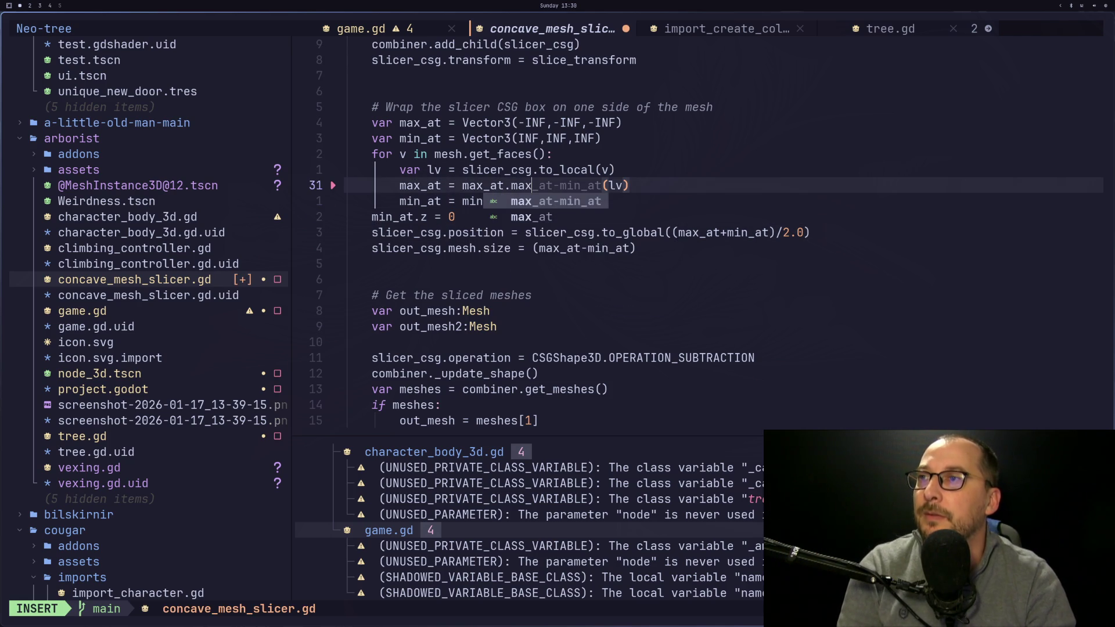
key("Escape")
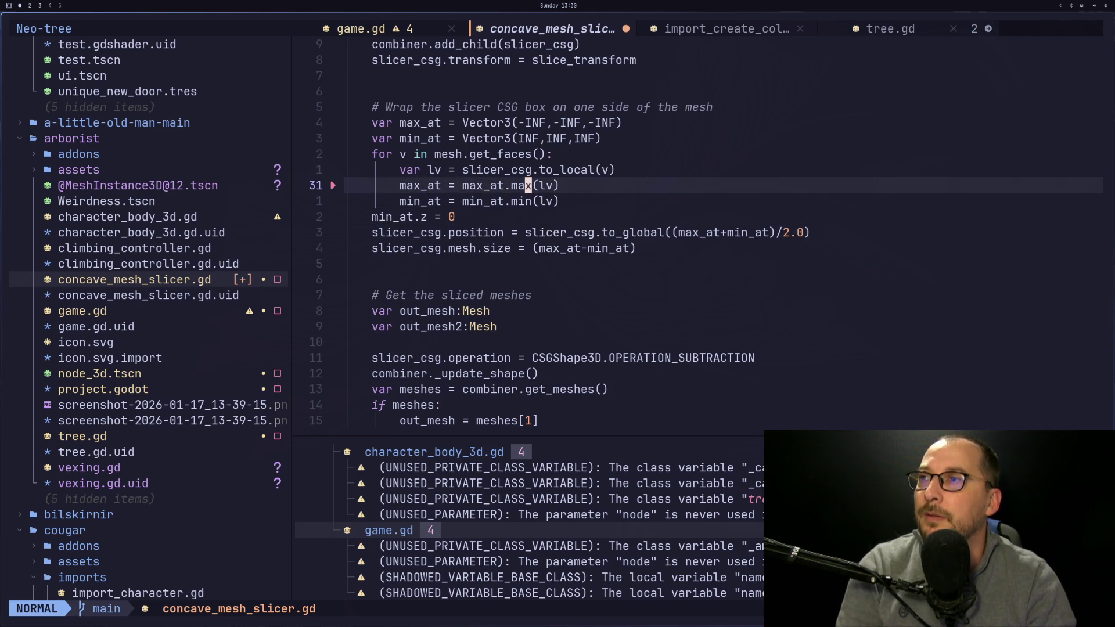
key("k")
key("k")
key("k")
key("k")
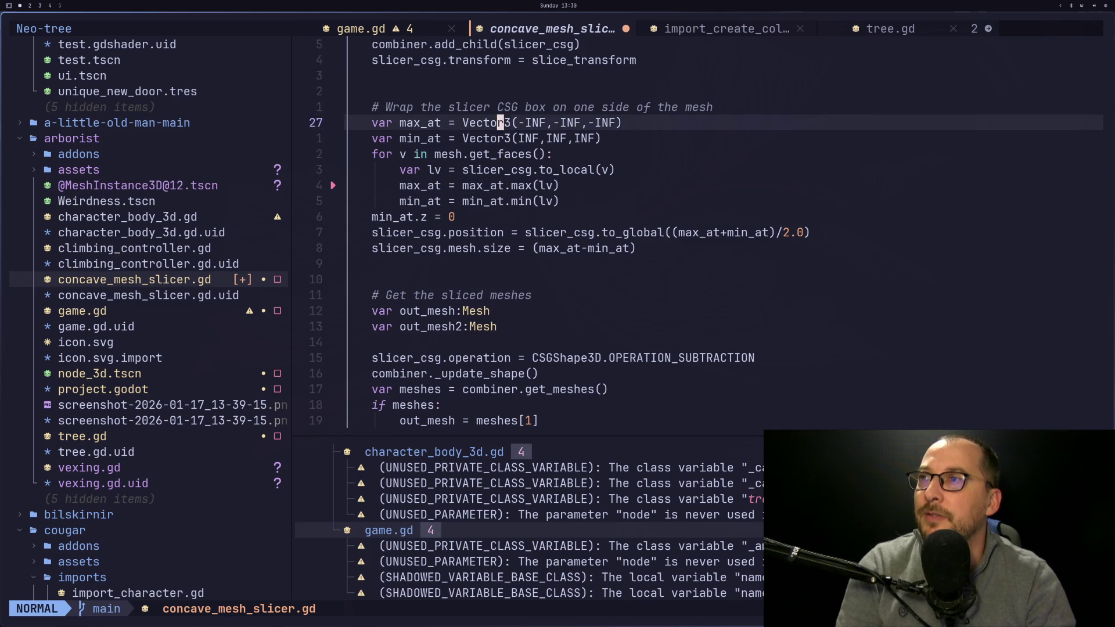
key("j")
key("j")
key("j")
key("super+2")
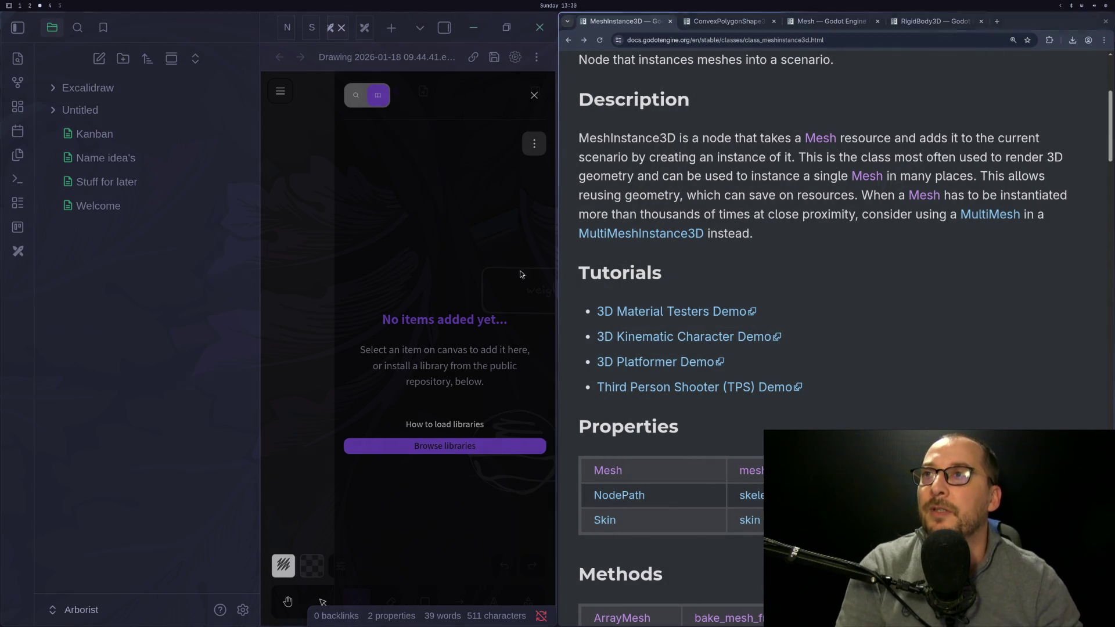
scroll(692, 122, "up", 1)
scroll(692, 122, "up", 2)
- Search the Godot docs for vector3, open the Vector3 class reference, then return to Neovim
left_click(577, 70)
scroll(648, 149, "up", 3)
scroll(660, 148, "up", 3)
scroll(730, 151, "up", 3)
scroll(730, 151, "up", 4)
scroll(730, 151, "up", 1)
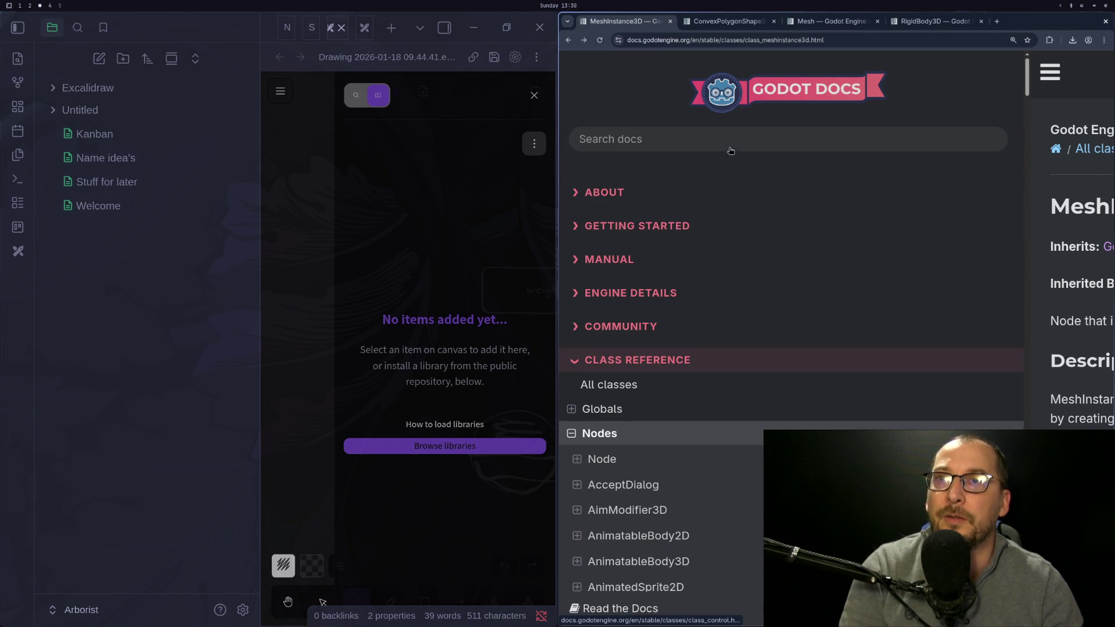
left_click(614, 141)
type("vector3")
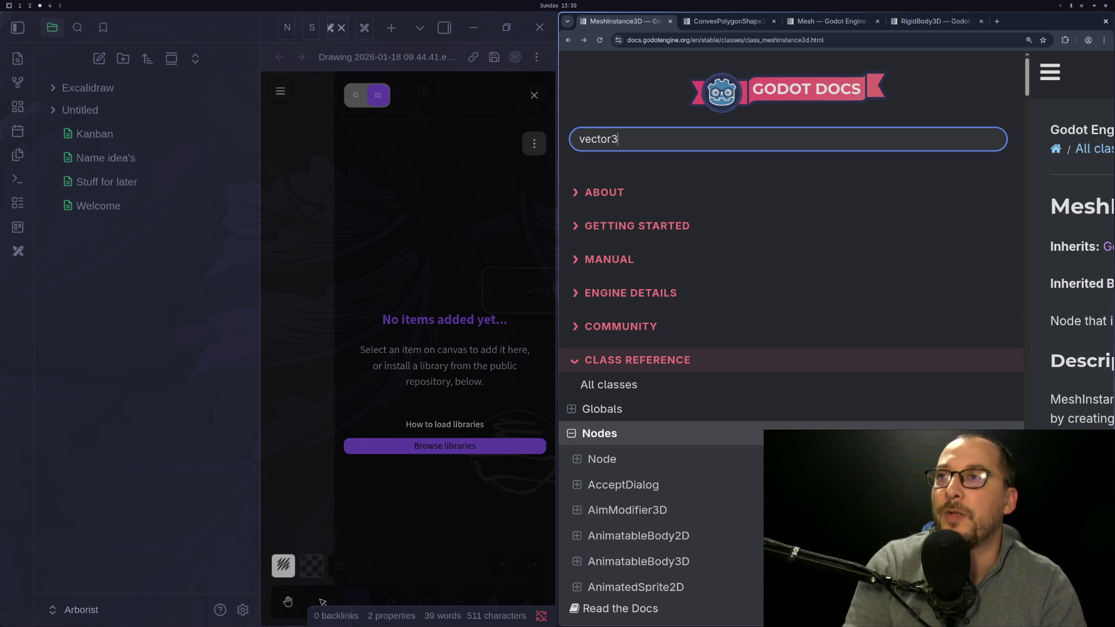
key("Return")
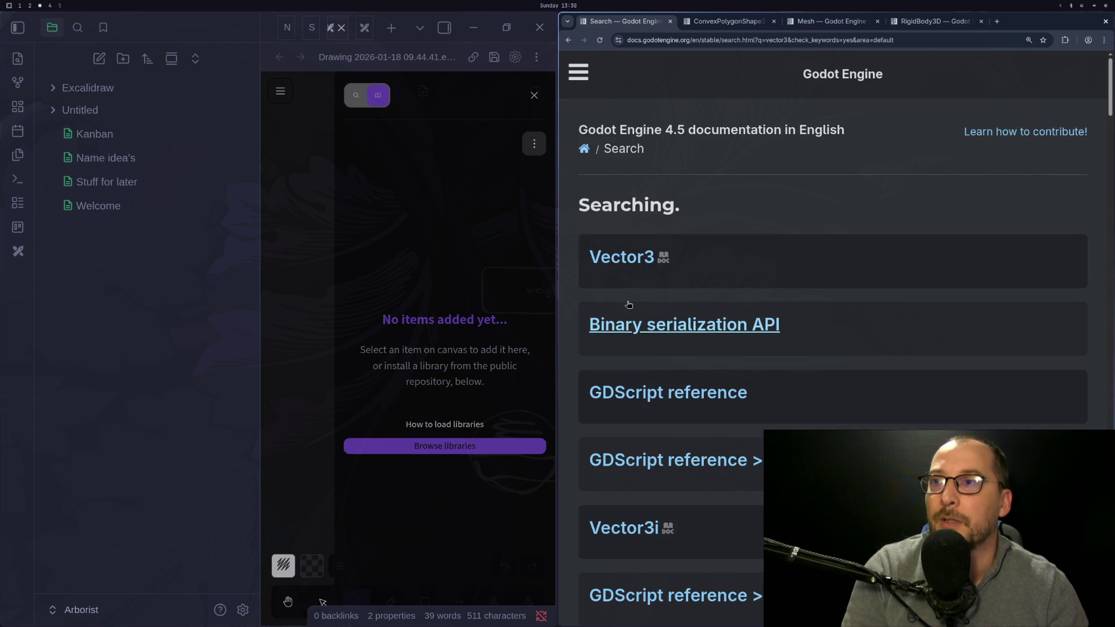
left_click(606, 267)
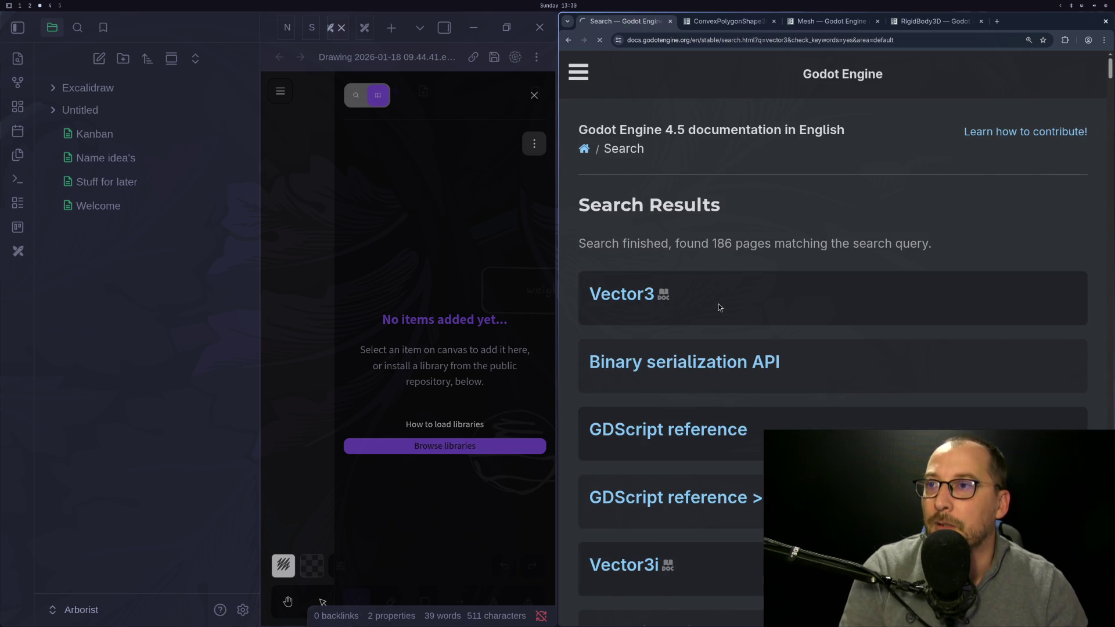
scroll(648, 291, "down", 5)
scroll(776, 321, "down", 2)
scroll(853, 339, "down", 1)
scroll(852, 339, "down", 5)
scroll(854, 340, "down", 3)
scroll(853, 339, "down", 2)
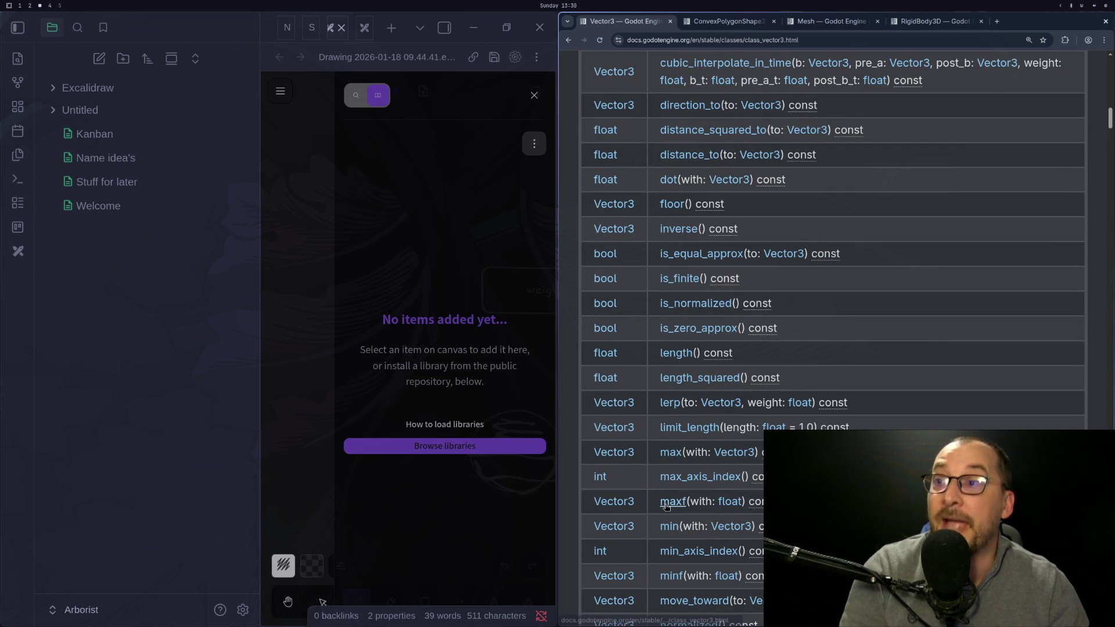
key("super+1")
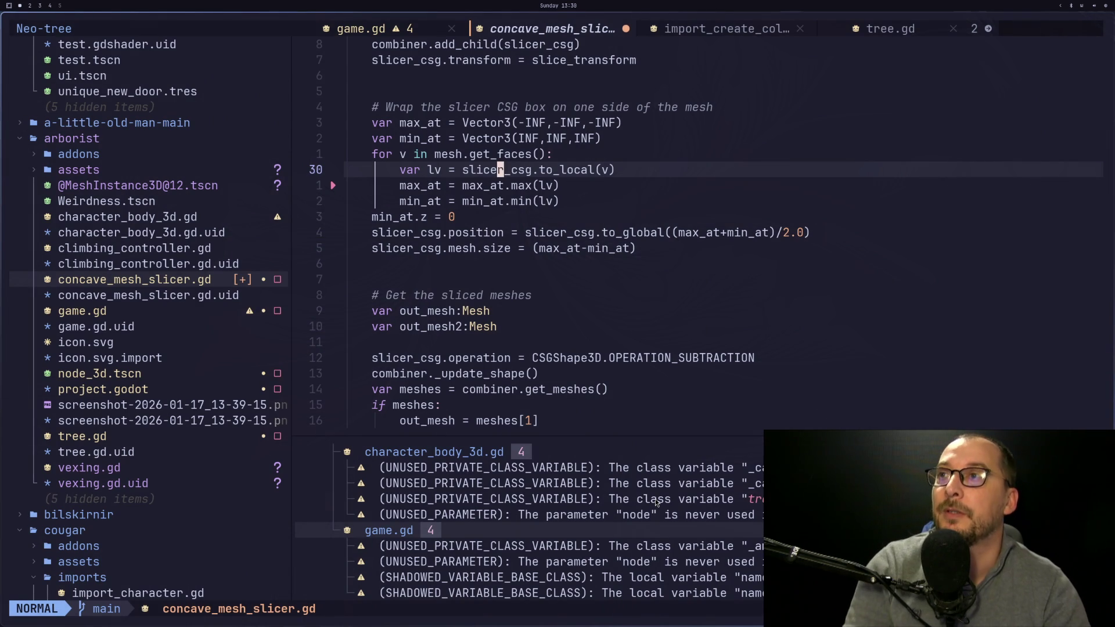
type("jaf")
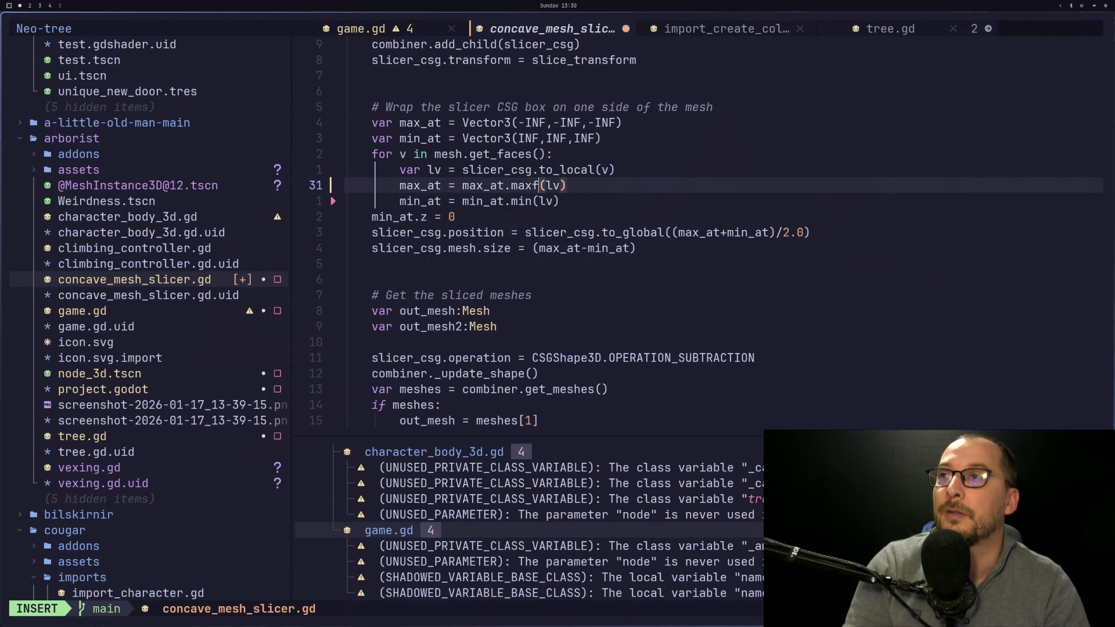
- Rename the loop's max and min calls to maxf and minf, save, and glance at Godot and the docs
key("Escape")
type("jaf")
key("Escape")
type(":w")
key("Return")
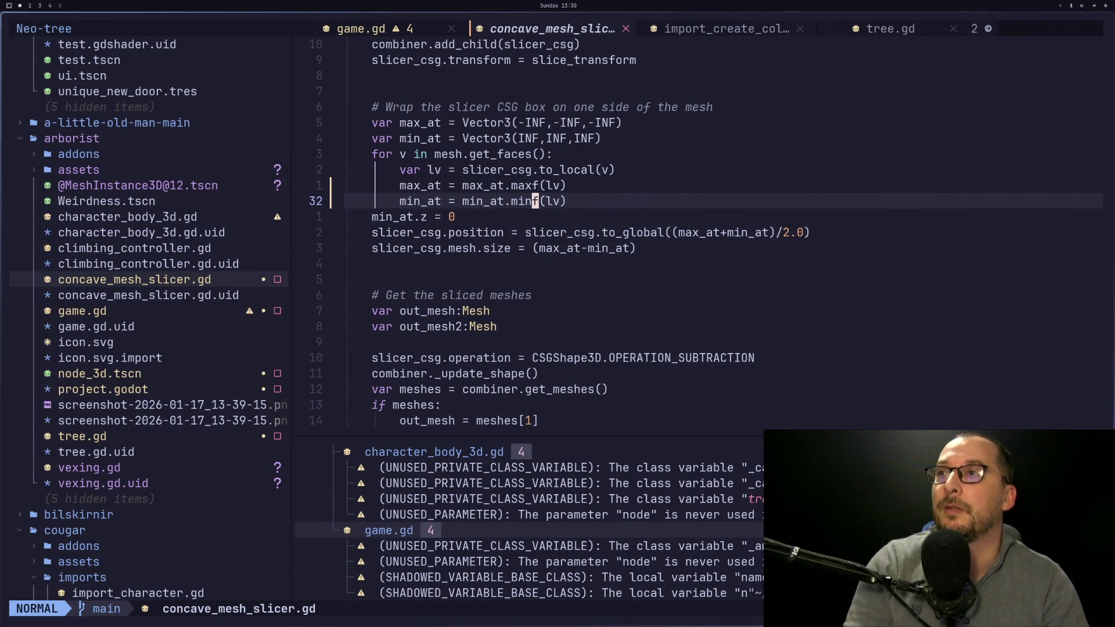
key("super+2")
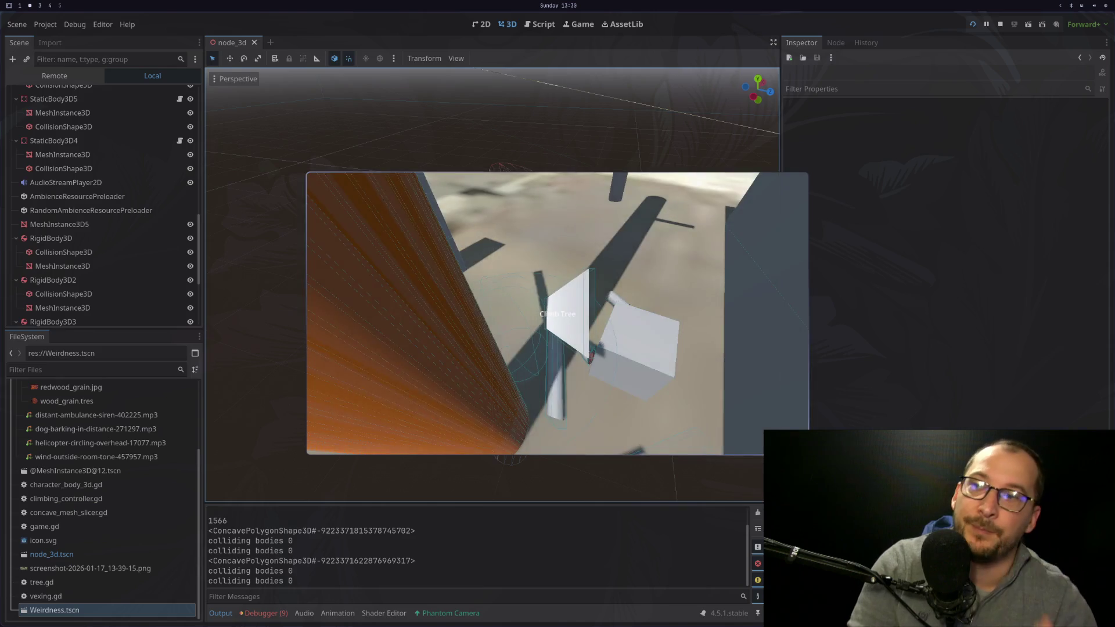
key("super+3")
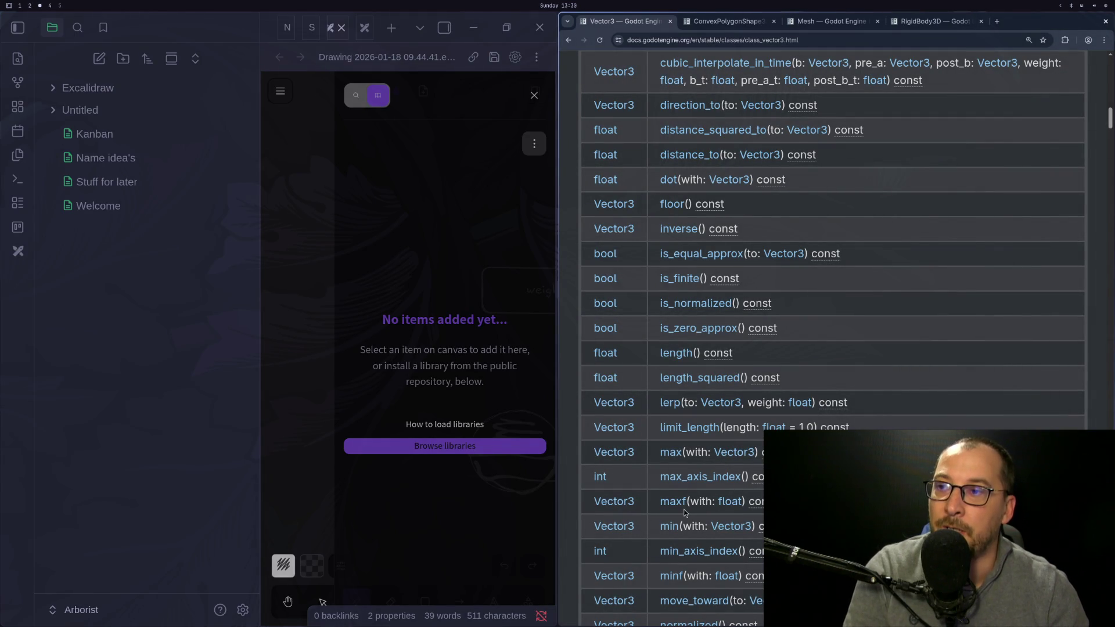
key("super+1")
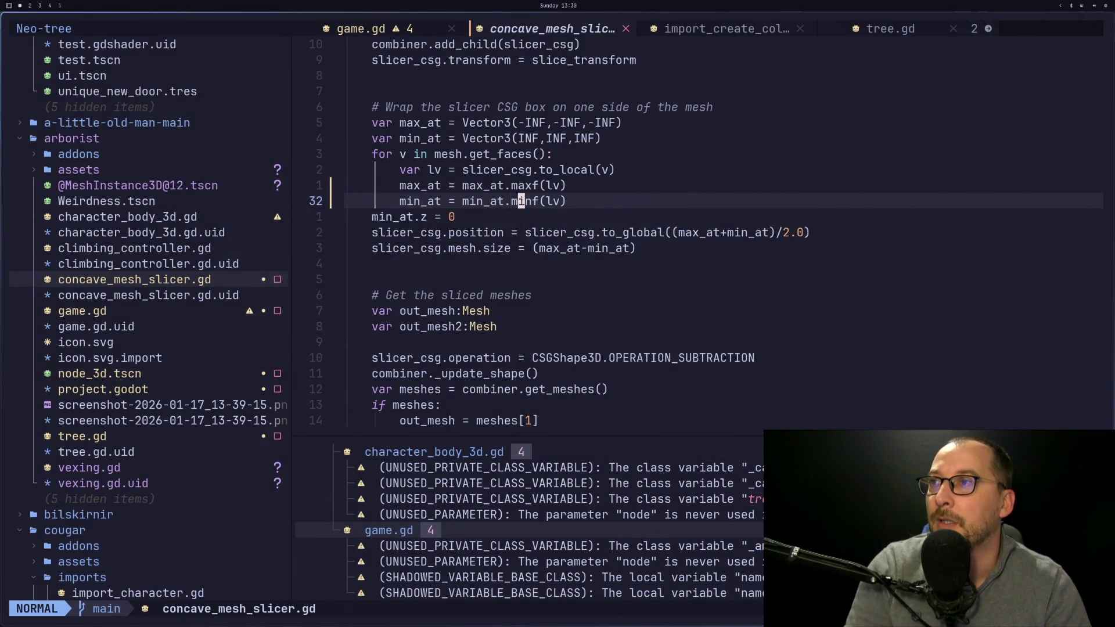
- Recheck the max_at declaration and the update lines against the Vector3 documentation
key("k")
key("k")
key("k")
key("k")
key("k")
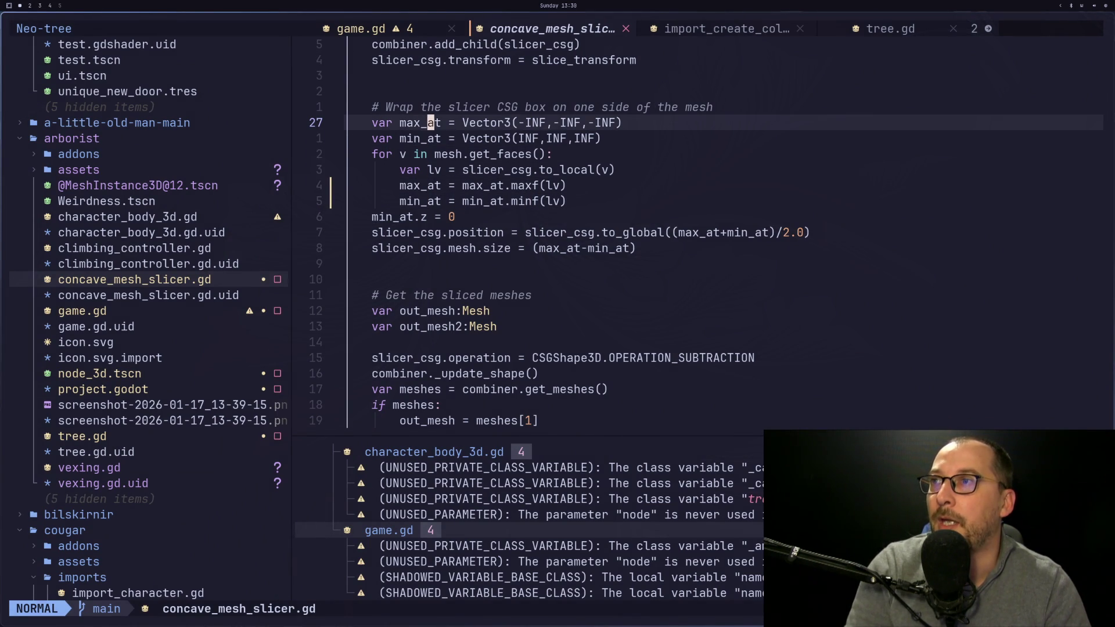
key("a")
key("Escape")
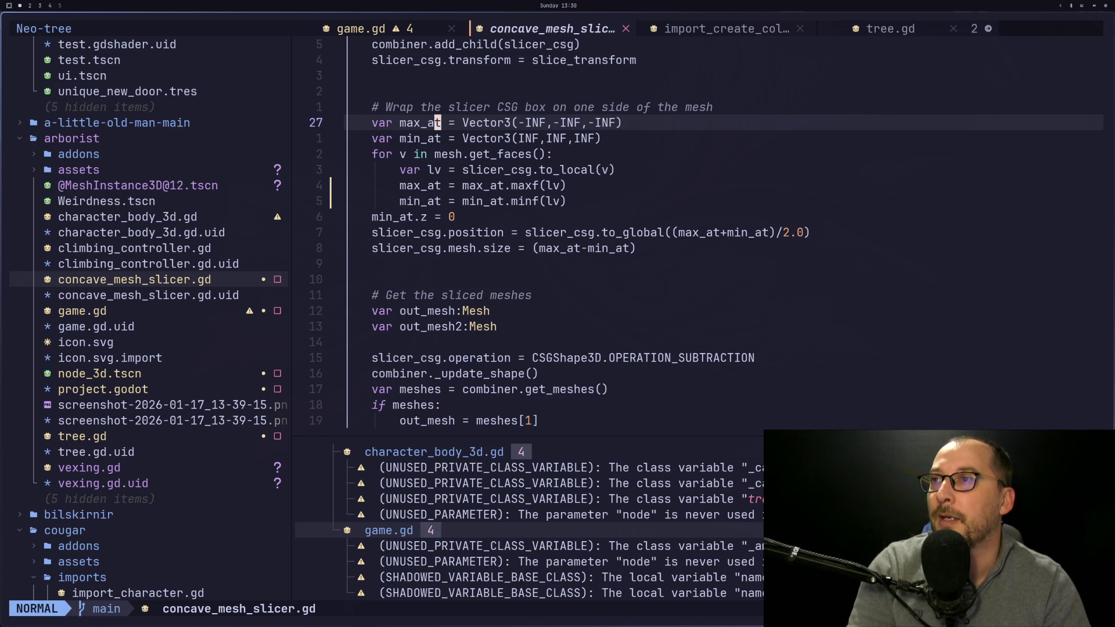
key("j")
key("j")
key("j")
key("j")
key("j")
key("k")
key("super+3")
key("super+4")
key("super+3")
key("super+1")
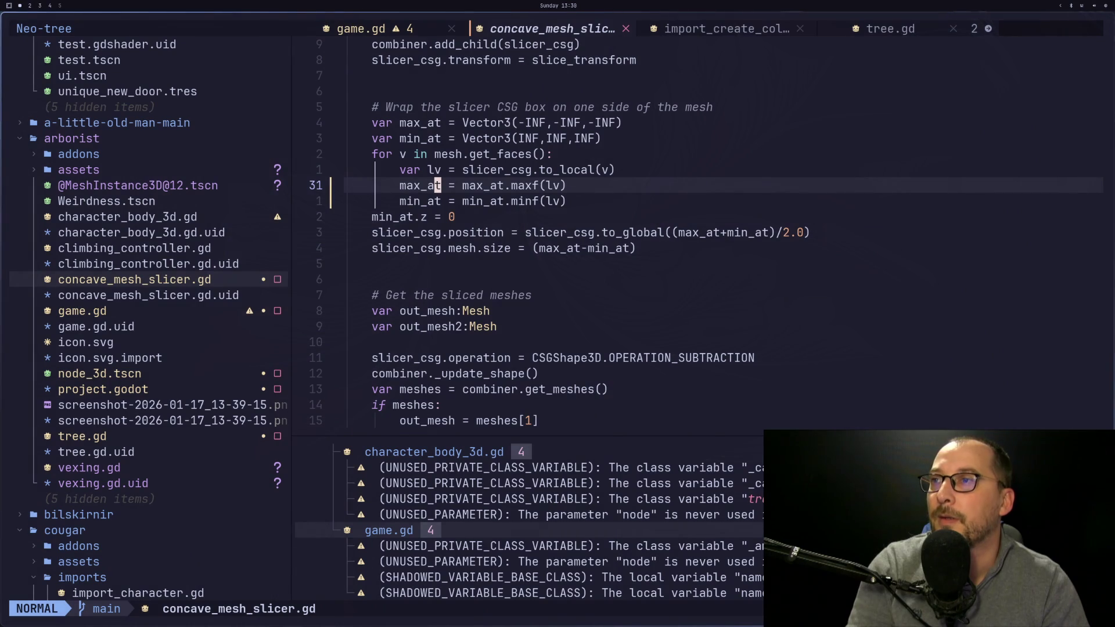
- Set min_at.z to 0.0 in the wrapping code and save concave_mesh_slicer.gd with :w
key("j")
key("j")
key("j")
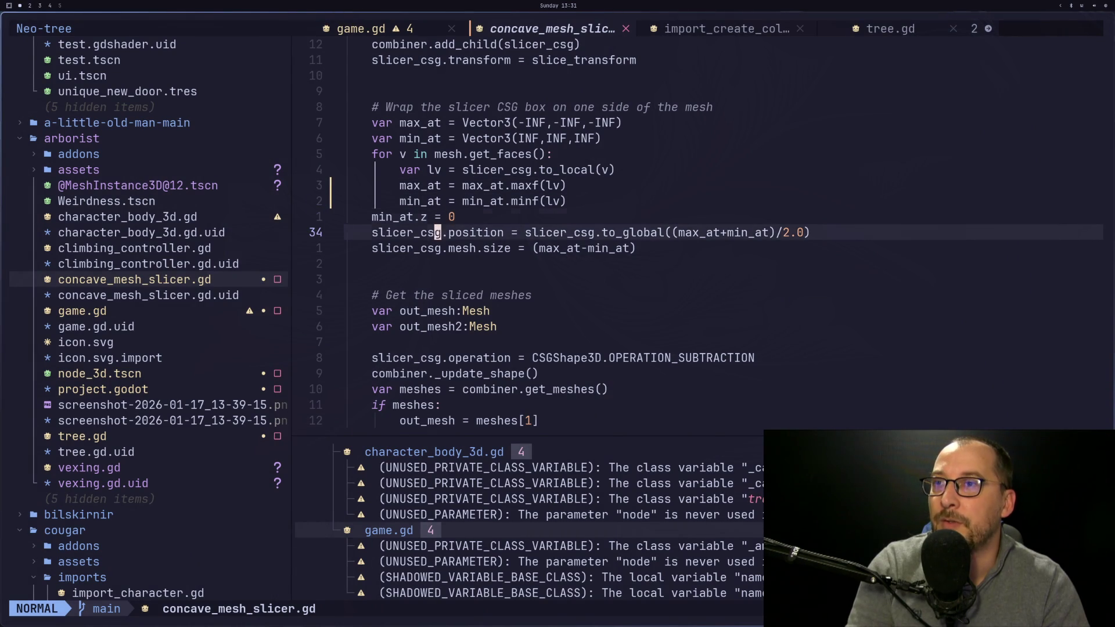
key("f")
key("x")
key("t")
key("parenright")
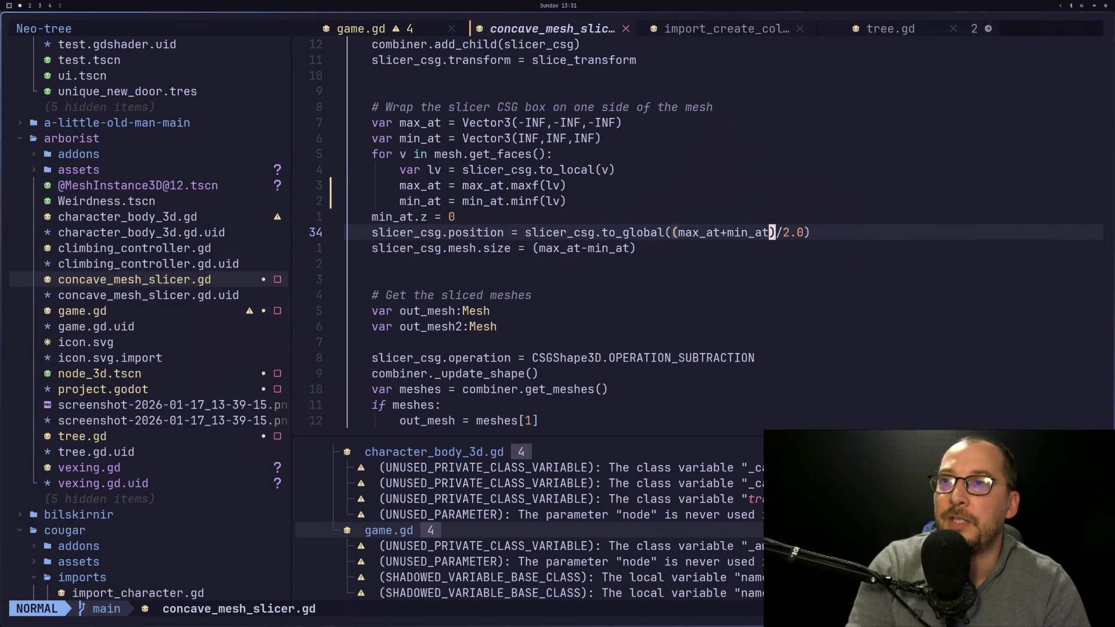
key("h")
key("h")
key("h")
key("h")
key("h")
key("h")
key("h")
key("h")
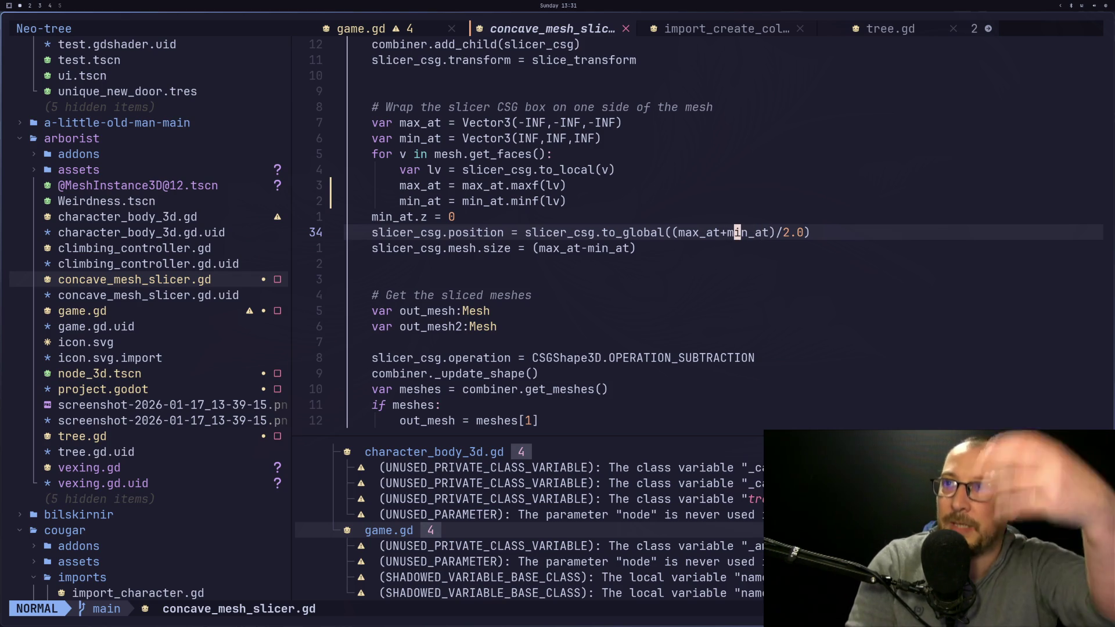
key("h")
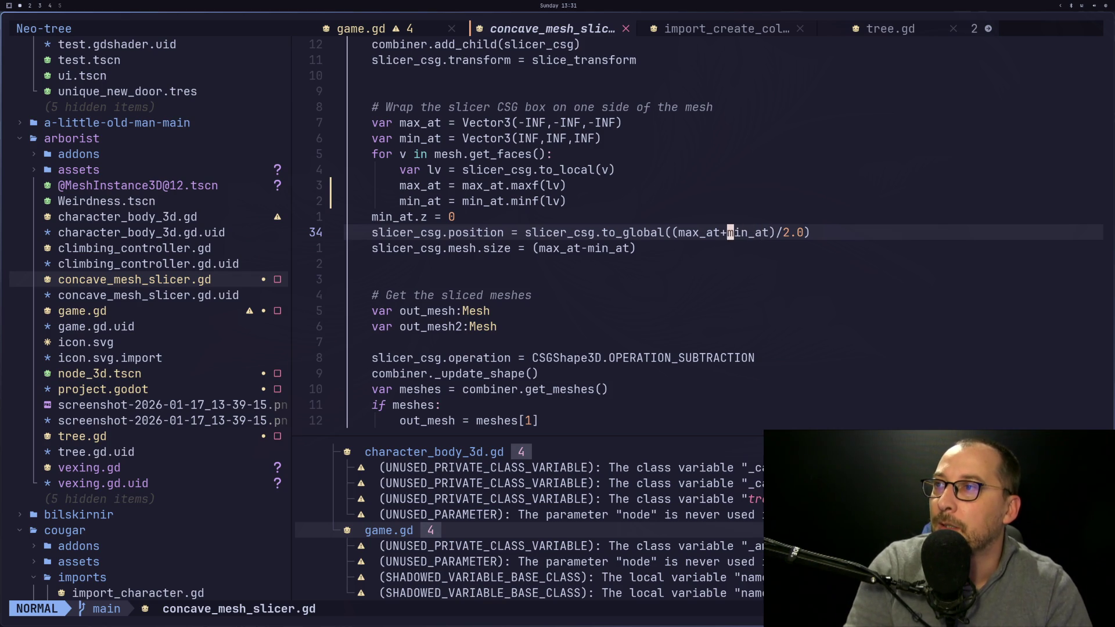
type("kA.0")
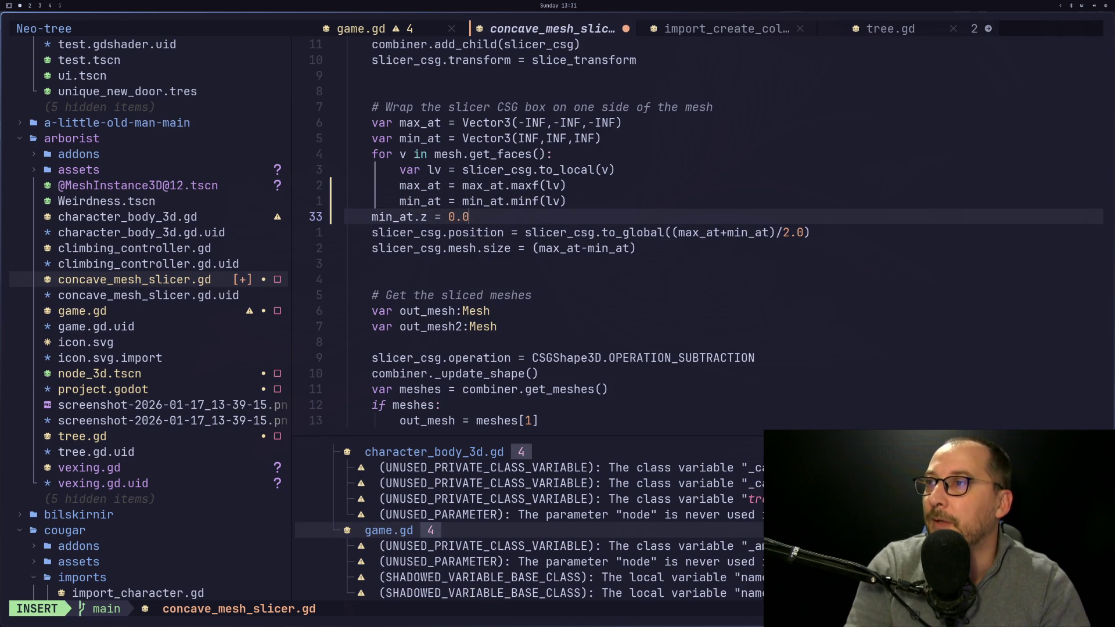
key("Escape")
key("colon")
type("w")
key("Return")
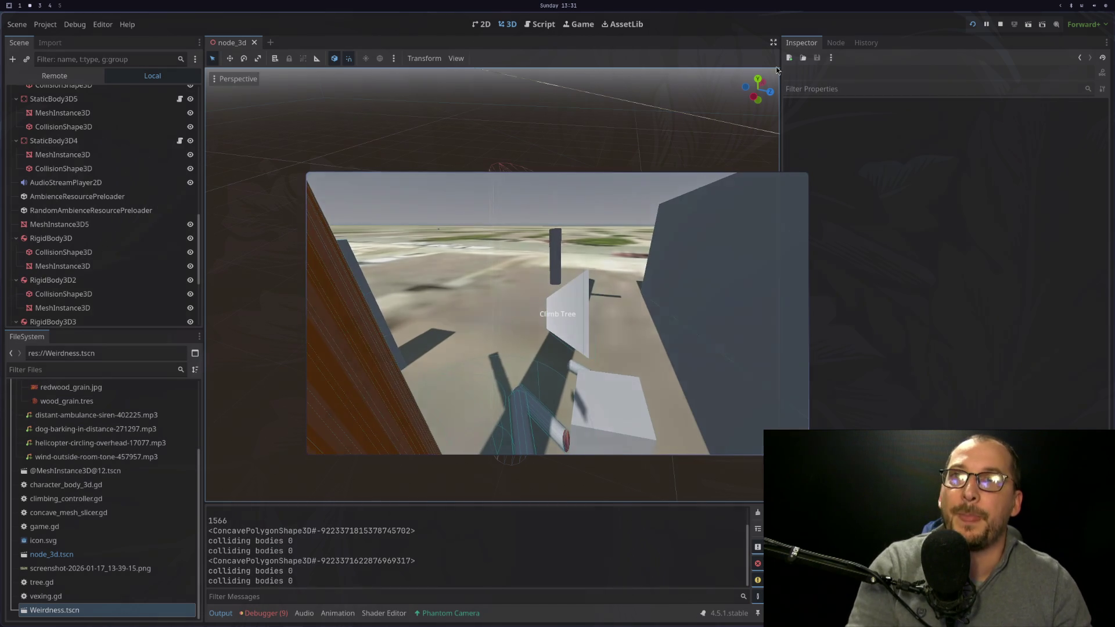
- Relaunch the game, cut a branch to hit the maxf Vector3-to-float error, and switch to the Vector3 docs
left_click(973, 25)
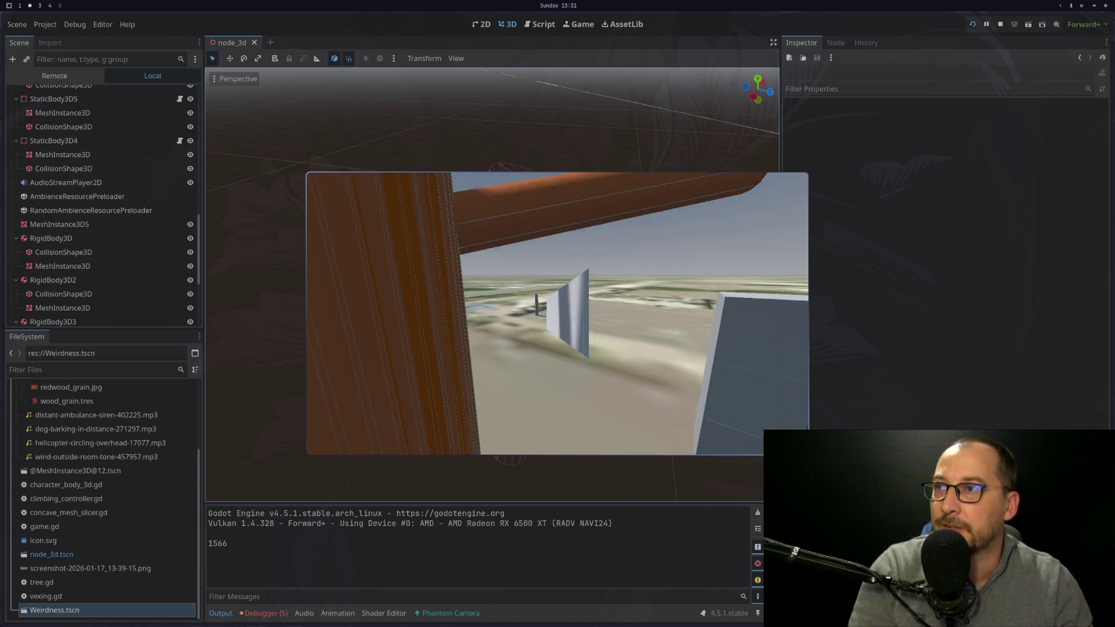
left_click(558, 319)
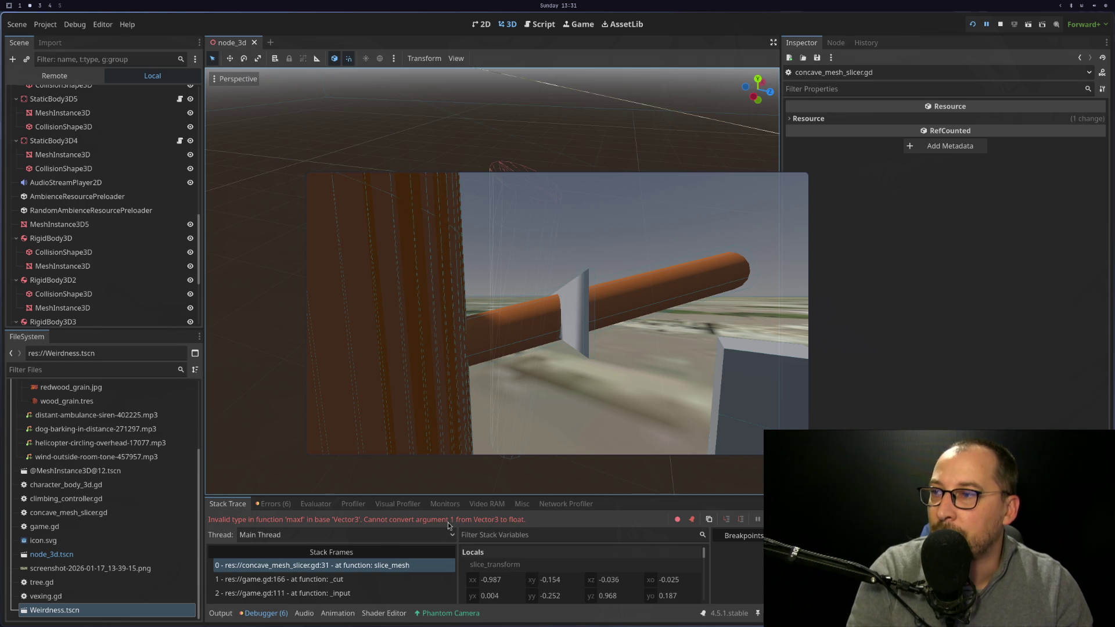
mouse_move(366, 520)
key("super+4")
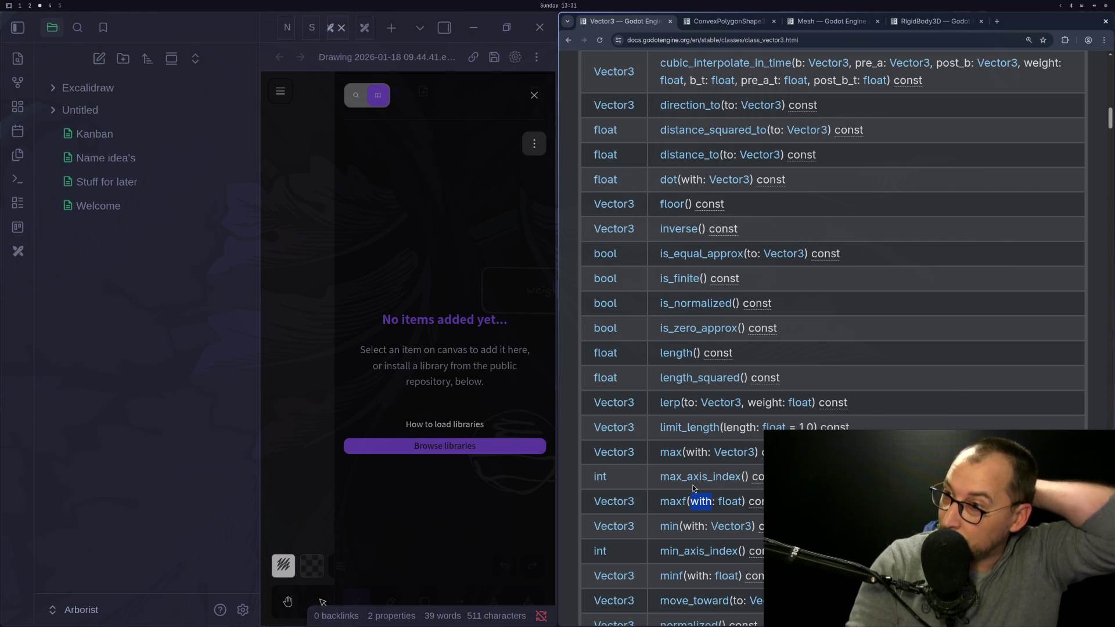
- Open the Vector3 max method entry, highlight its per-component maxf terms, and return to Neovim
left_click(668, 453)
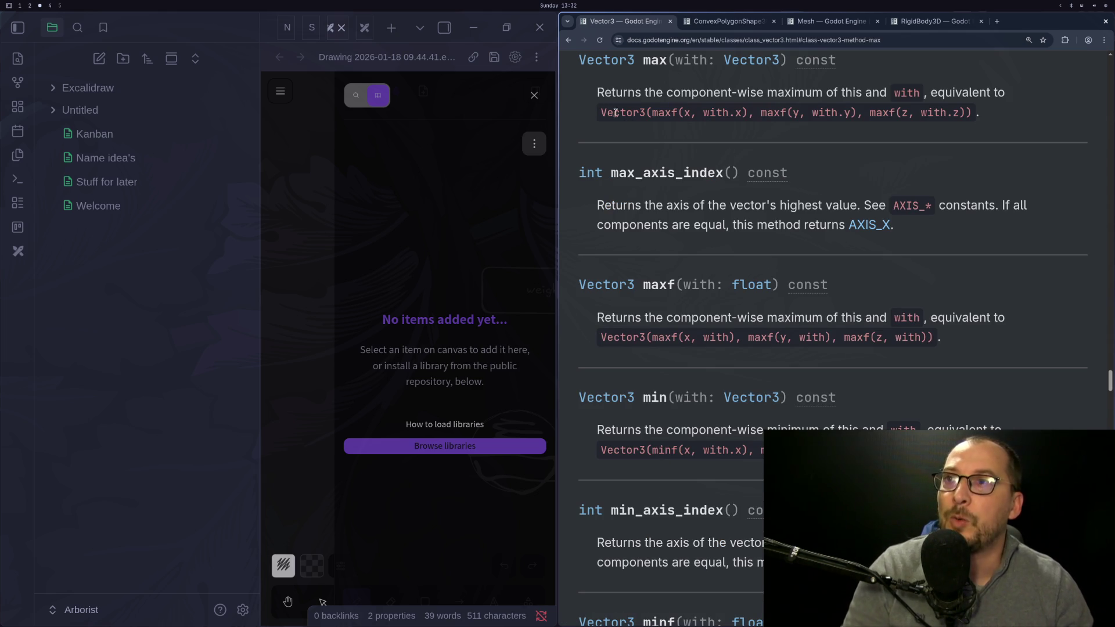
left_click_drag(654, 113, 746, 113)
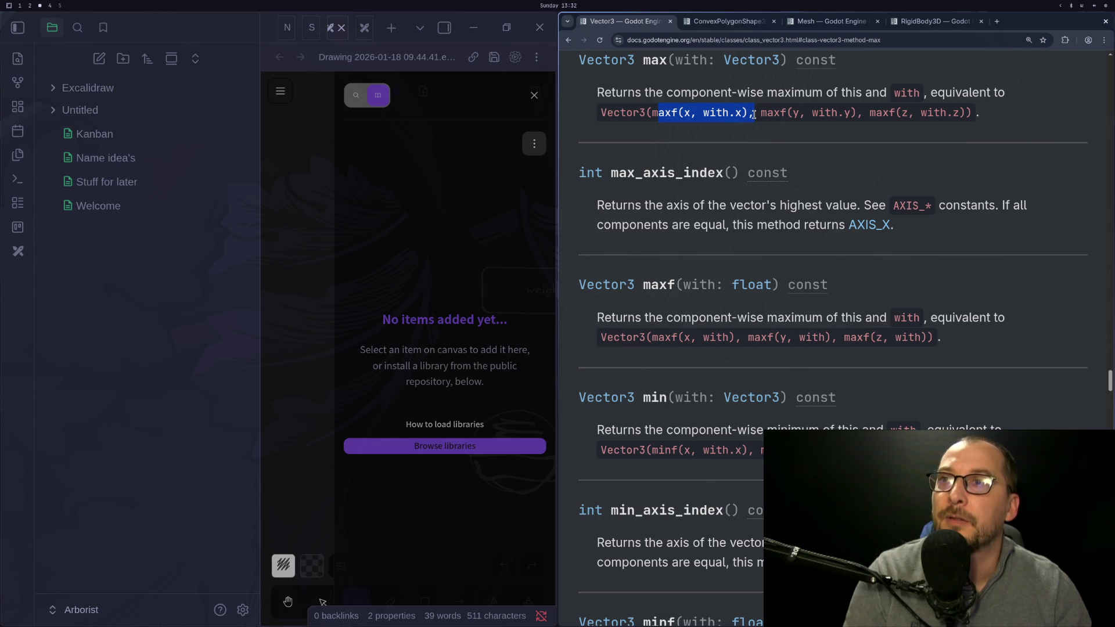
double_click(773, 113)
double_click(883, 112)
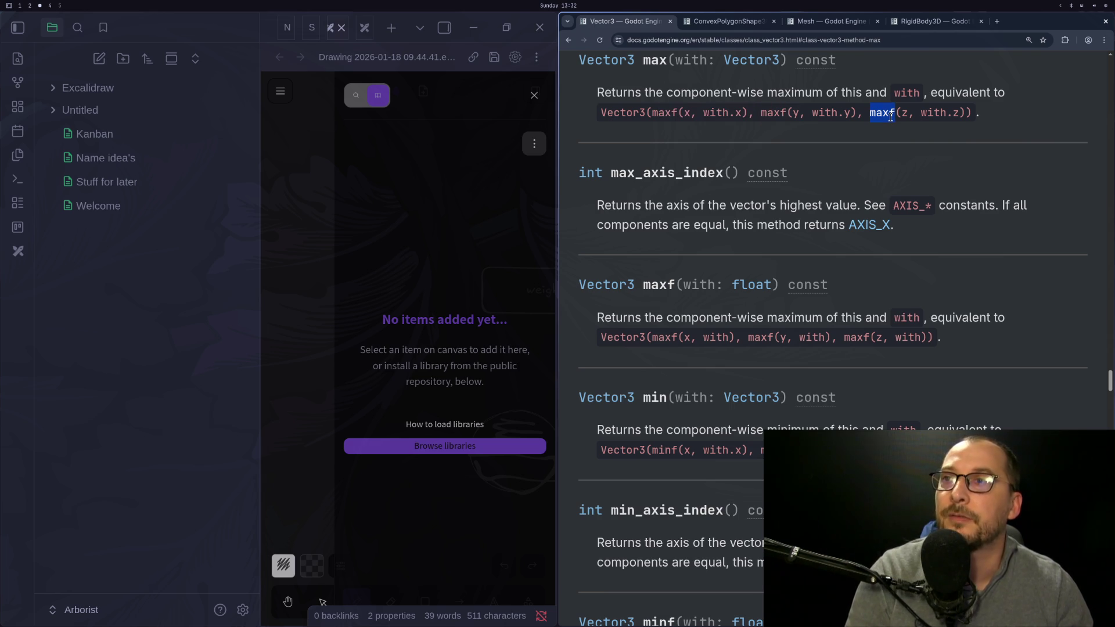
key("super+1")
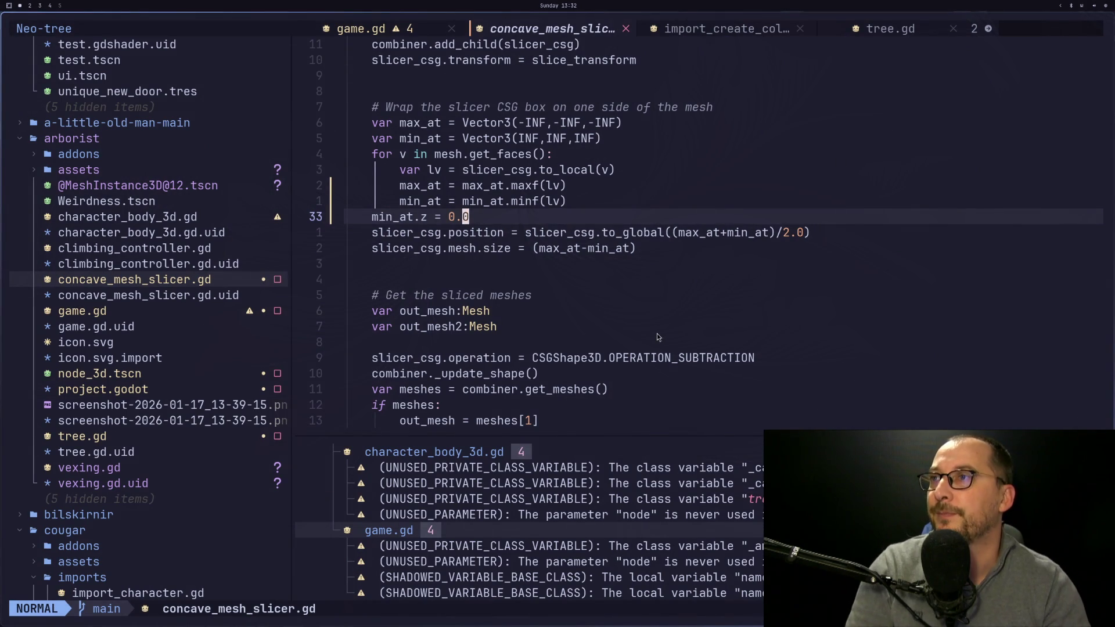
- Change the face loop's maxf and minf calls back to the Vector3 max and min methods
key("k")
key("k")
key("s")
key("Escape")
key("j")
key("a")
key("BackSpace")
key("Escape")
key("a")
key("Escape")
key("k")
key("b")
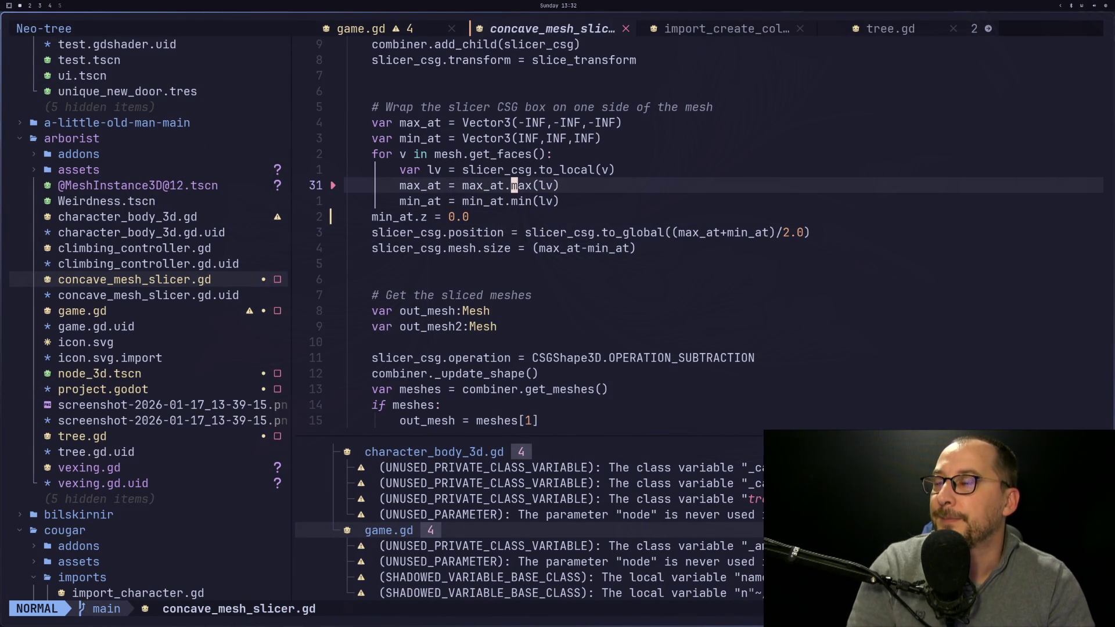
key("k")
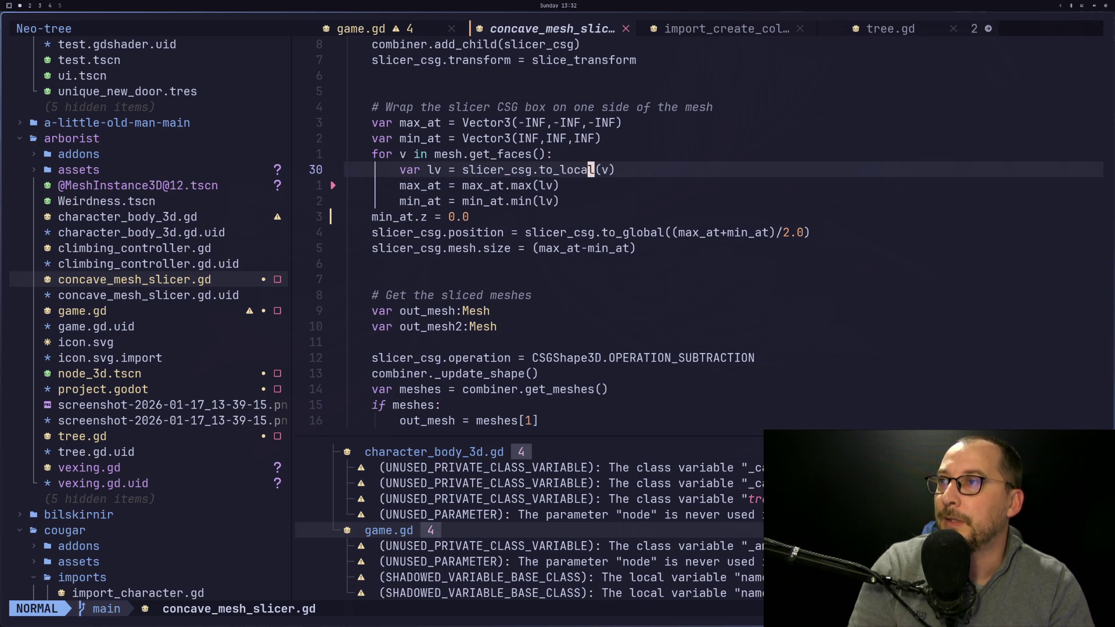
key("s")
key("Escape")
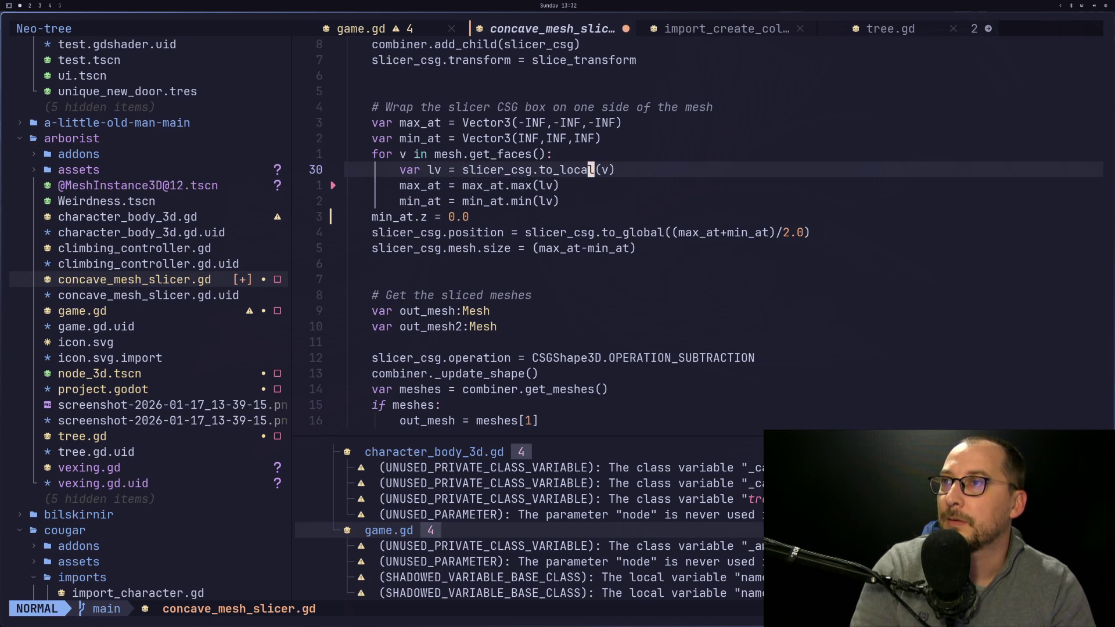
- Jump to the top of the script near the CSGMesh3D declaration and switch to the documentation
key("g")
key("g")
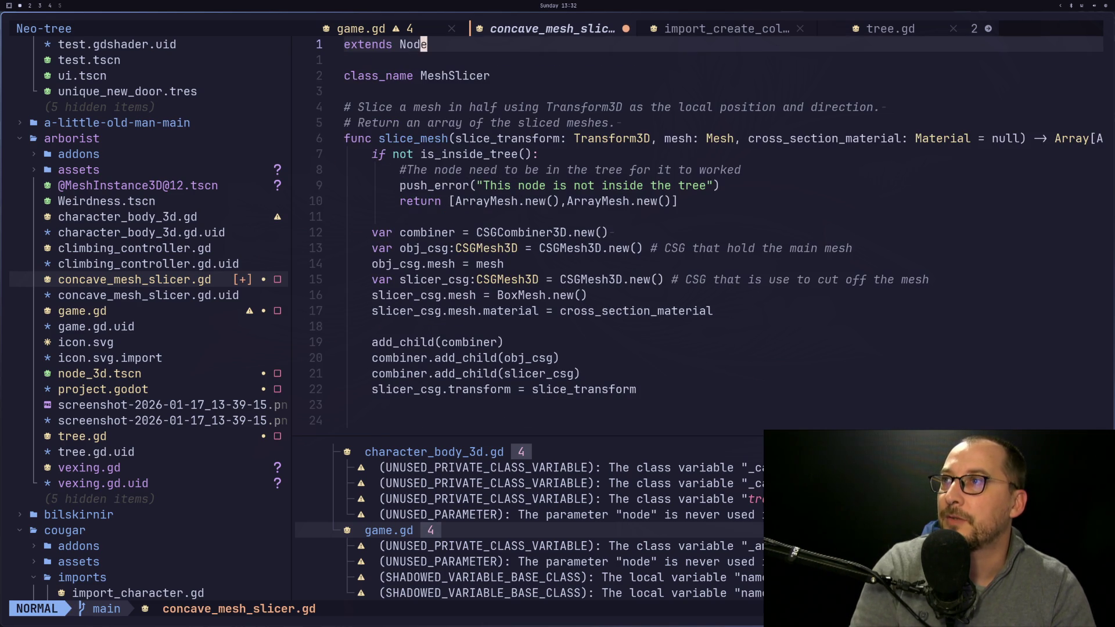
key("j")
key("j")
key("j")
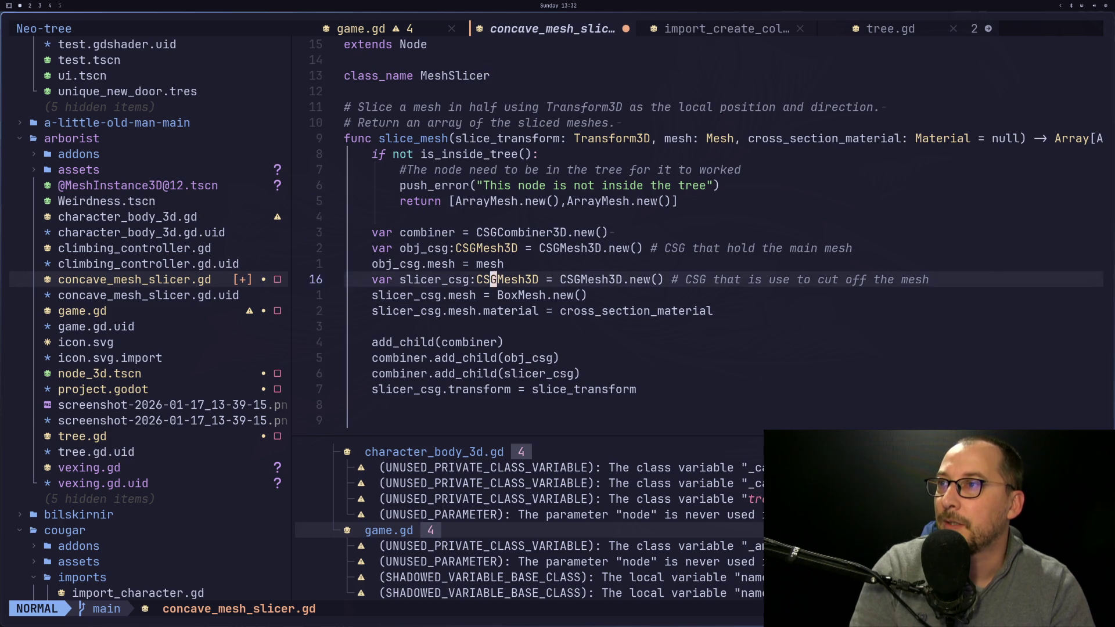
key("k")
key("k")
key("k")
key("j")
key("j")
key("j")
key("k")
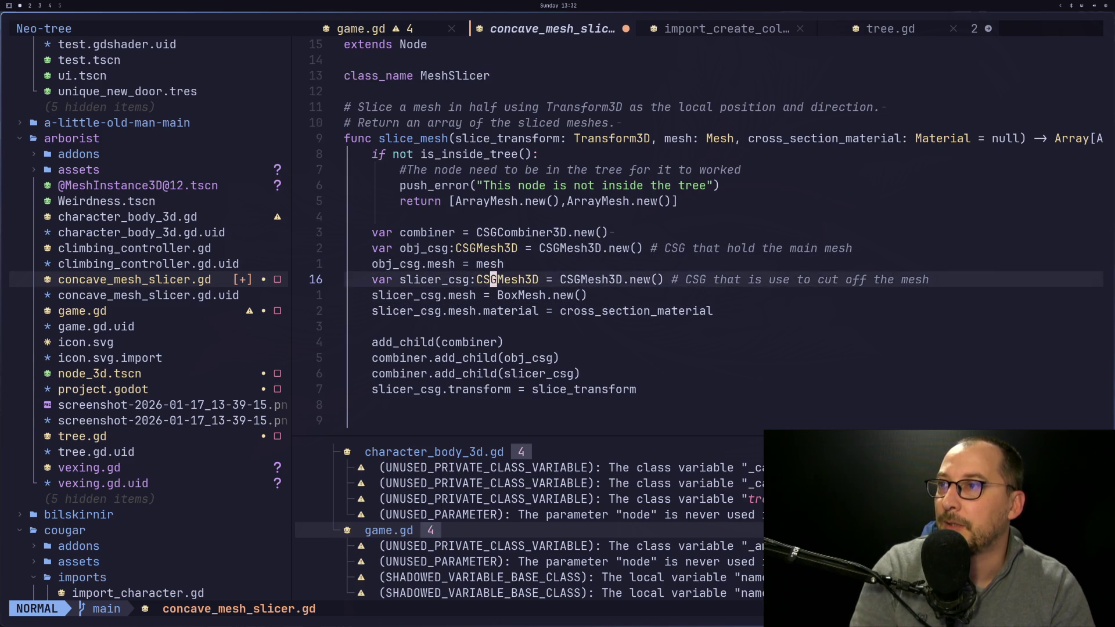
key("super+4")
scroll(1105, 357, "up", 1)
scroll(1105, 358, "up", 5)
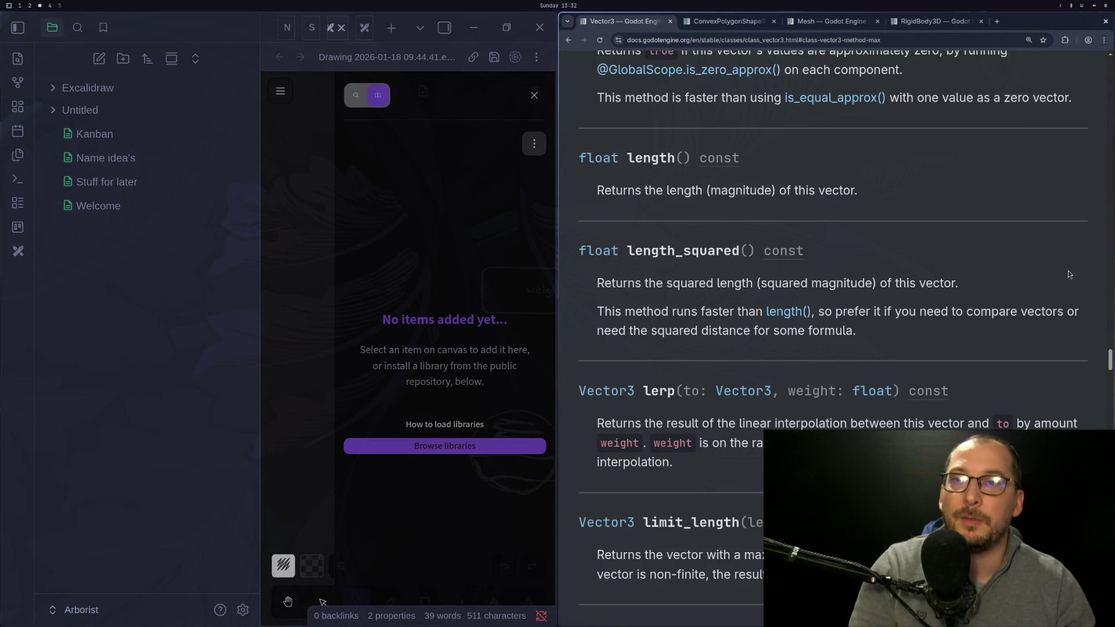
scroll(1105, 357, "up", 5)
scroll(1105, 358, "up", 15)
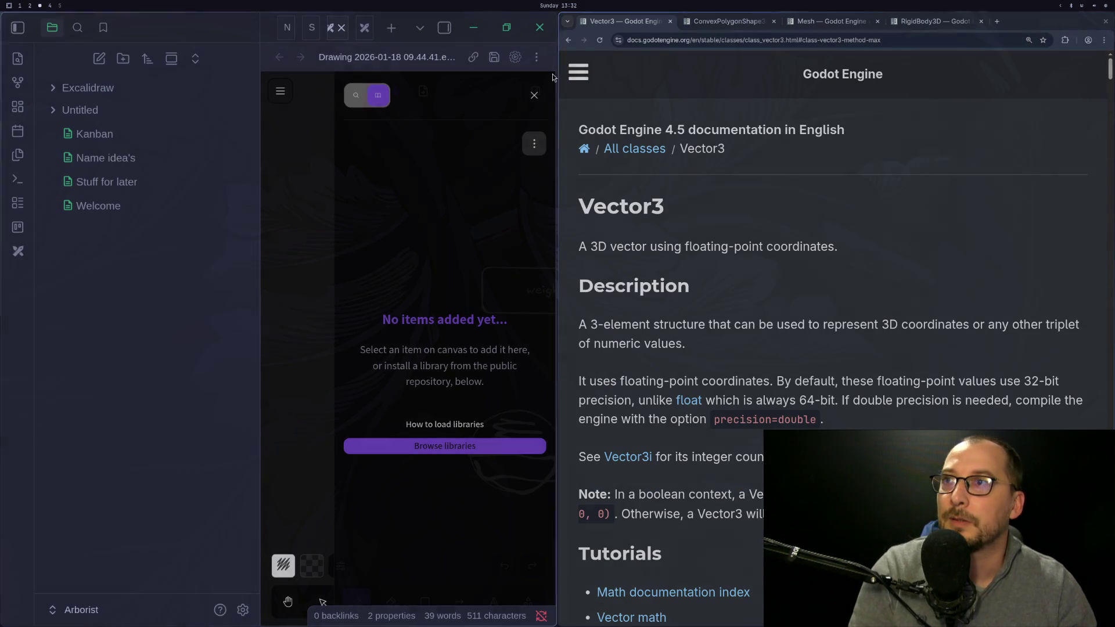
- Search the Godot docs for csgmesh3d, view the CSGMesh3D class page, and return to the slicer script
key("slash")
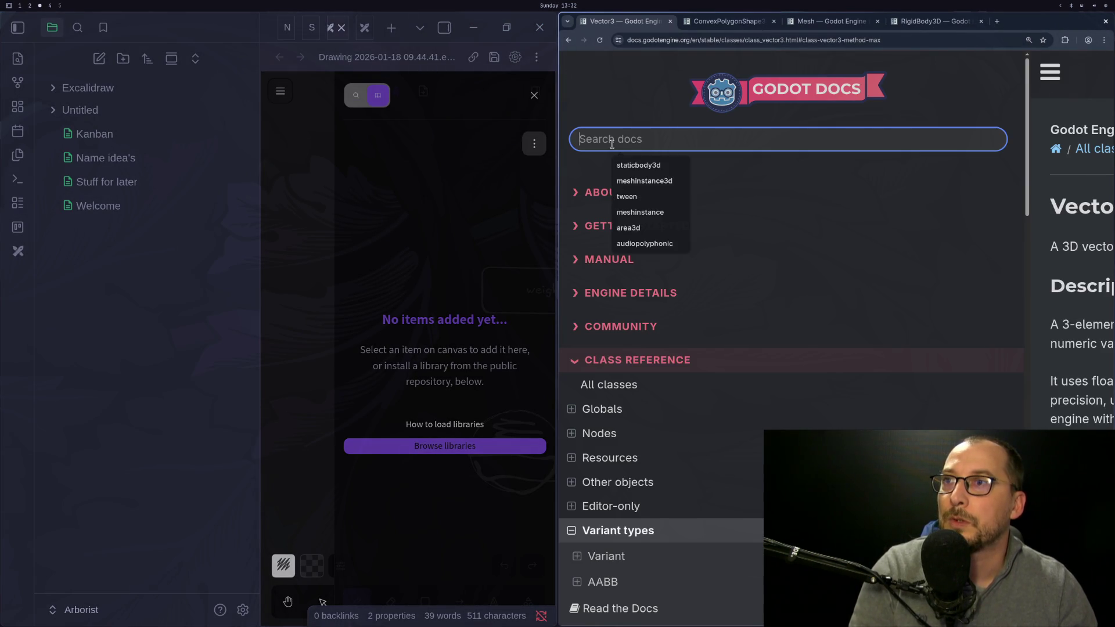
type("csgmesh3d")
key("Return")
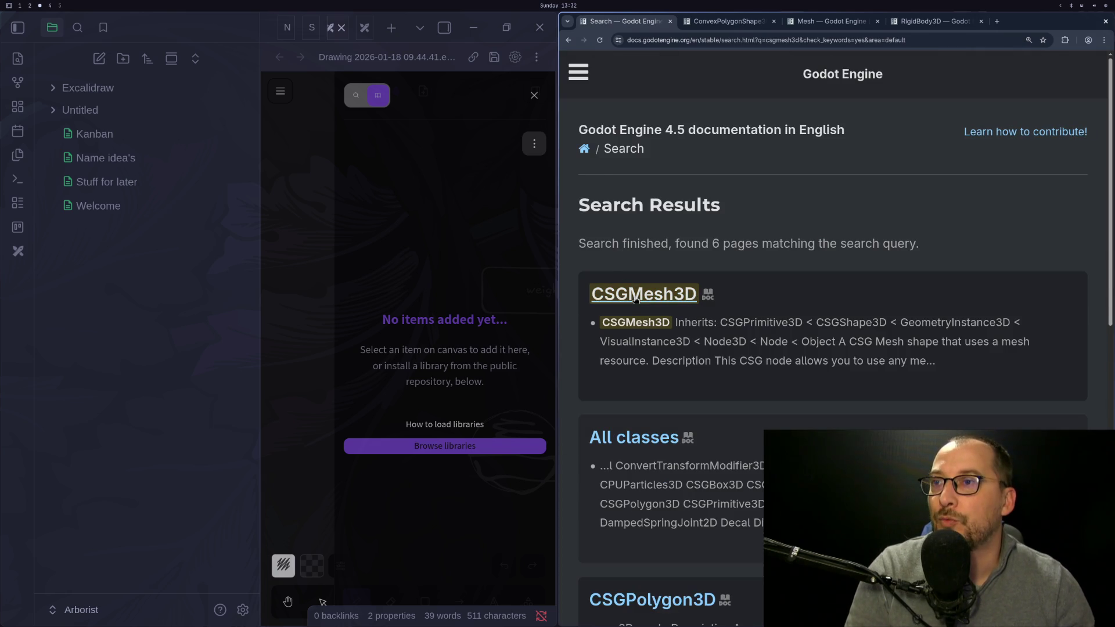
left_click(633, 292)
scroll(741, 310, "down", 2)
scroll(742, 362, "down", 3)
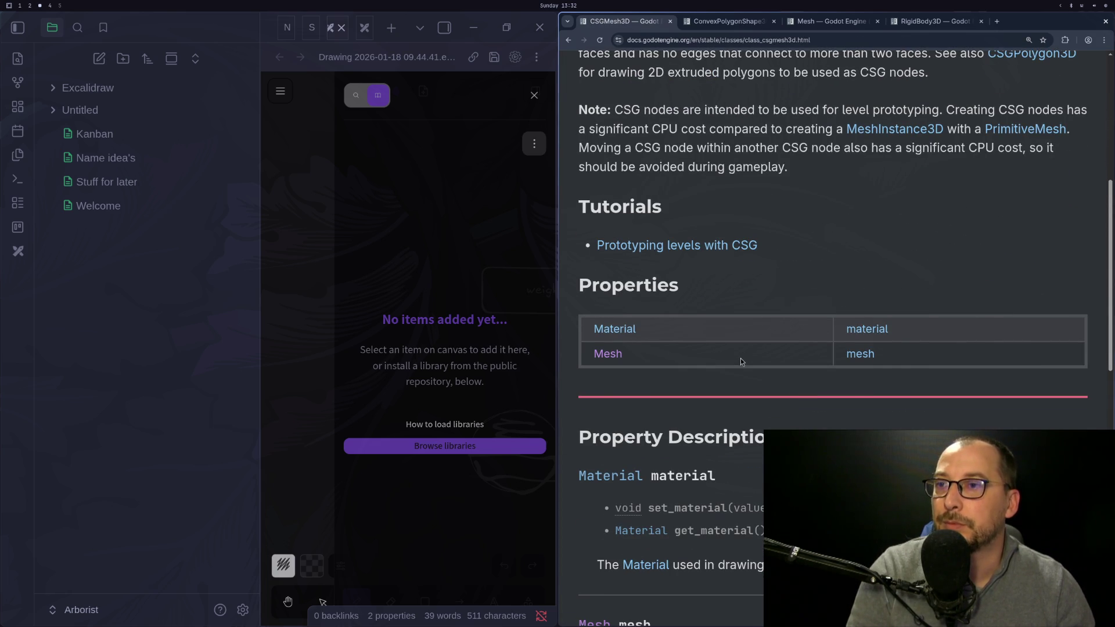
scroll(751, 338, "up", 3)
scroll(752, 338, "up", 3)
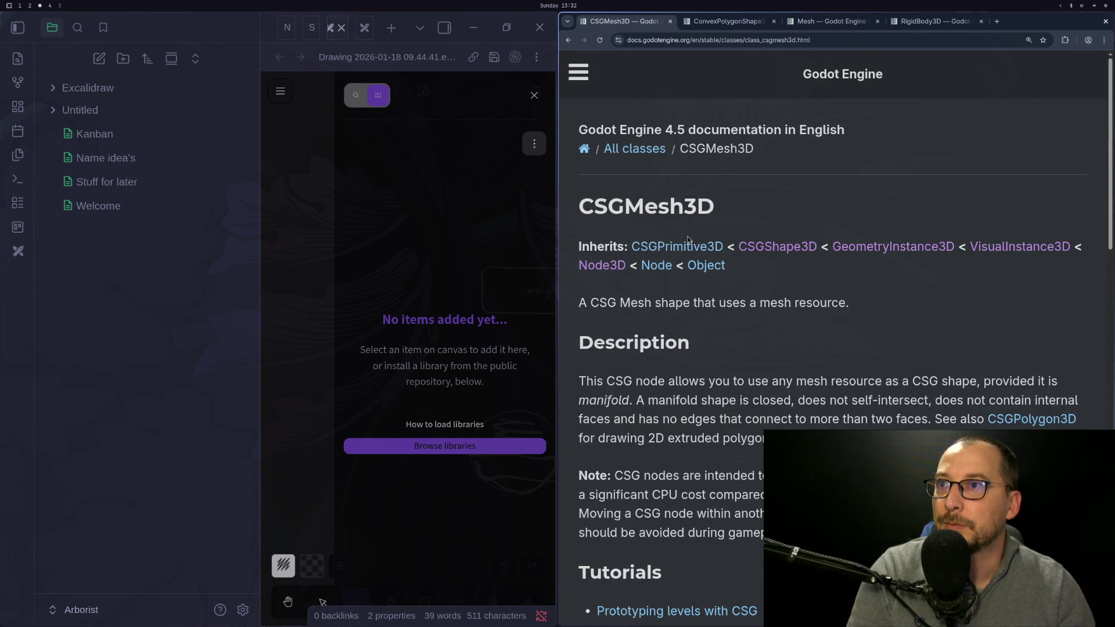
key("super+1")
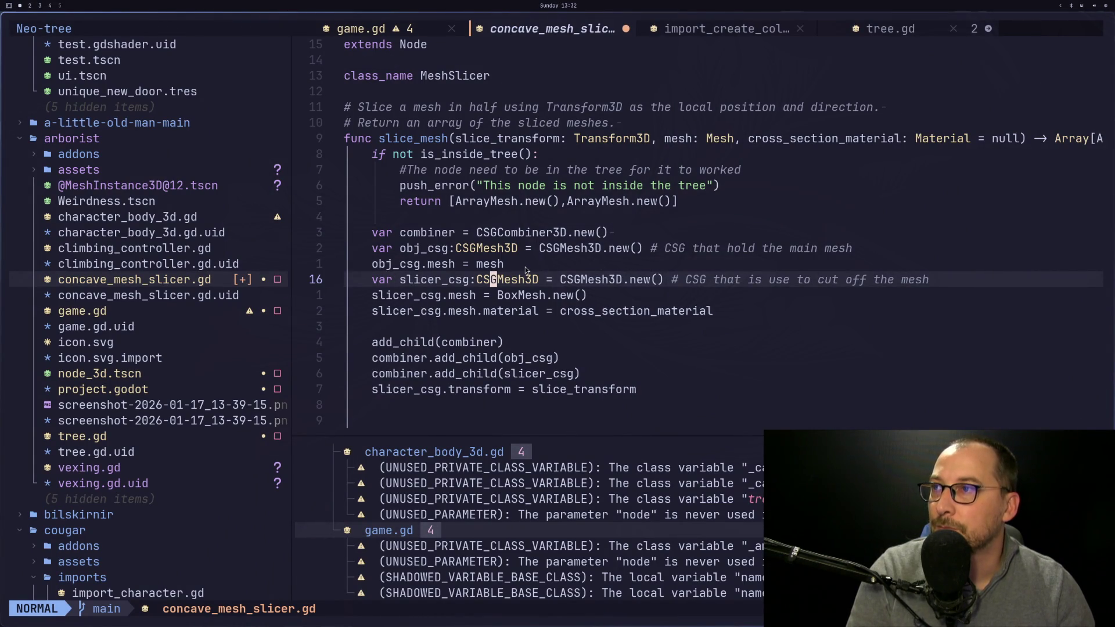
scroll(526, 267, "down", 4)
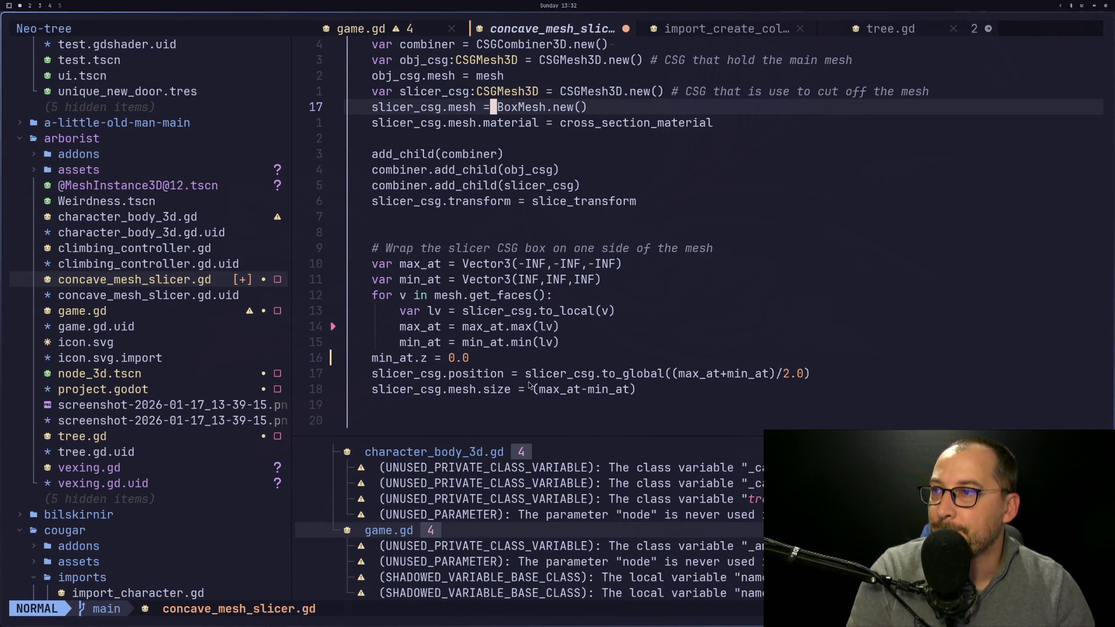
- Review the slicer_csg.position line in slice_mesh and go back to the Godot editor
left_click(486, 376)
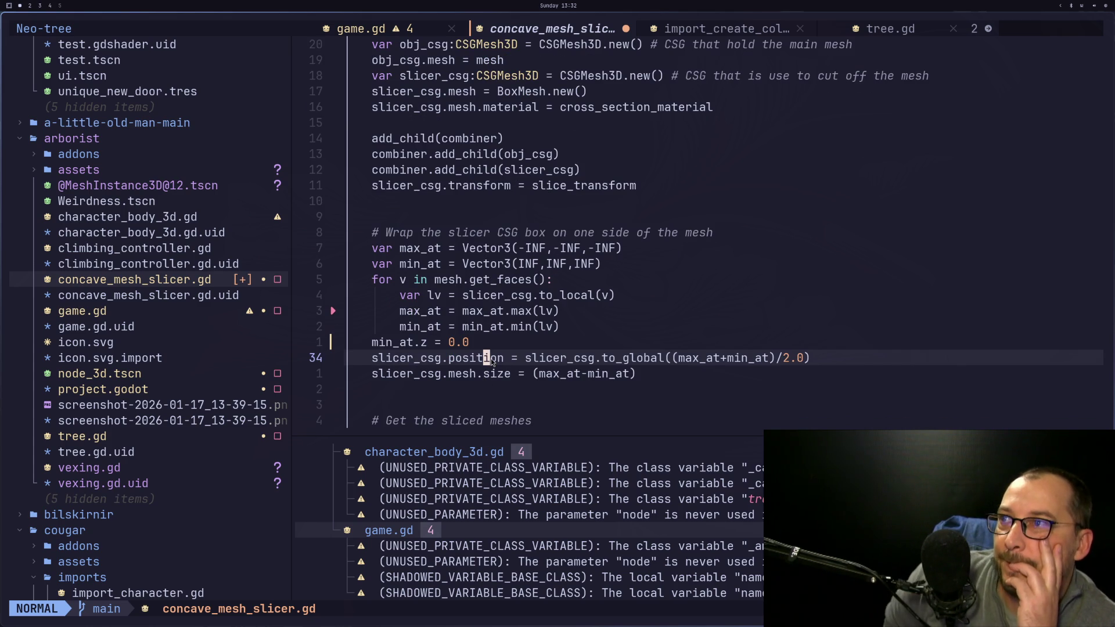
key("alt+Tab")
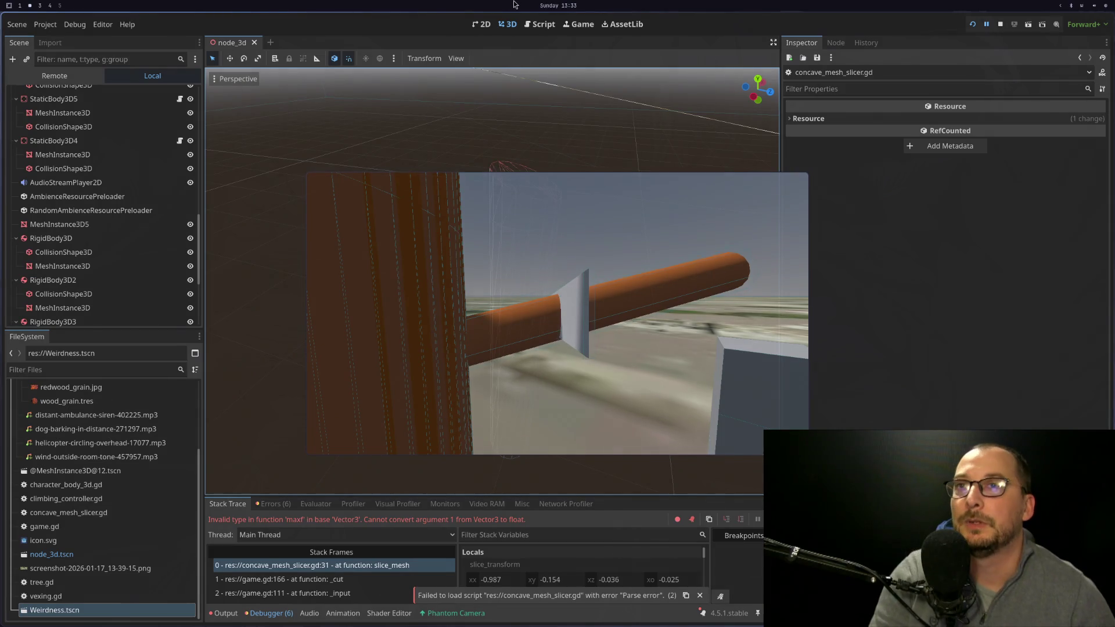
- Relaunch the game, see the to_global float parse error, and close the running game
left_click(972, 24)
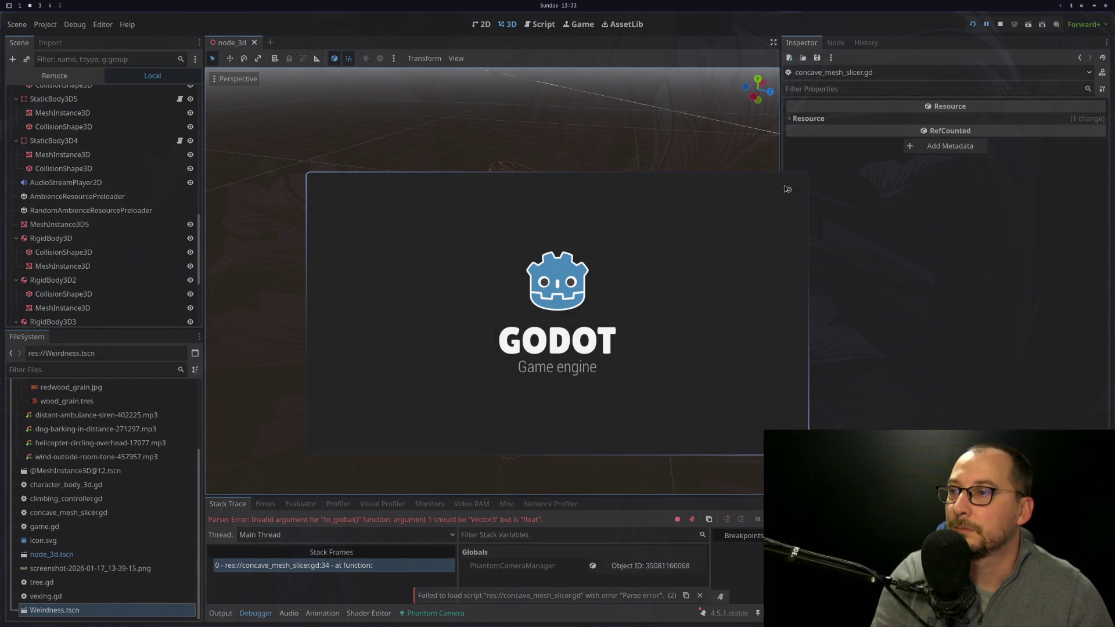
left_click(1000, 24)
key("alt+Tab")
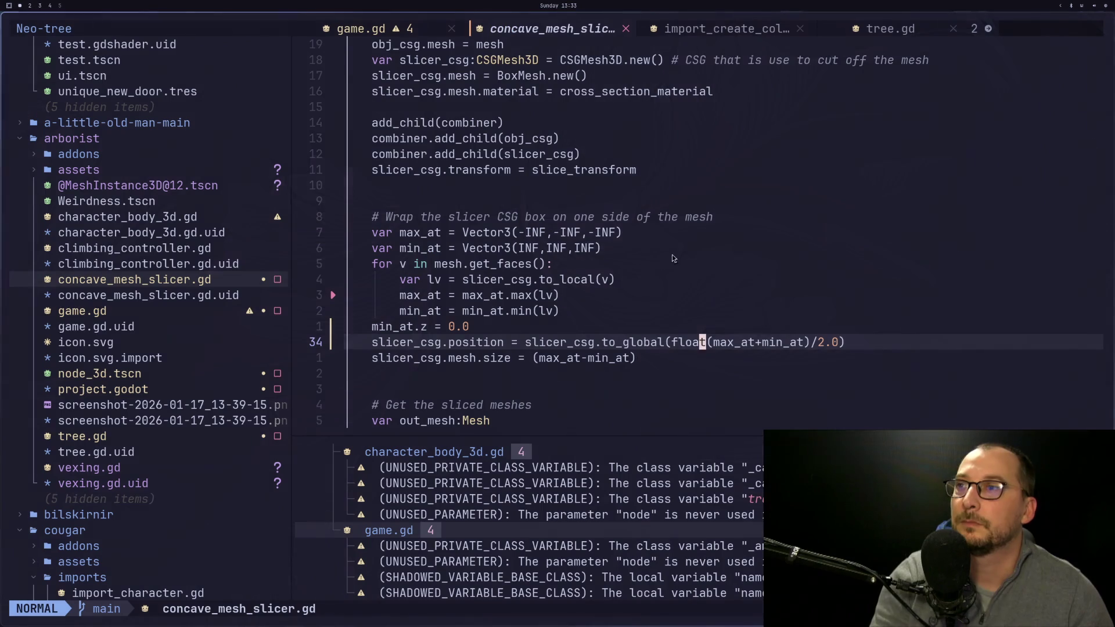
- Return to the slicer position line in Neovim to rework the float() wrapper on the midpoint
left_click(598, 298)
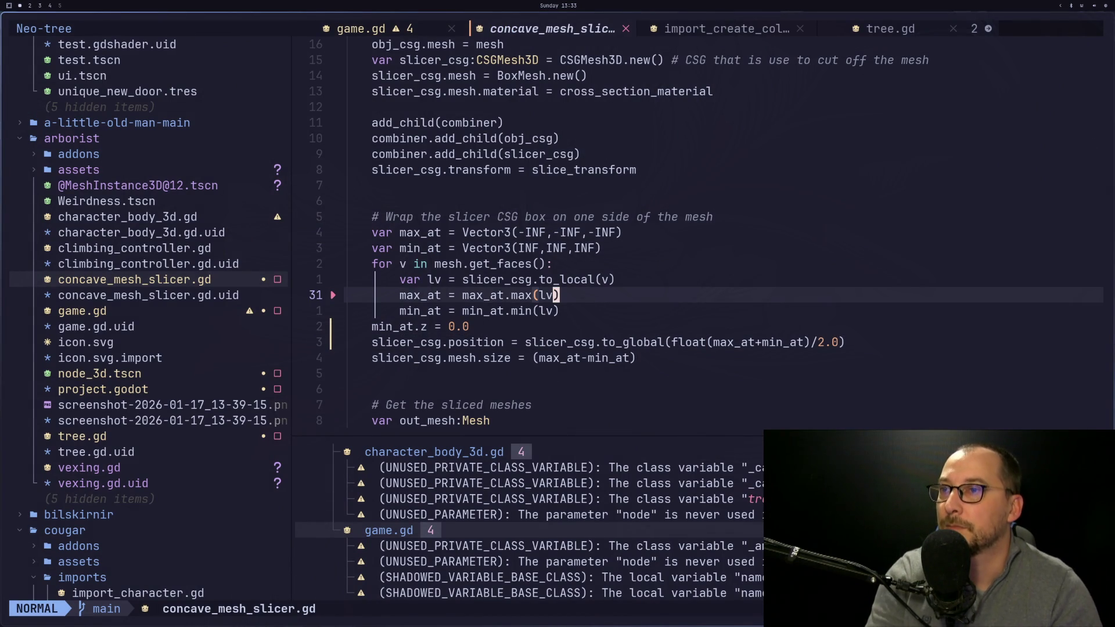
key("j")
key("j")
key("j")
key("j")
key("k")
key("k")
key("j")
key("f")
key("f")
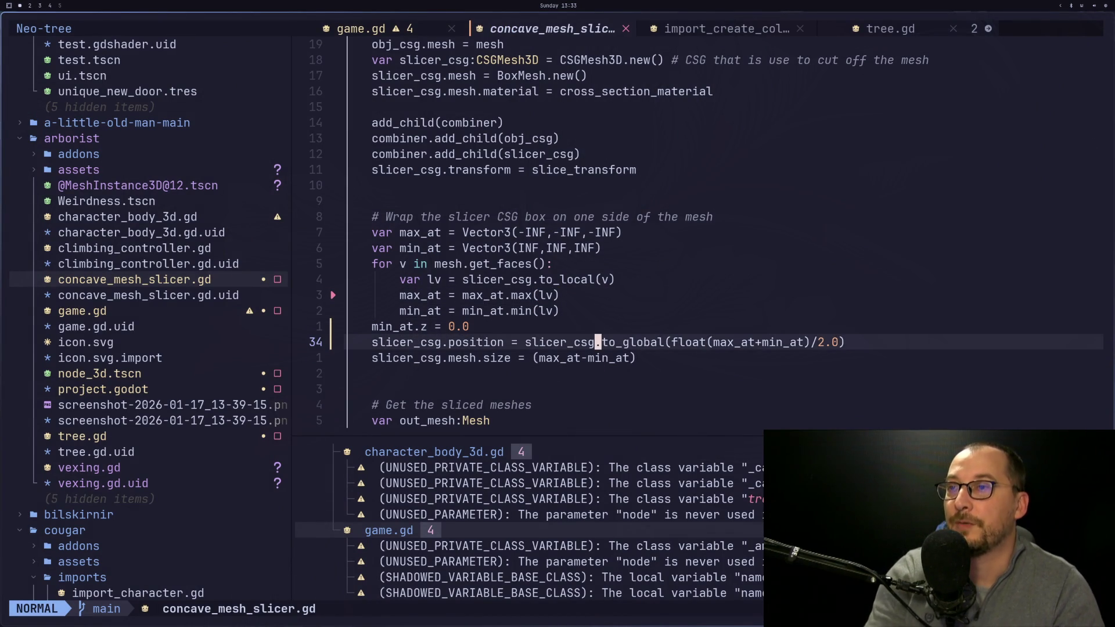
key("d")
key("w")
type(":w")
key("Return")
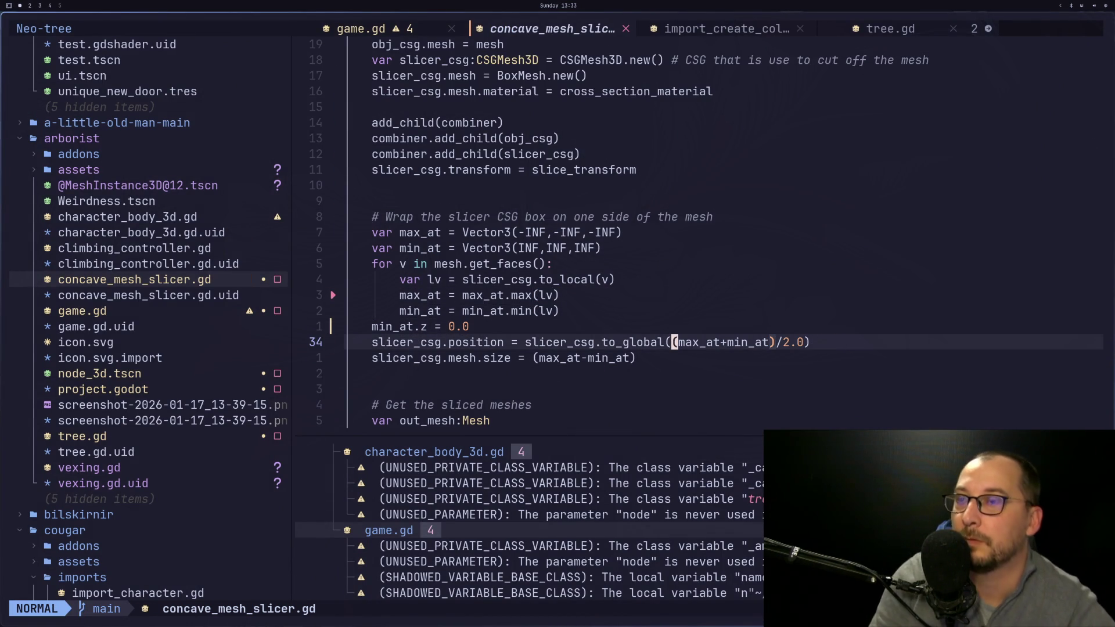
key("l")
key("l")
key("l")
key("l")
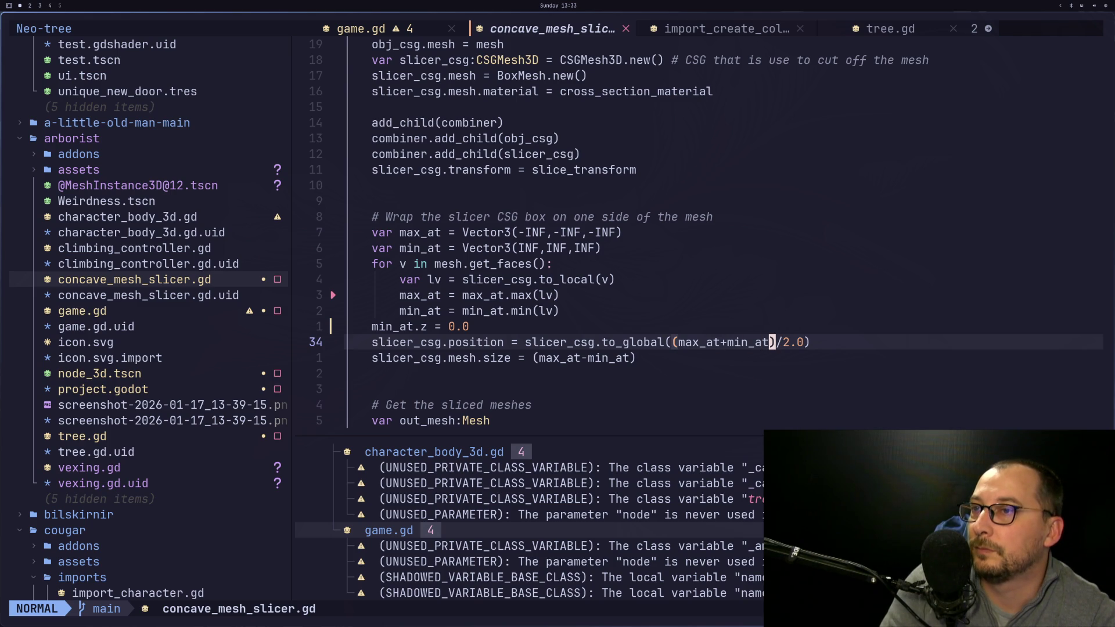
key("h")
key("h")
key("h")
key("h")
key("h")
key("h")
key("h")
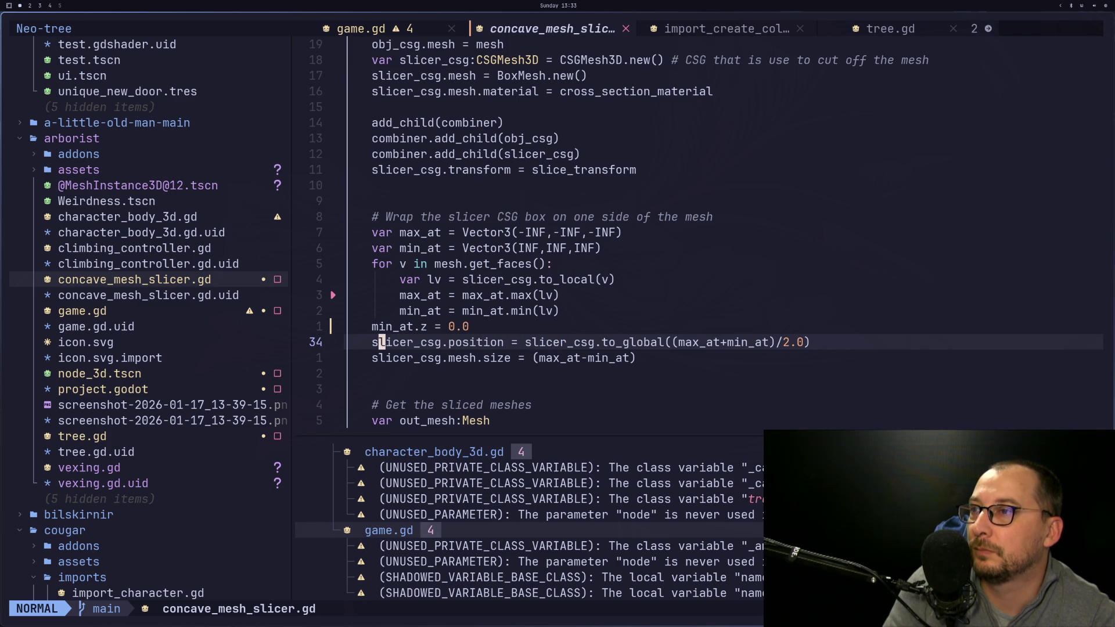
key("j")
key("l")
key("l")
key("l")
key("l")
key("l")
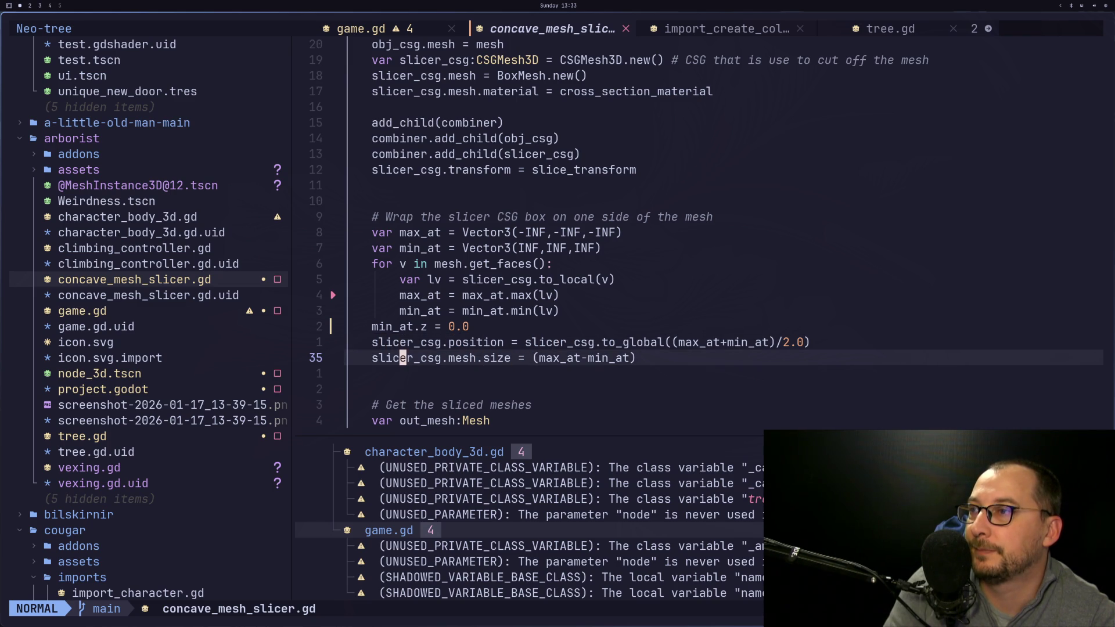
key("v")
key("l")
key("l")
key("l")
key("l")
key("l")
- Add print("size: %s" % slicer_csg.mesh.size) after the slicer box sizing line
key("Escape")
type("oprint(\"")
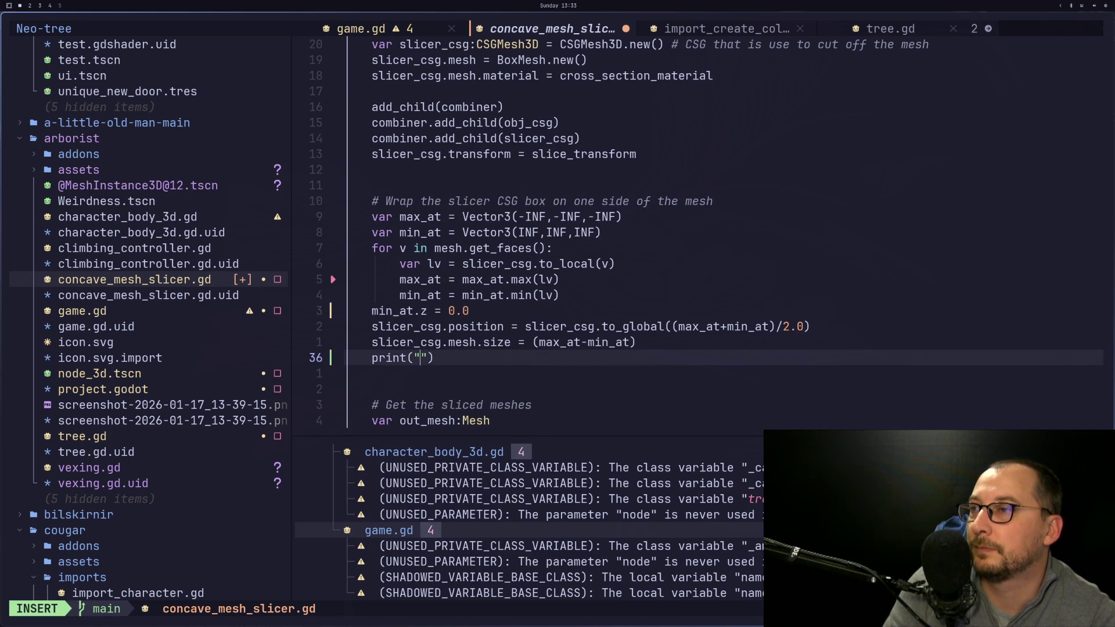
type("size: %s\"")
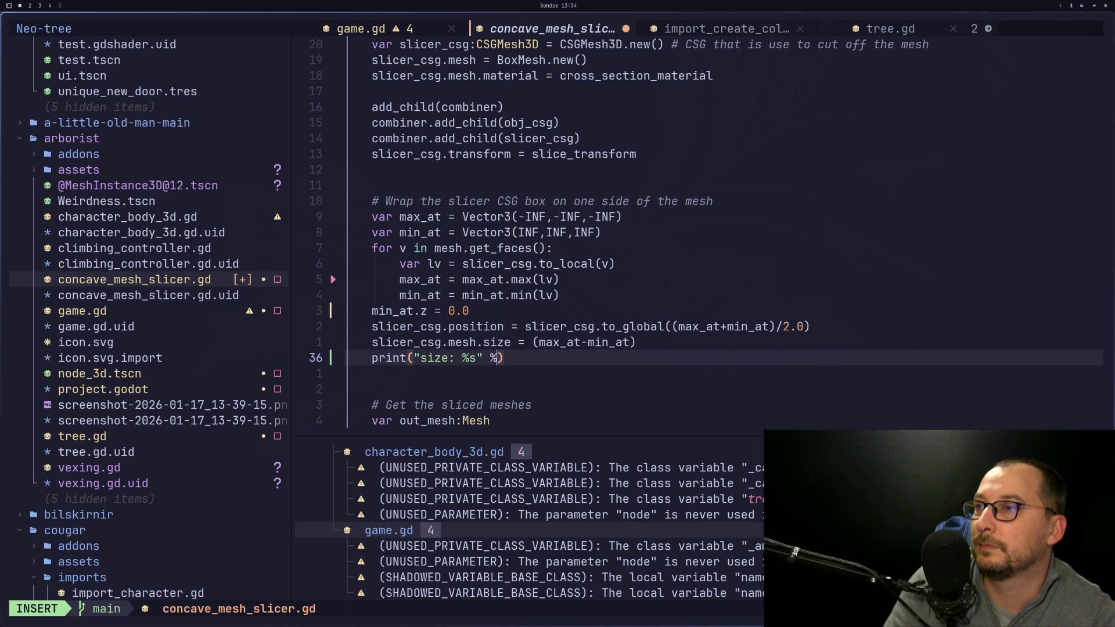
key("Escape")
key("p")
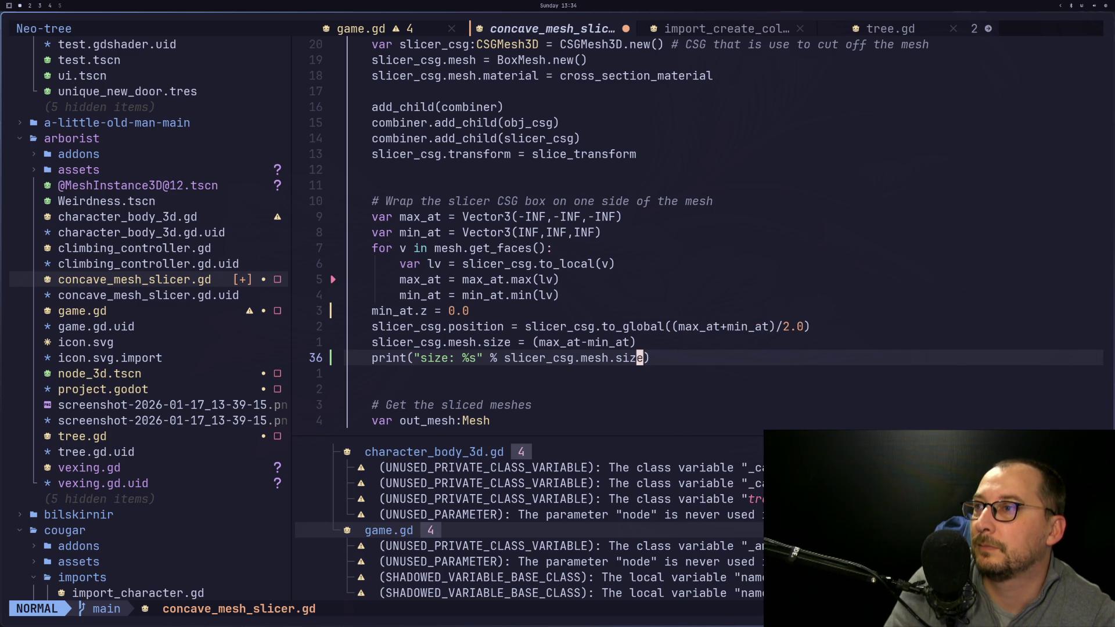
key("j")
key("j")
key("j")
key("j")
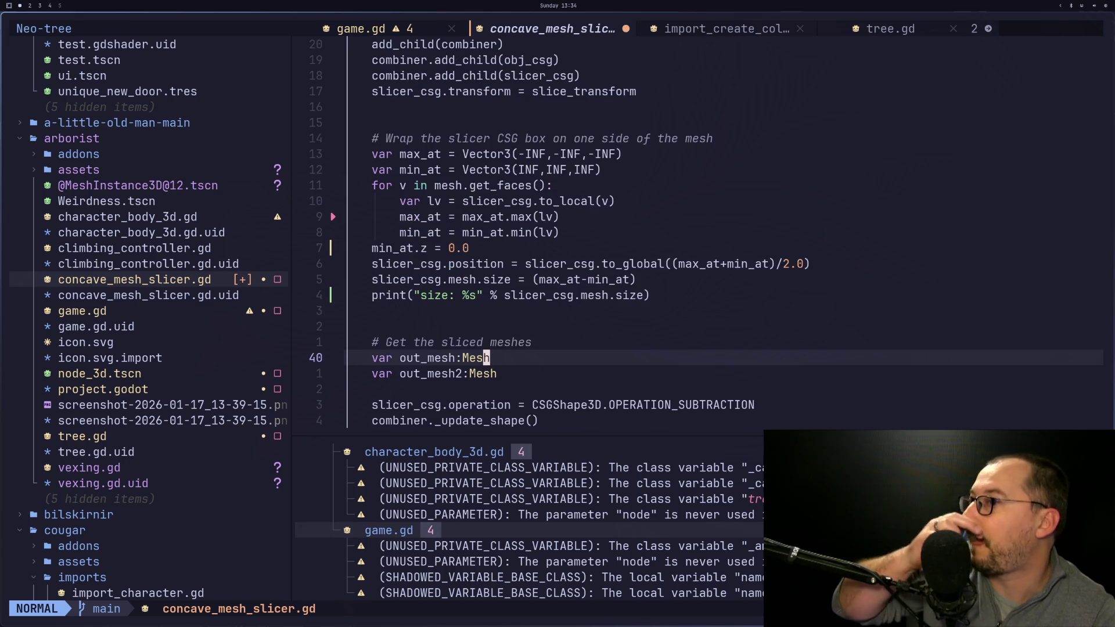
- Trace every use of slicer_csg through slice_mesh, from the size calculation up to its declaration
key("k")
key("k")
key("k")
key("k")
key("k")
key("b")
key("b")
key("b")
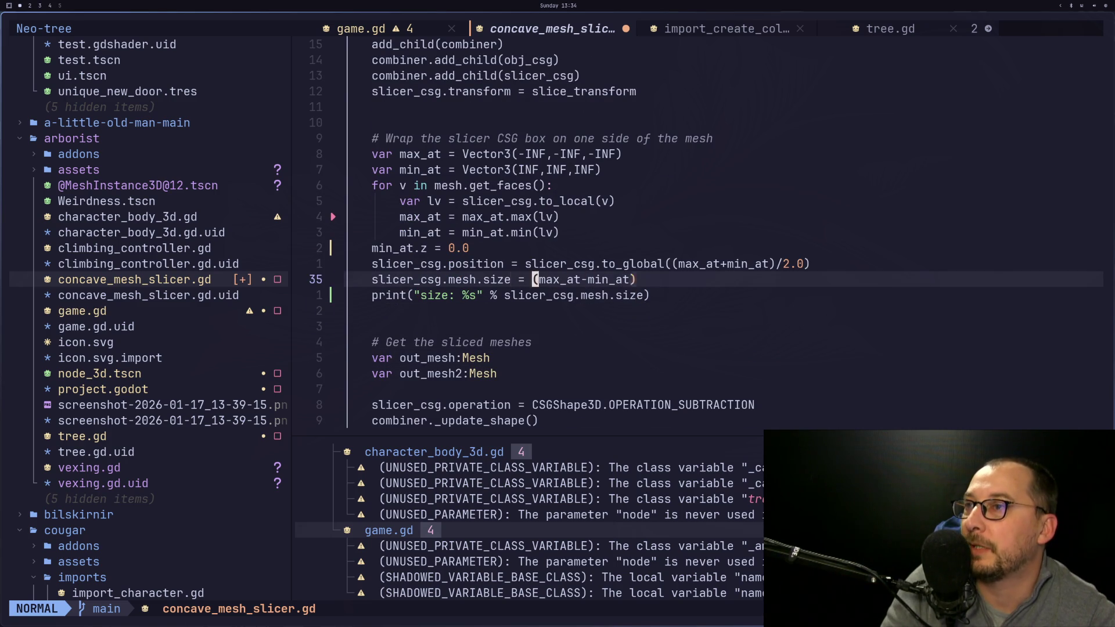
key("asterisk")
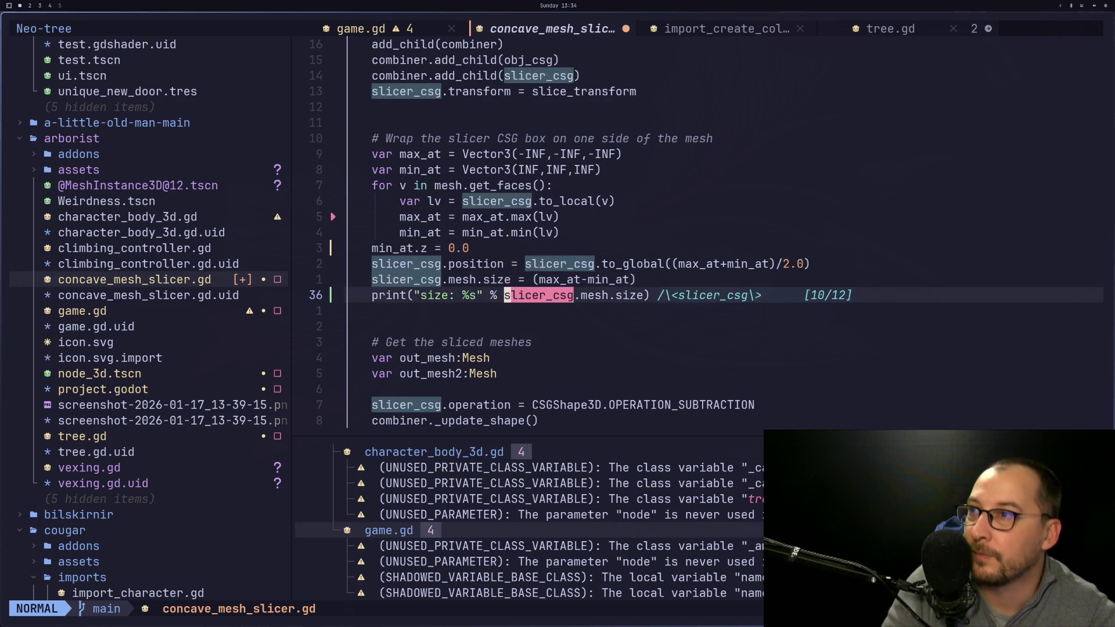
key("n")
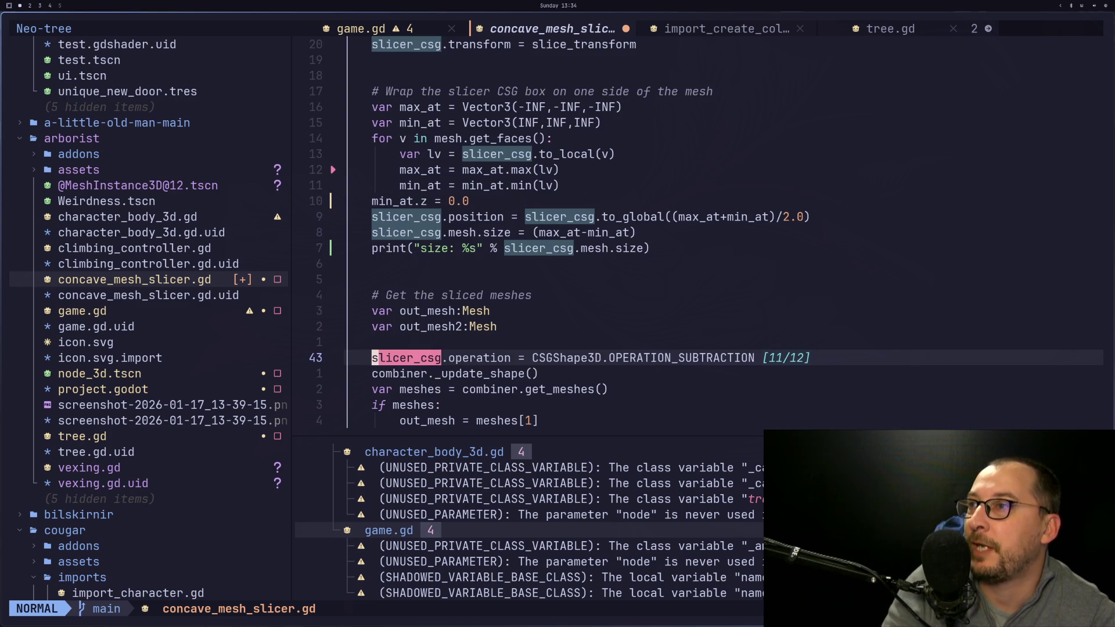
key("n")
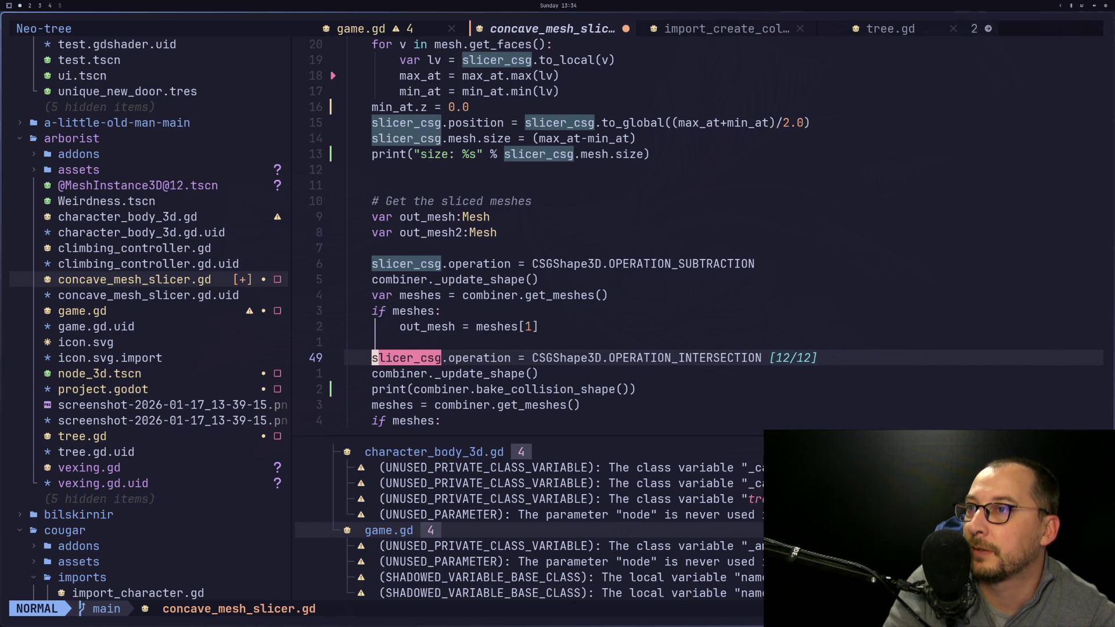
key("n")
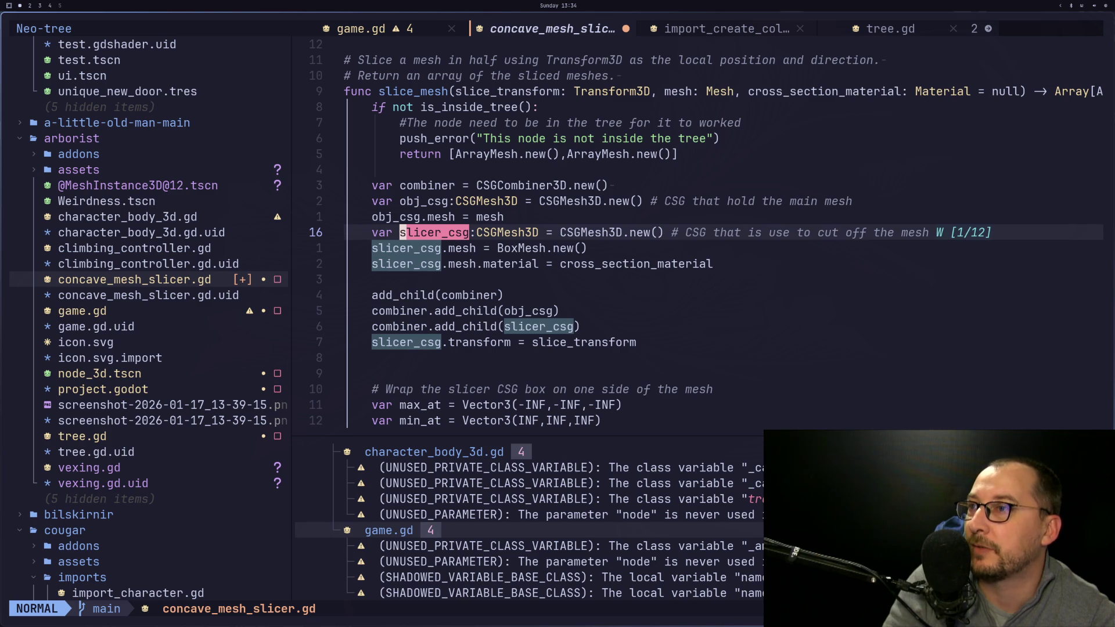
key("Escape")
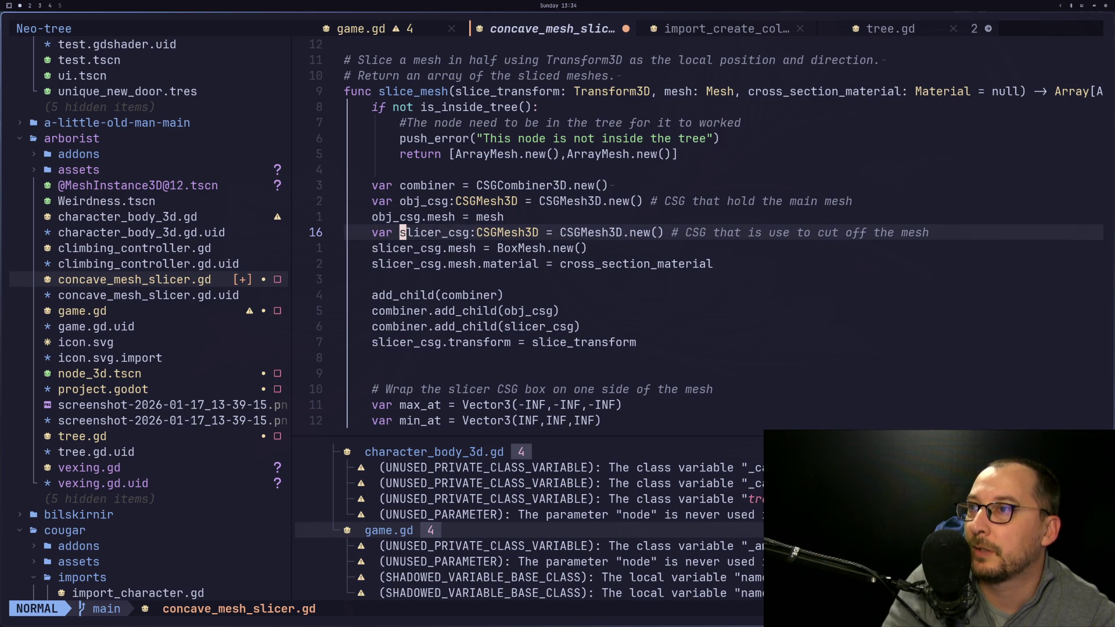
key("j")
key("k")
key("k")
key("k")
key("k")
key("k")
key("k")
key("k")
key("k")
key("k")
key("k")
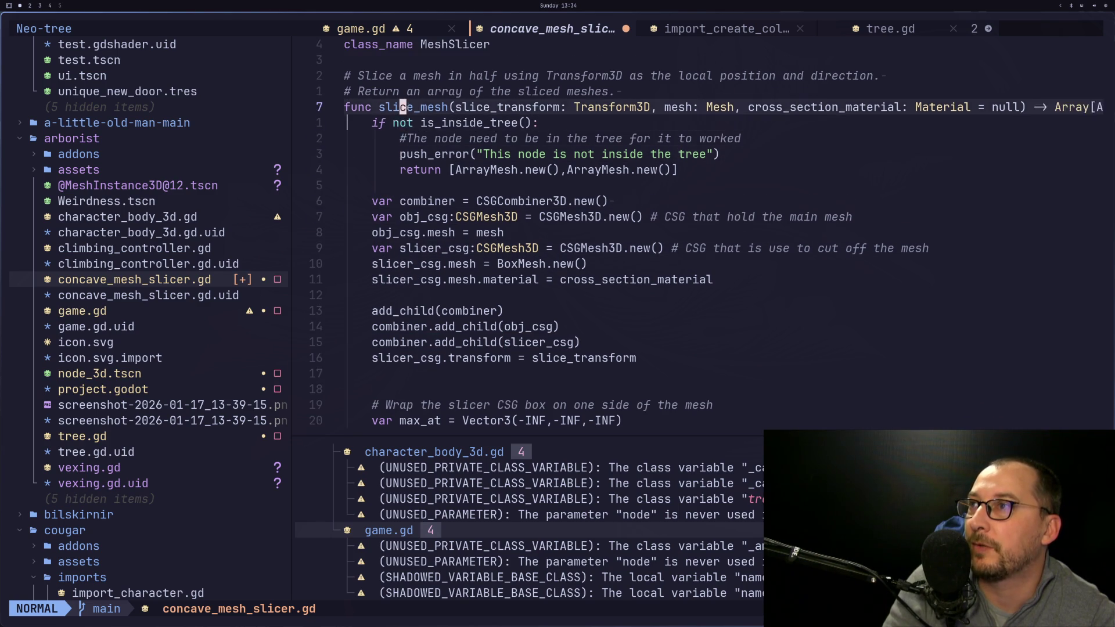
key("k")
key("j")
key("j")
key("j")
key("j")
key("j")
key("j")
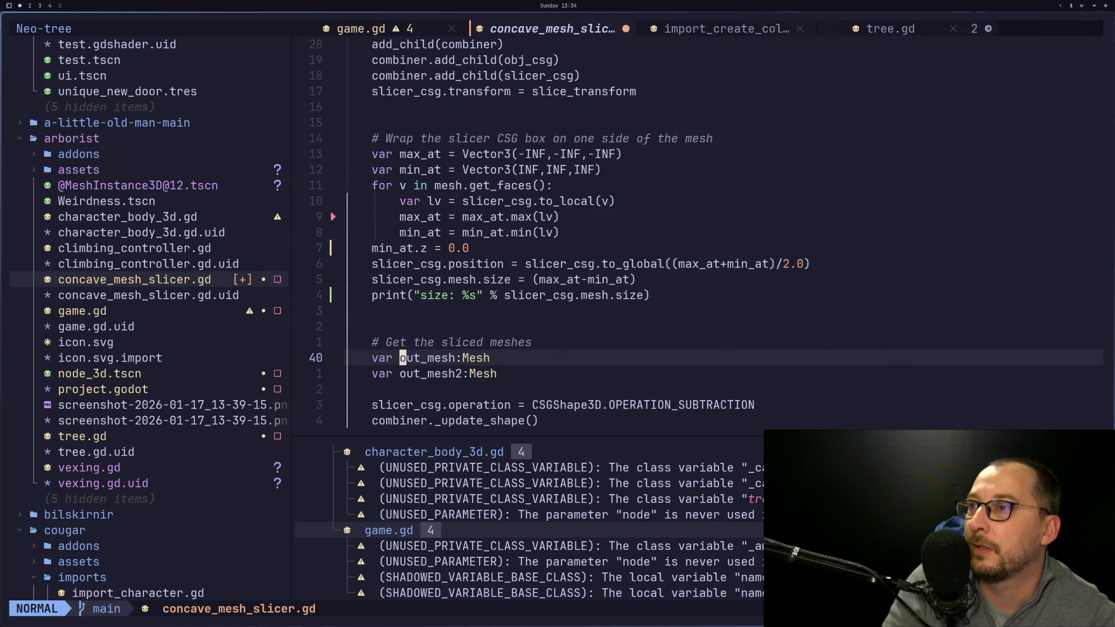
key("k")
key("k")
key("k")
key("k")
key("k")
key("k")
key("k")
key("j")
key("j")
key("k")
key("j")
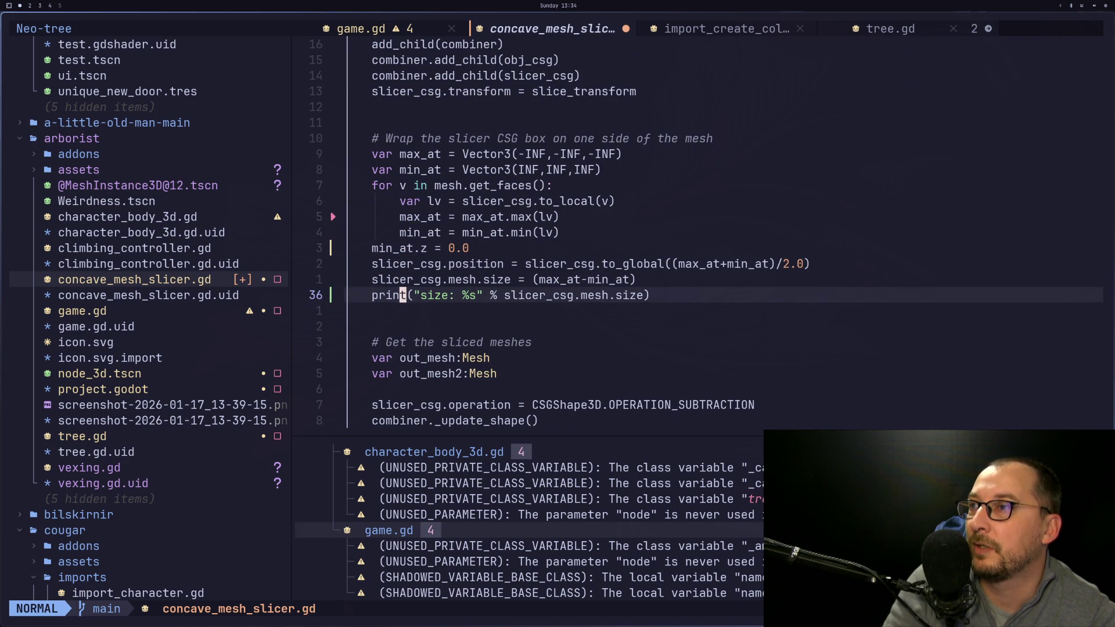
key("j")
key("k")
key("k")
key("k")
key("k")
key("k")
key("k")
key("k")
key("k")
key("k")
key("k")
key("k")
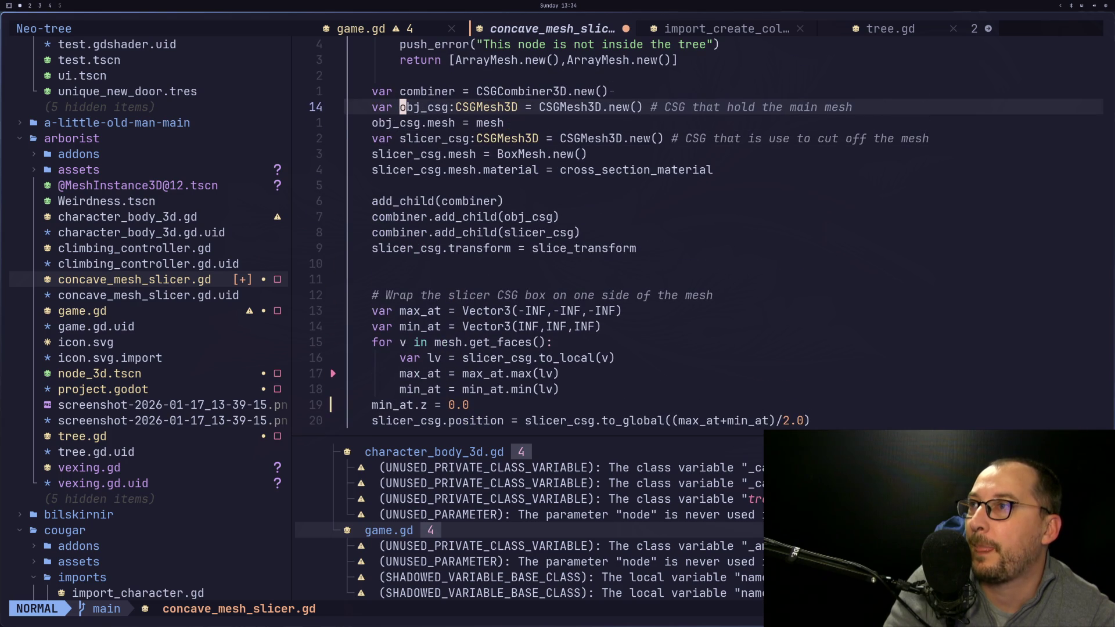
key("j")
key("j")
key("k")
key("k")
key("k")
- Trace every use of obj_csg and combiner through the slicing function
key("j")
key("asterisk")
key("n")
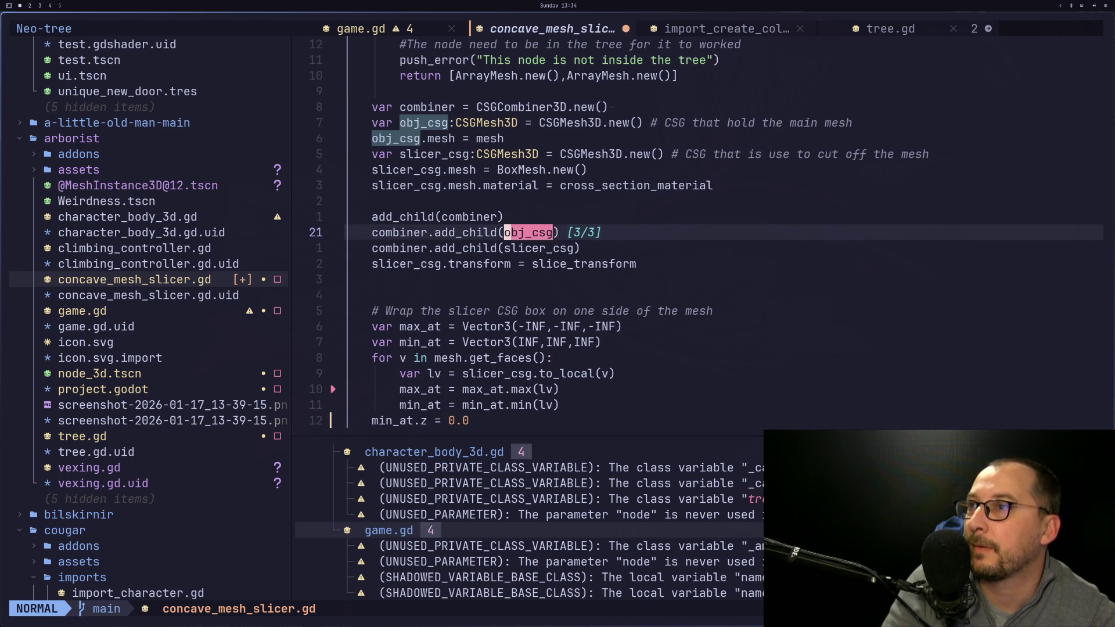
key("n")
key("n")
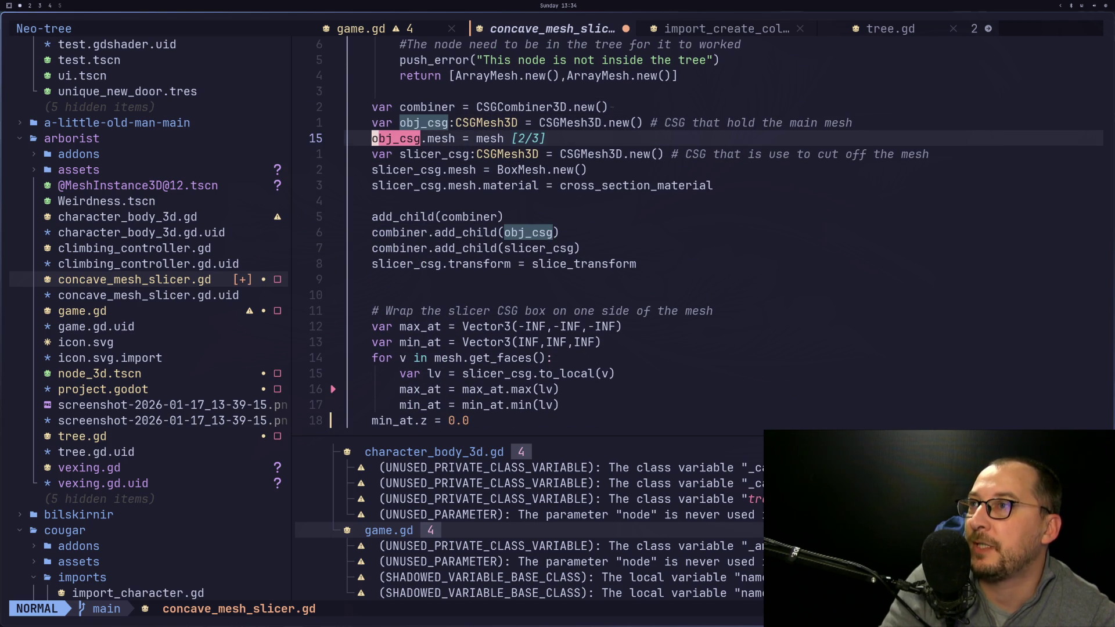
key("n")
key("n")
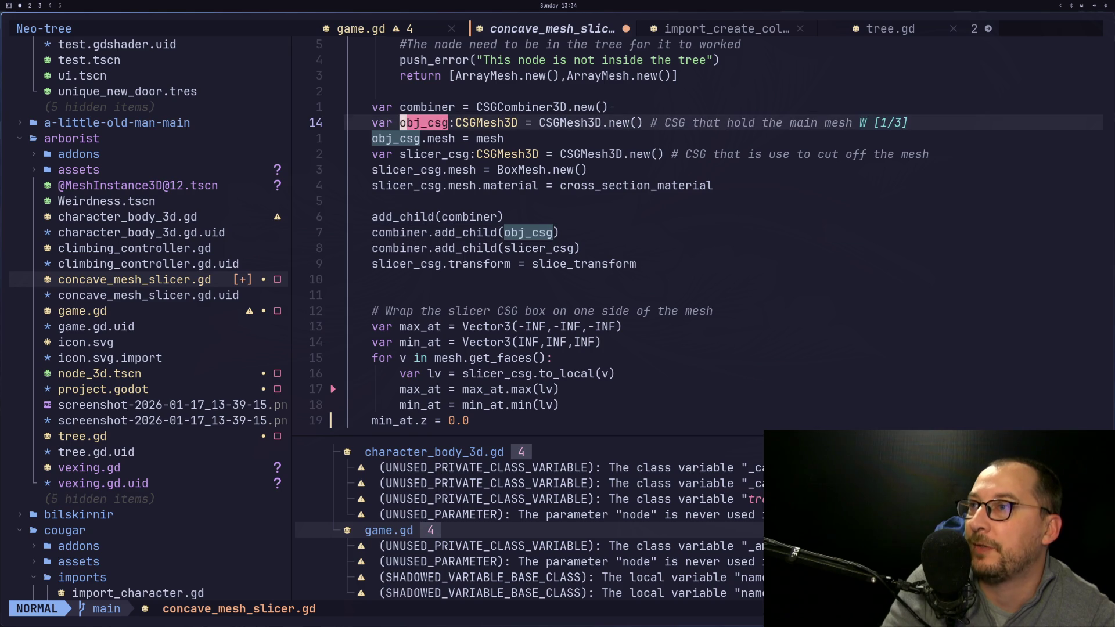
key("n")
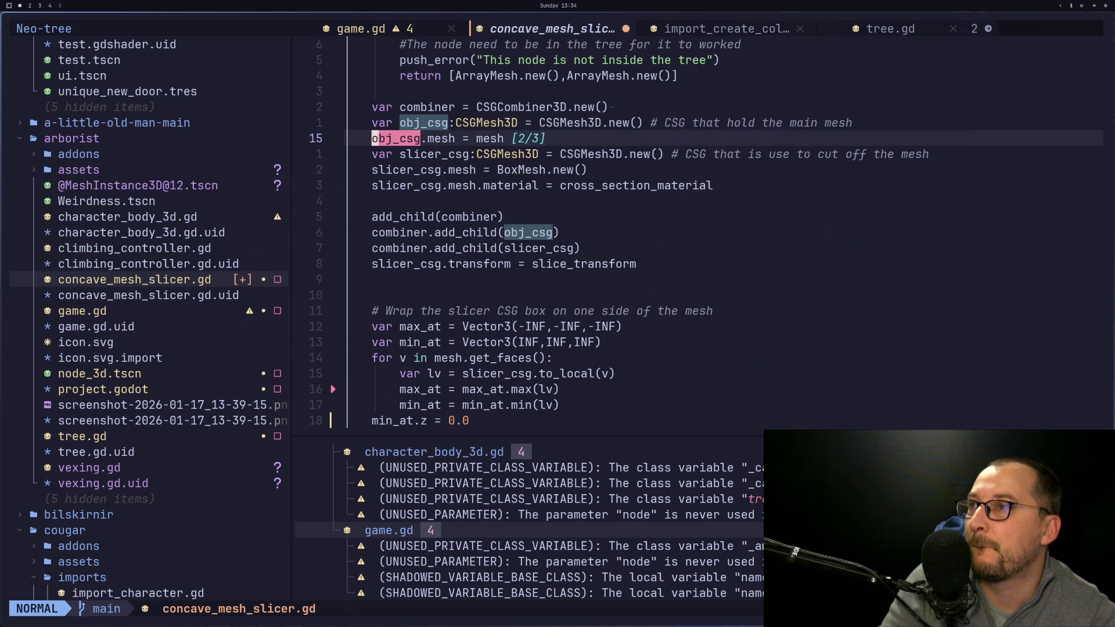
key("n")
key("n")
key("n")
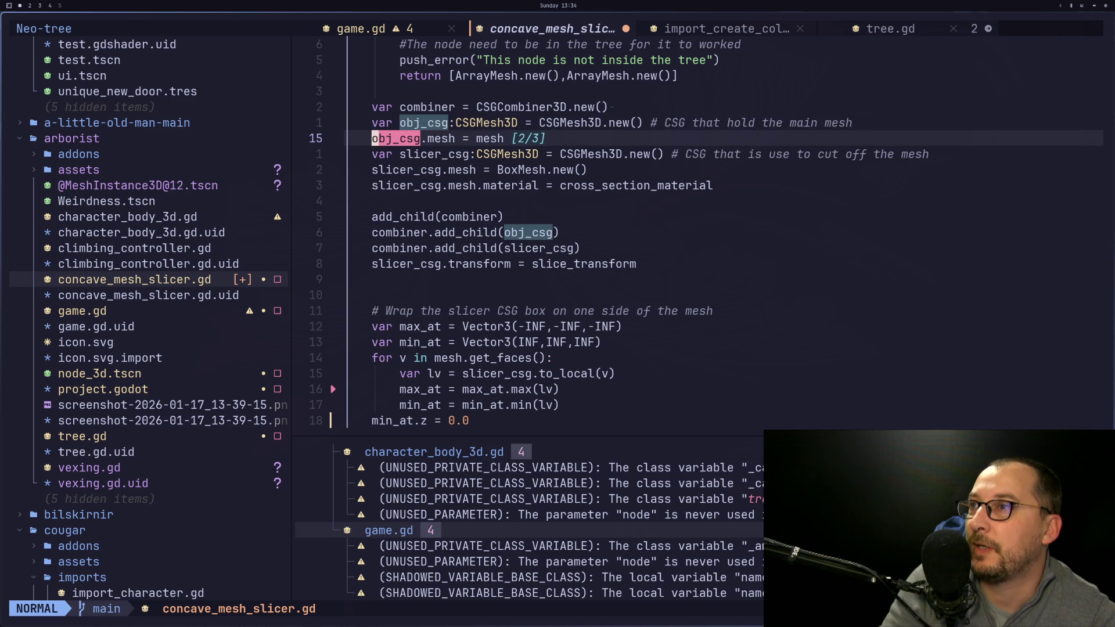
key("n")
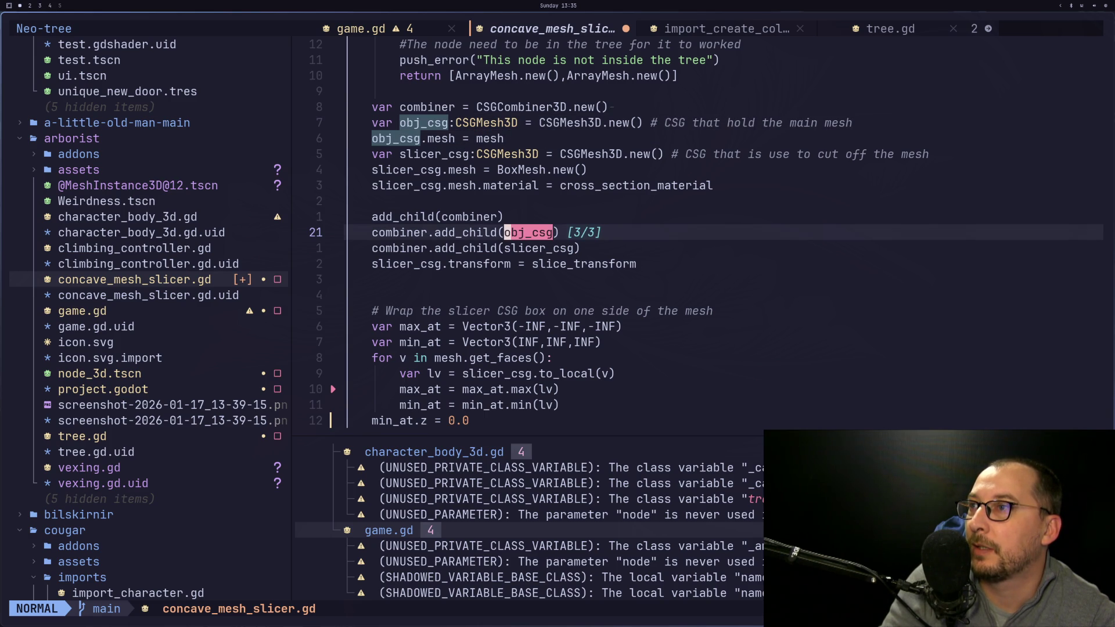
key("h")
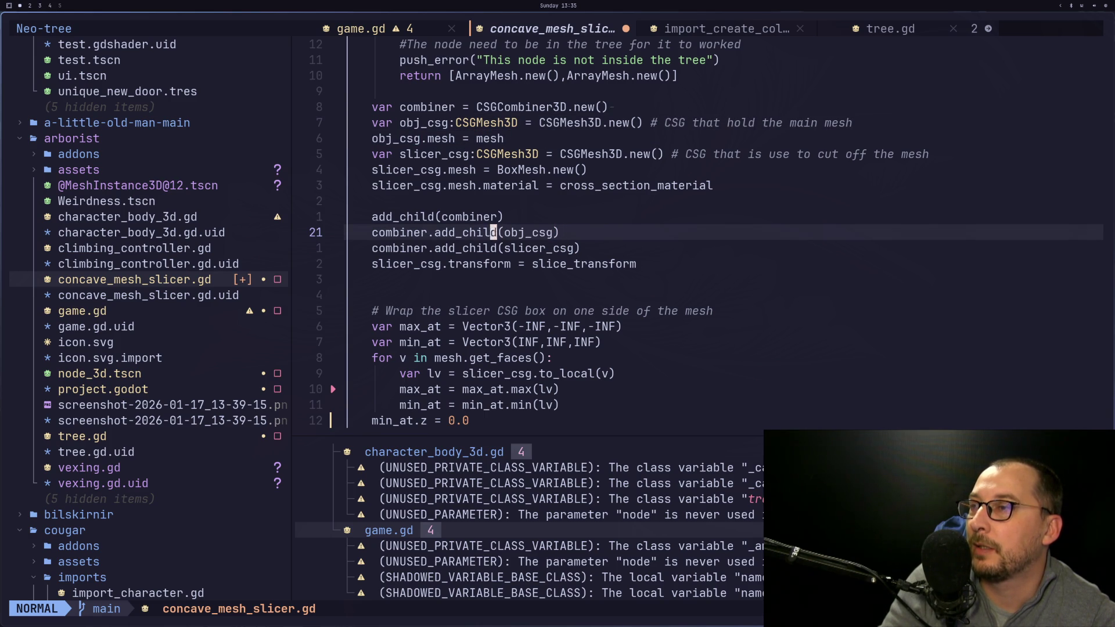
key("asterisk")
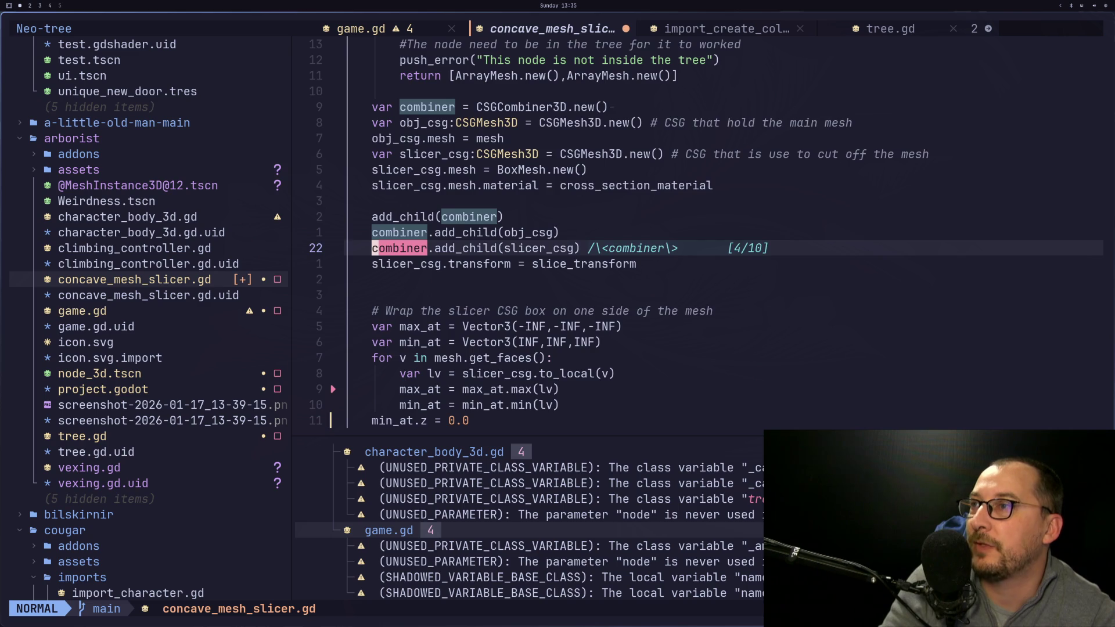
key("n")
key("n")
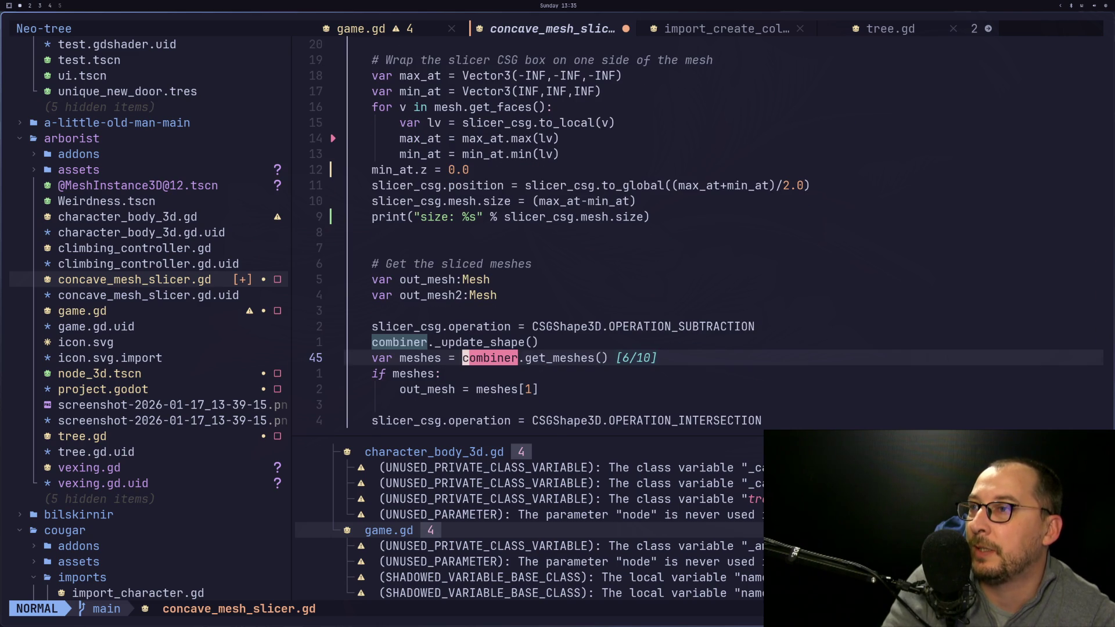
key("Escape")
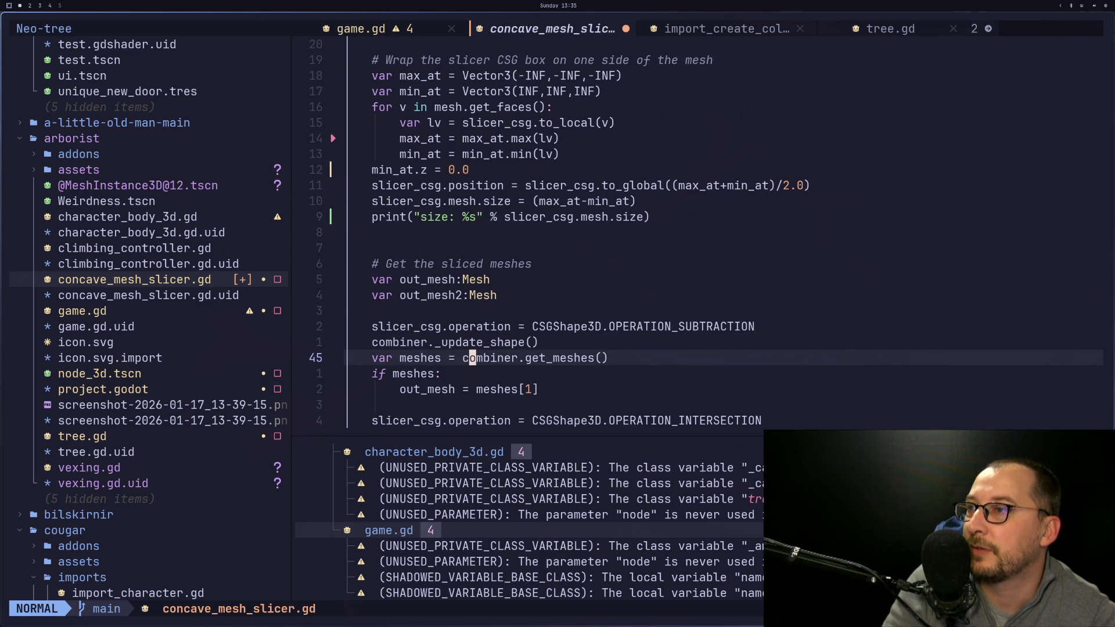
- Delete the print(combiner.bake_collision_shape()) debug line below out_mesh and save the script
key("$")
key("j")
key("j")
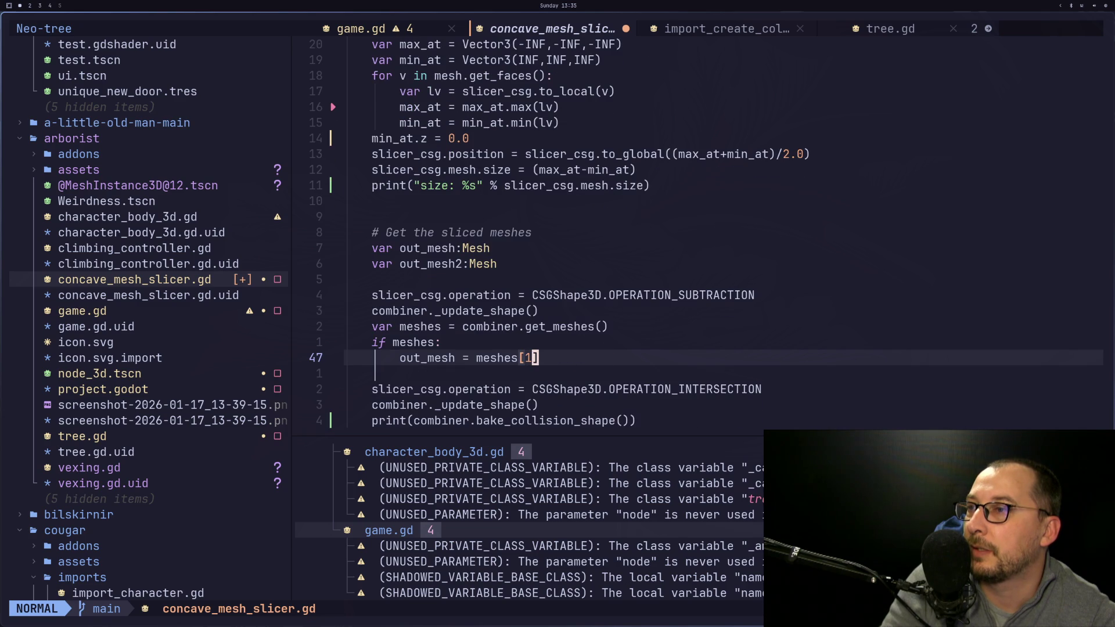
key("j")
key("j")
key("j")
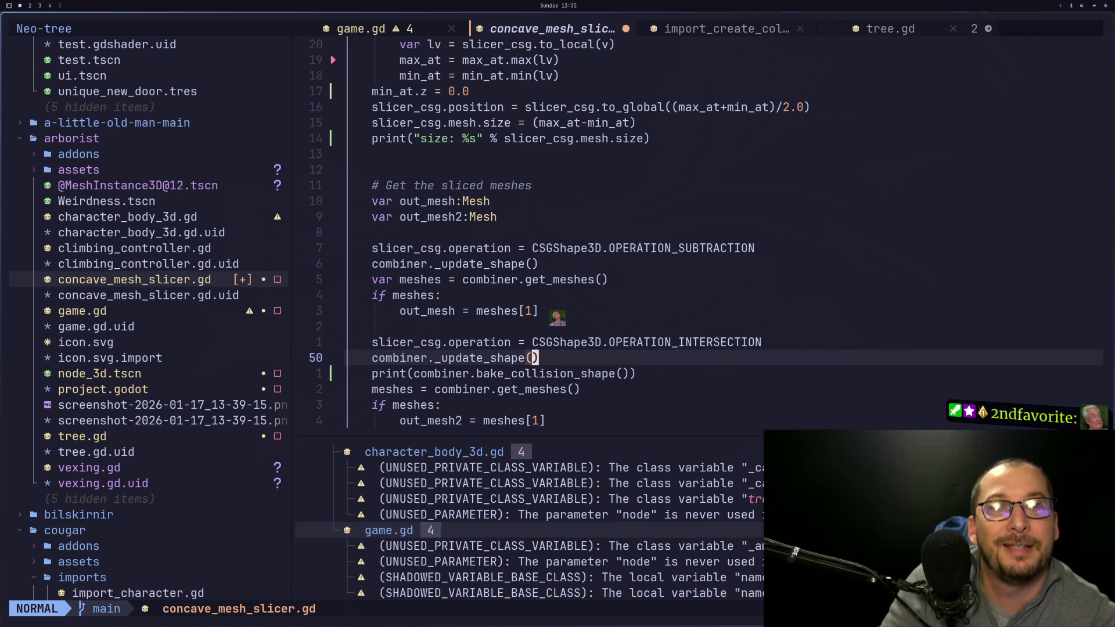
key("j")
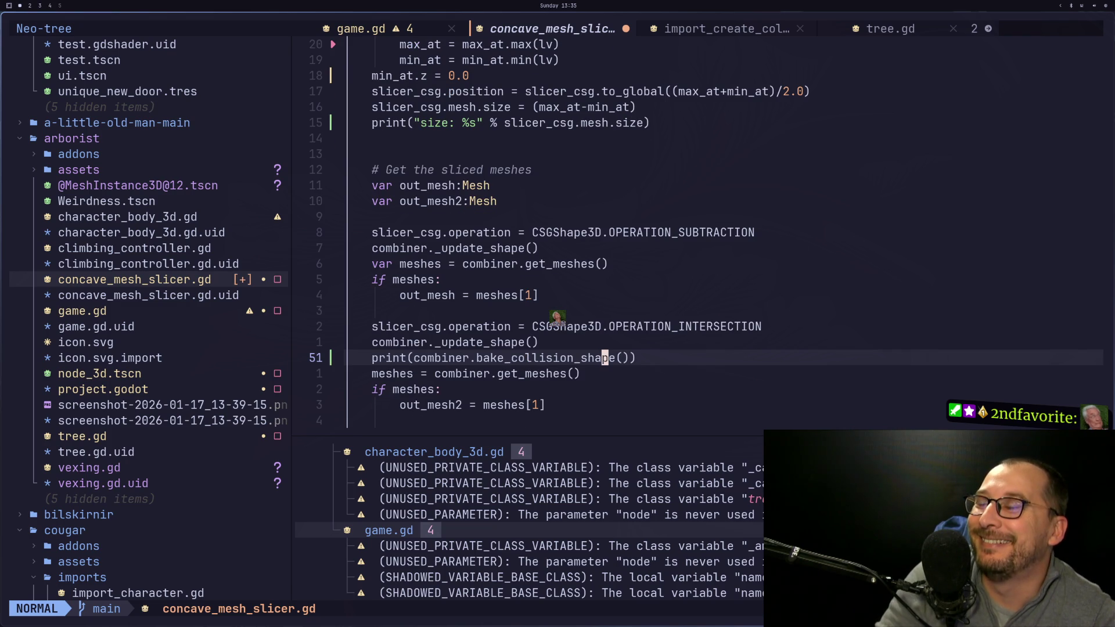
key("d")
key("d")
type(":w")
key("Return")
key("k")
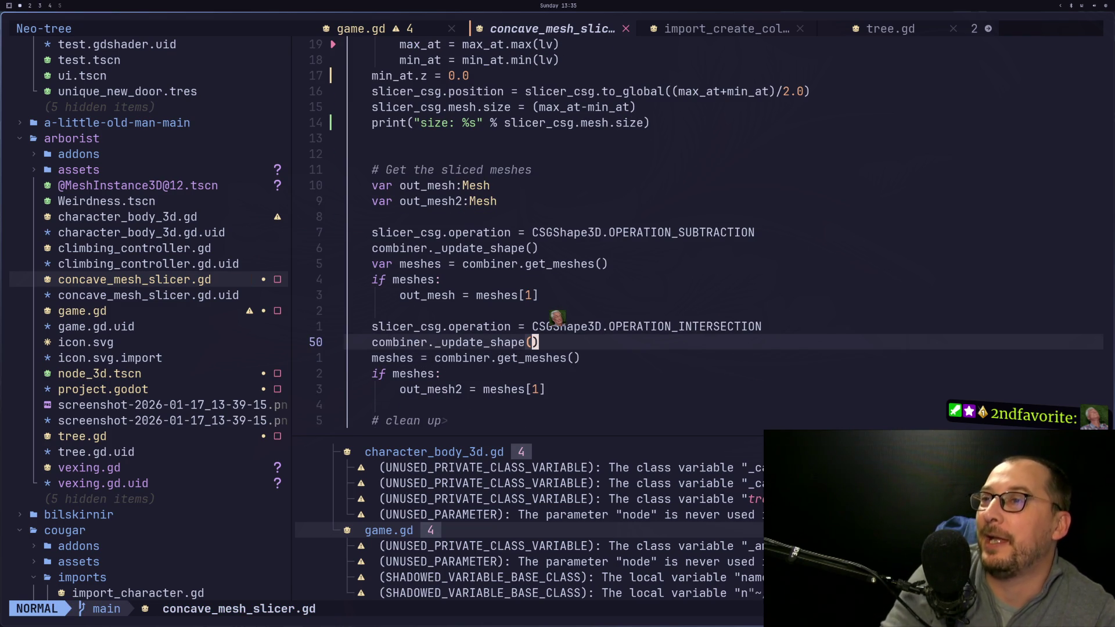
key("k")
key("k")
key("j")
key("j")
key("j")
key("j")
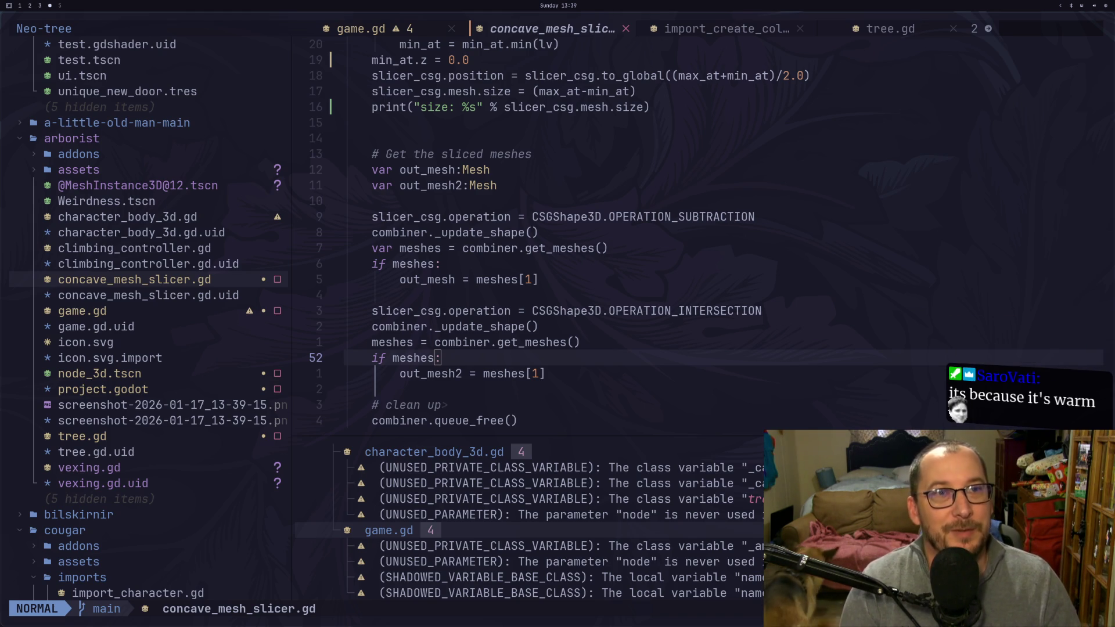
key("alt+Tab")
key("alt+Tab")
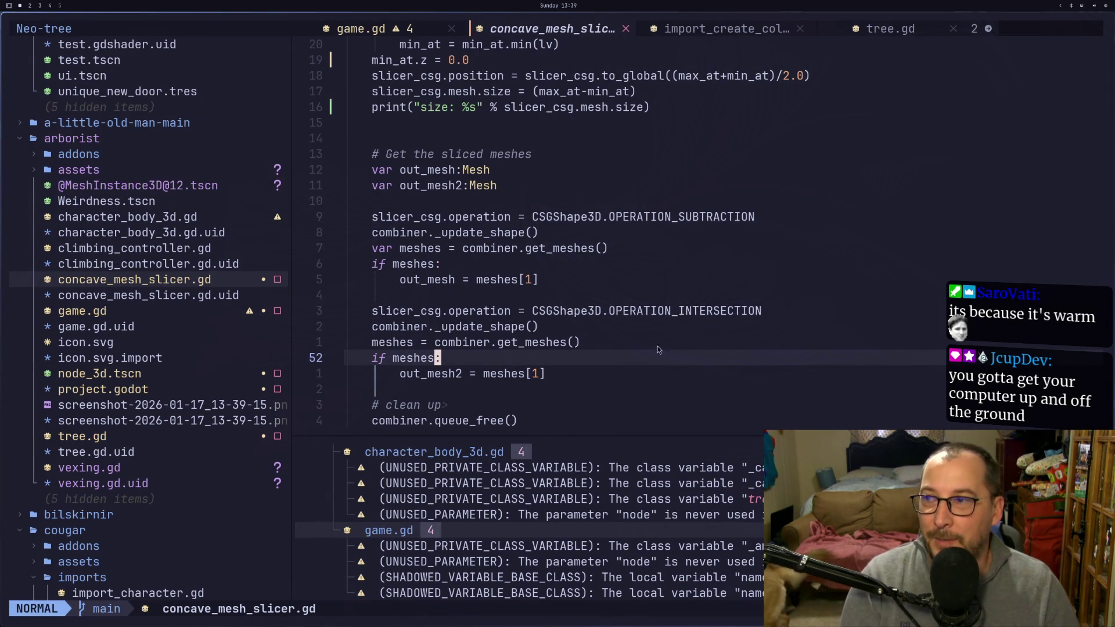
scroll(522, 265, "up", 1)
- Jump to the top of concave_mesh_slicer.gd showing the MeshSlicer class and slice_mesh function
left_click(532, 324)
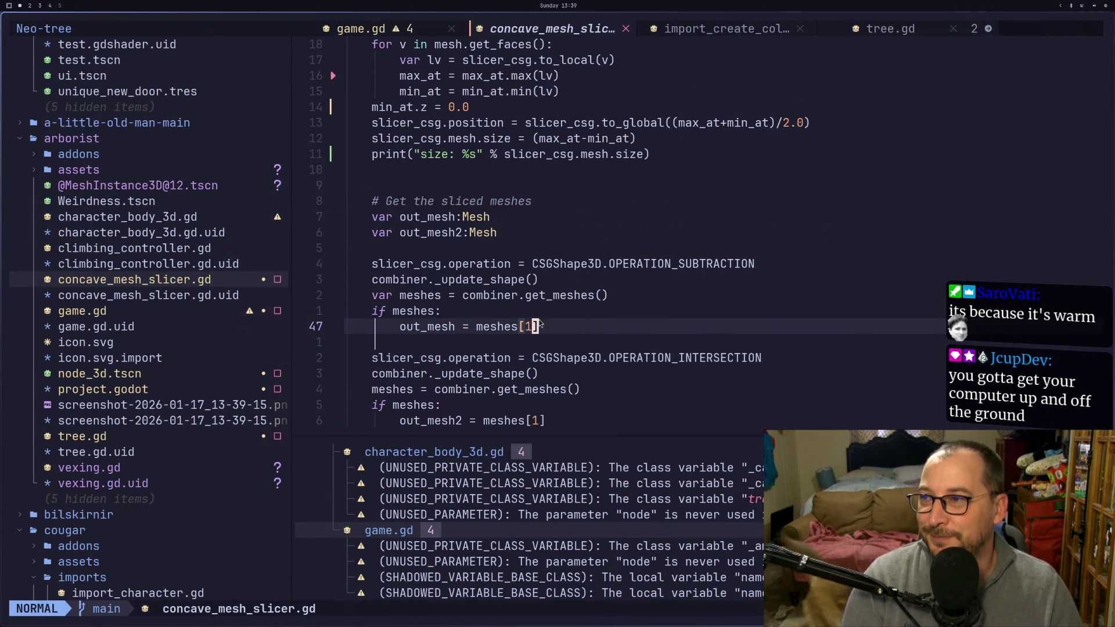
key("ctrl+w")
key("j")
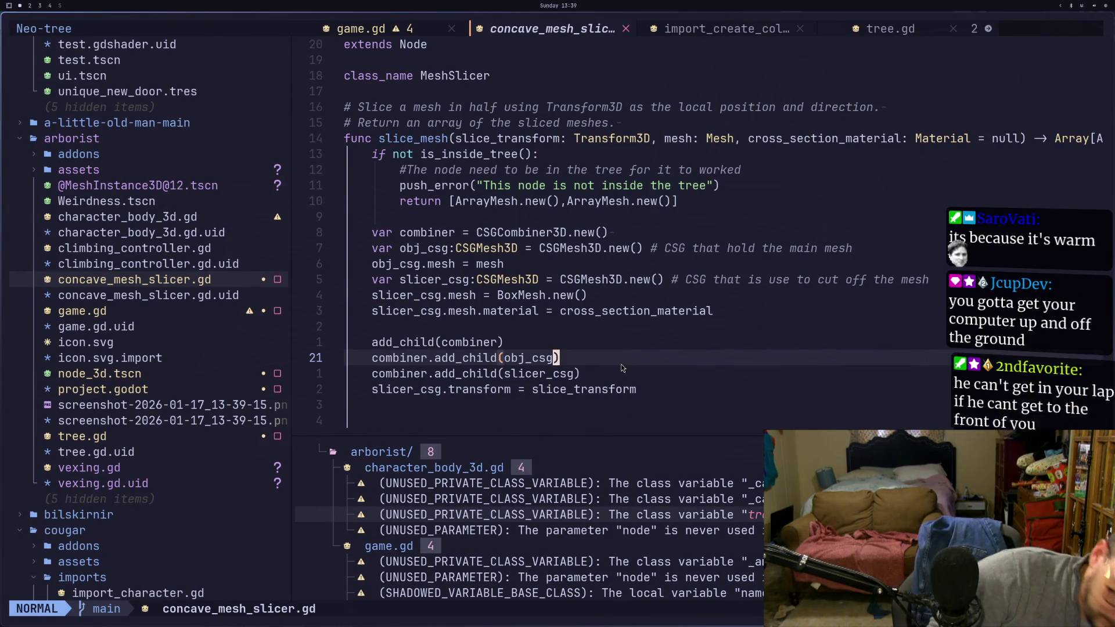
- Toggle the Neo-tree file sidebar off via the leader menu so the script uses the full width
key("space")
key("e")
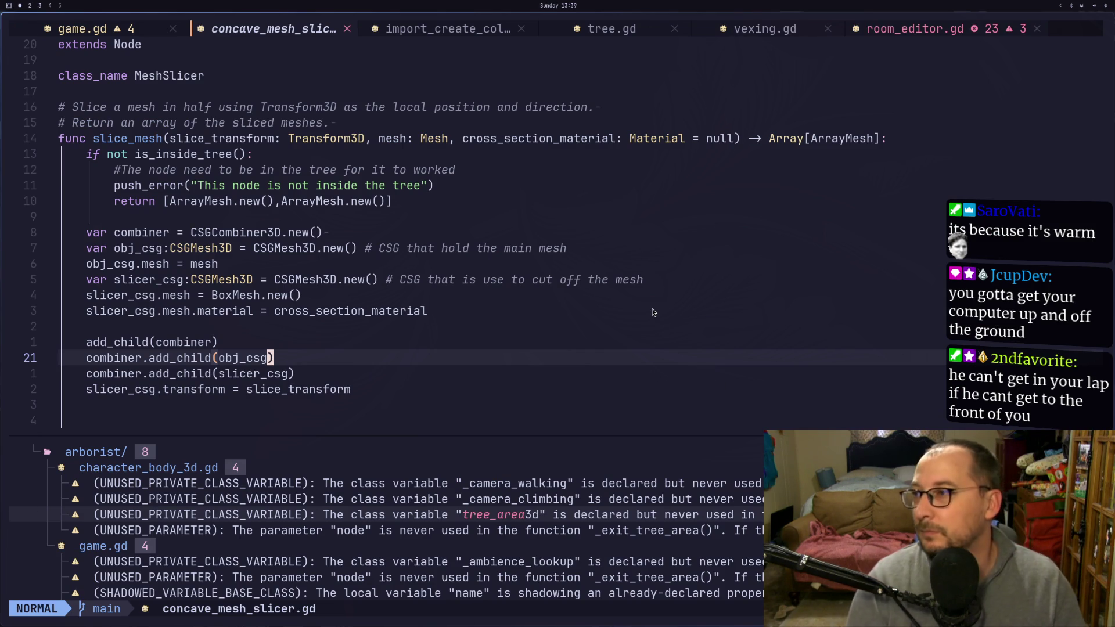
scroll(286, 222, "down", 1)
scroll(301, 252, "up", 1)
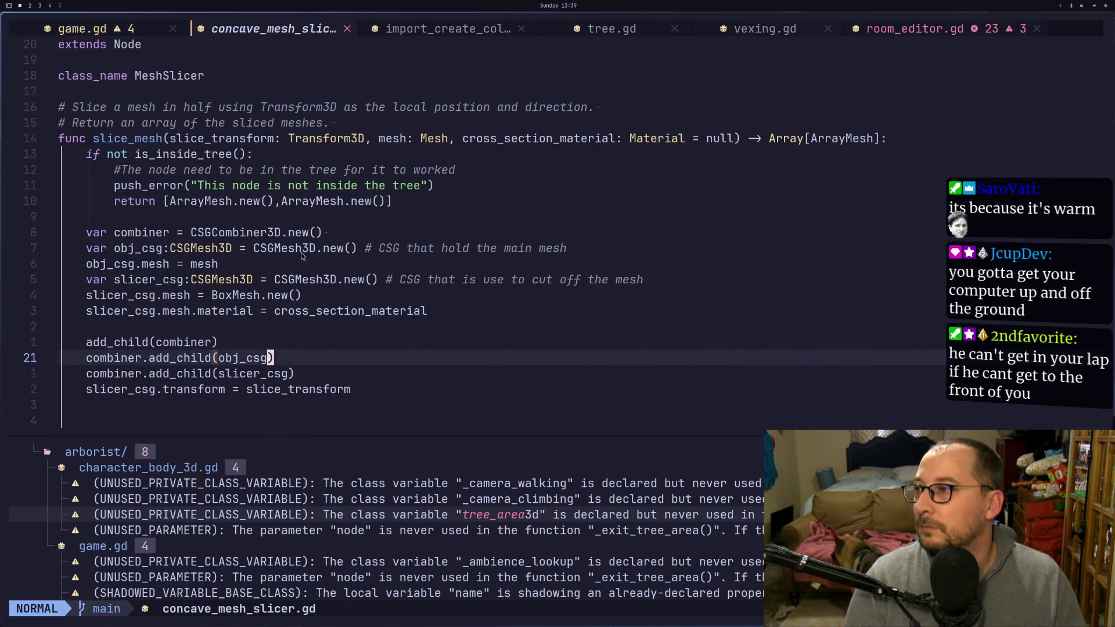
- Read through the push_error line, the CSGCombiner3D and obj_csg setup, and the out_mesh declaration
left_click(243, 122)
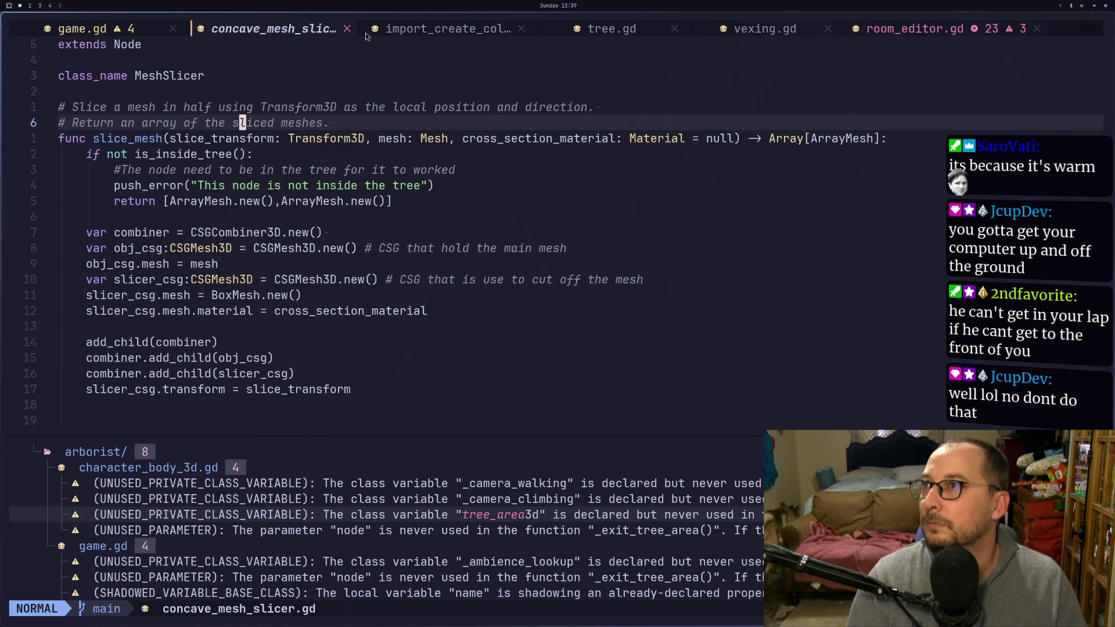
scroll(297, 171, "down", 1)
scroll(297, 171, "down", 1)
scroll(288, 175, "up", 1)
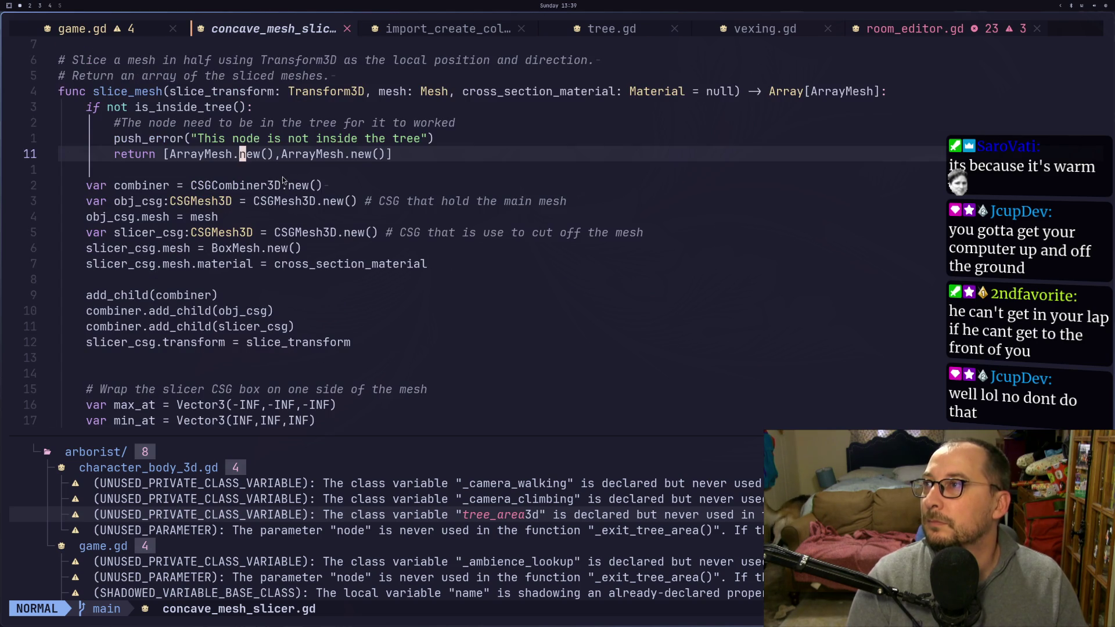
left_click(261, 202)
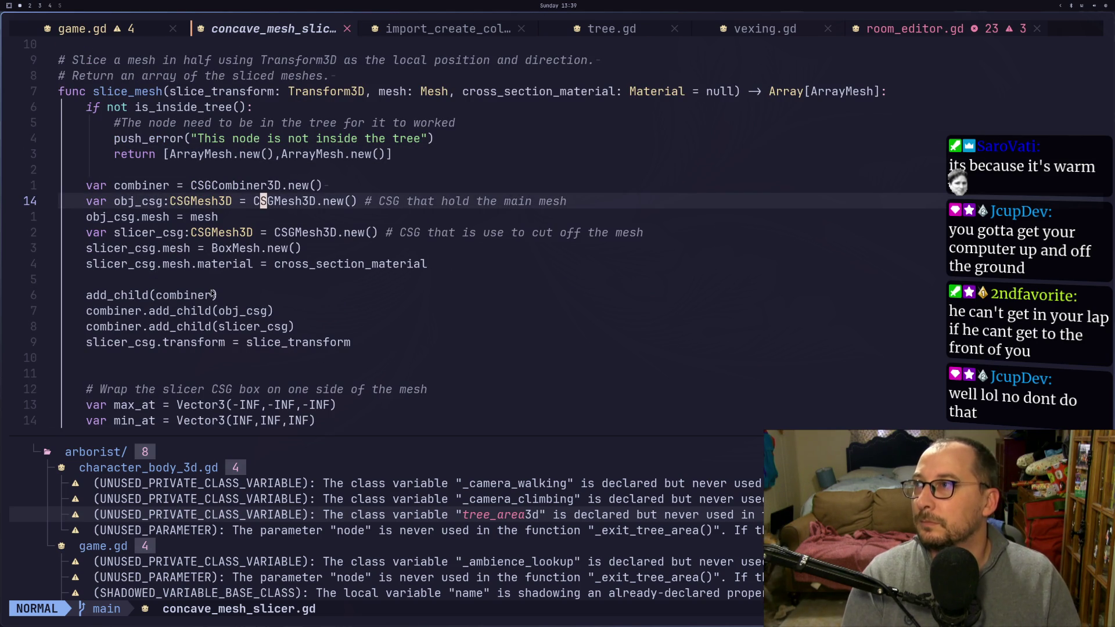
left_click(312, 138)
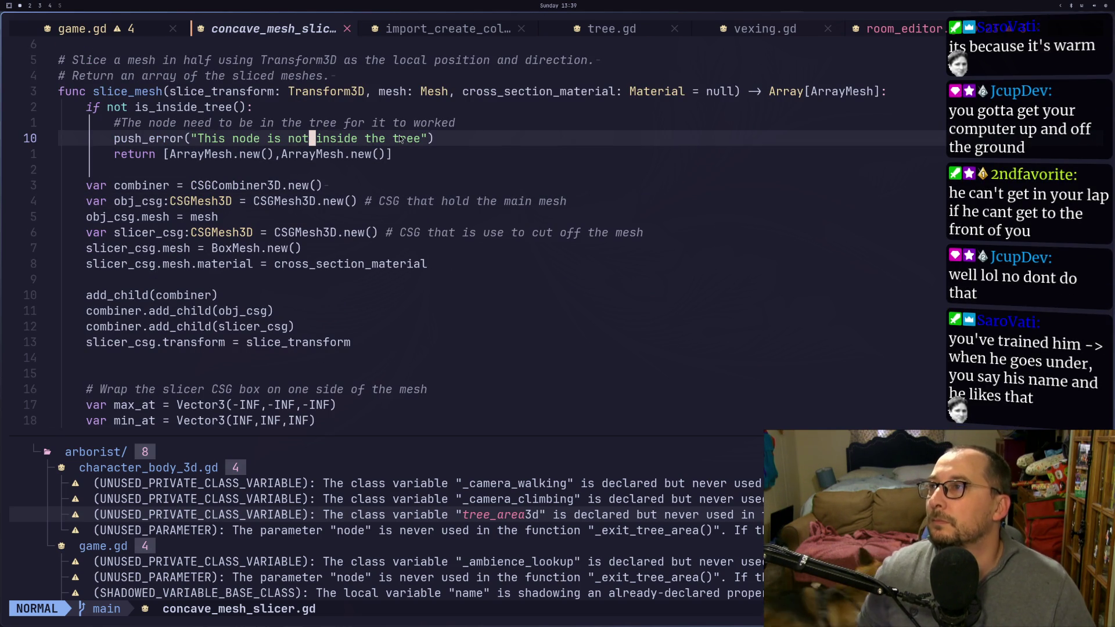
left_click(470, 140)
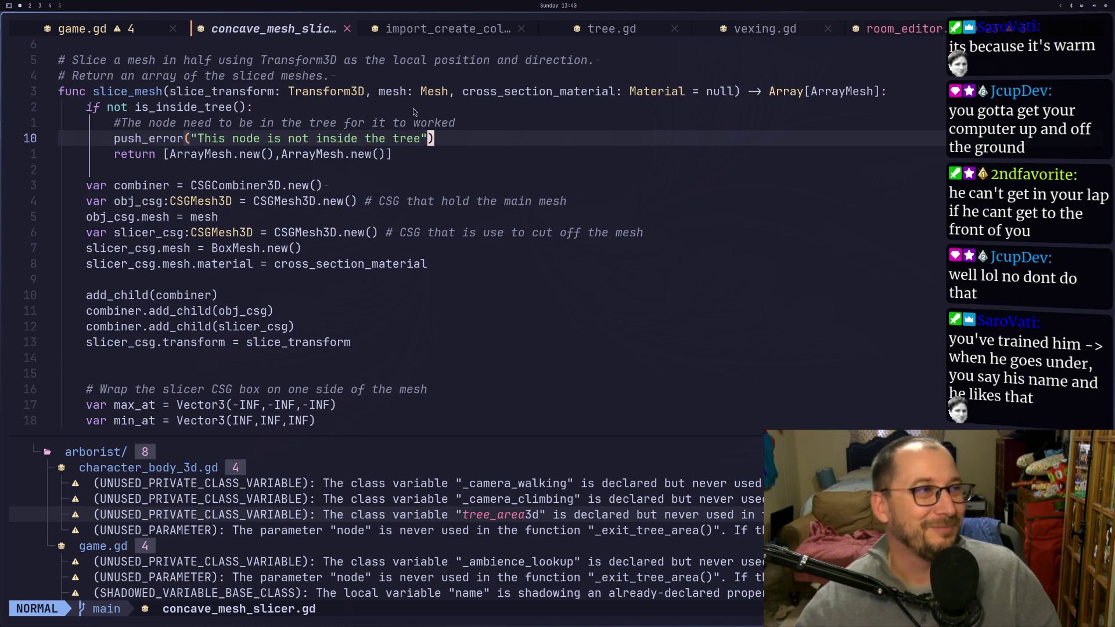
scroll(245, 170, "up", 1)
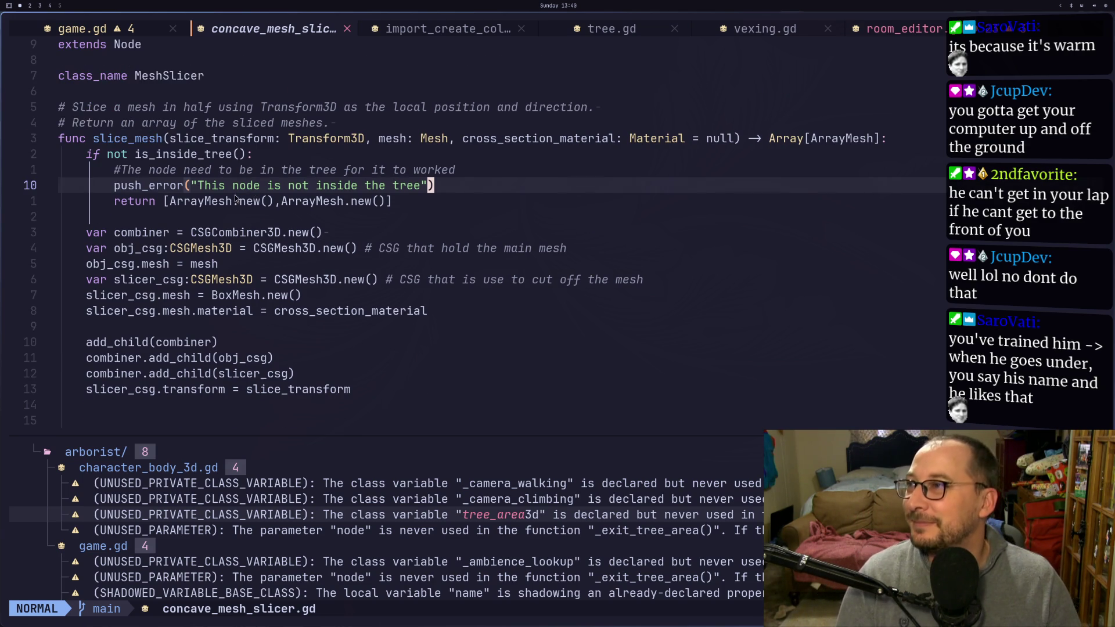
left_click(233, 201)
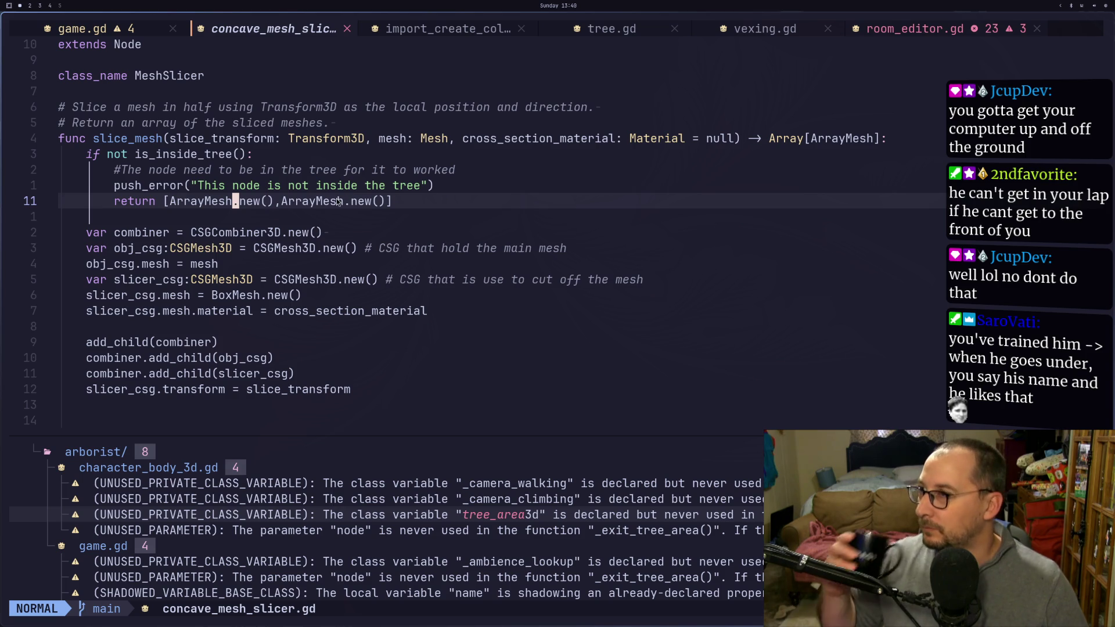
scroll(326, 223, "down", 1)
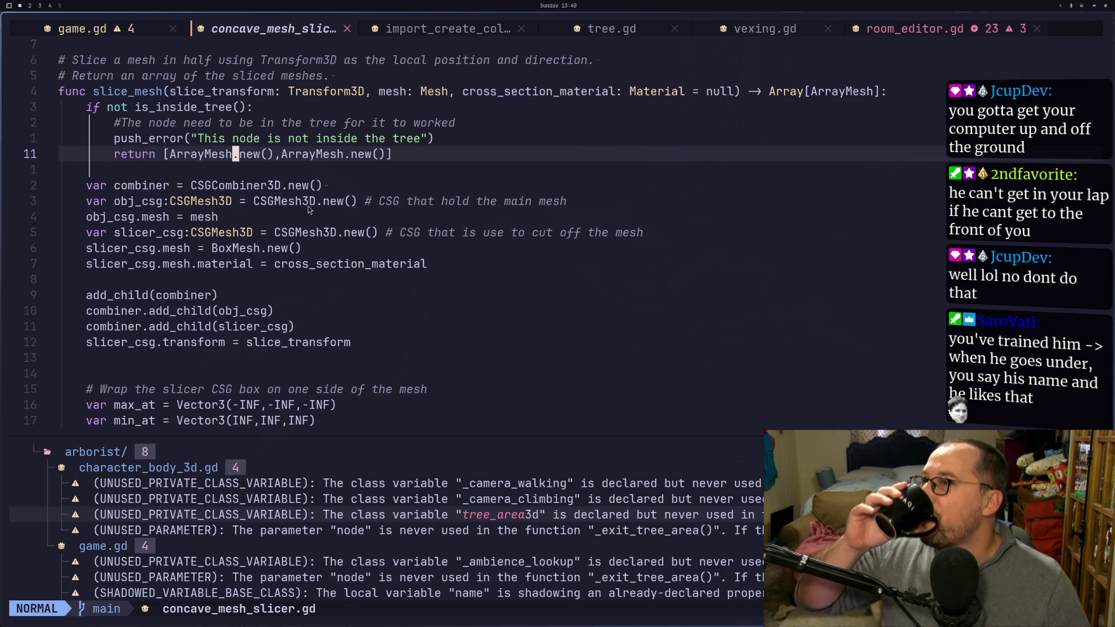
double_click(259, 186)
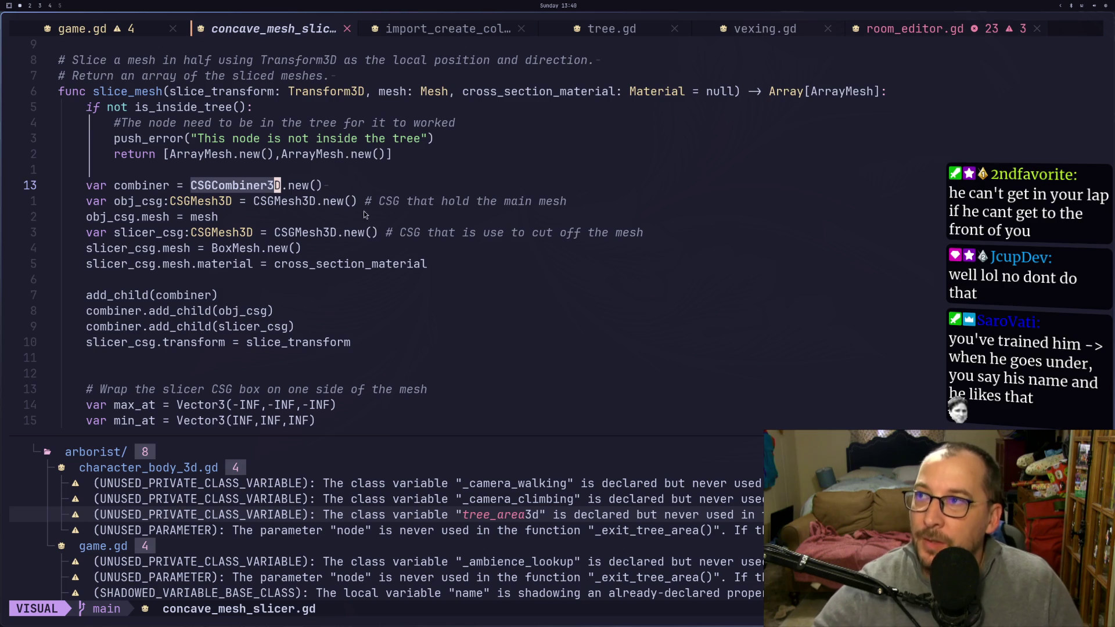
left_click(444, 202)
scroll(454, 234, "down", 1)
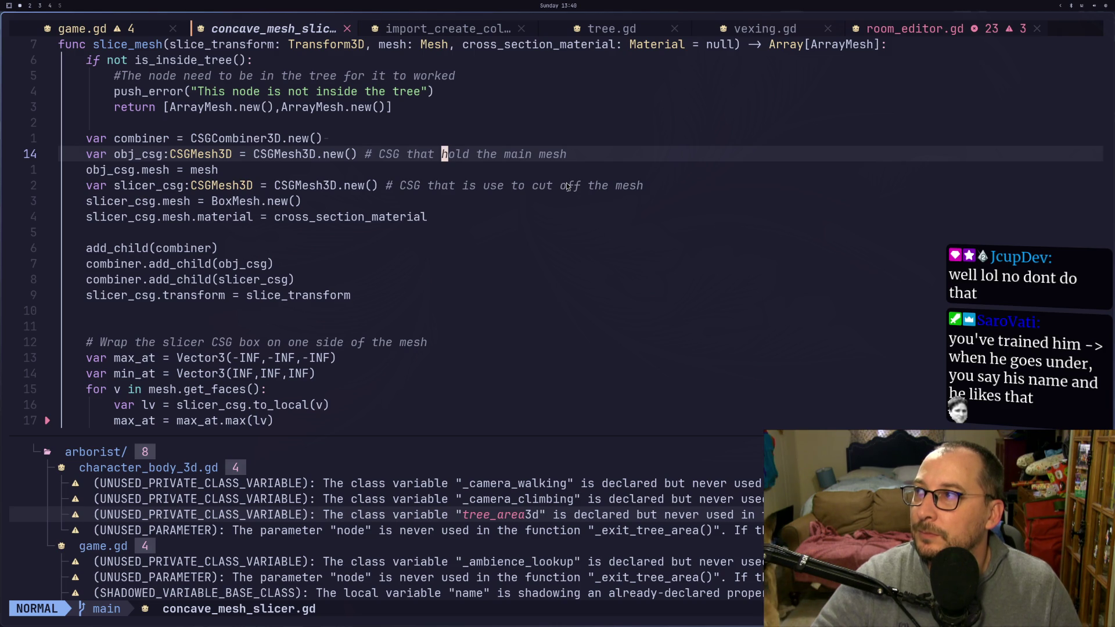
scroll(505, 323, "down", 2)
scroll(505, 323, "down", 2)
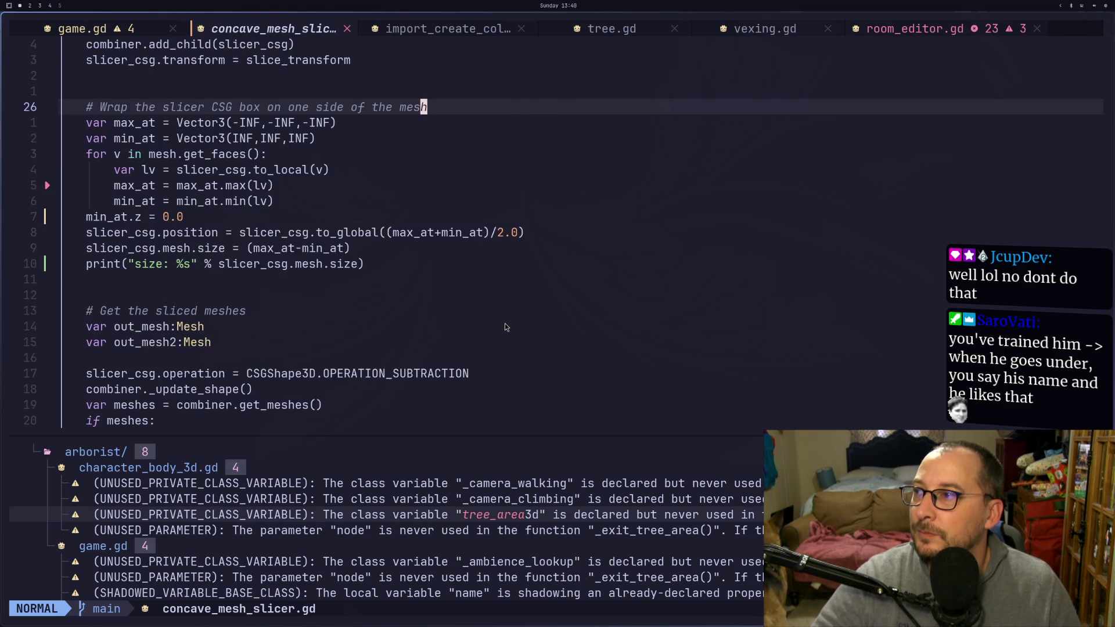
scroll(504, 323, "down", 2)
scroll(504, 324, "down", 1)
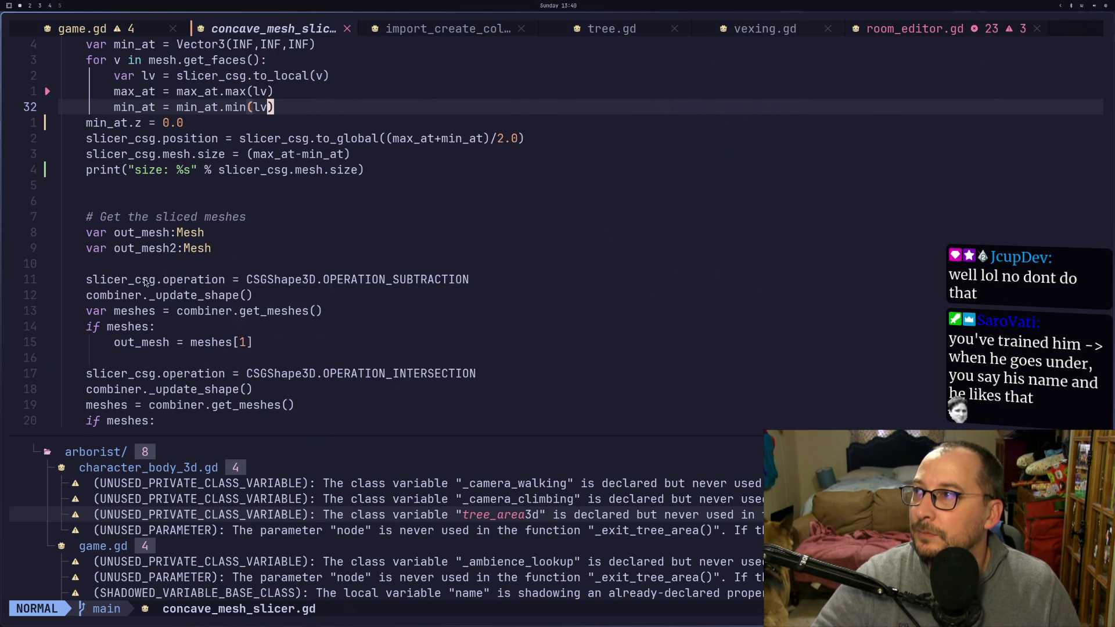
left_click(137, 233)
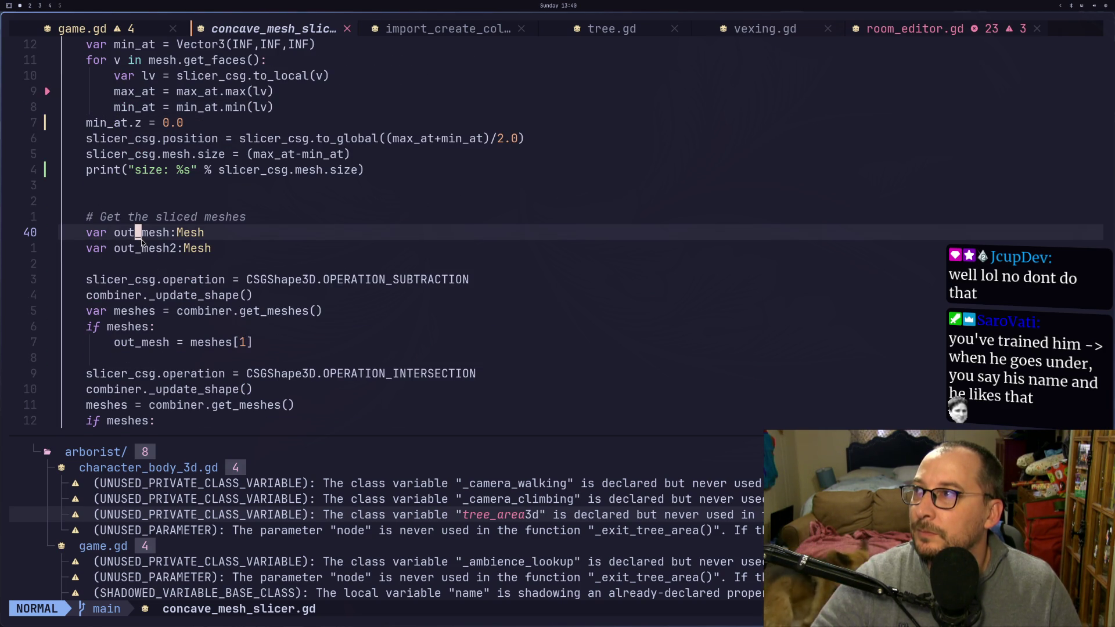
left_click(178, 235)
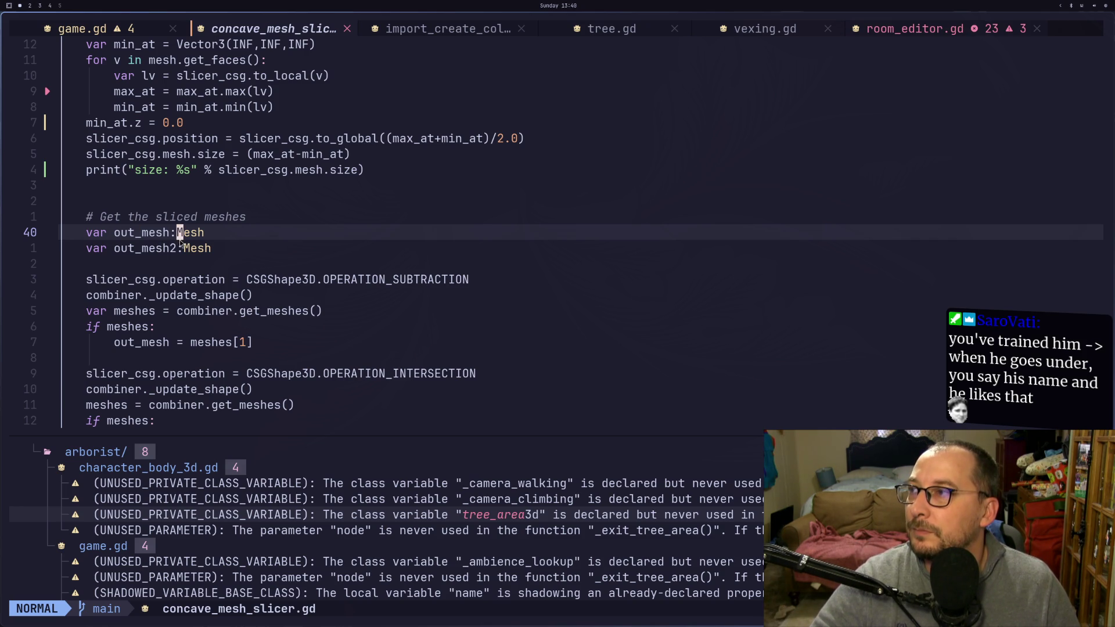
scroll(182, 241, "down", 1)
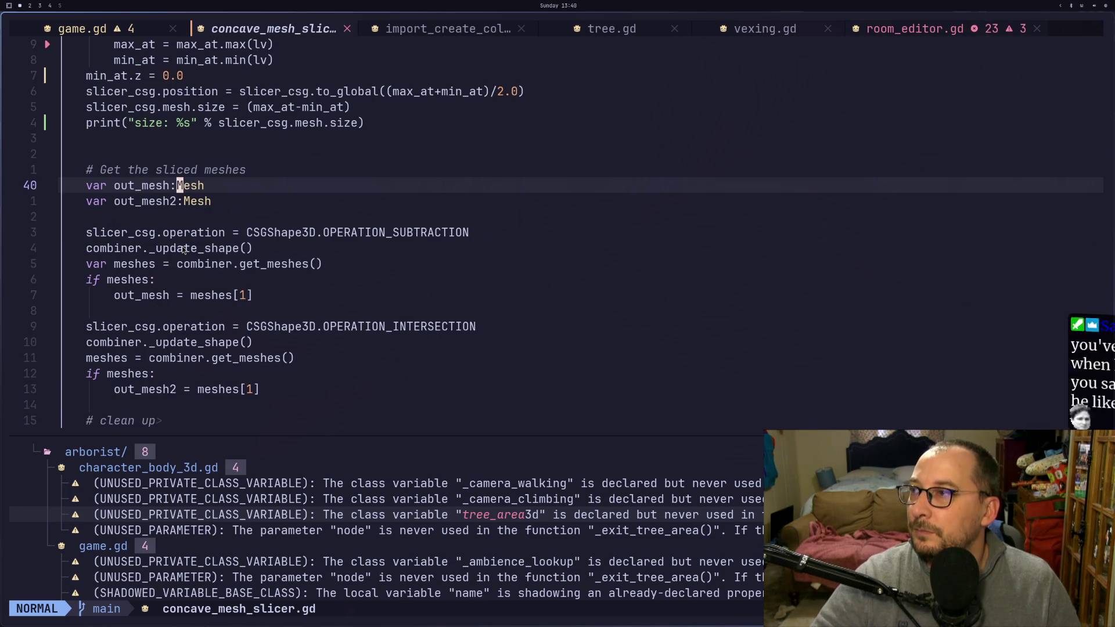
scroll(182, 250, "down", 1)
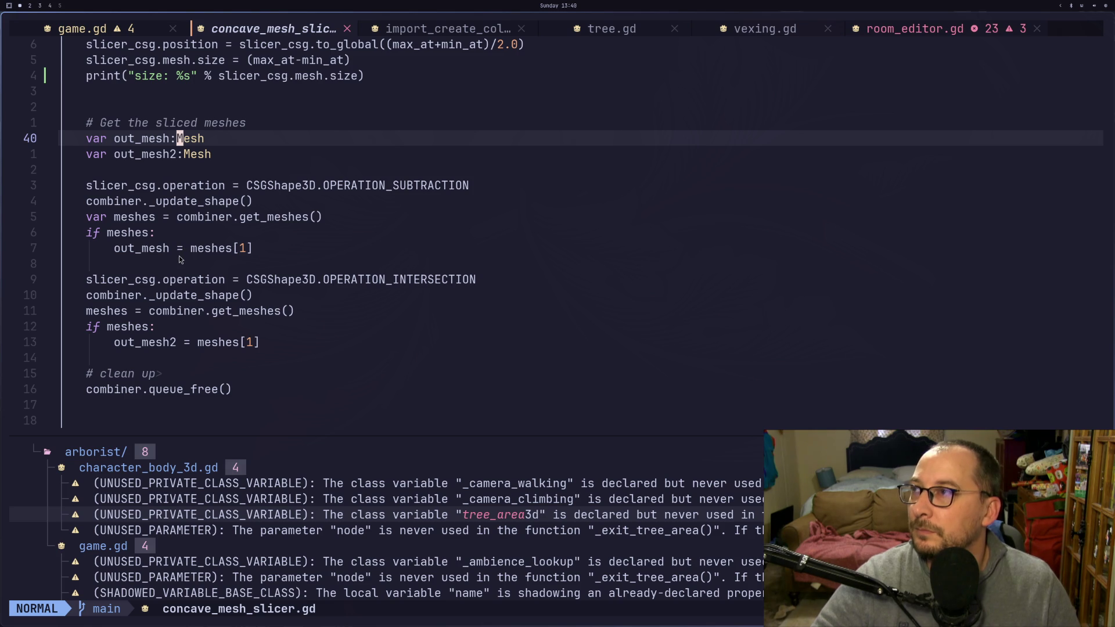
- Add a space after the type colons of out_mesh and out_mesh2 and save
key("i")
key("Escape")
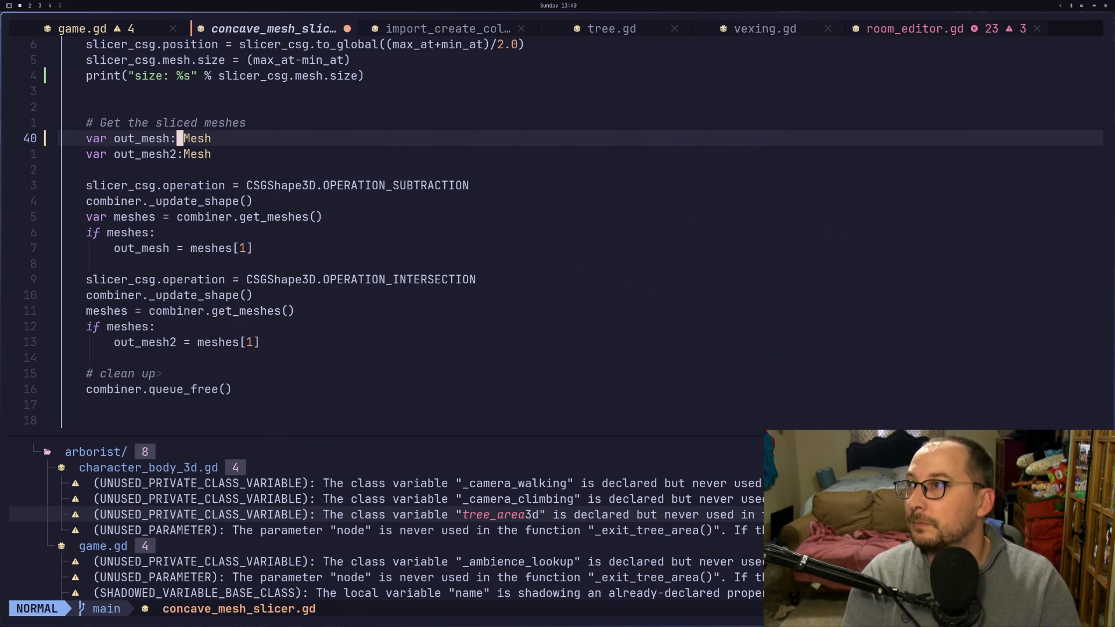
type("ji")
key("Escape")
type(":w")
key("Return")
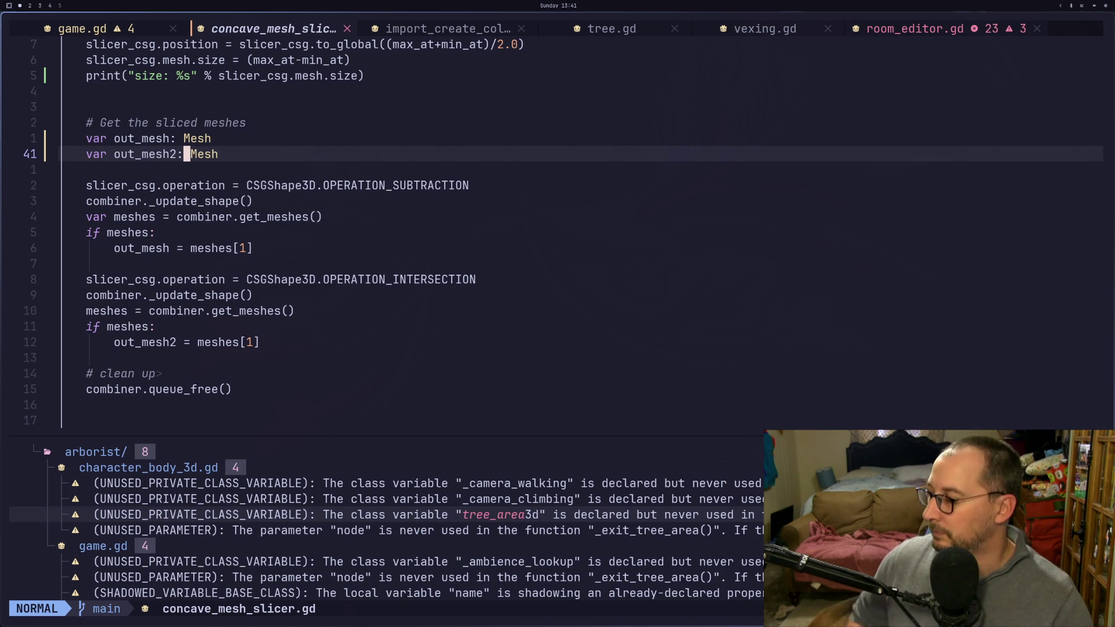
type("ki1")
- Rename out_mesh to out_mesh1 in its declaration and in the subtraction-branch assignment
key("Escape")
key("j")
key("j")
key("j")
key("j")
key("j")
key("j")
key("j")
type("i1")
key("Escape")
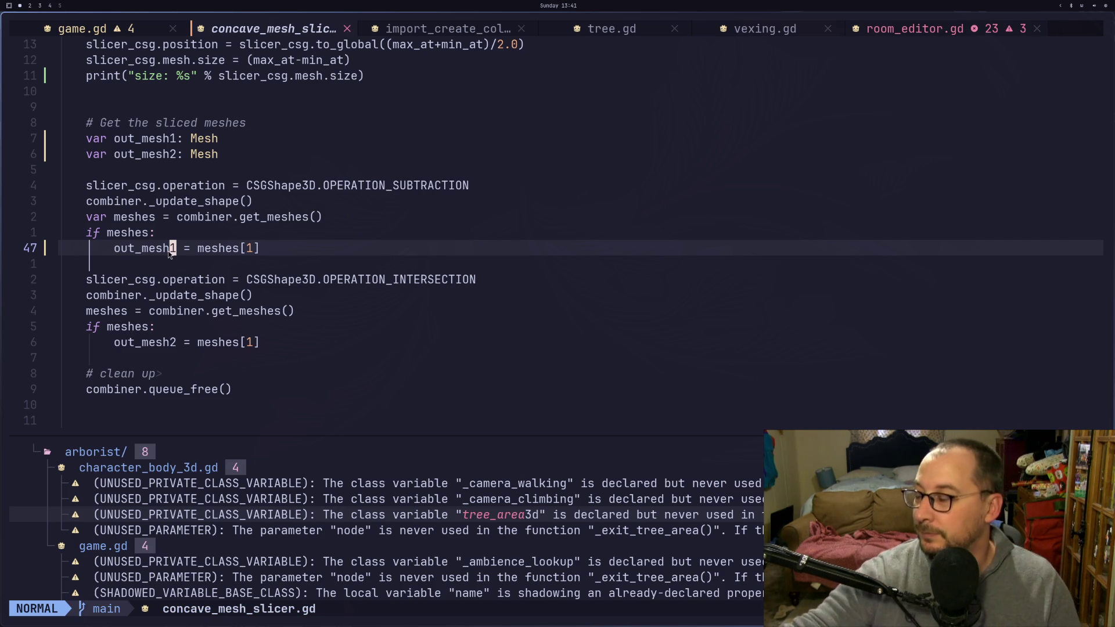
left_click(208, 258)
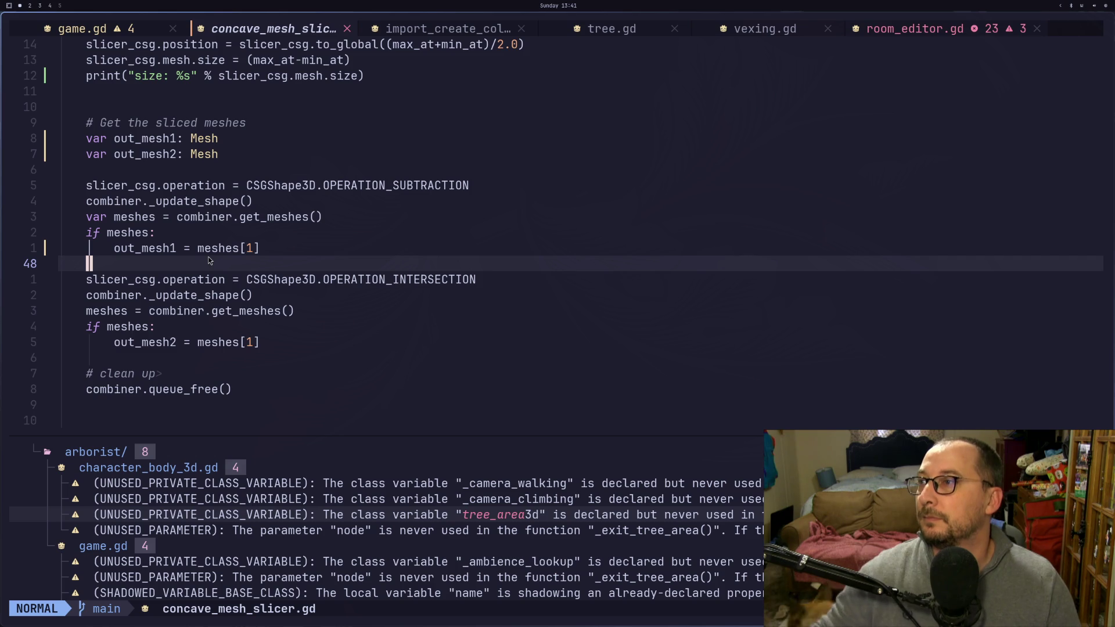
scroll(209, 257, "up", 1)
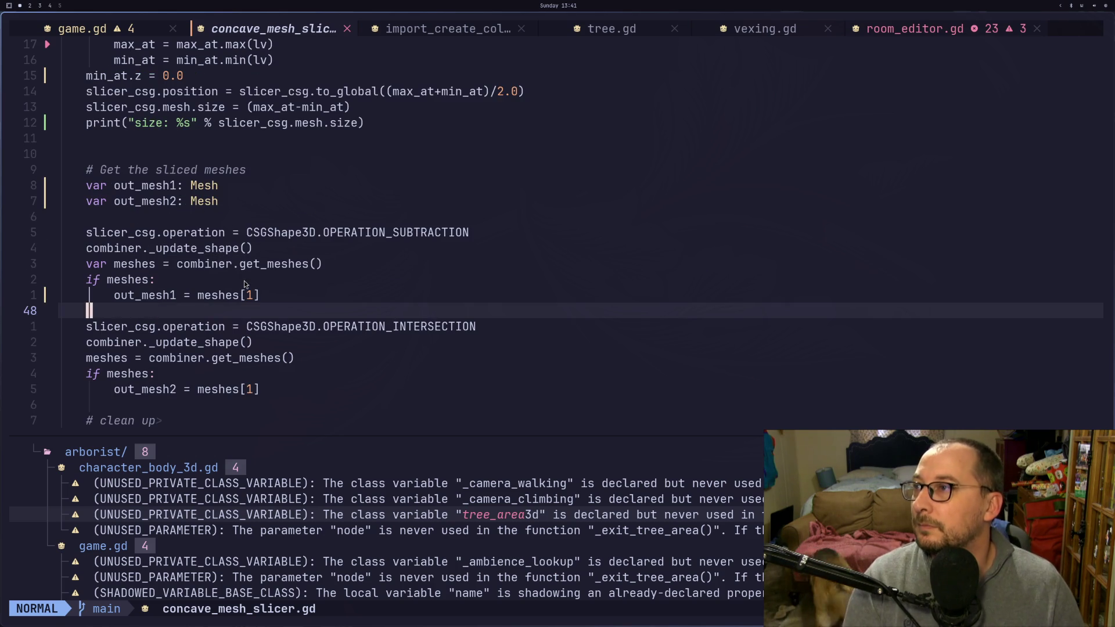
double_click(137, 232)
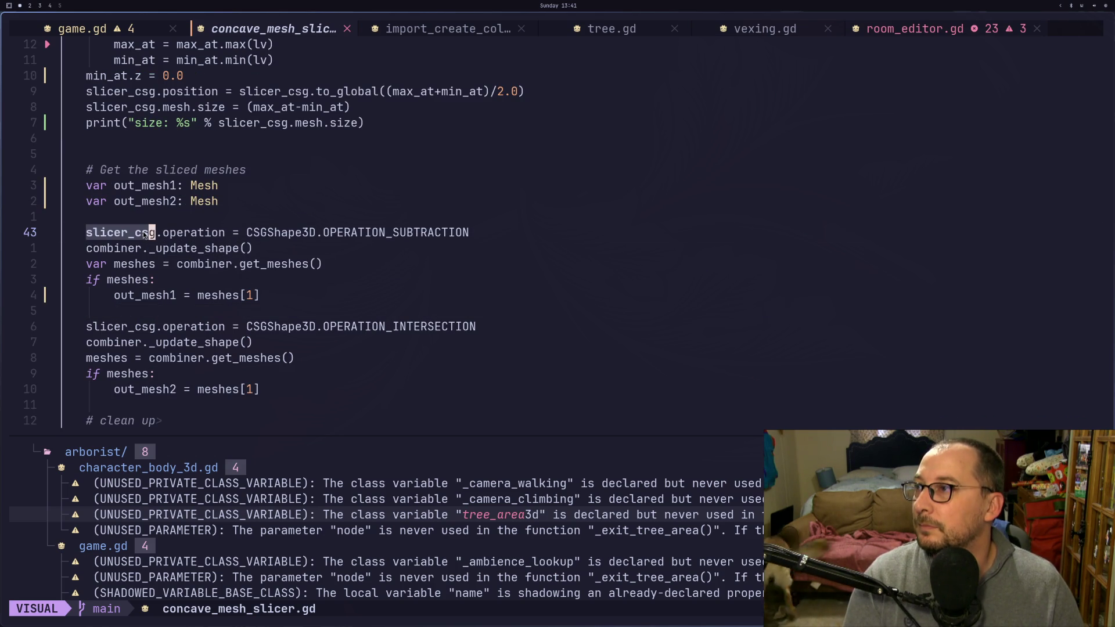
left_click(137, 327)
double_click(137, 329)
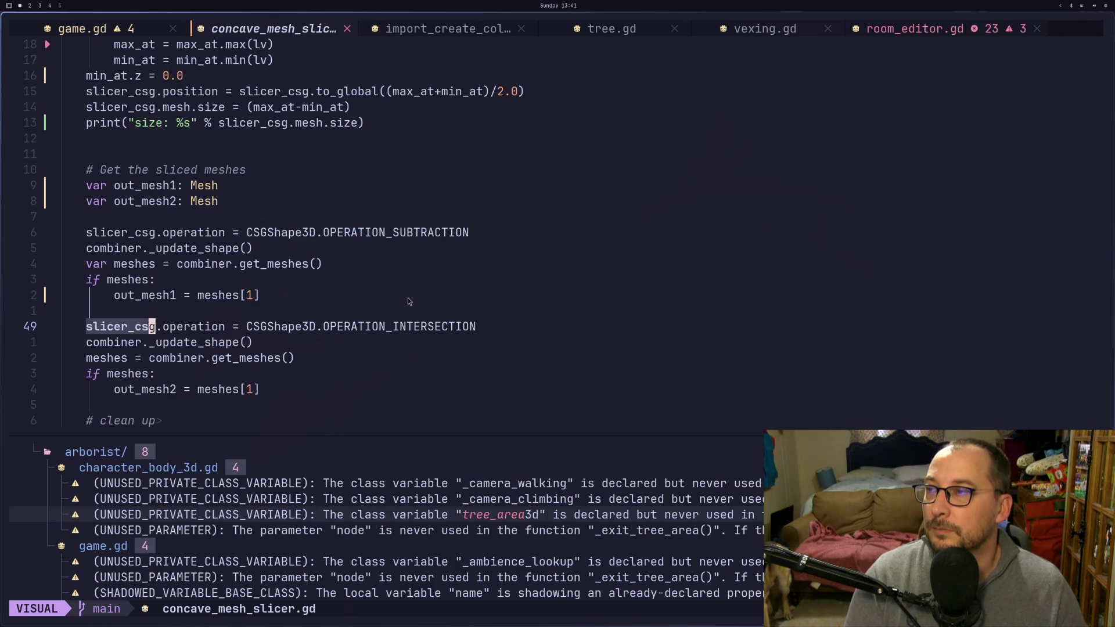
left_click(354, 231)
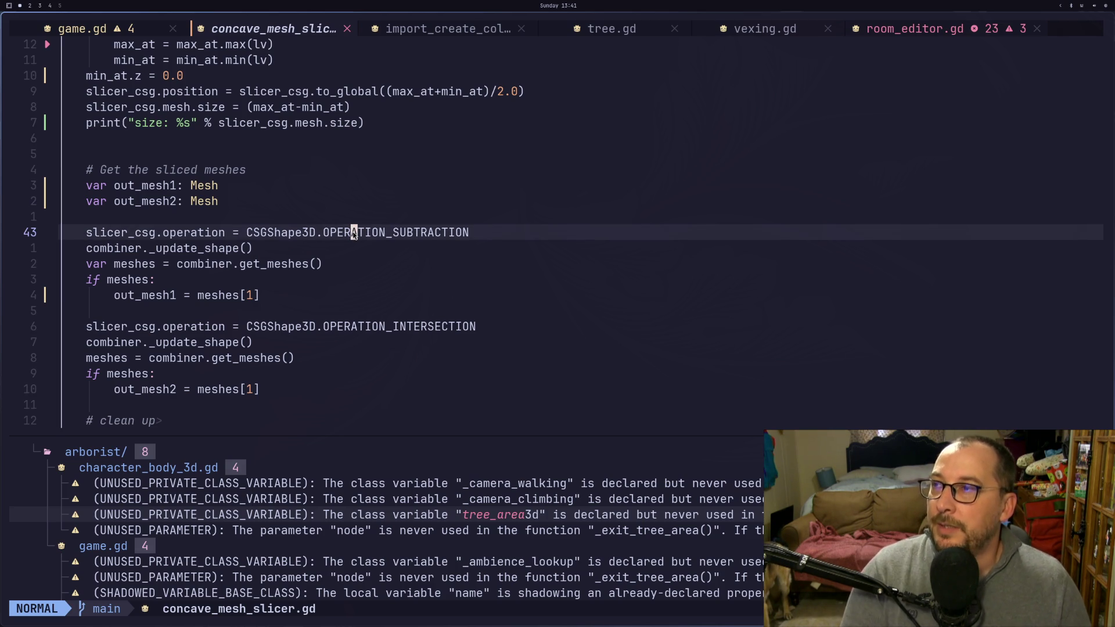
left_click(332, 232)
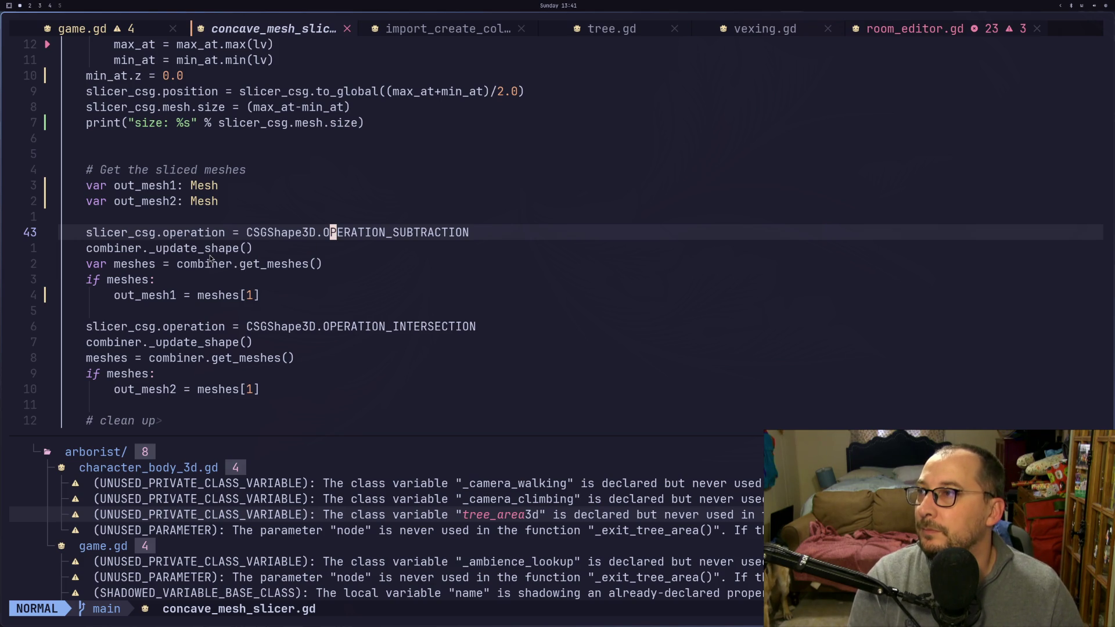
left_click(192, 250)
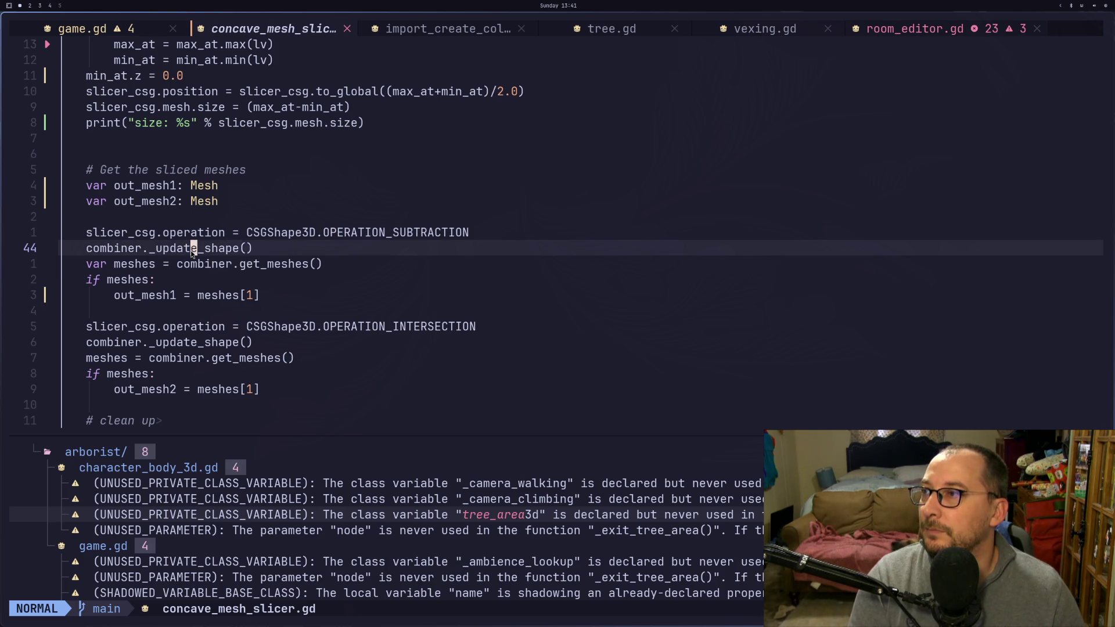
scroll(241, 256, "up", 4)
scroll(241, 256, "up", 3)
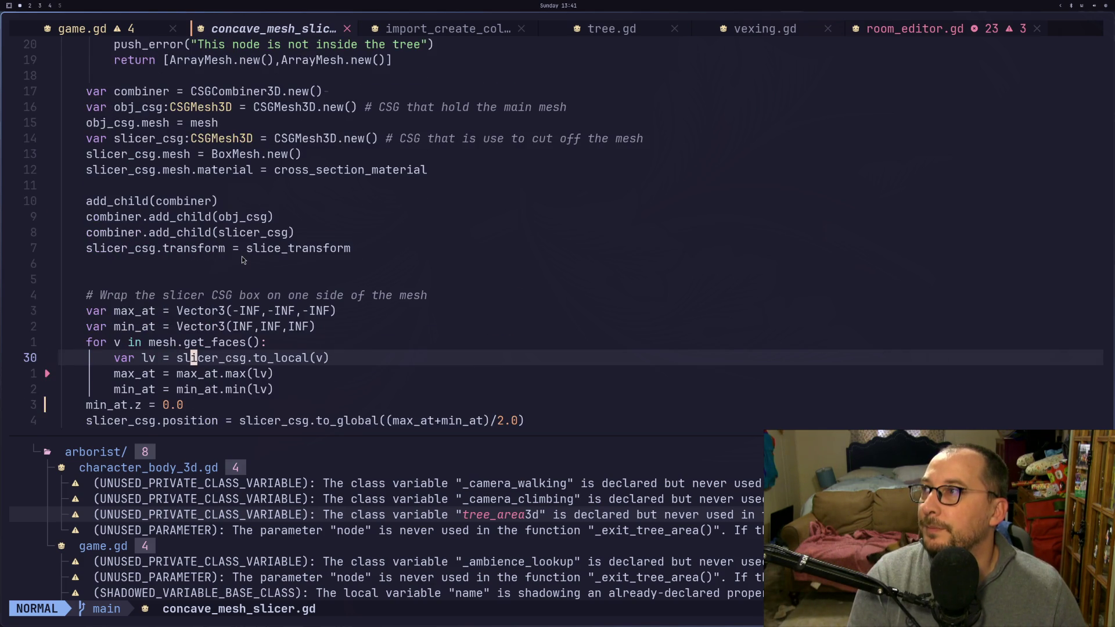
scroll(241, 257, "up", 1)
left_click(158, 176)
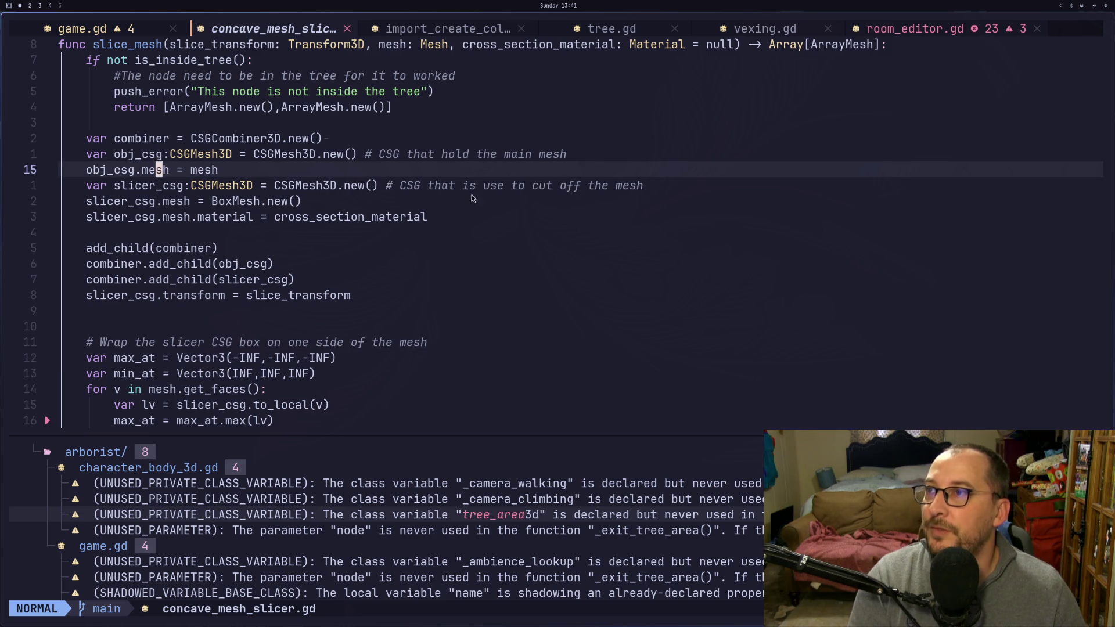
left_click(487, 186)
scroll(488, 189, "down", 2)
scroll(484, 200, "down", 3)
scroll(438, 242, "down", 3)
left_click(368, 233)
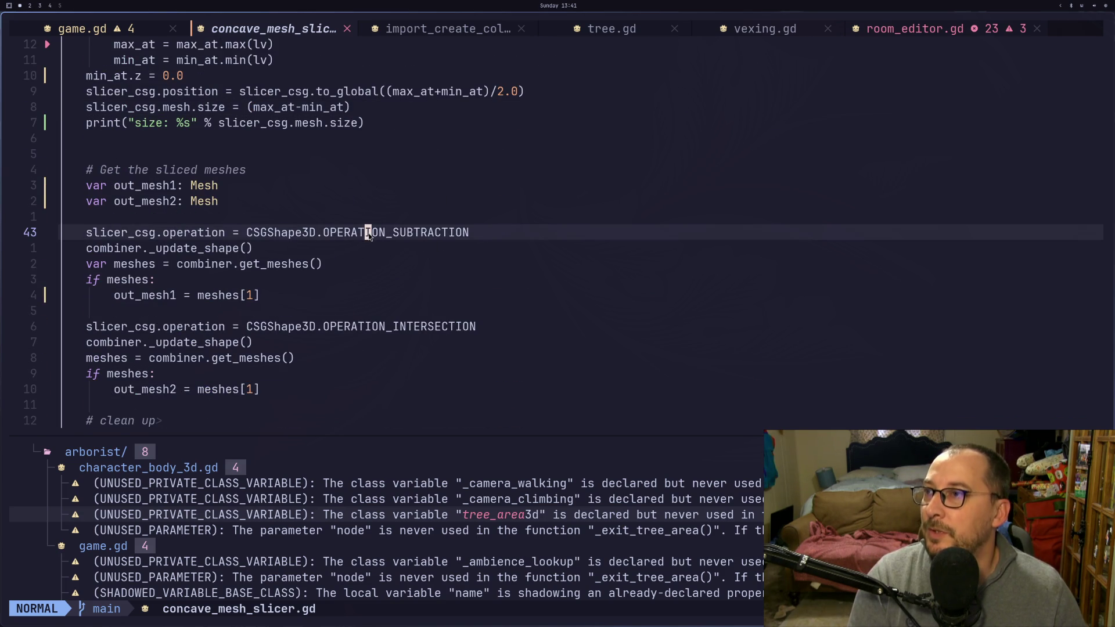
left_click(363, 327)
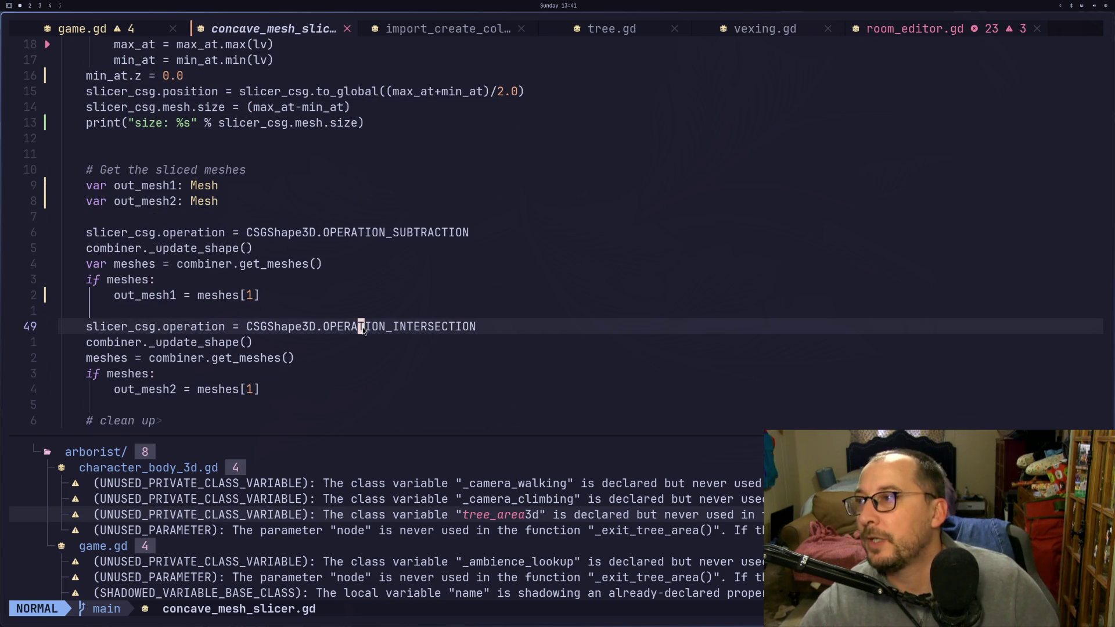
left_click(124, 358)
scroll(124, 358, "up", 3)
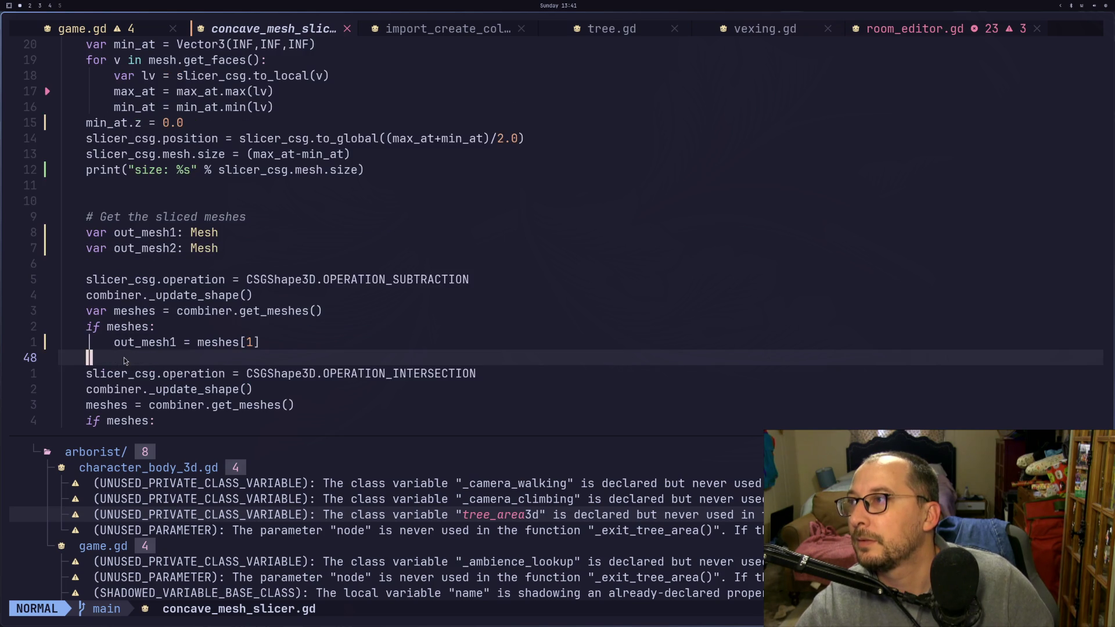
scroll(149, 358, "up", 3)
scroll(148, 358, "up", 1)
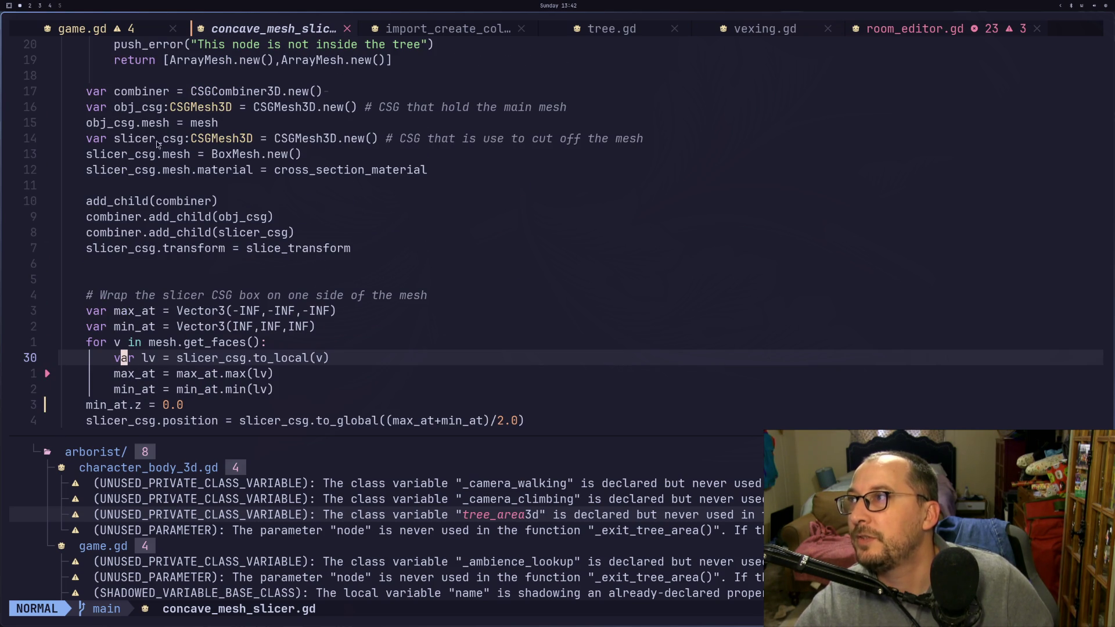
left_click(136, 107)
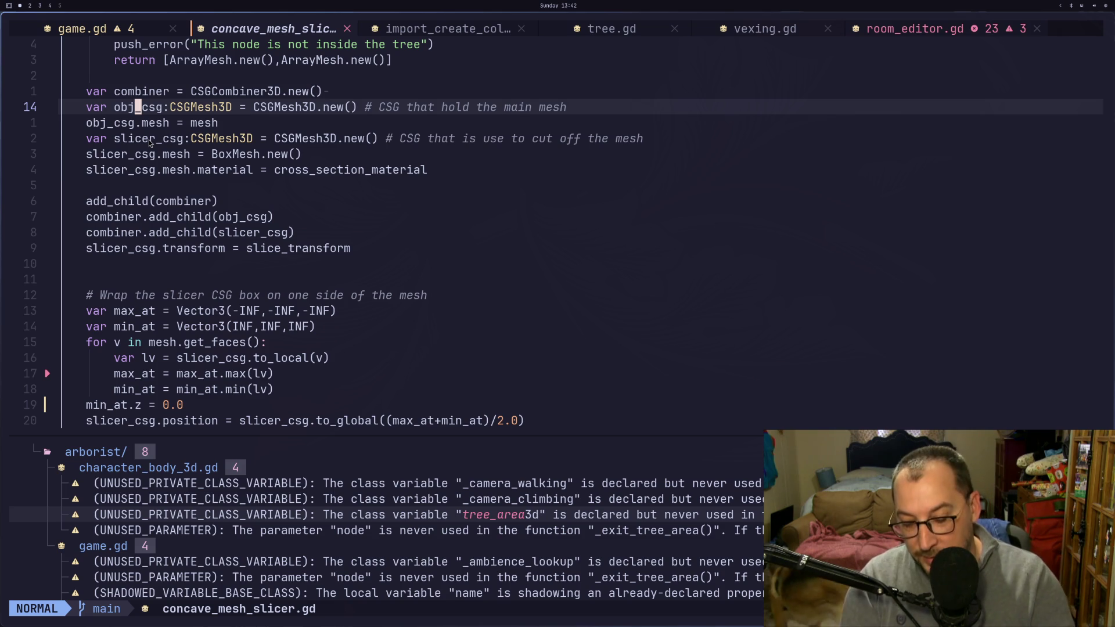
- Search the uses of obj_csg and combiner through the slicing function up to the subtraction operation
key("asterisk")
key("n")
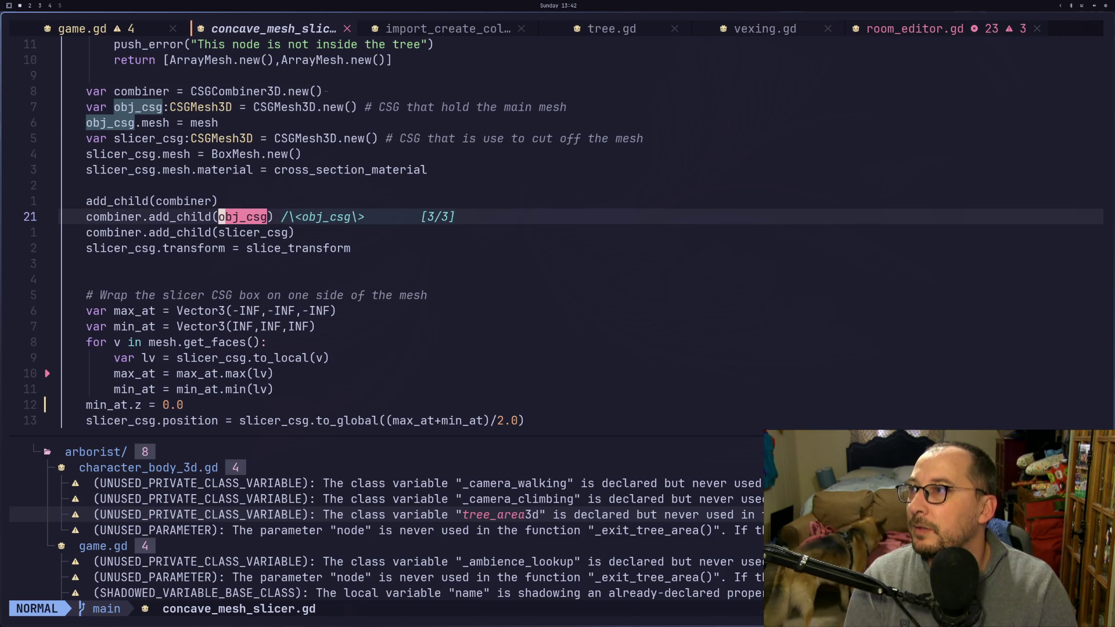
key("h")
key("j")
key("b")
key("b")
key("b")
key("asterisk")
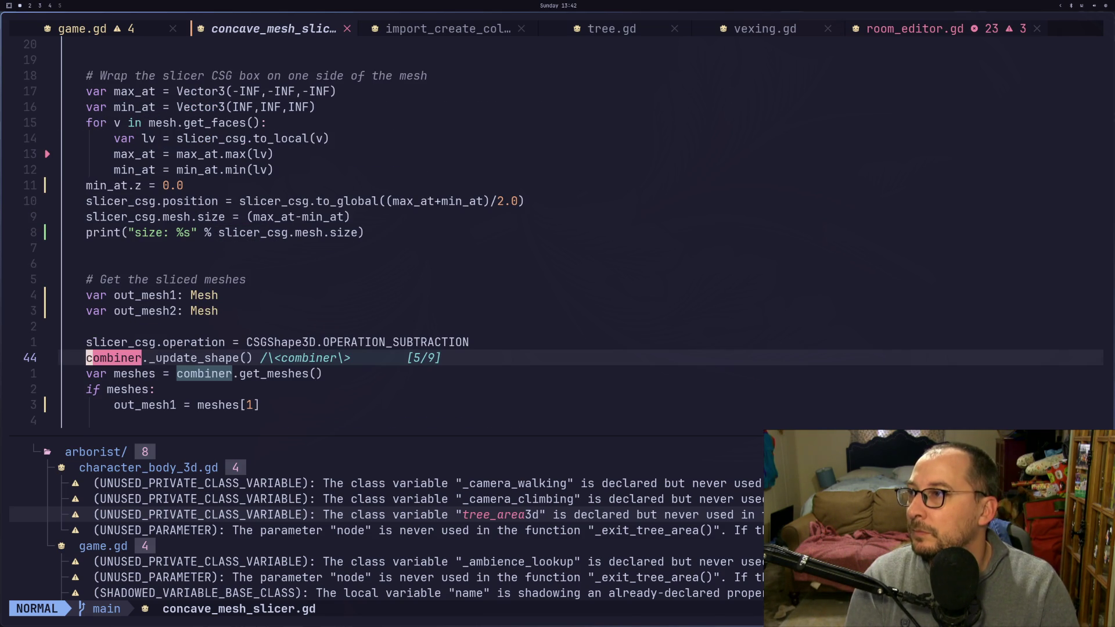
key("k")
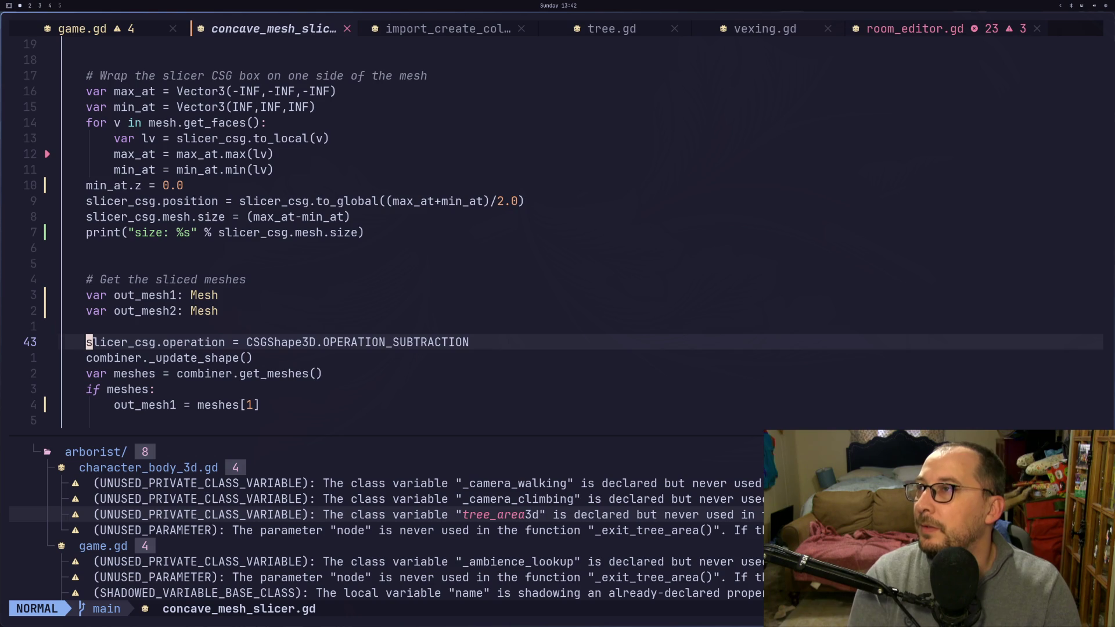
- Inspect the obj_csg and slicer_csg add_child calls, then bring up the Godot editor workspace
key("k")
key("k")
key("k")
key("k")
key("k")
key("k")
key("j")
key("j")
key("j")
key("j")
key("j")
key("j")
key("k")
key("l")
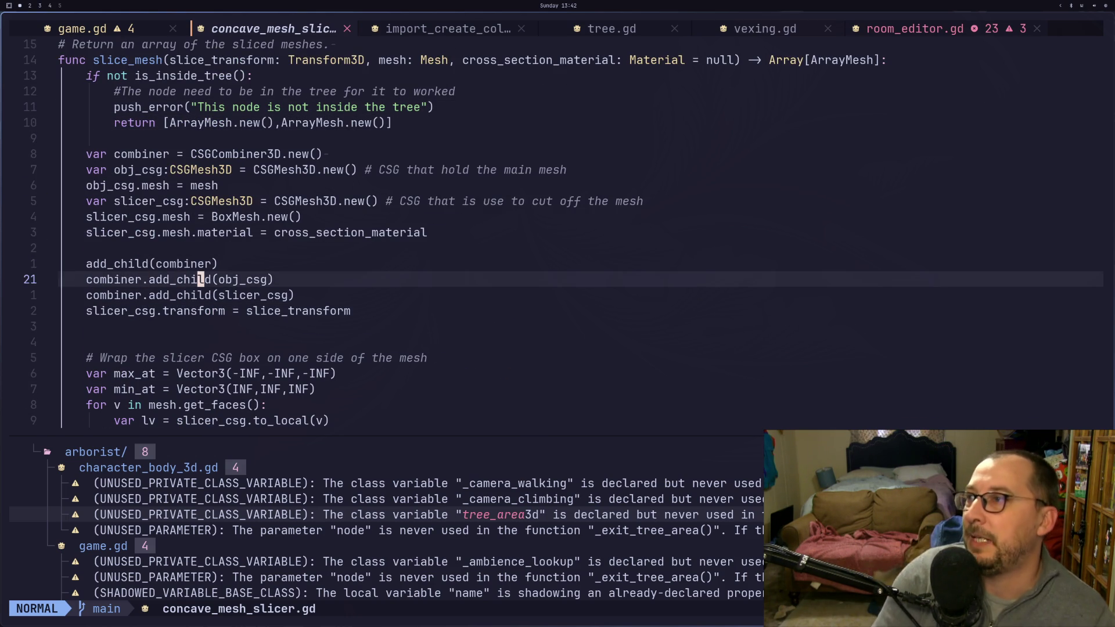
key("j")
key("k")
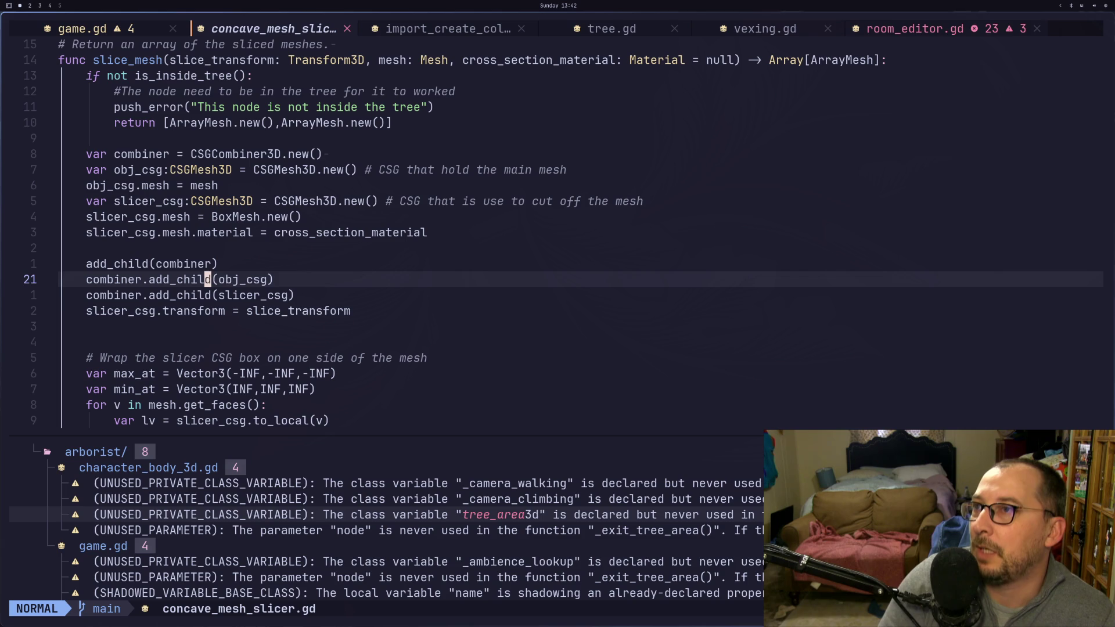
key("j")
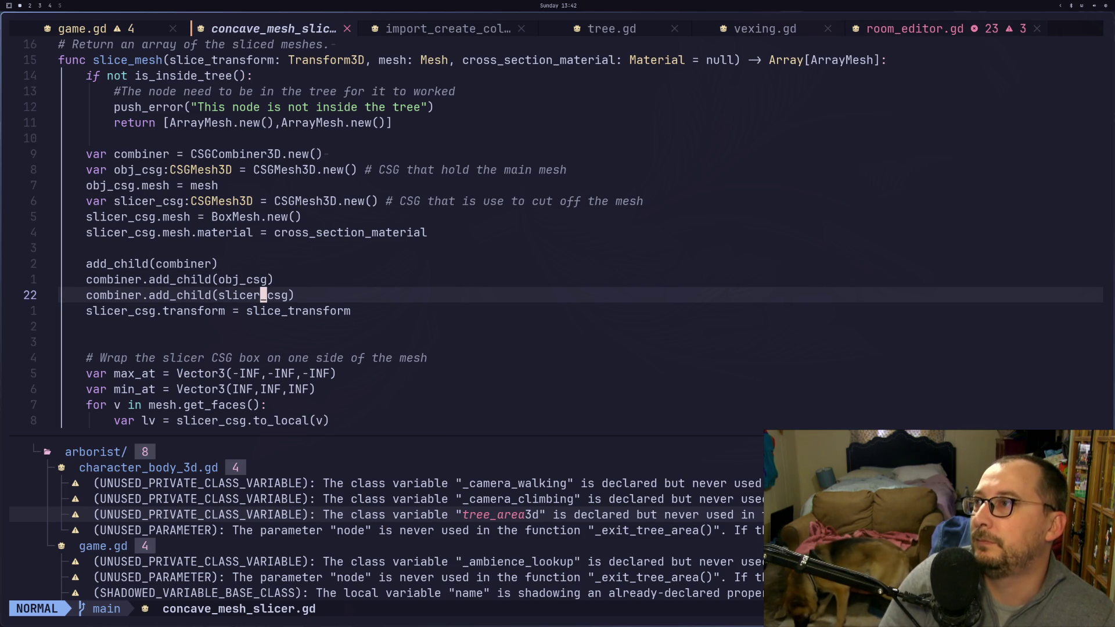
key("F")
key("h")
key("super+3")
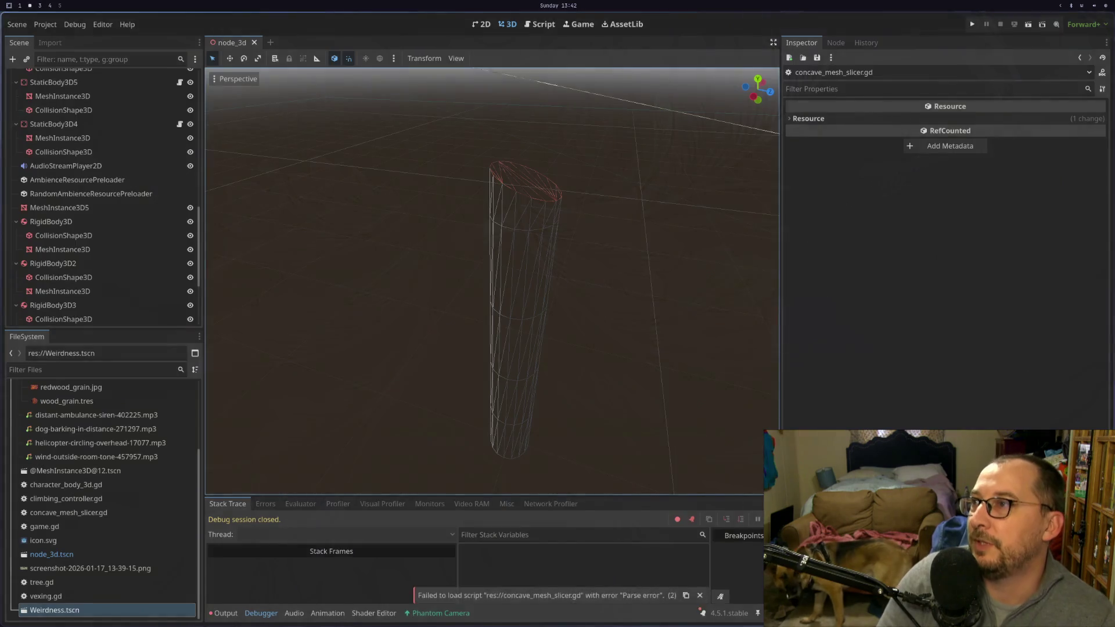
- Switch to the browser's CSGMesh3D docs page and highlight the word Mesh in the class summary
key("super+4")
double_click(635, 302)
scroll(710, 376, "down", 1)
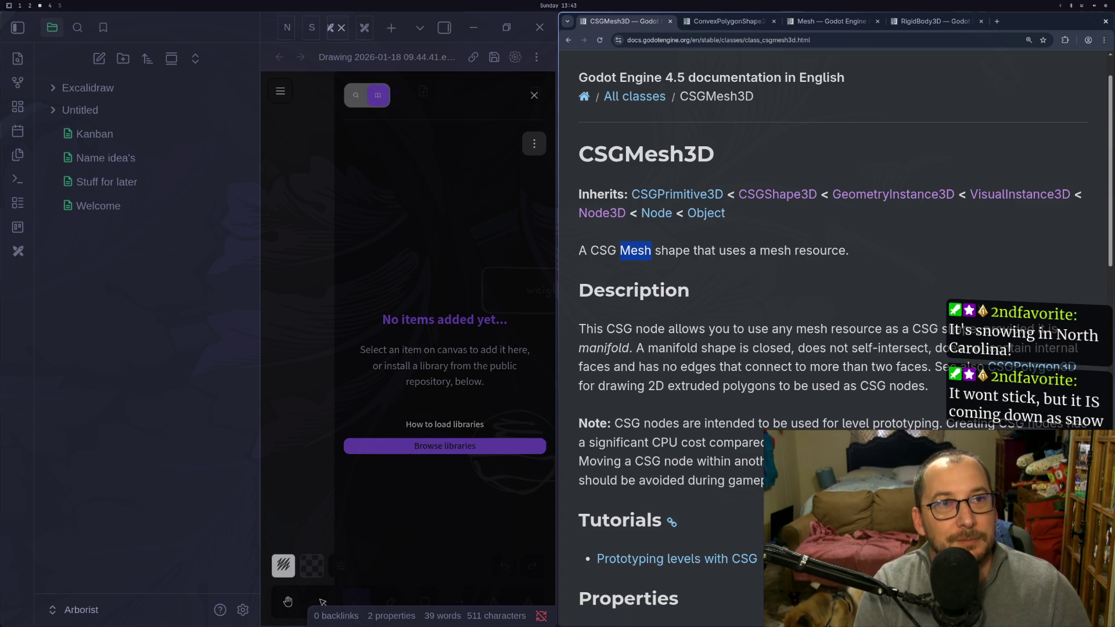
scroll(872, 427, "down", 2)
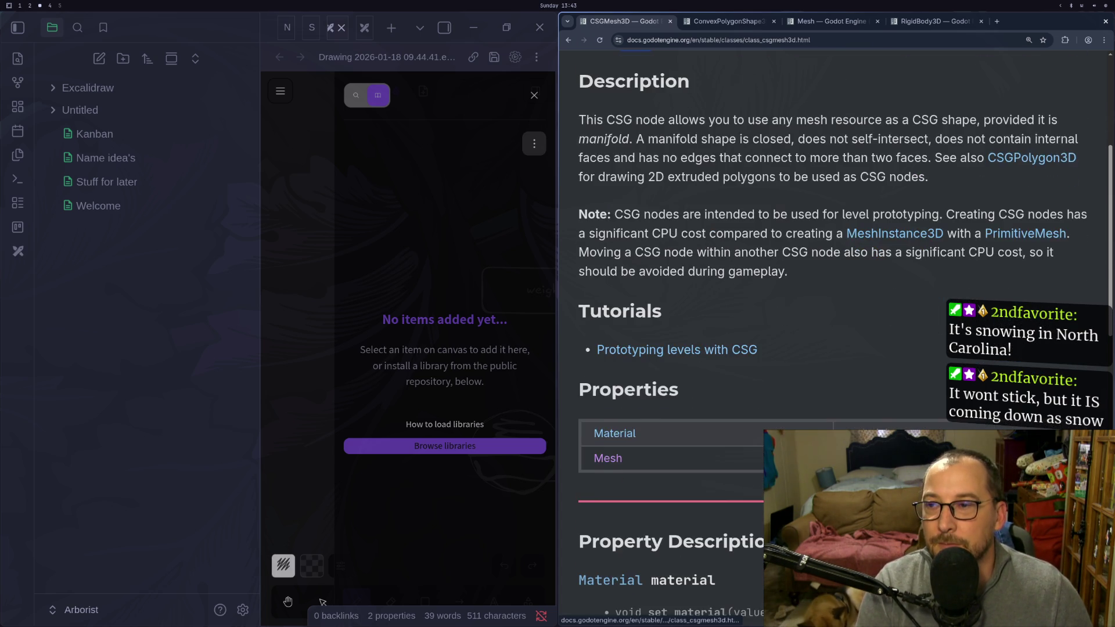
scroll(894, 403, "up", 2)
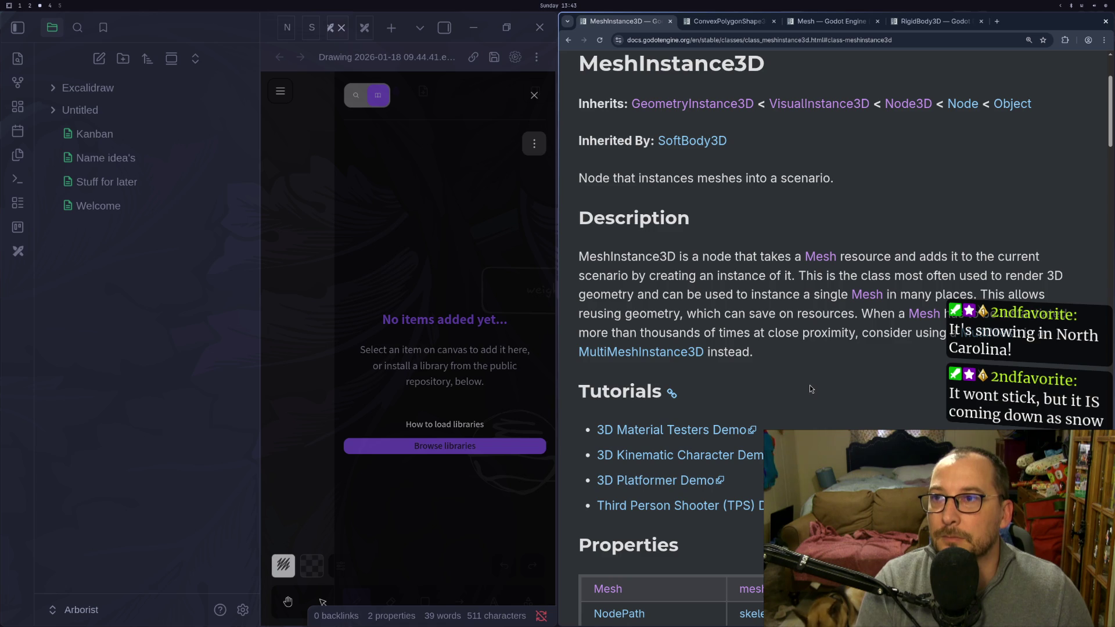
scroll(810, 389, "down", 3)
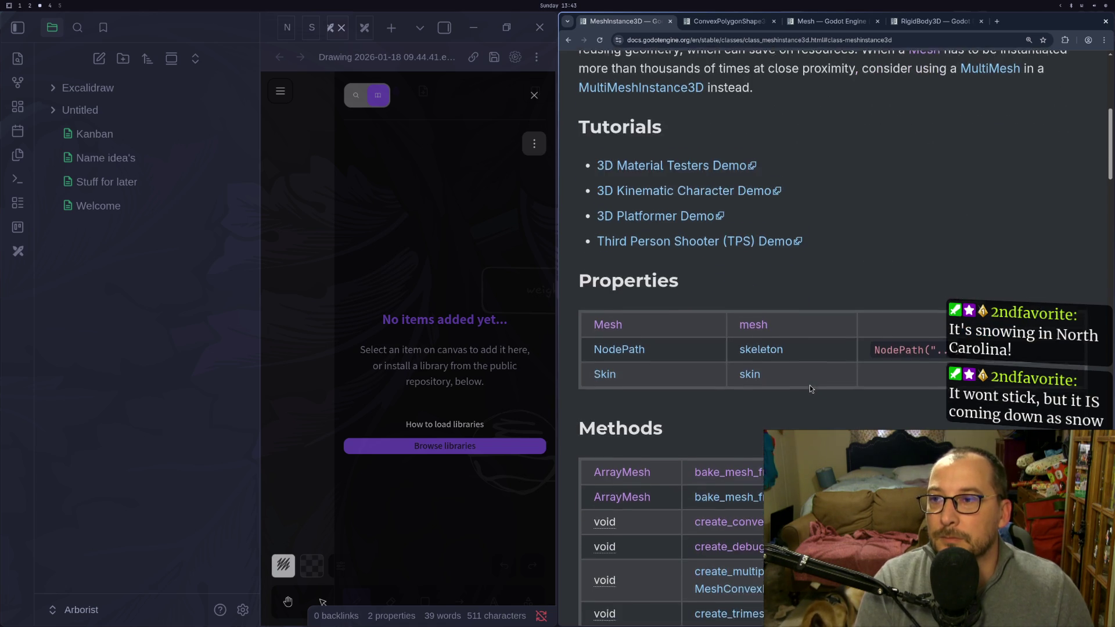
scroll(809, 389, "down", 2)
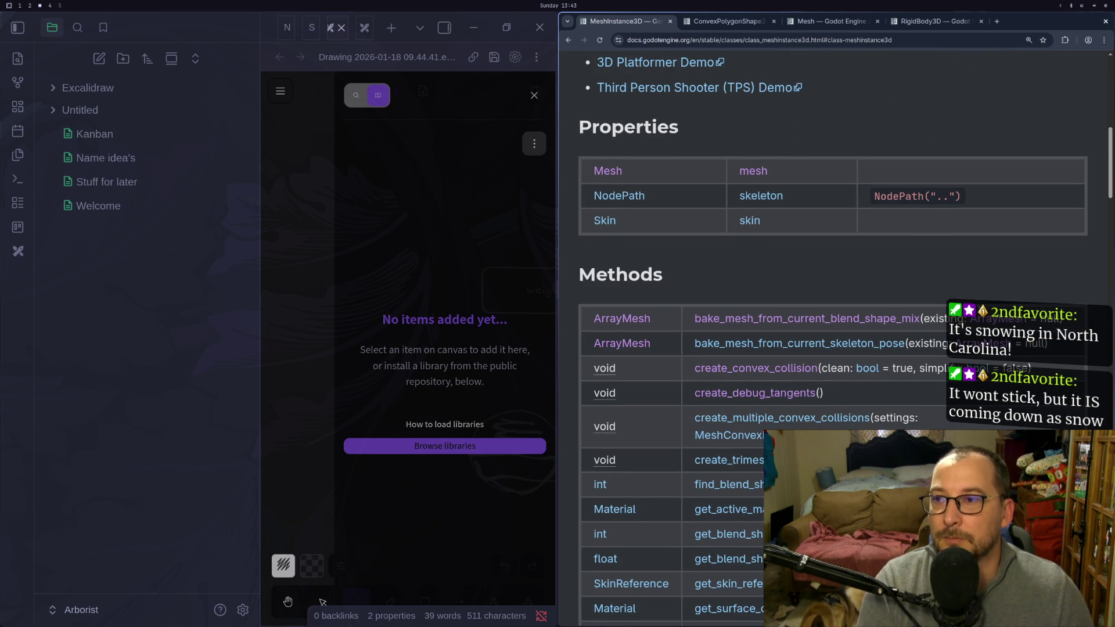
- Flip between the slicer script, Godot editor and MeshInstance3D docs, ending on the script
key("super+1")
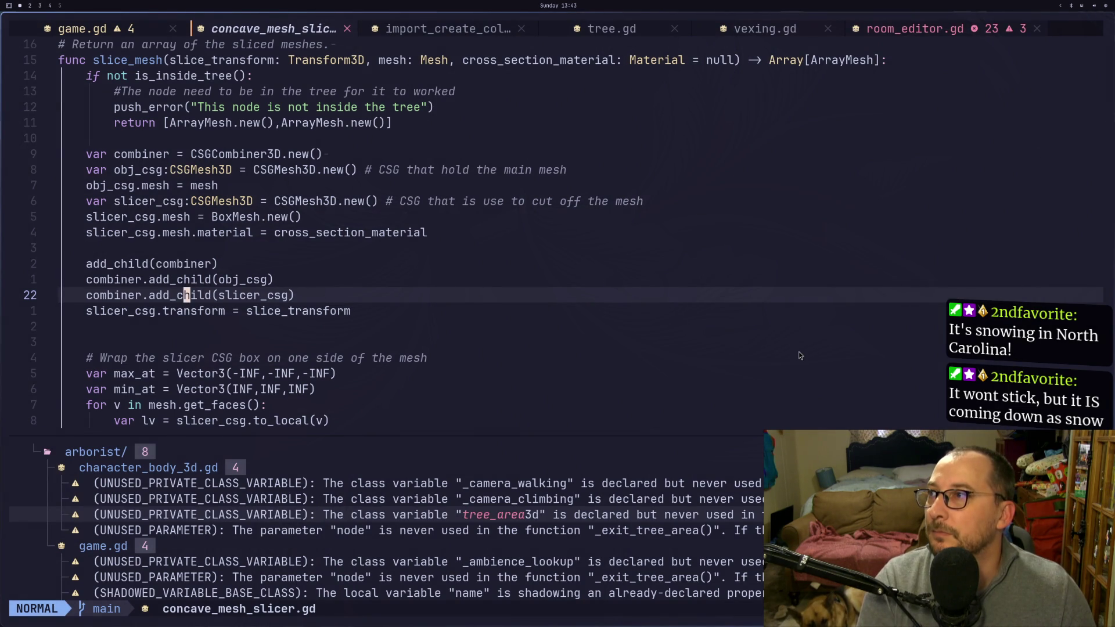
key("super+2")
key("super+3")
scroll(799, 352, "down", 2)
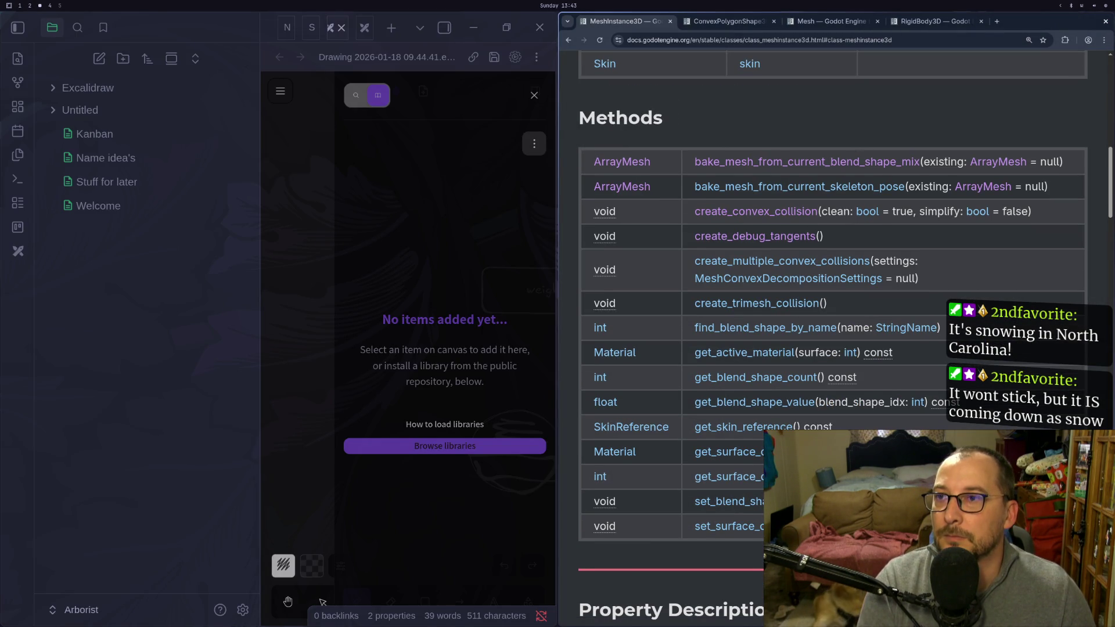
key("super+1")
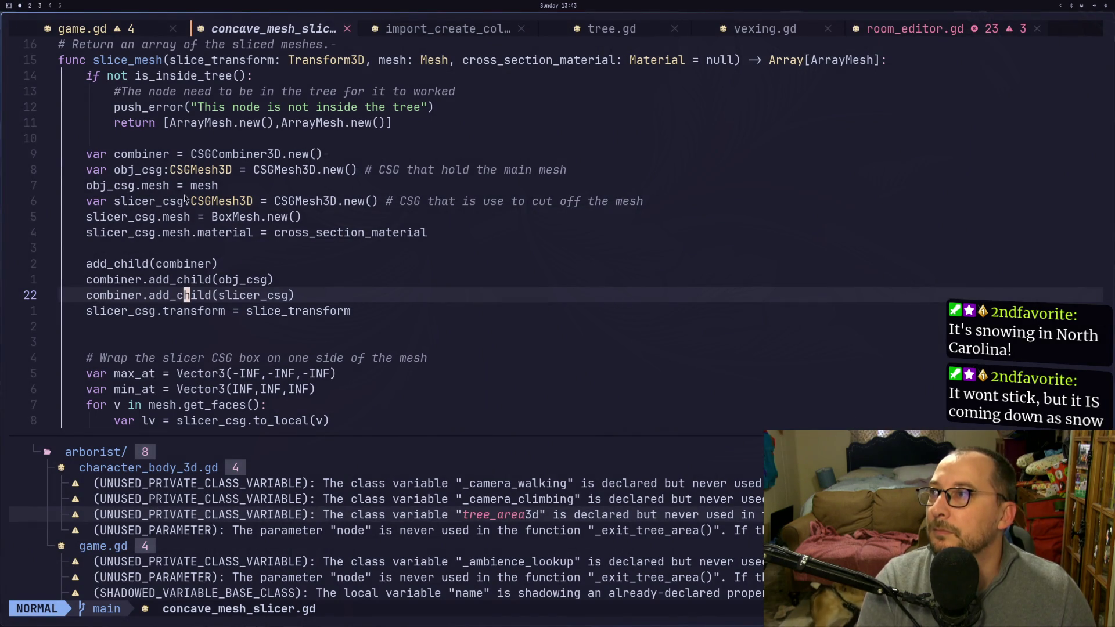
- Select obj_csg in slice_mesh, then bring the MeshInstance3D docs back up
left_click(150, 185)
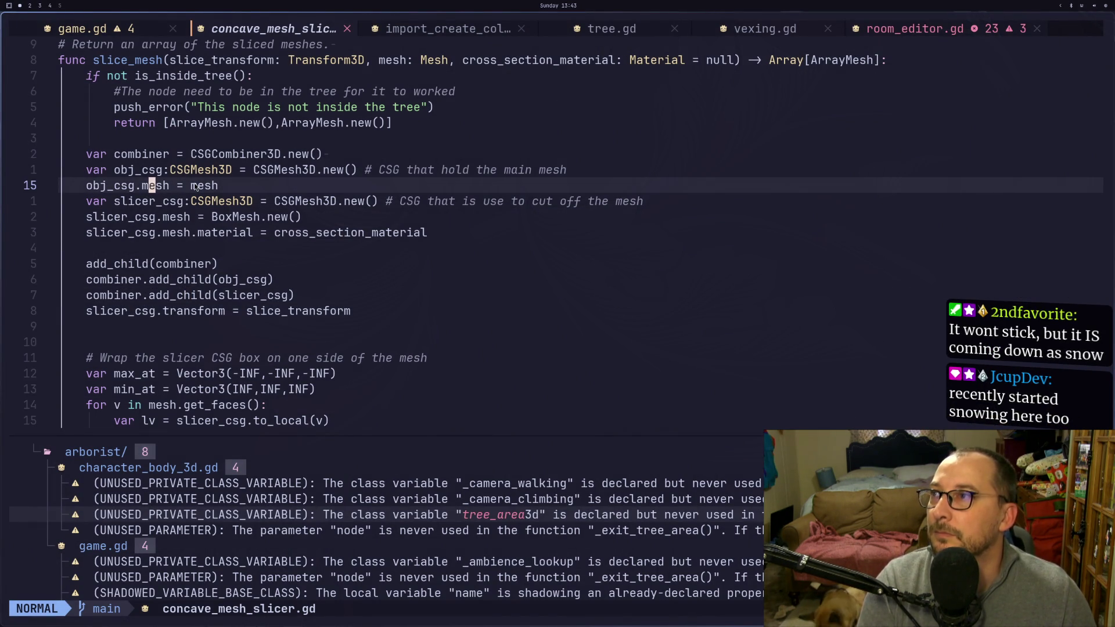
double_click(133, 170)
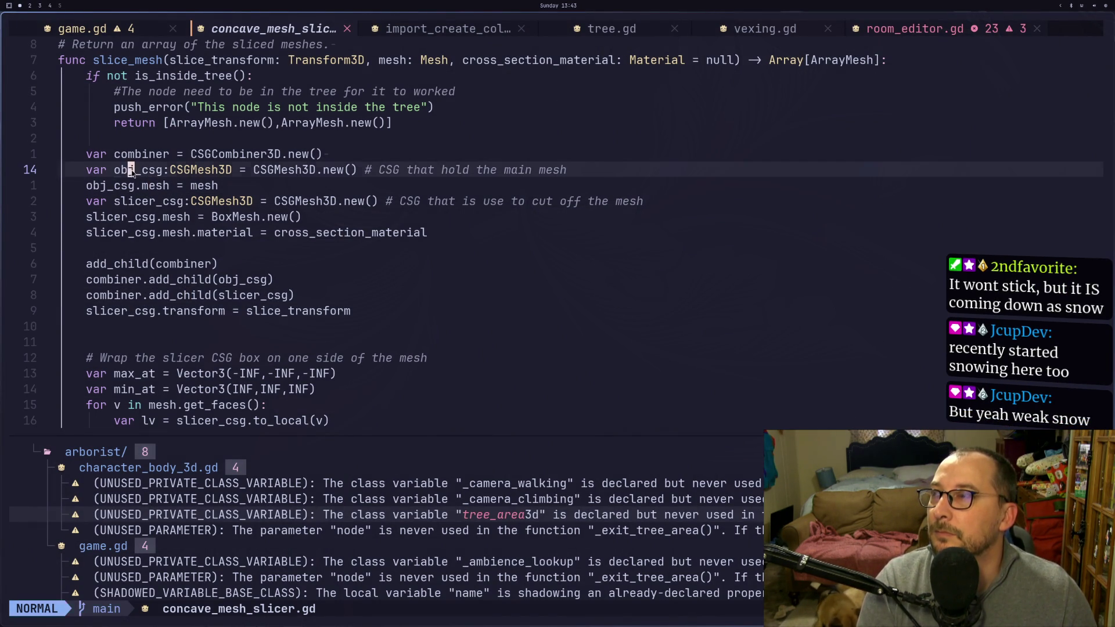
key("super+3")
key("super+4")
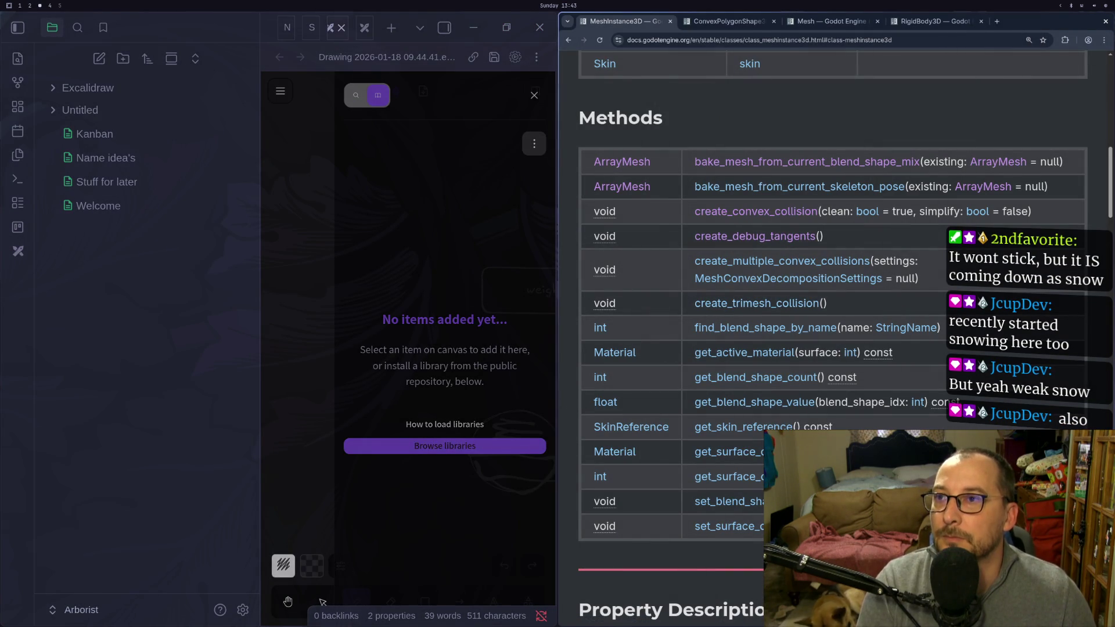
- From MeshInstance3D's mesh property description, follow the Mesh type link
key("super+1")
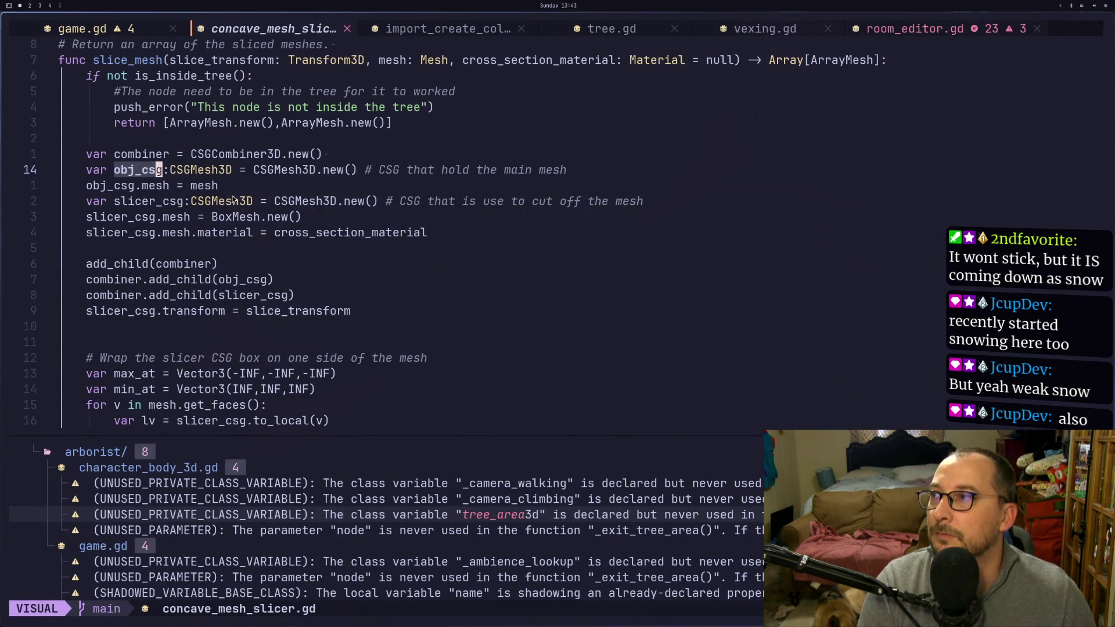
key("super+4")
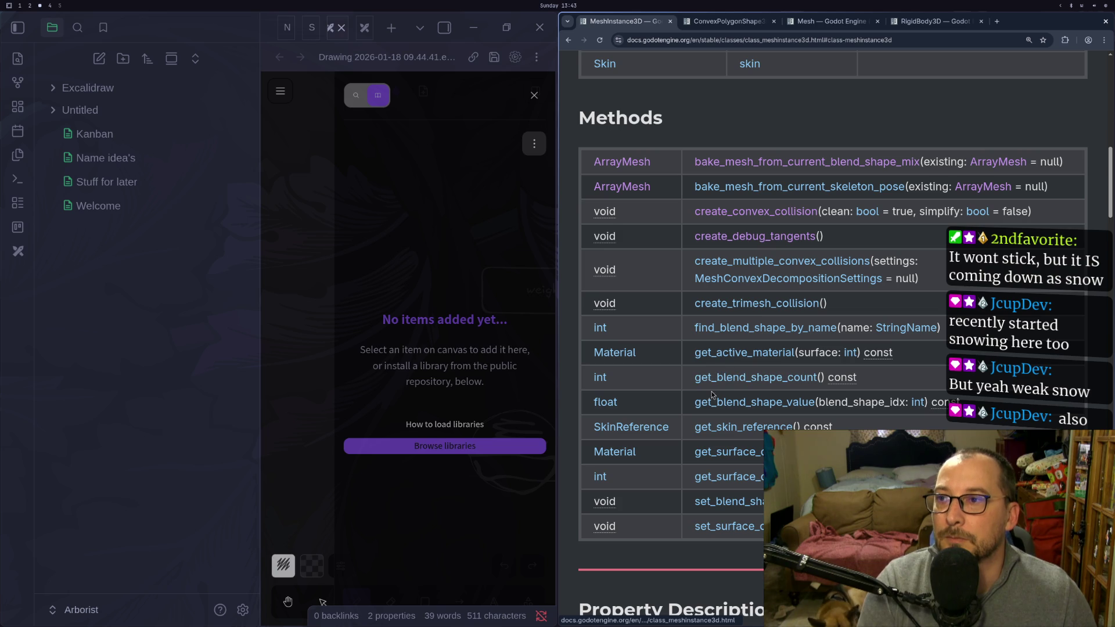
scroll(717, 468, "up", 2)
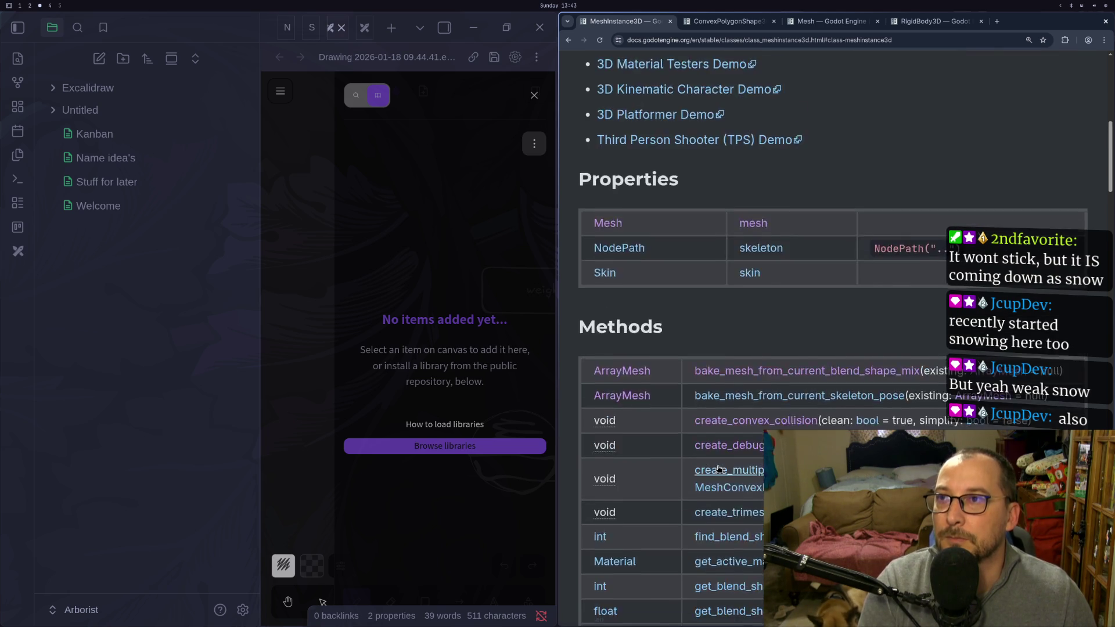
scroll(717, 469, "up", 2)
scroll(717, 468, "up", 2)
scroll(719, 470, "down", 2)
scroll(717, 470, "down", 2)
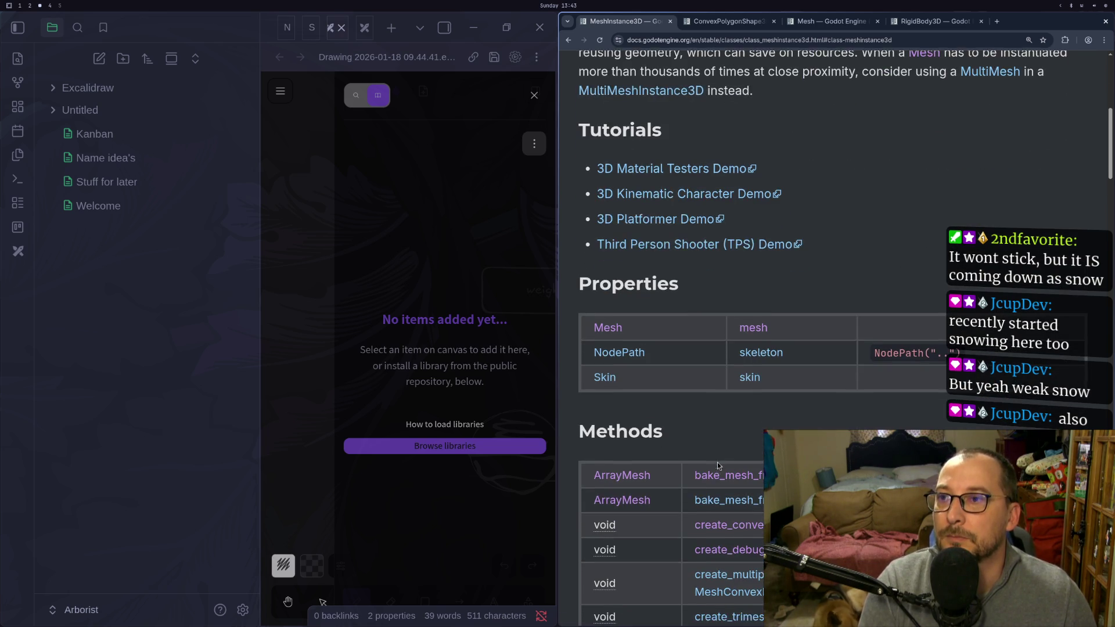
scroll(720, 462, "down", 2)
scroll(727, 444, "up", 2)
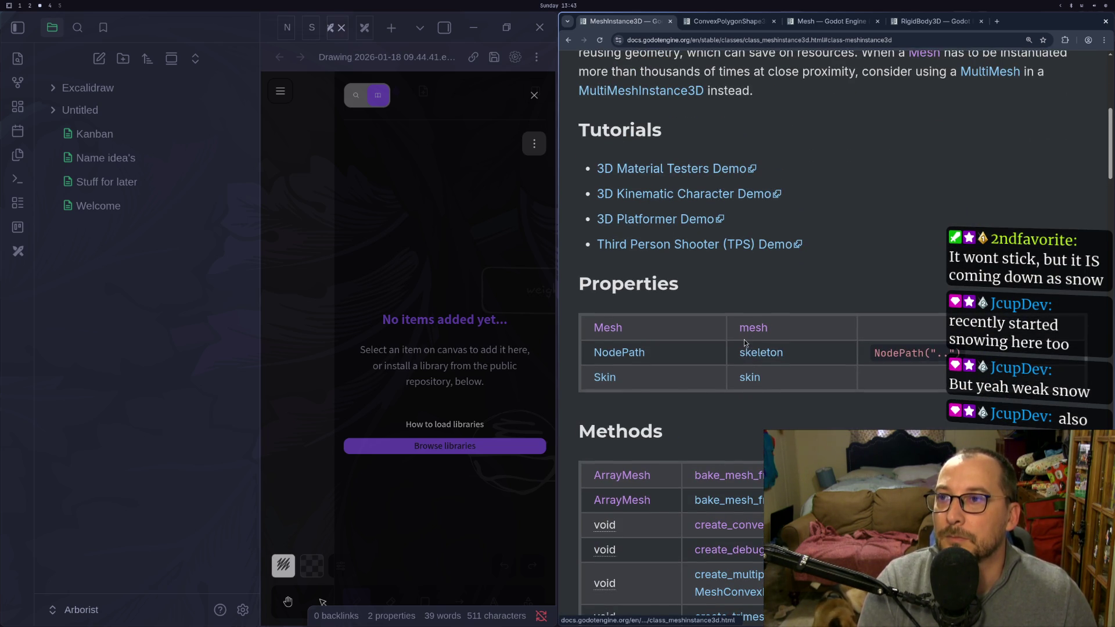
left_click(748, 331)
scroll(704, 320, "up", 2)
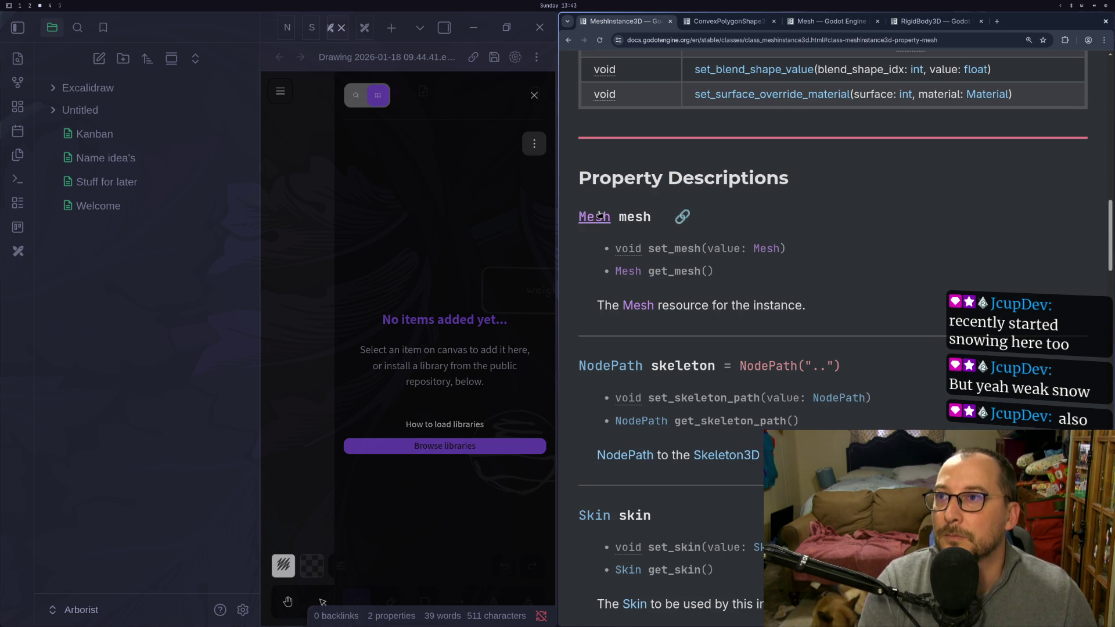
left_click(600, 215)
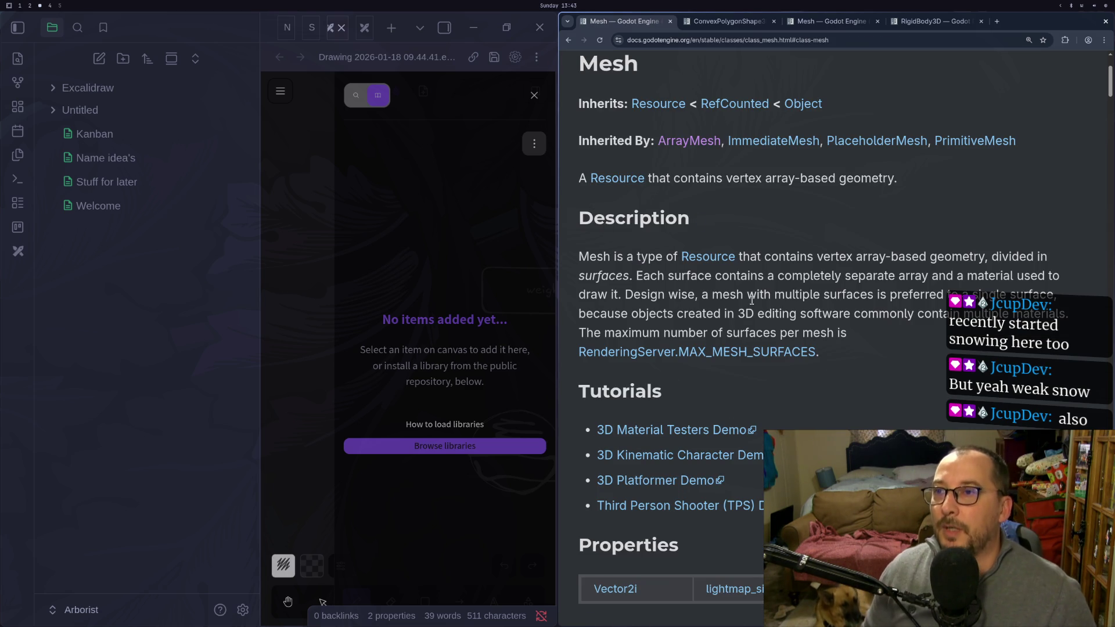
scroll(751, 300, "down", 2)
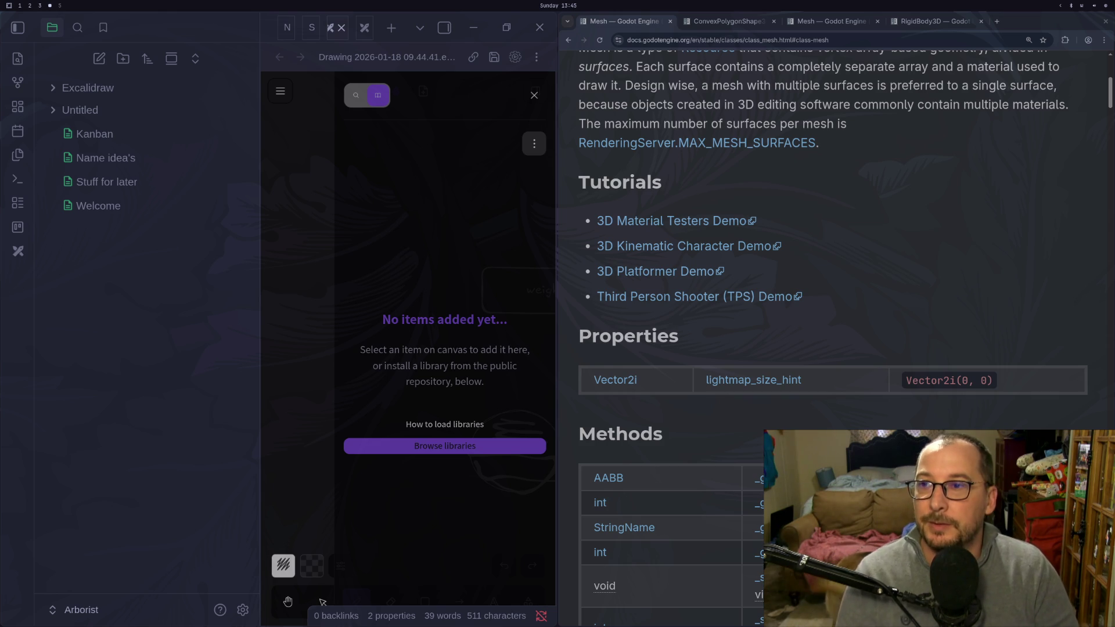
scroll(853, 180, "down", 2)
scroll(853, 180, "down", 1)
scroll(854, 187, "down", 1)
scroll(856, 200, "down", 2)
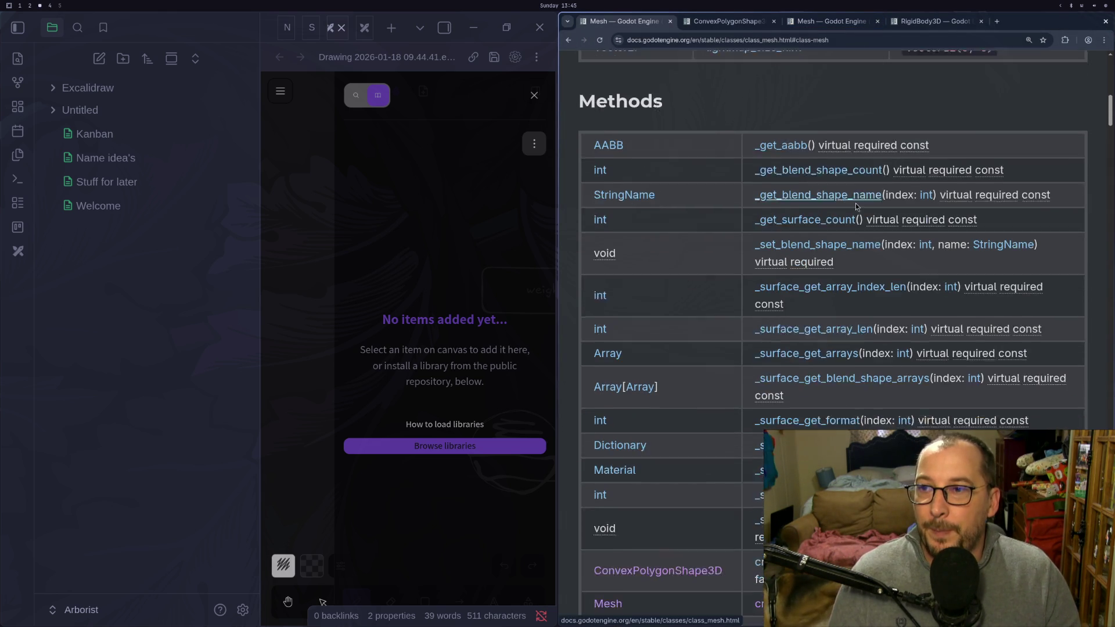
scroll(857, 206, "down", 2)
scroll(740, 324, "down", 3)
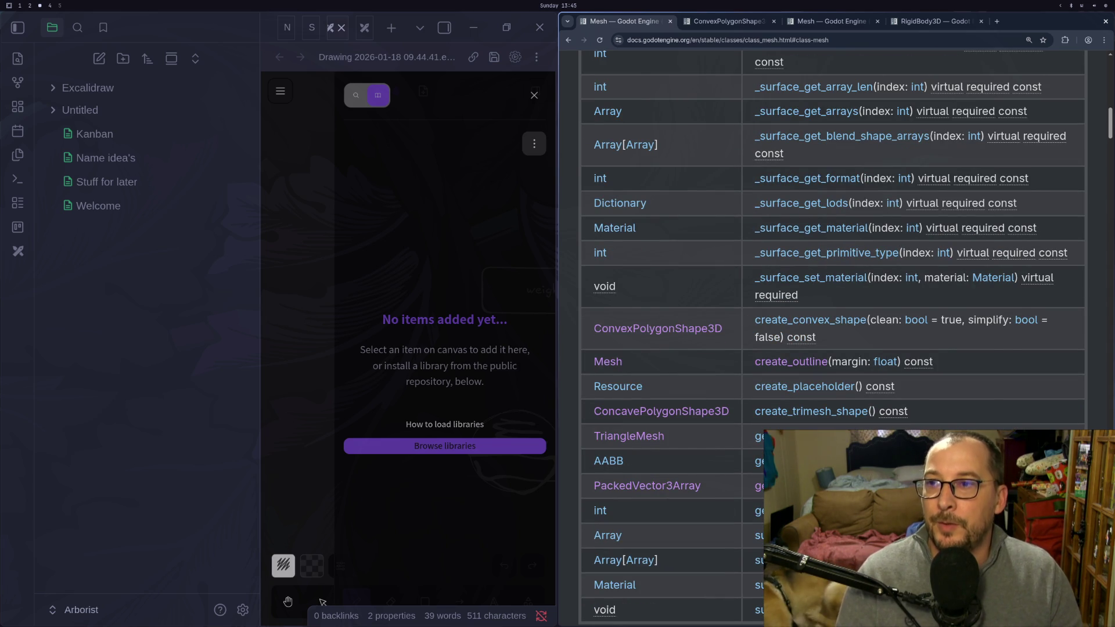
- Leave the Mesh class docs for the Godot editor workspace
key("super+2")
- Back in concave_mesh_slicer.gd, revisit the faces loop and the CSGMesh3D obj_csg line
key("super+1")
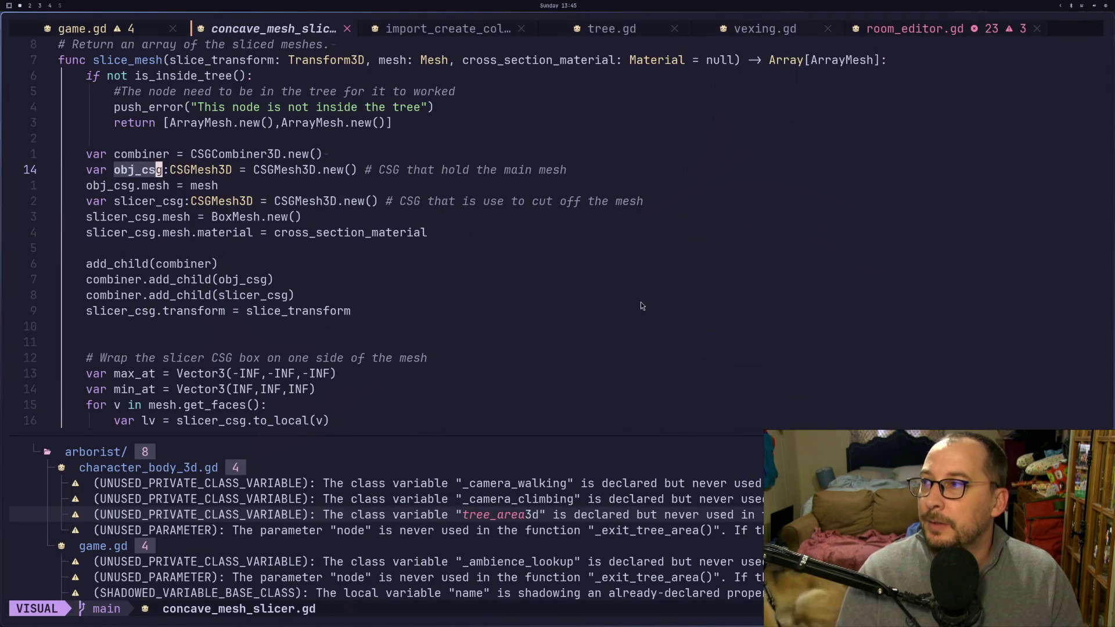
scroll(289, 210, "down", 2)
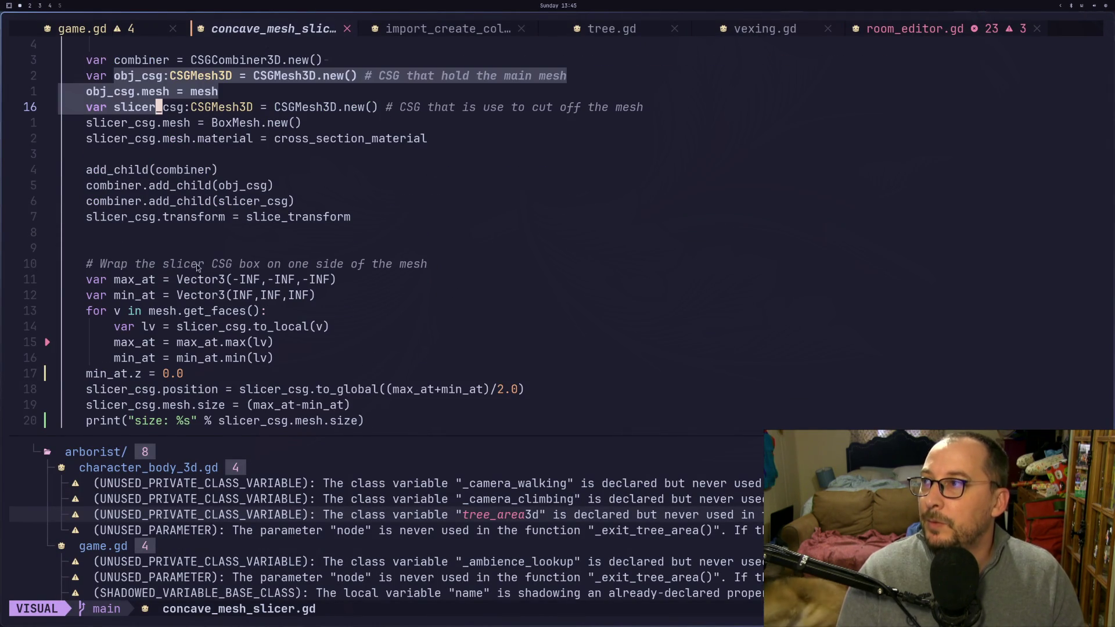
scroll(149, 320, "down", 1)
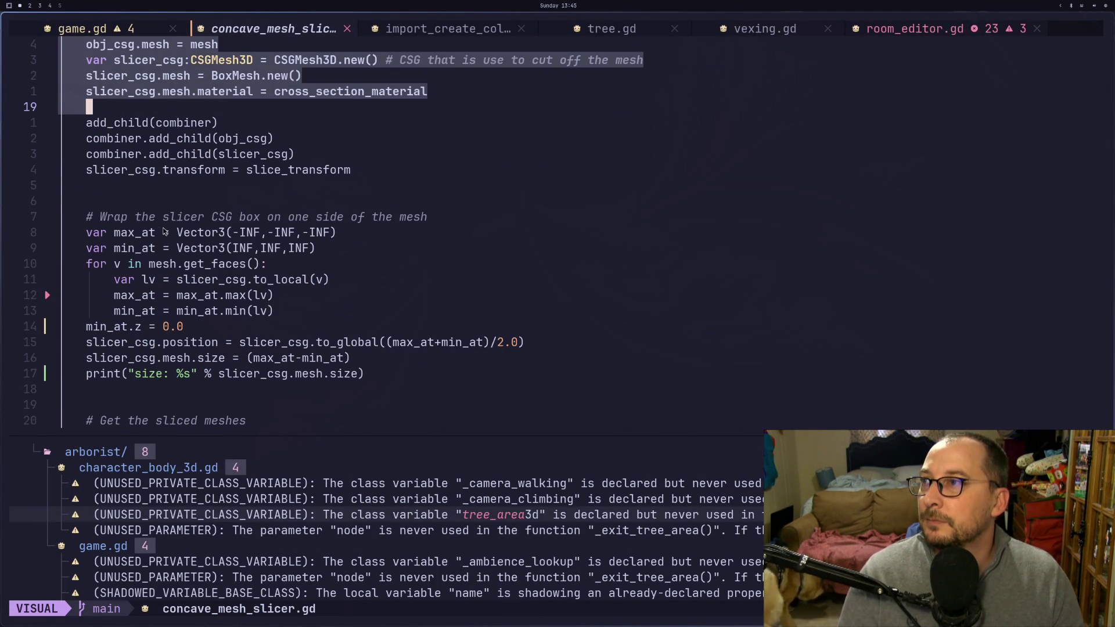
scroll(163, 231, "up", 1)
scroll(174, 229, "up", 1)
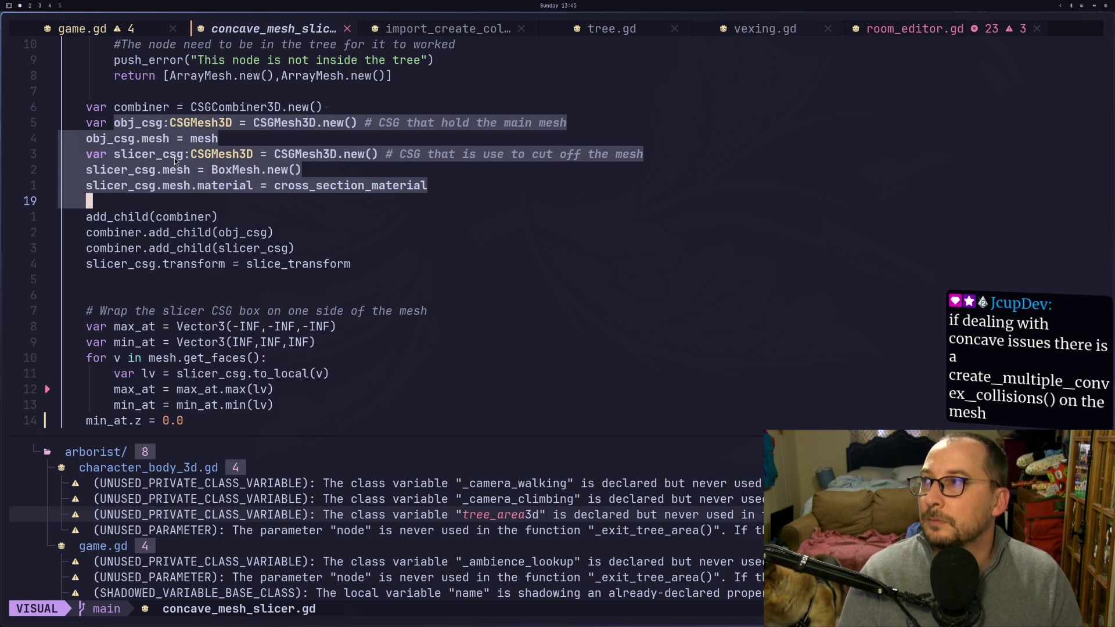
scroll(175, 158, "down", 1)
scroll(182, 189, "down", 1)
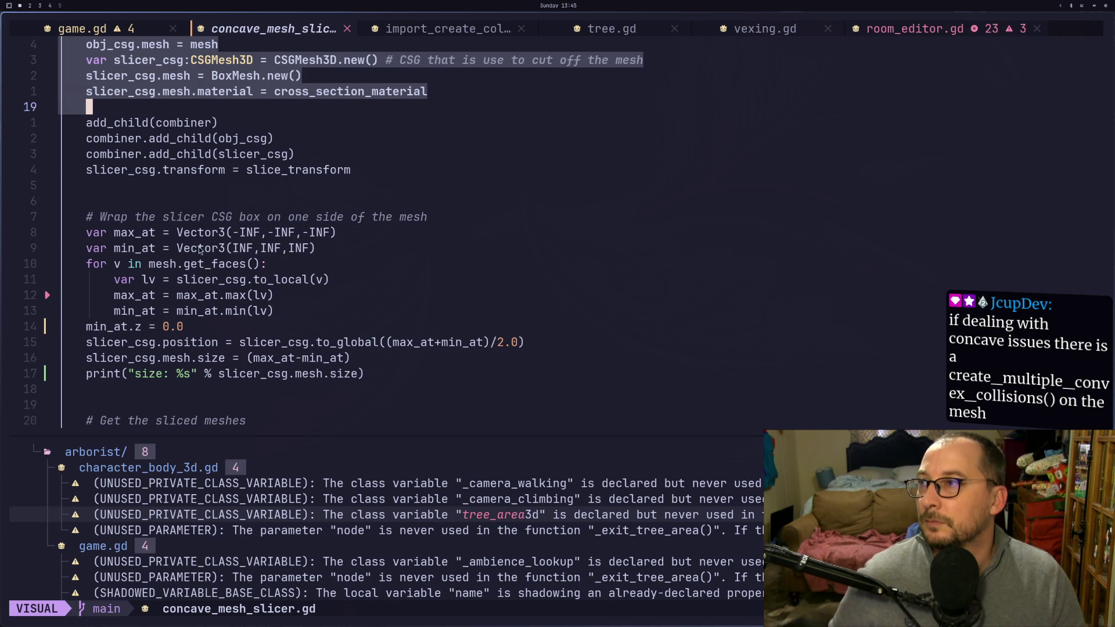
left_click(172, 263)
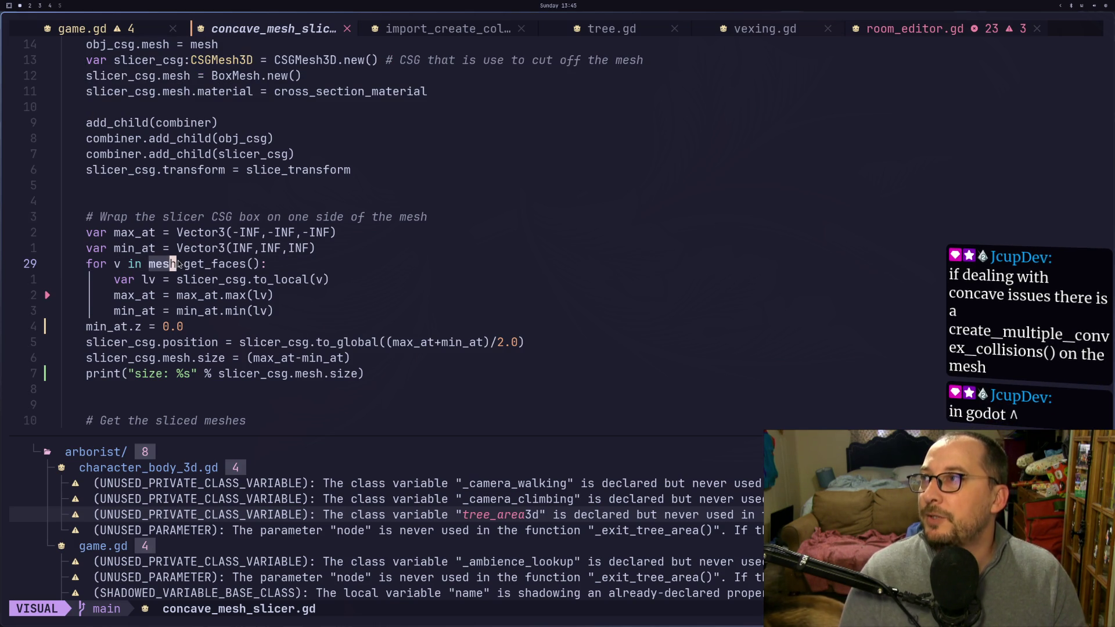
scroll(178, 260, "up", 1)
scroll(178, 262, "up", 3)
left_click(311, 216)
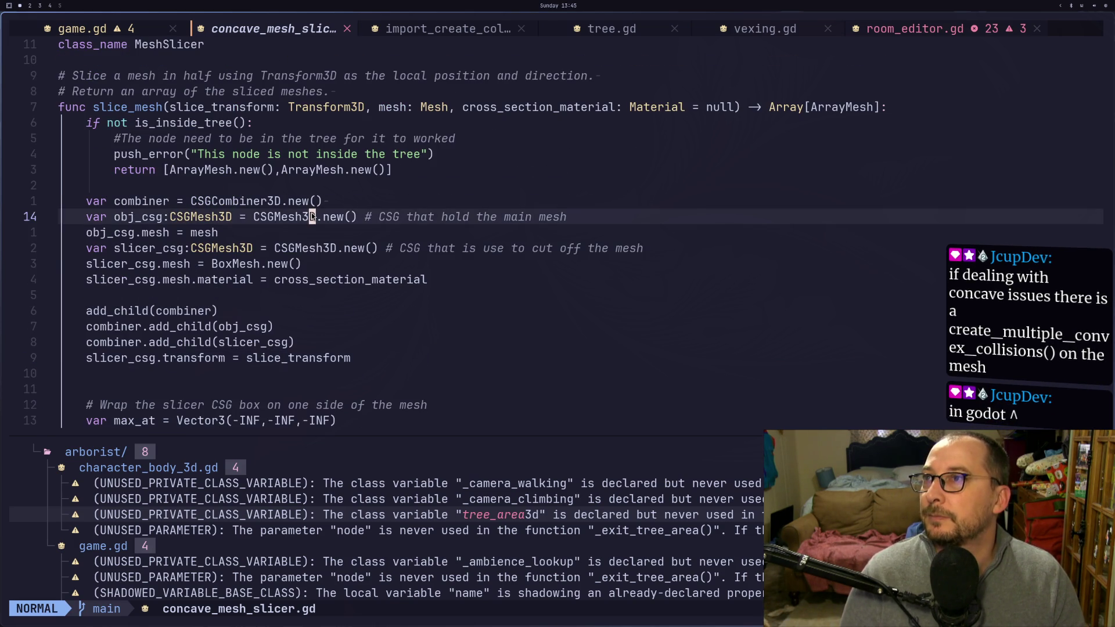
scroll(229, 277, "down", 1)
scroll(229, 277, "down", 2)
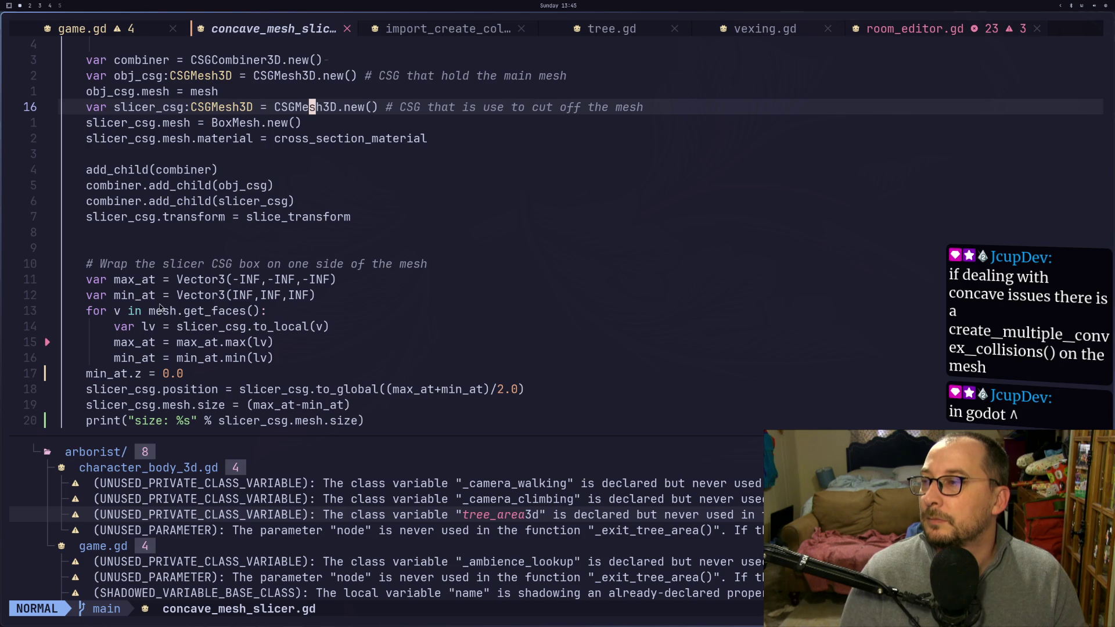
scroll(179, 328, "down", 1)
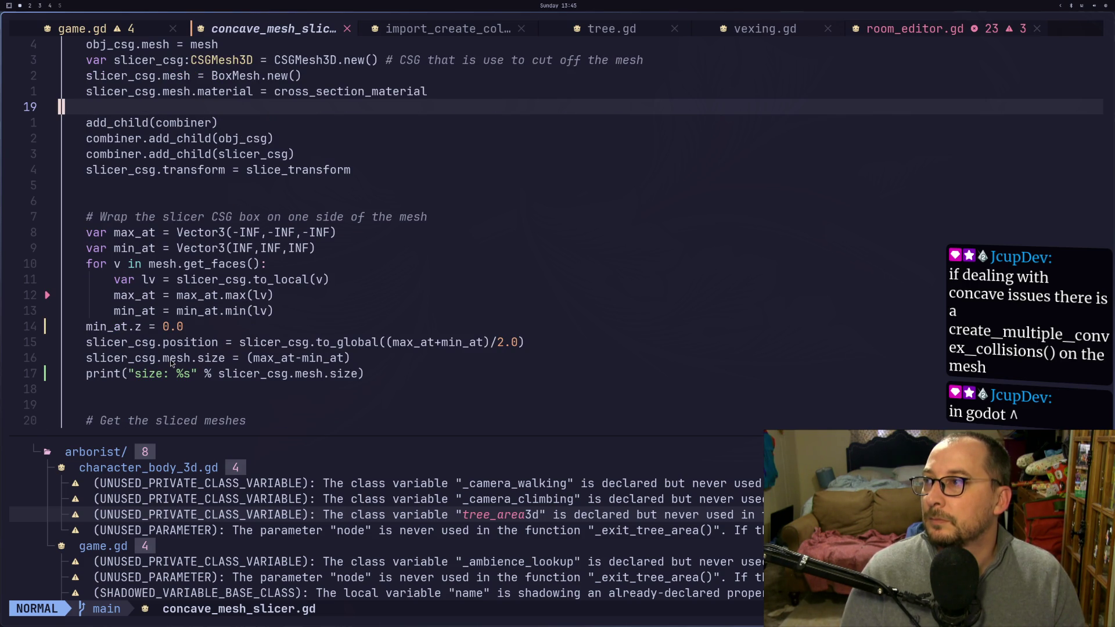
scroll(171, 363, "down", 1)
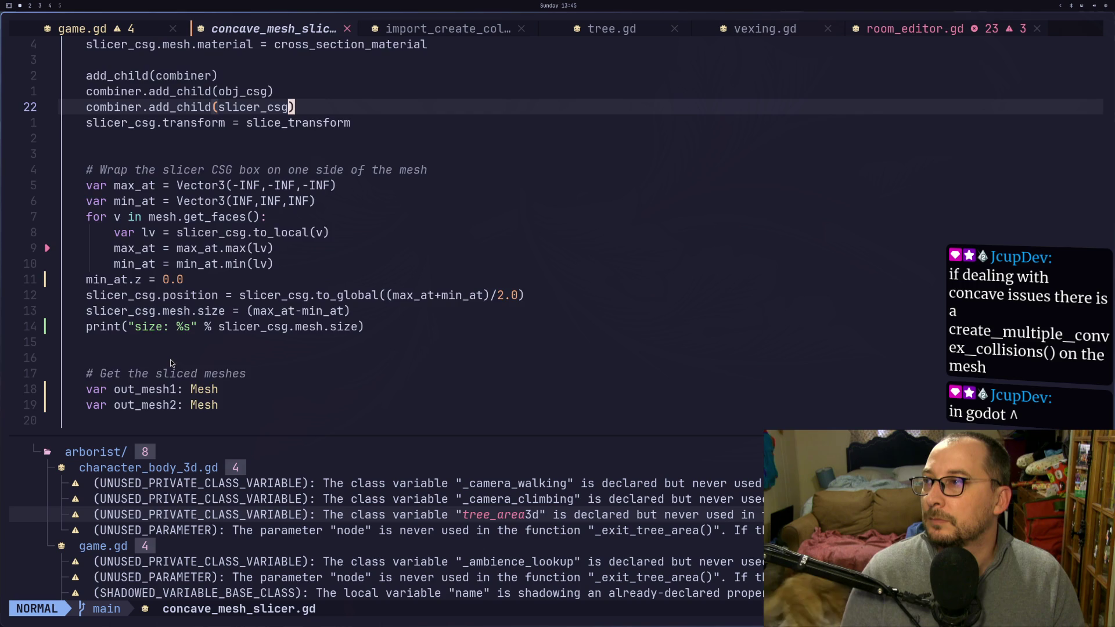
scroll(172, 364, "down", 1)
scroll(172, 365, "down", 1)
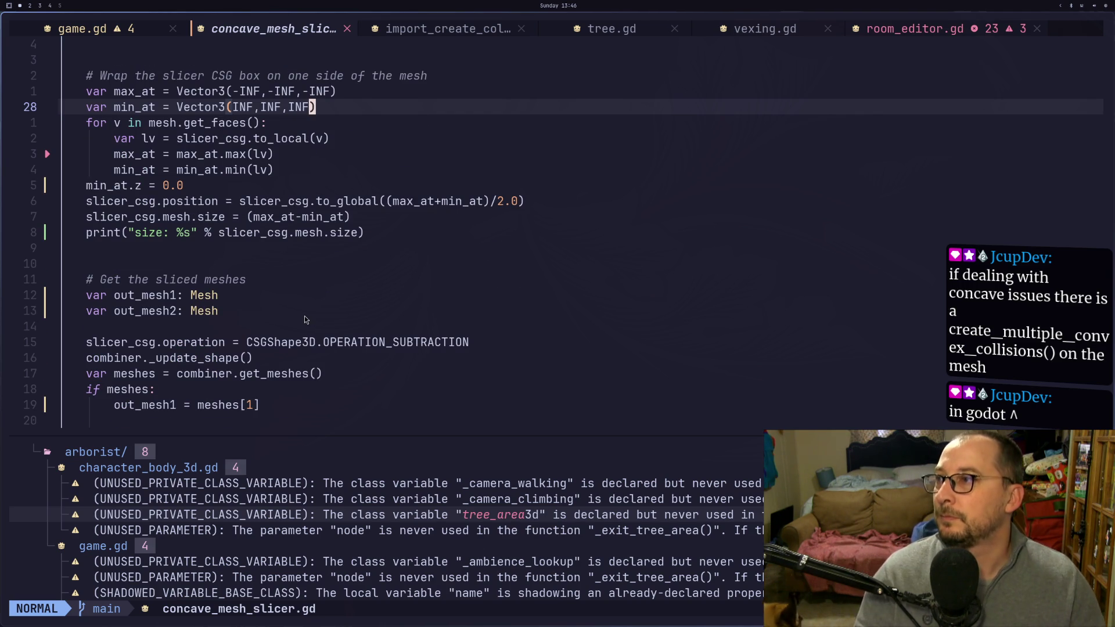
scroll(147, 285, "down", 1)
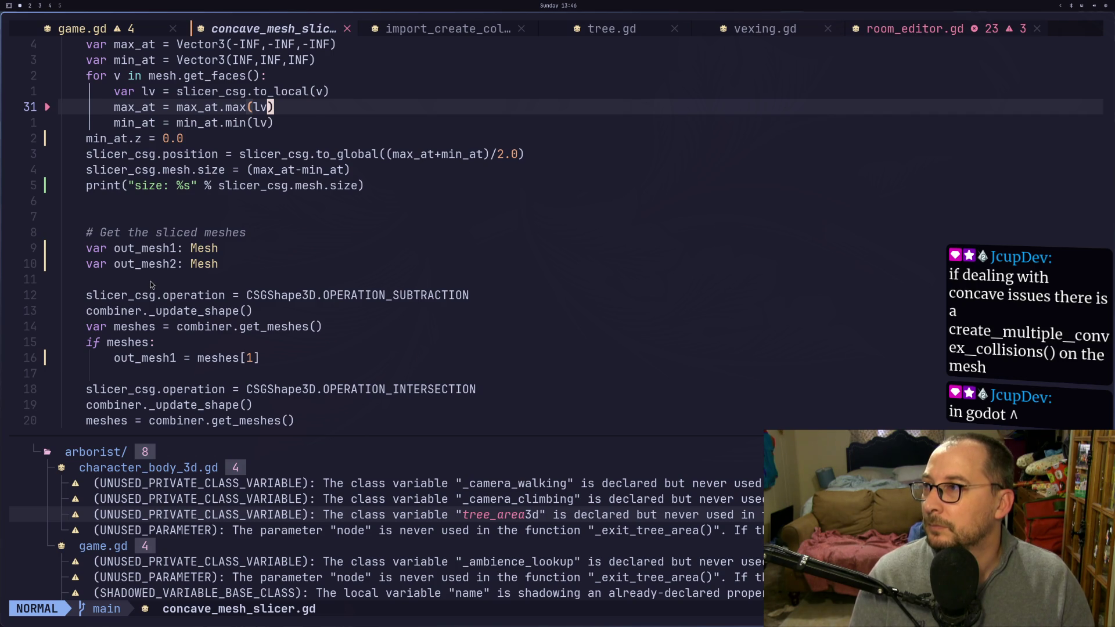
scroll(151, 285, "down", 1)
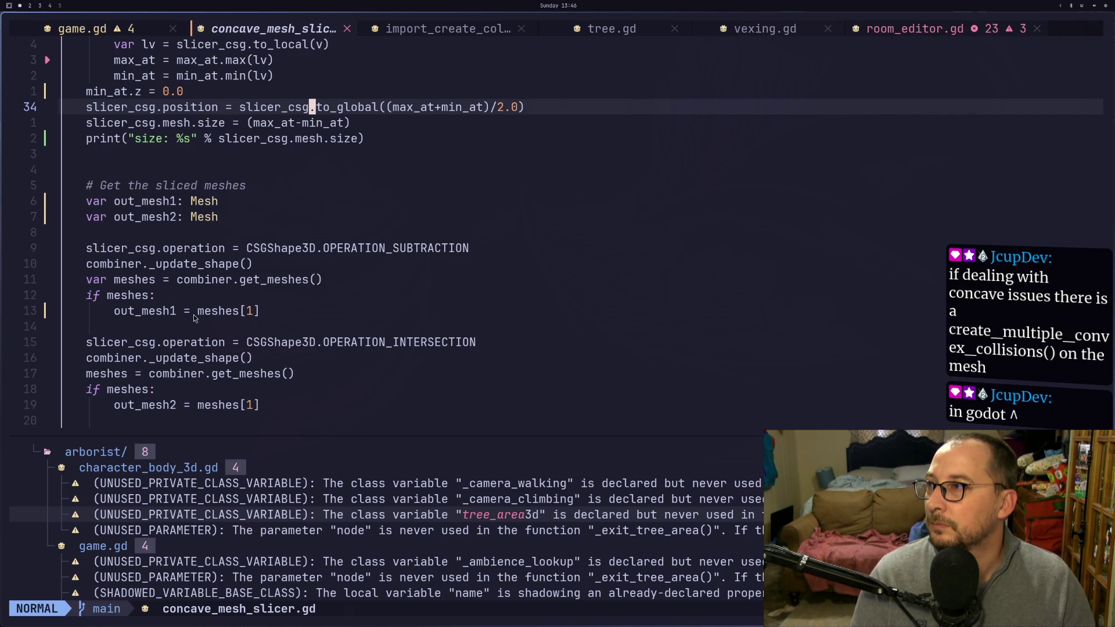
left_click(270, 280)
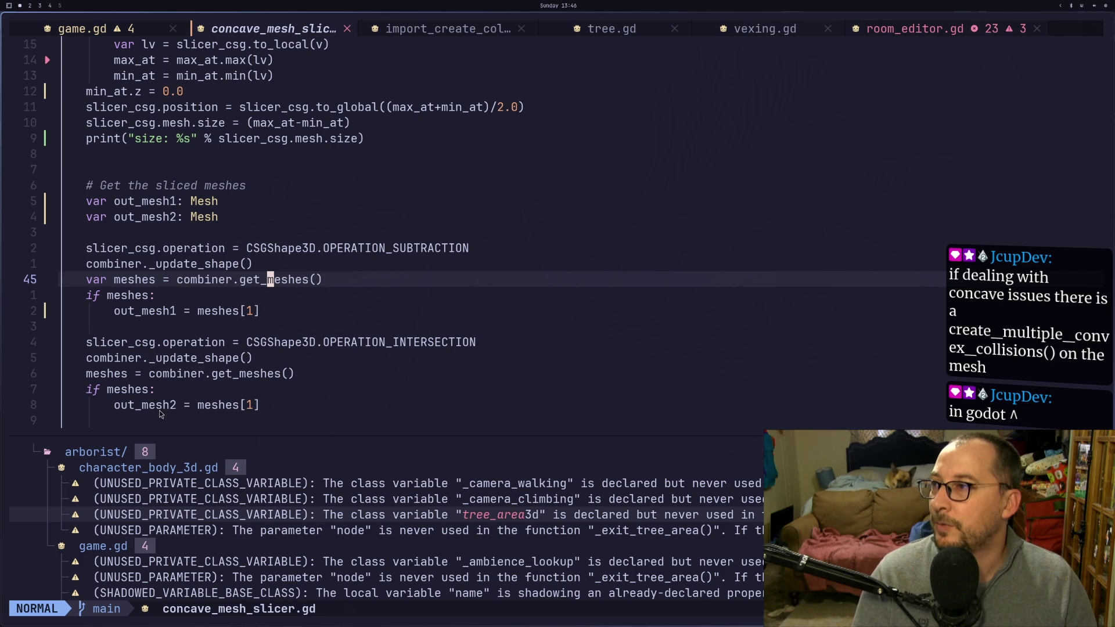
scroll(202, 400, "up", 2)
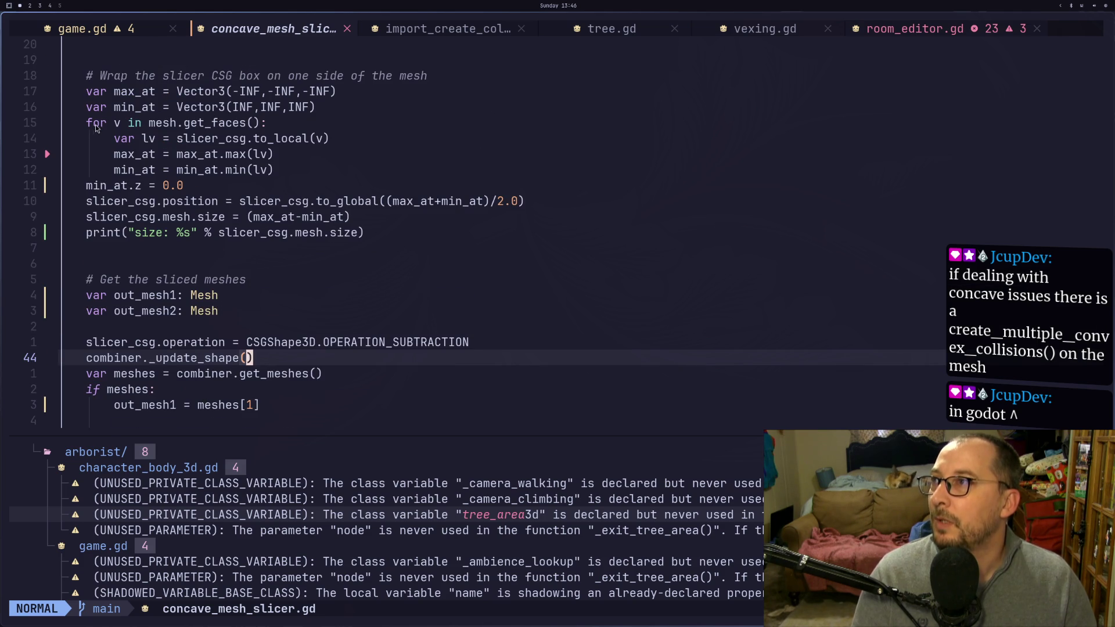
left_click(87, 91)
left_click_drag(87, 93, 381, 254)
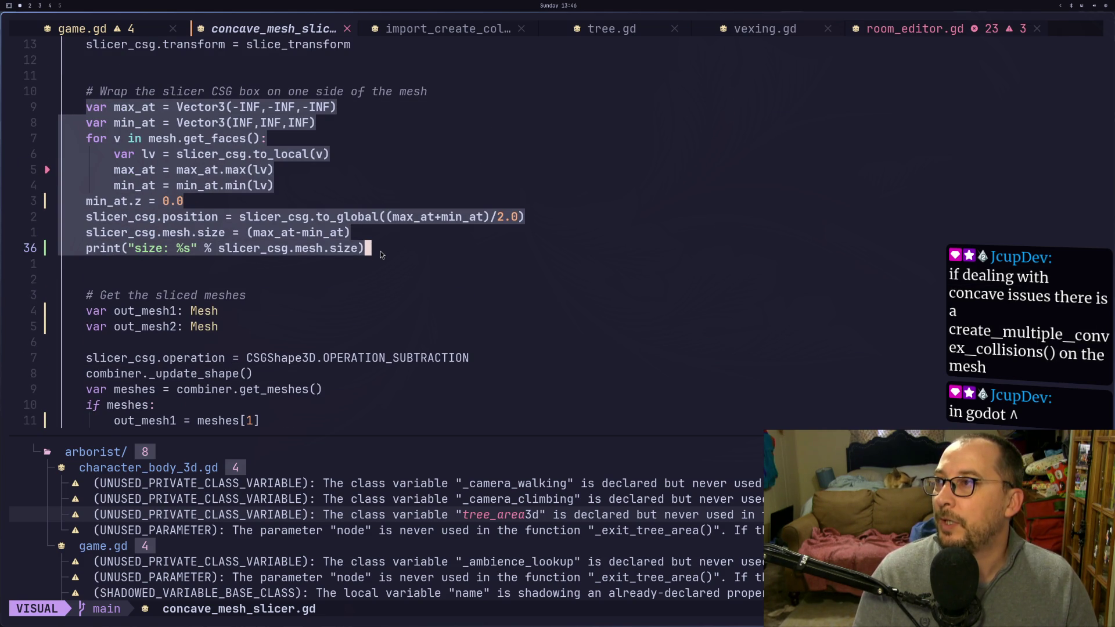
scroll(350, 280, "down", 1)
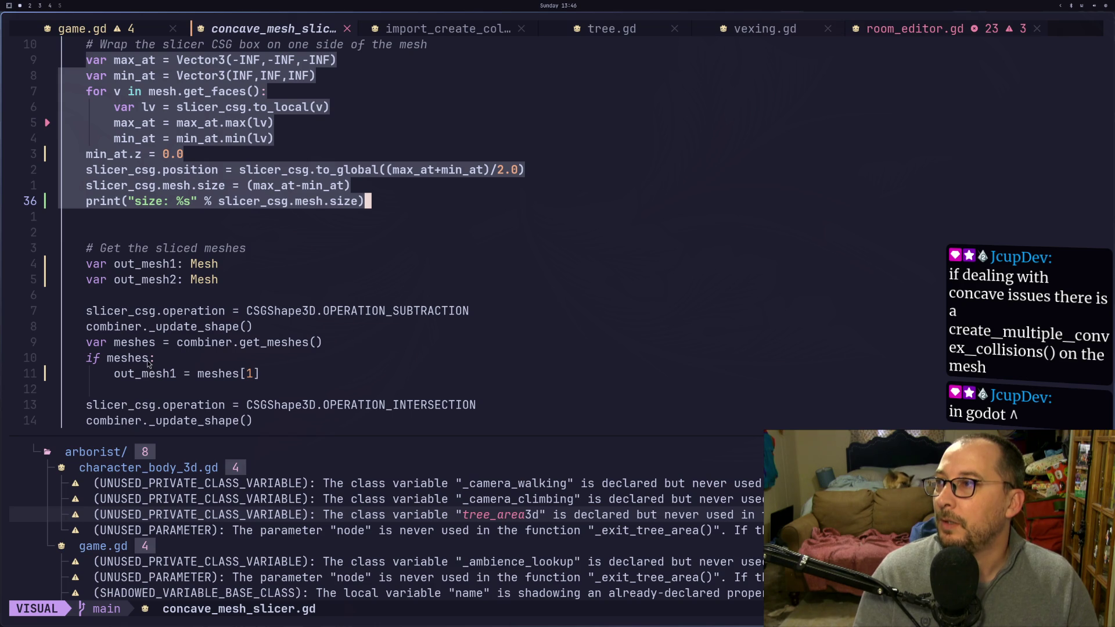
scroll(148, 360, "up", 1)
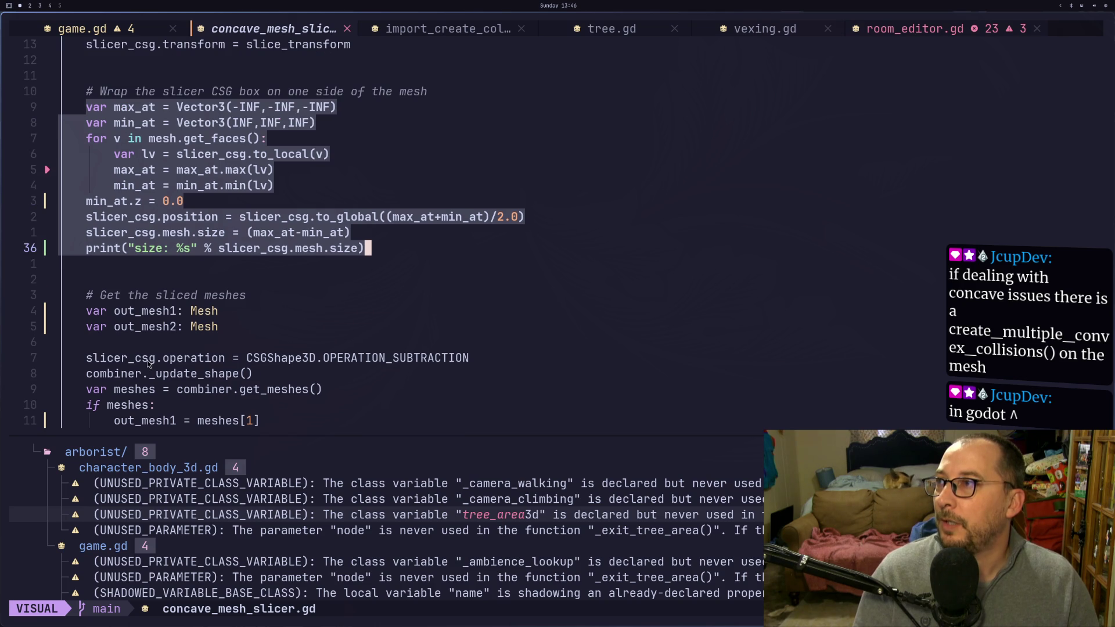
left_click(106, 235)
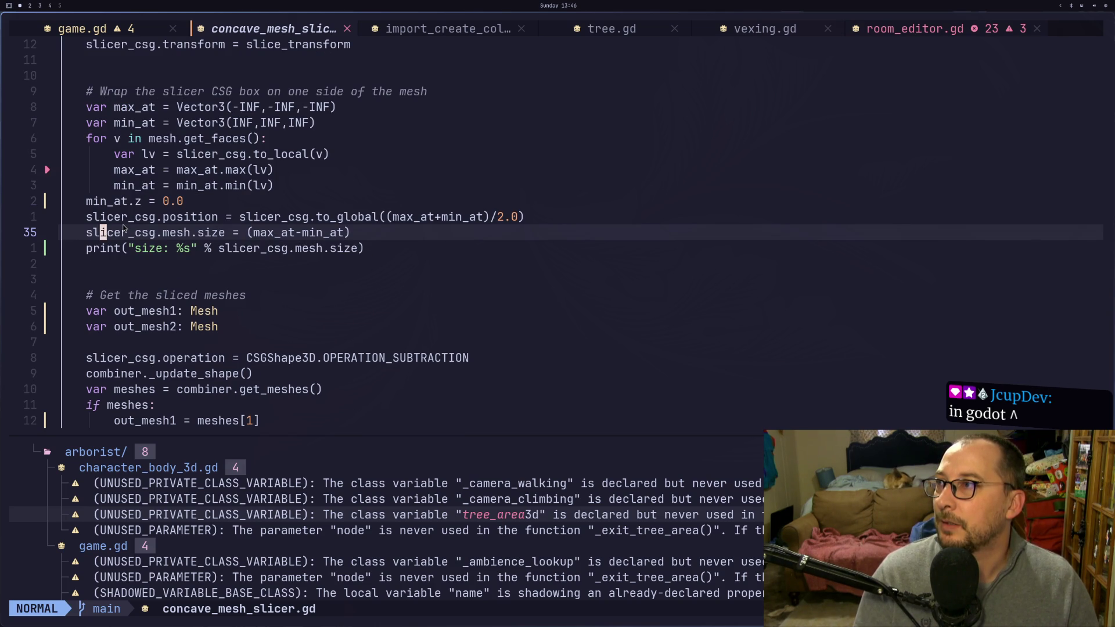
scroll(172, 220, "up", 1)
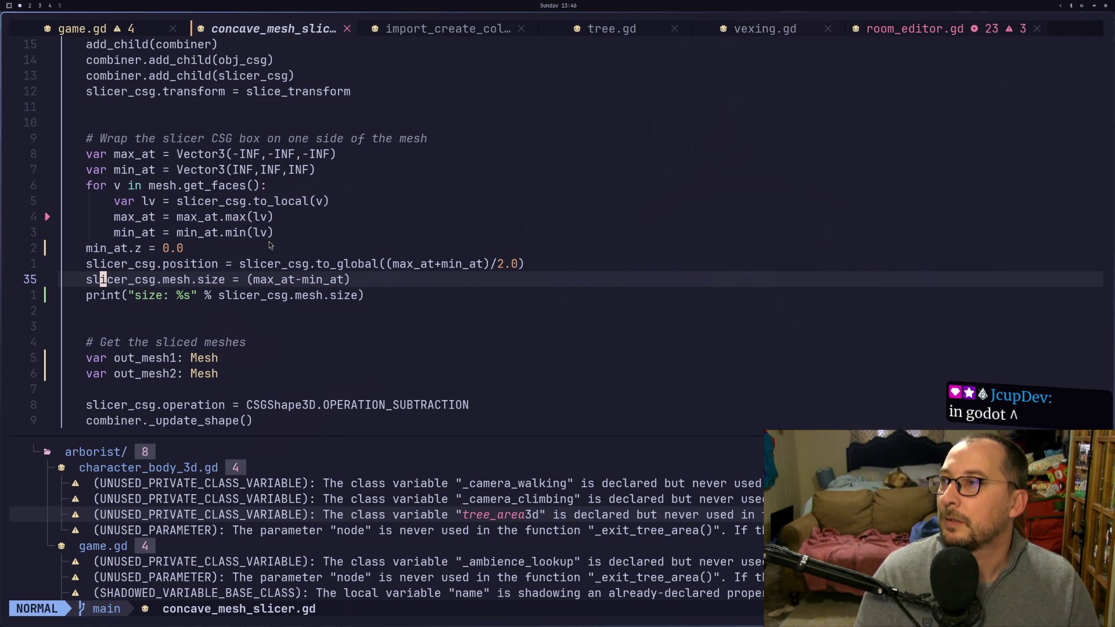
key("super+Right")
key("super+Right")
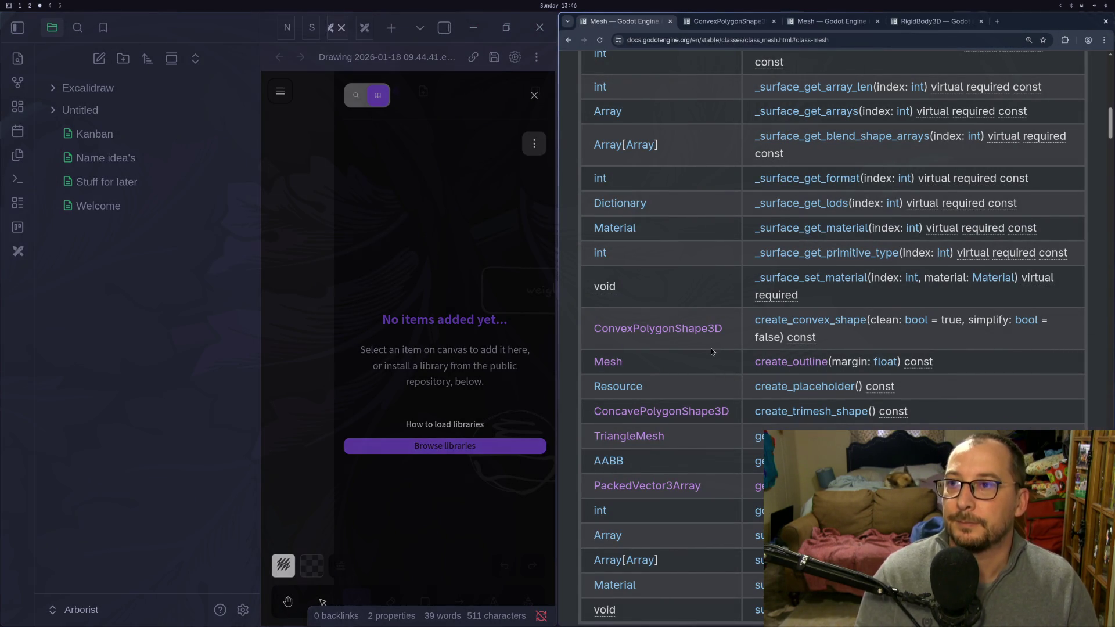
- Search the Mesh docs page for 'csg' and glance back at the code
key("F11")
key("F11")
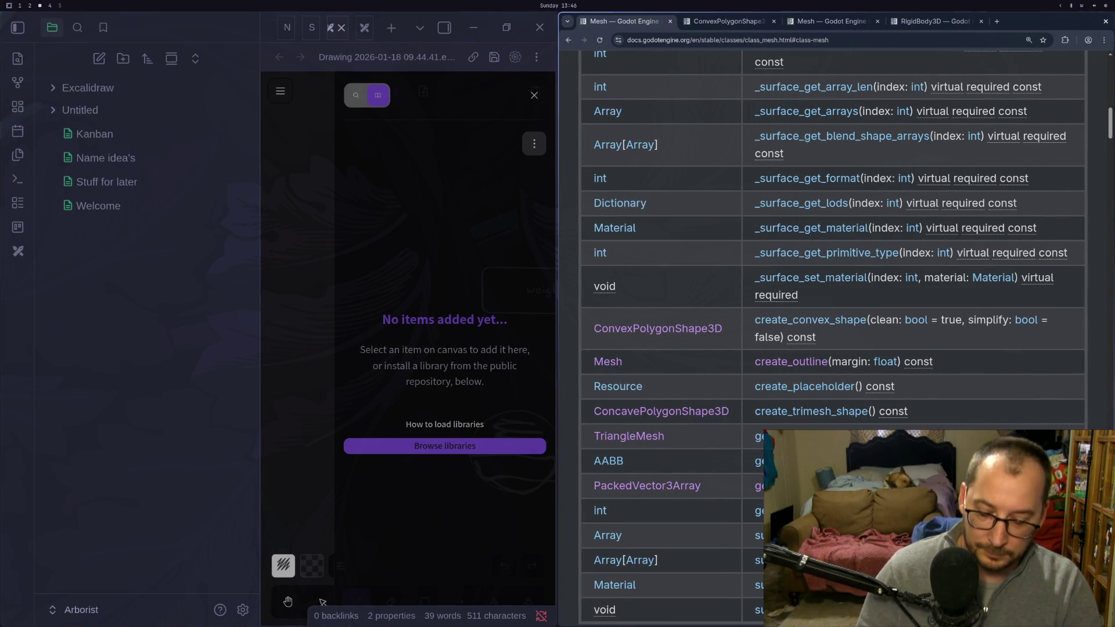
key("ctrl+f")
type("csg")
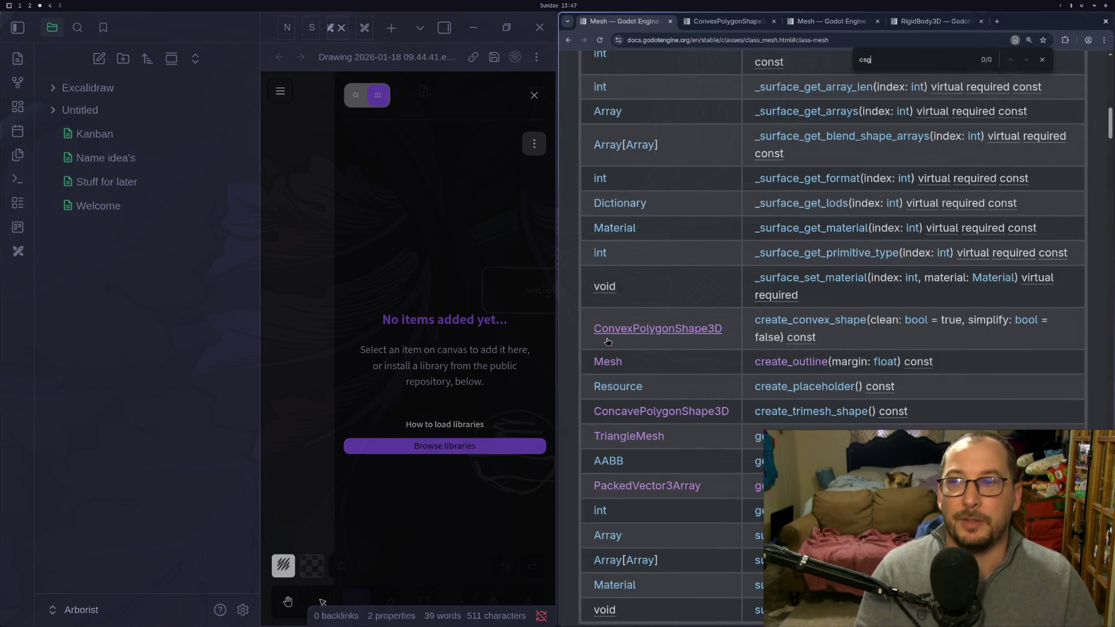
scroll(643, 346, "down", 1)
scroll(643, 347, "up", 5)
scroll(643, 346, "up", 3)
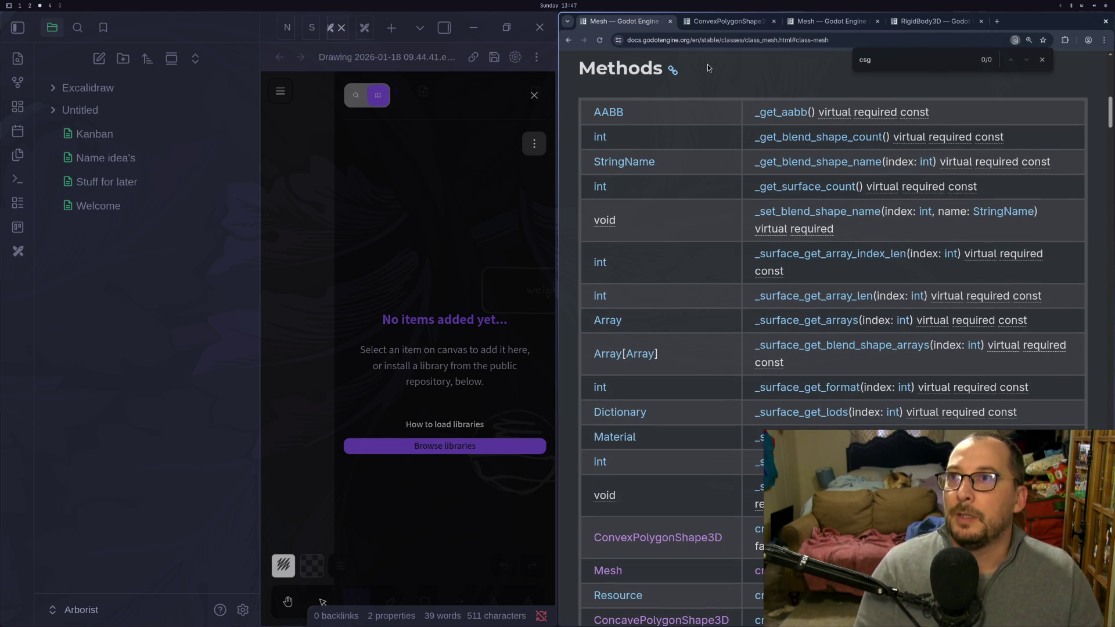
key("super+2")
key("super+1")
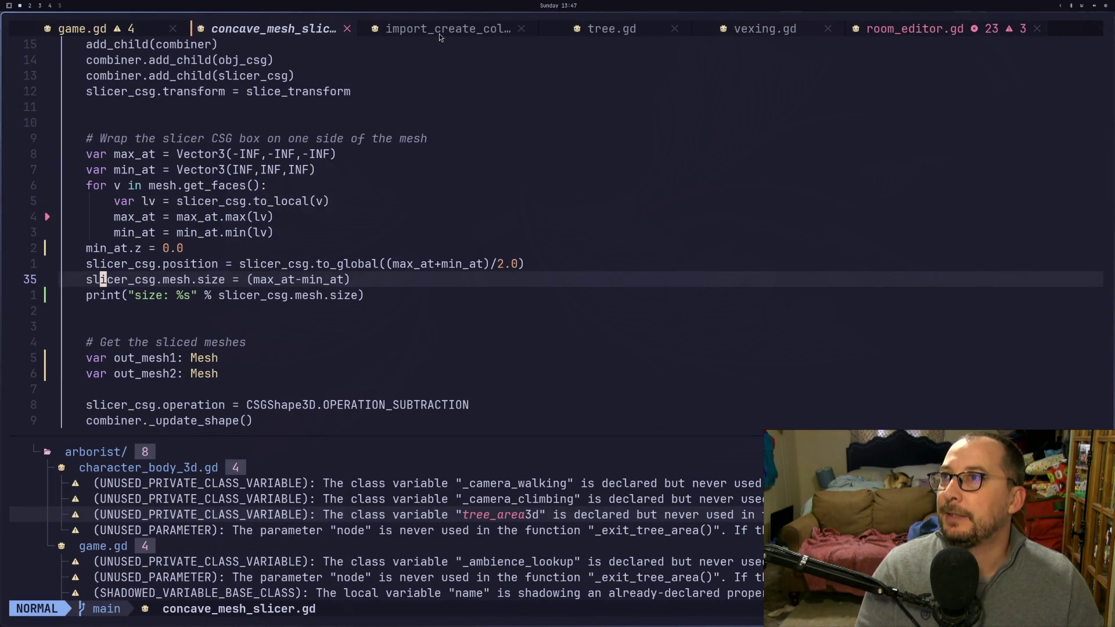
key("super+2")
key("super+3")
scroll(712, 240, "down", 5)
scroll(712, 239, "down", 1)
- Return to Neovim and switch from the slicer script to the game.gd buffer
key("super+1")
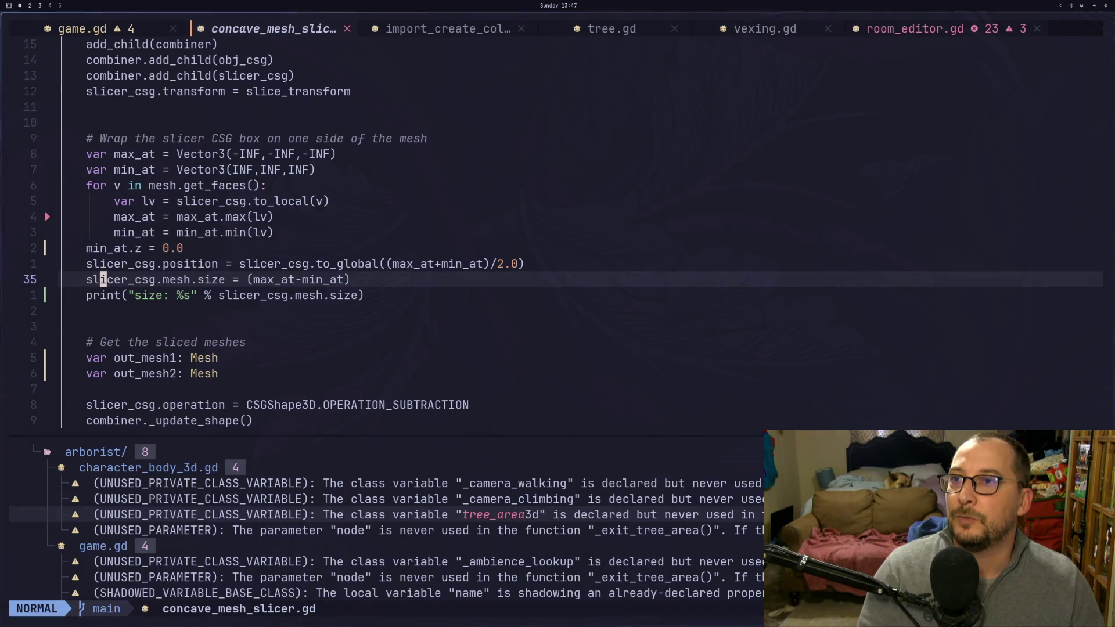
left_click(556, 200)
key("shift+h")
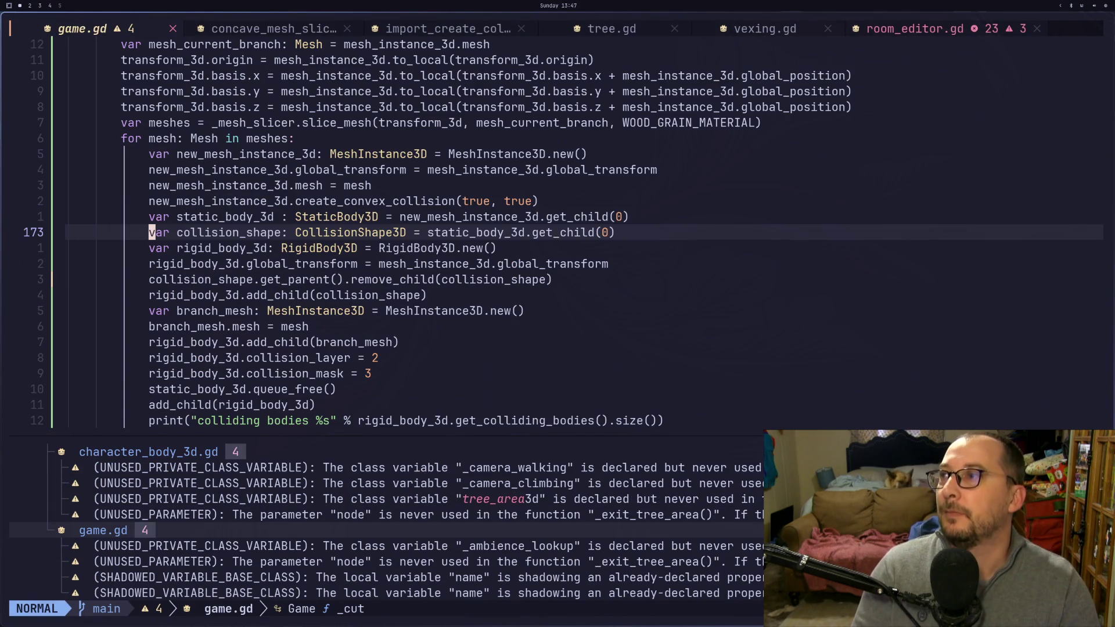
- Move through _cut's collision lines to the create_convex_collision call on line 171
key("j")
key("j")
key("j")
key("j")
key("k")
key("k")
key("k")
key("k")
key("k")
key("j")
key("j")
key("j")
key("j")
key("j")
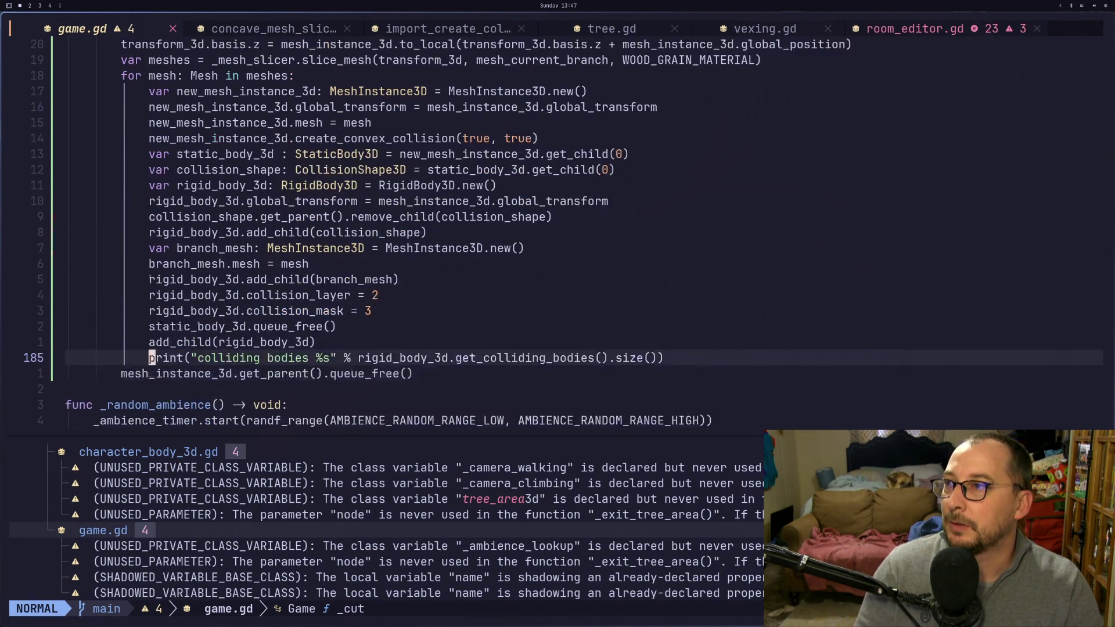
key("j")
key("j")
key("k")
key("k")
key("k")
key("k")
key("k")
key("k")
key("k")
key("k")
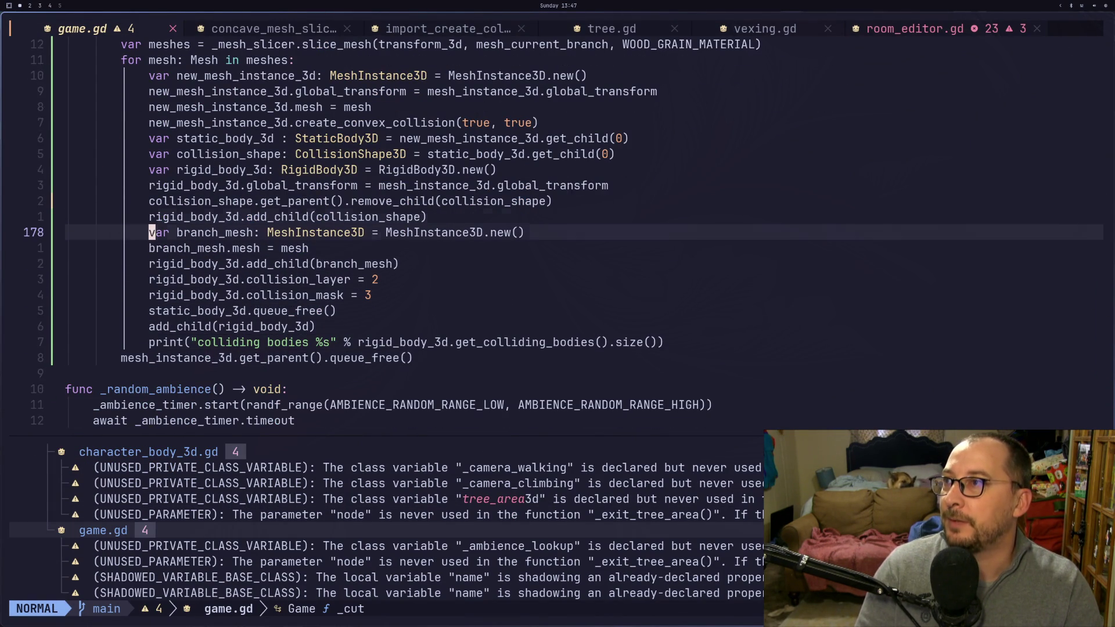
key("k")
key("k")
key("k")
key("k")
key("k")
key("k")
key("k")
key("j")
key("j")
key("j")
key("k")
key("k")
key("k")
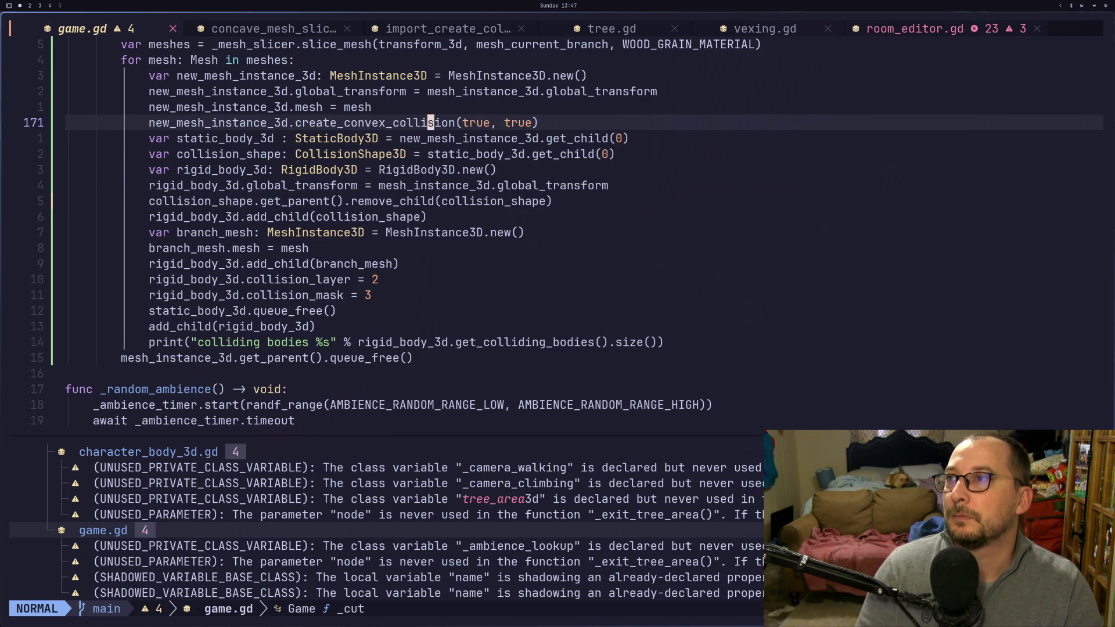
- Replace create_convex_collision(true, true) with create_multiple_convex_collisions()
key("l")
key("w")
key("w")
key("w")
key("s")
key("BackSpace")
key("BackSpace")
key("BackSpace")
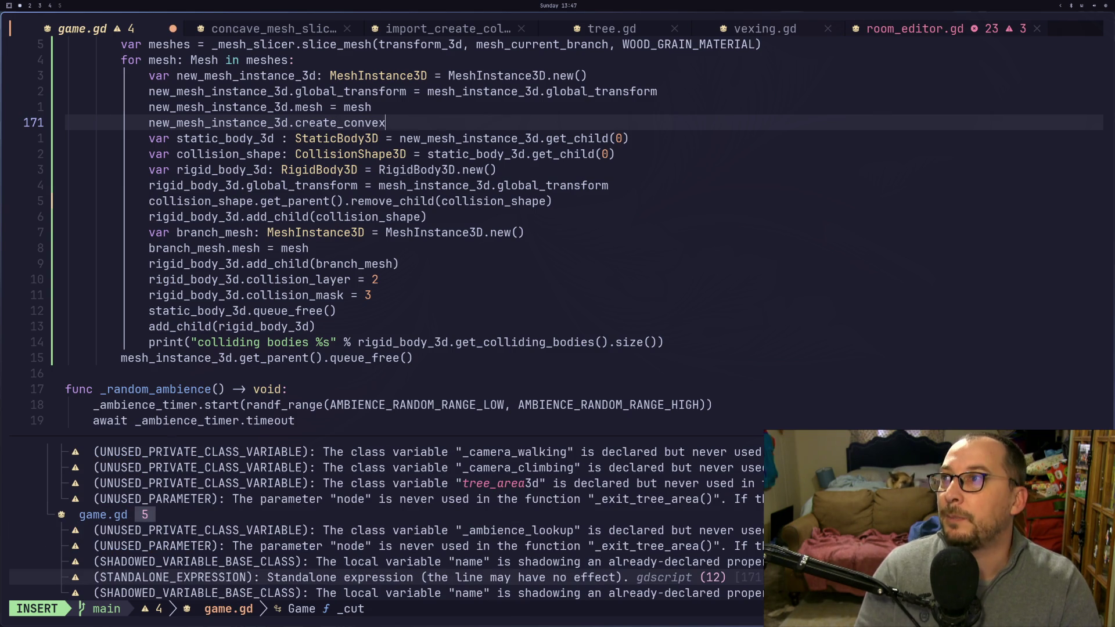
key("Return")
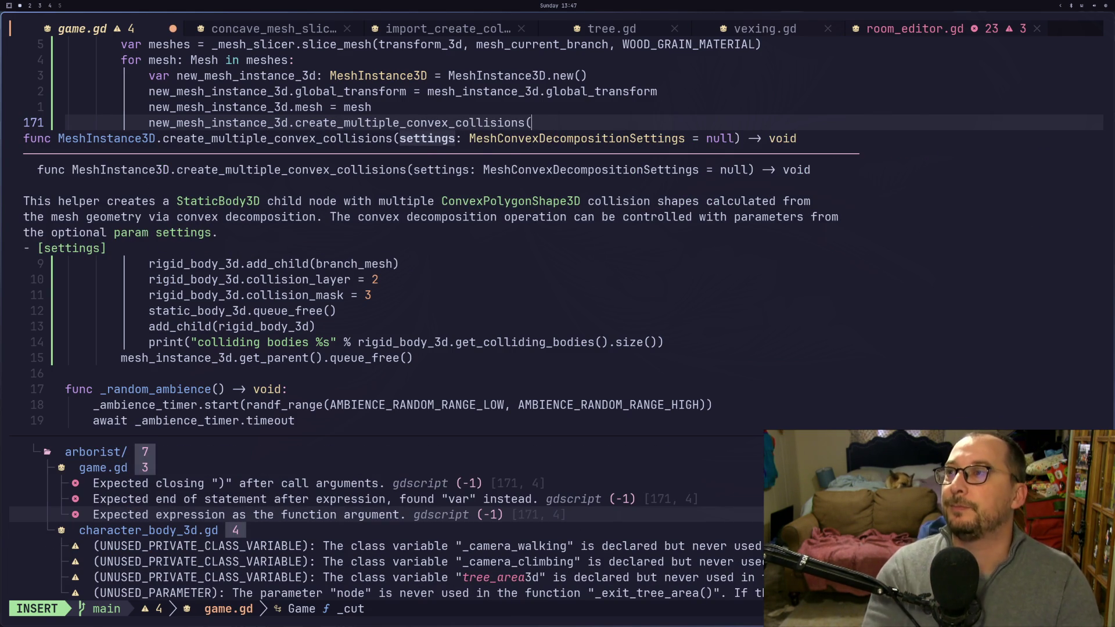
key("Escape")
key("u")
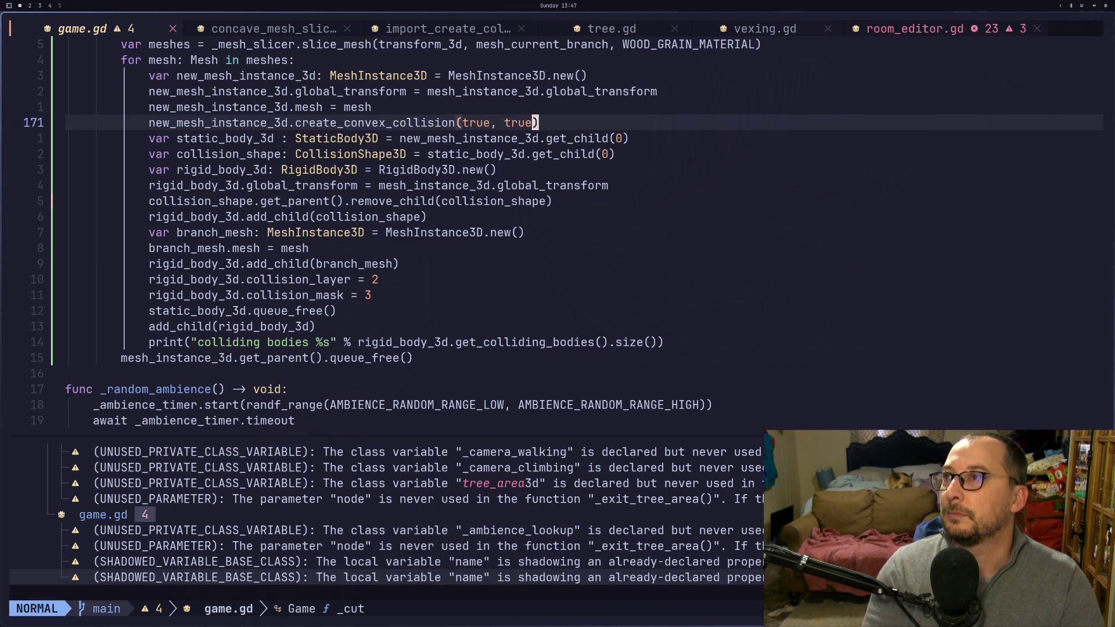
key("ctrl+r")
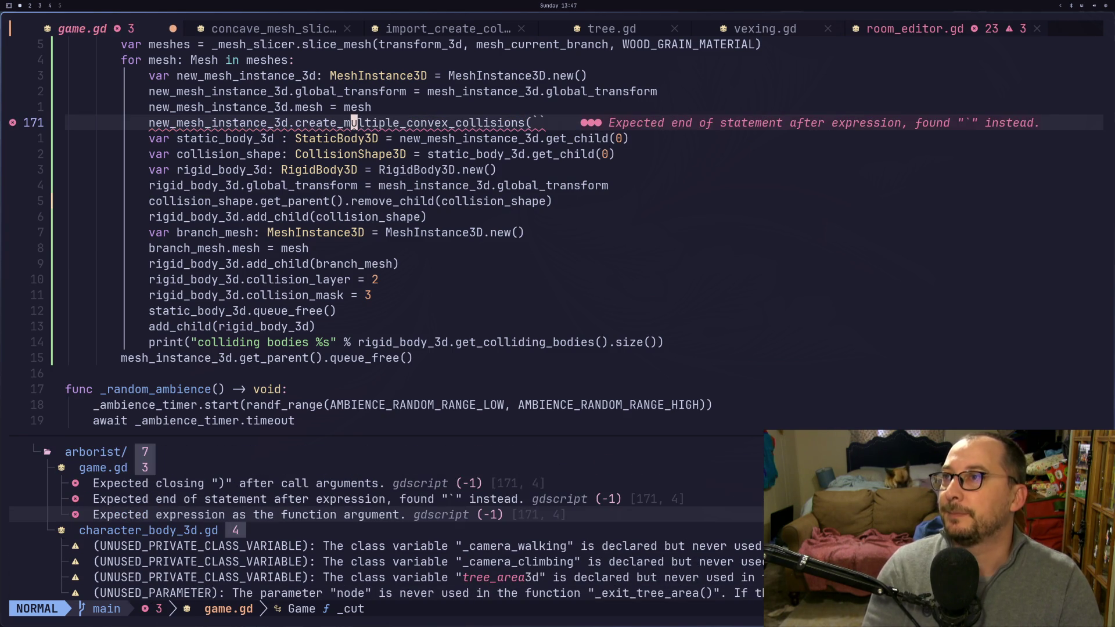
type("$")
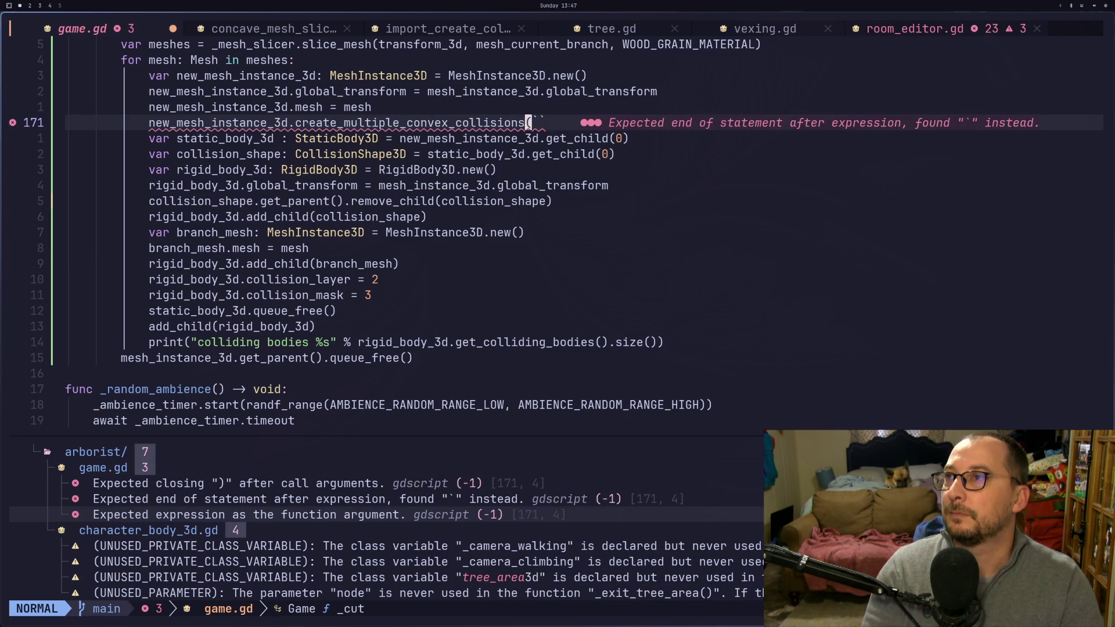
type("s)")
key("BackSpace")
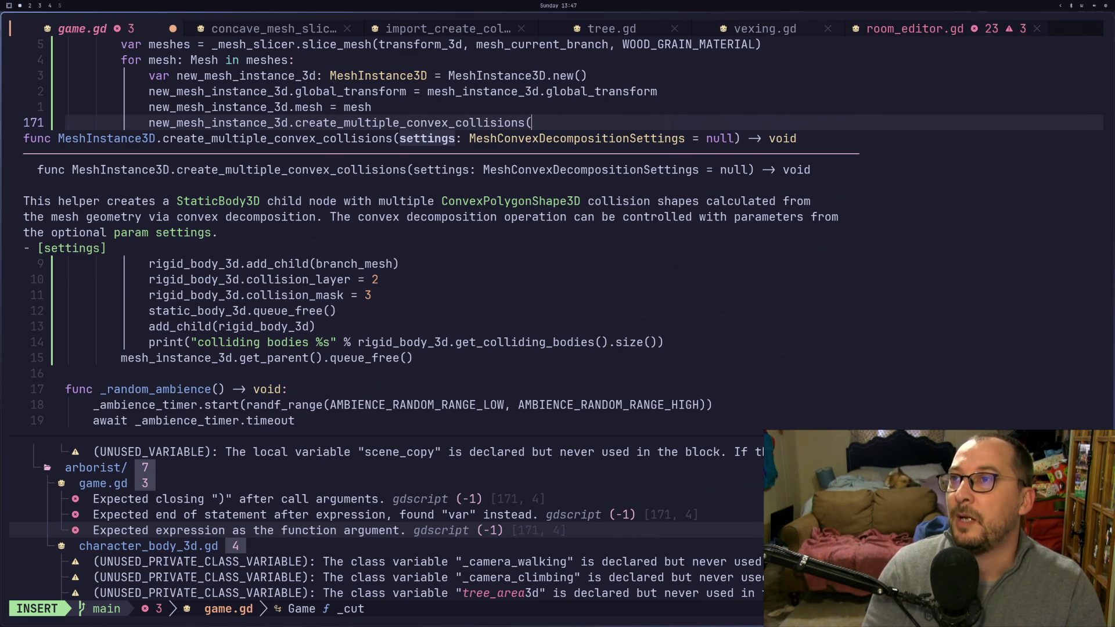
type(")")
key("Escape")
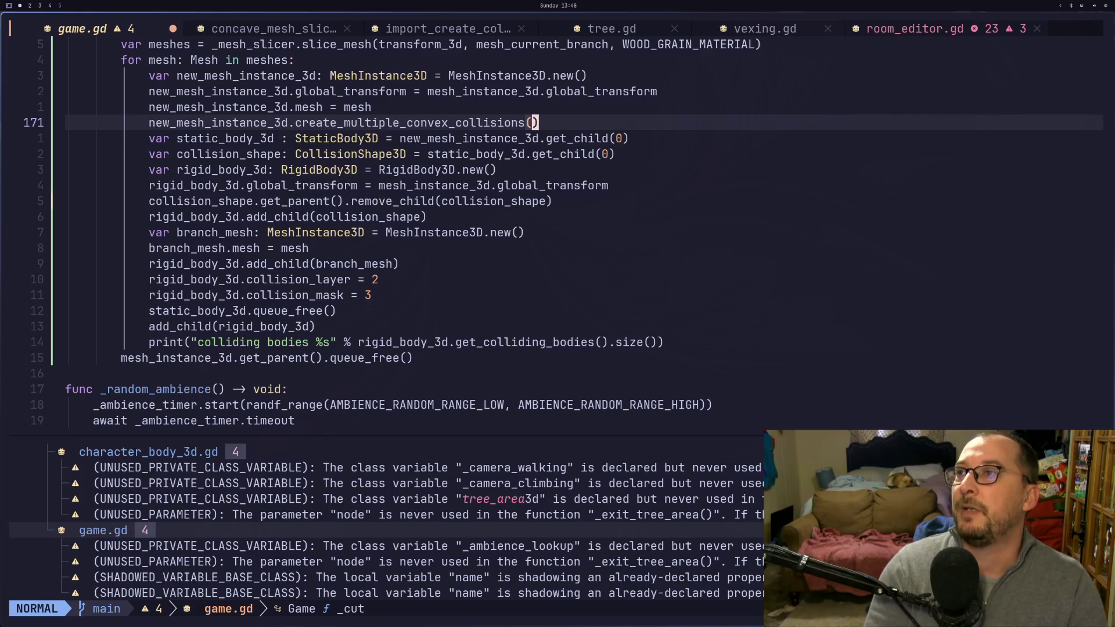
type(":w")
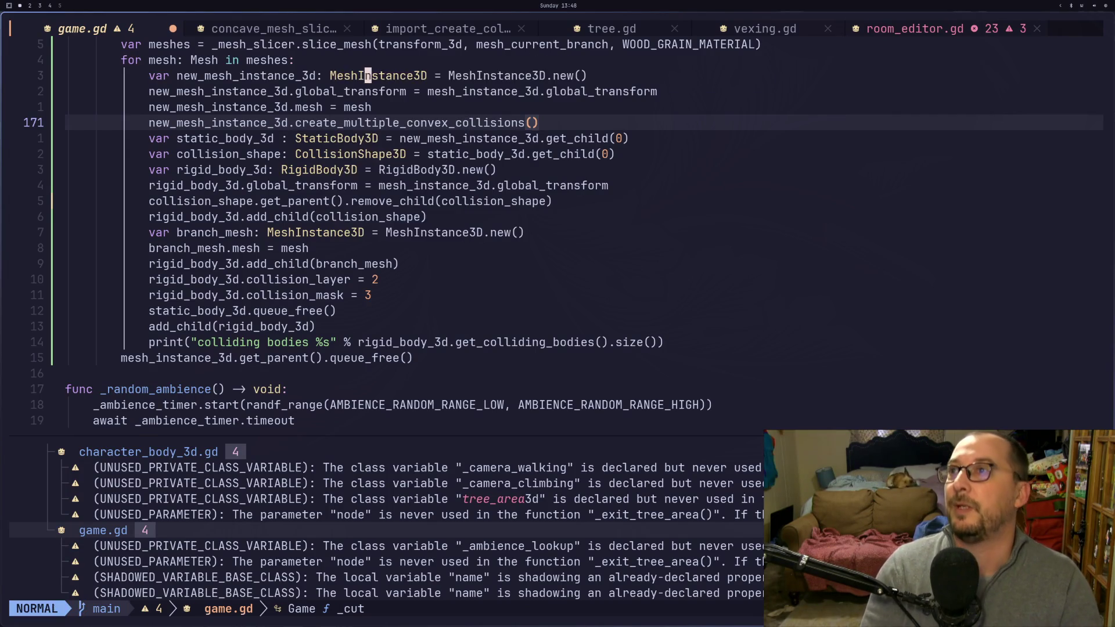
- Save game.gd, run and stop the project in Godot, then return to Neovim
key("Return")
key("super+2")
left_click(972, 24)
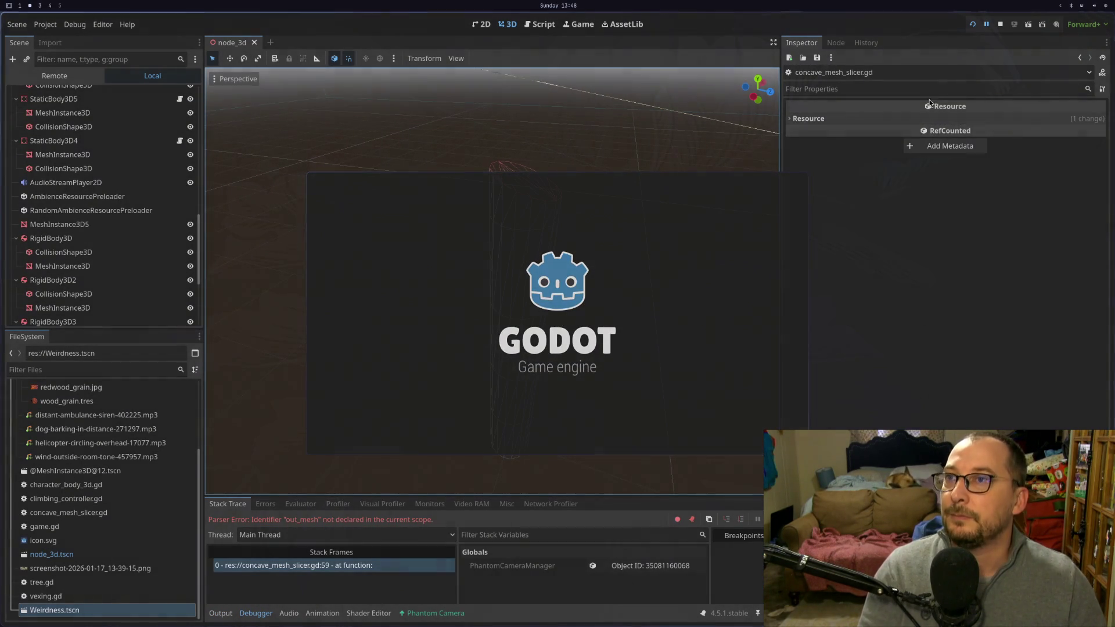
left_click(1001, 24)
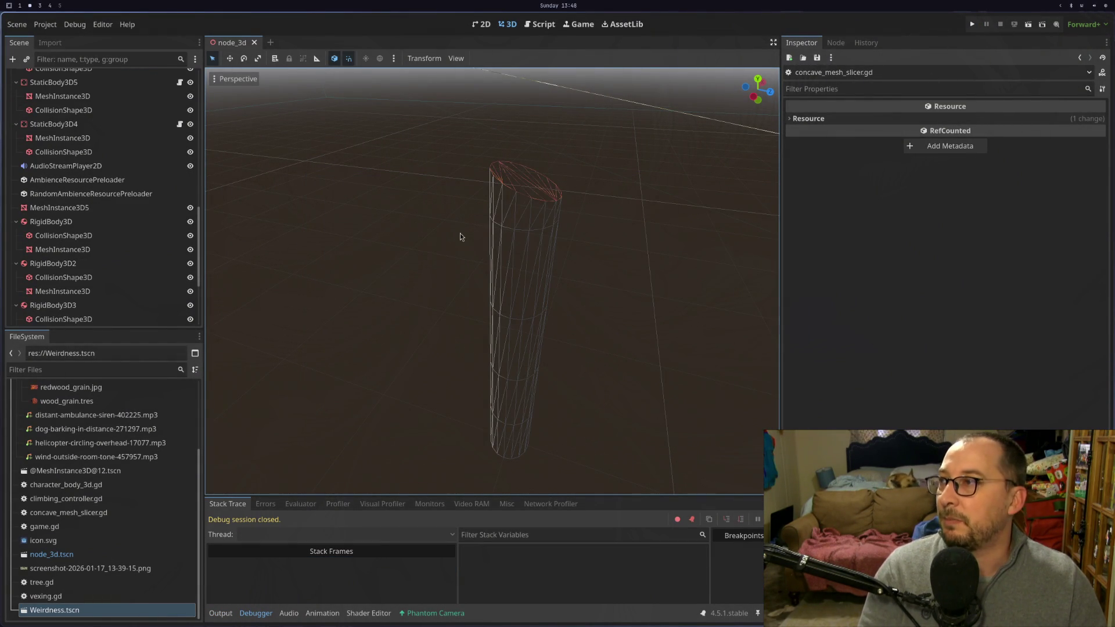
key("super+2")
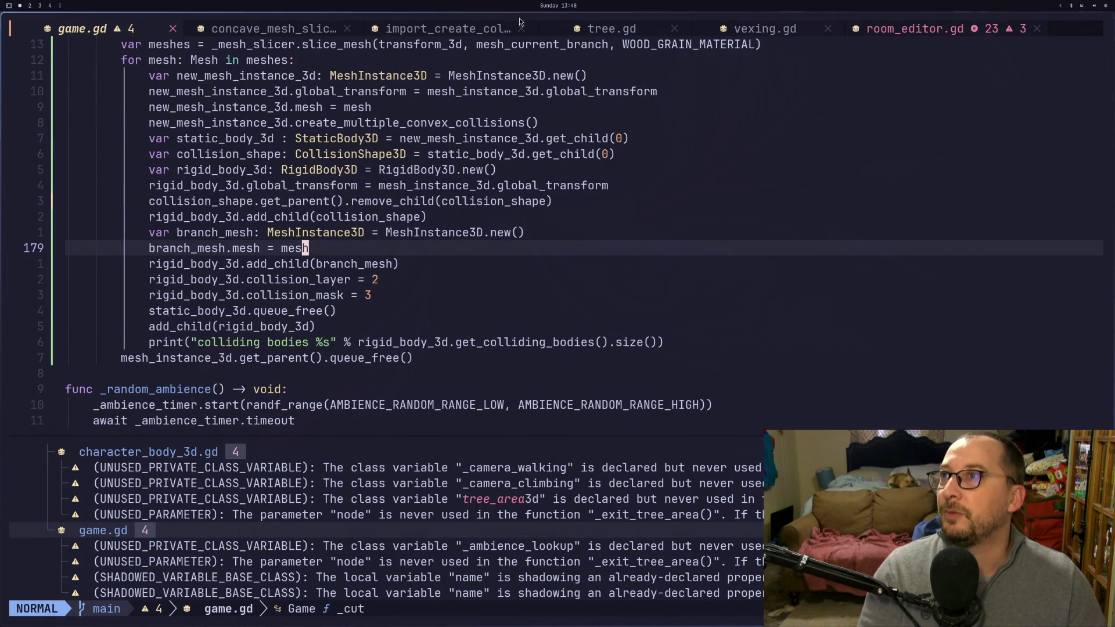
- Rename out_mesh1 to out_mesh in the slicer script, save, then undo back to the print line
key("shift+l")
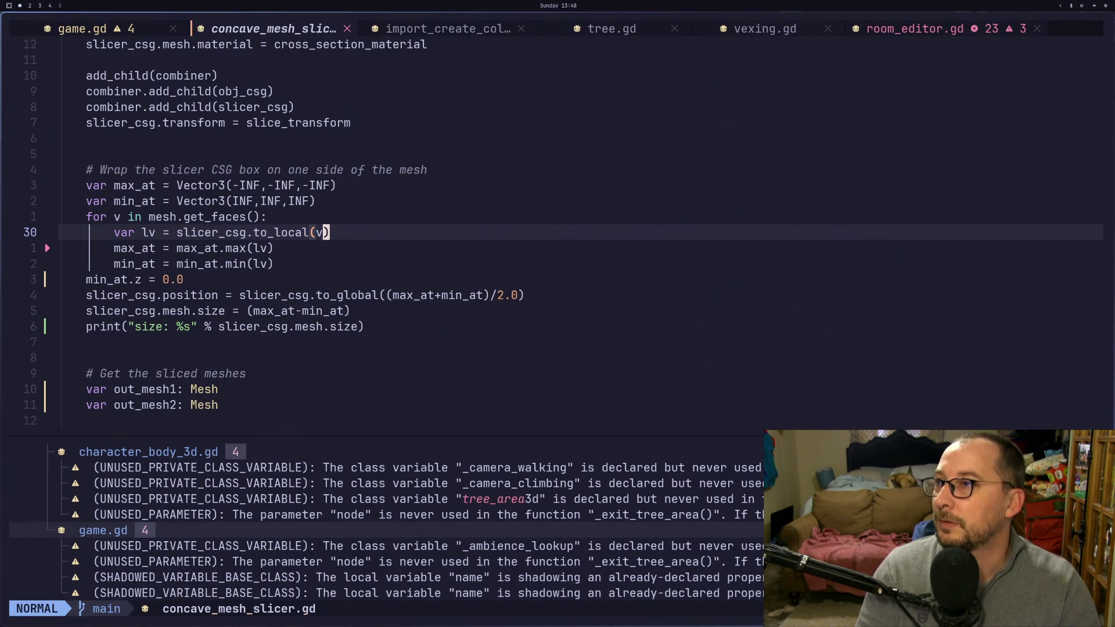
key("x")
key("j")
key("l")
key("l")
type("xkx")
type("i j")
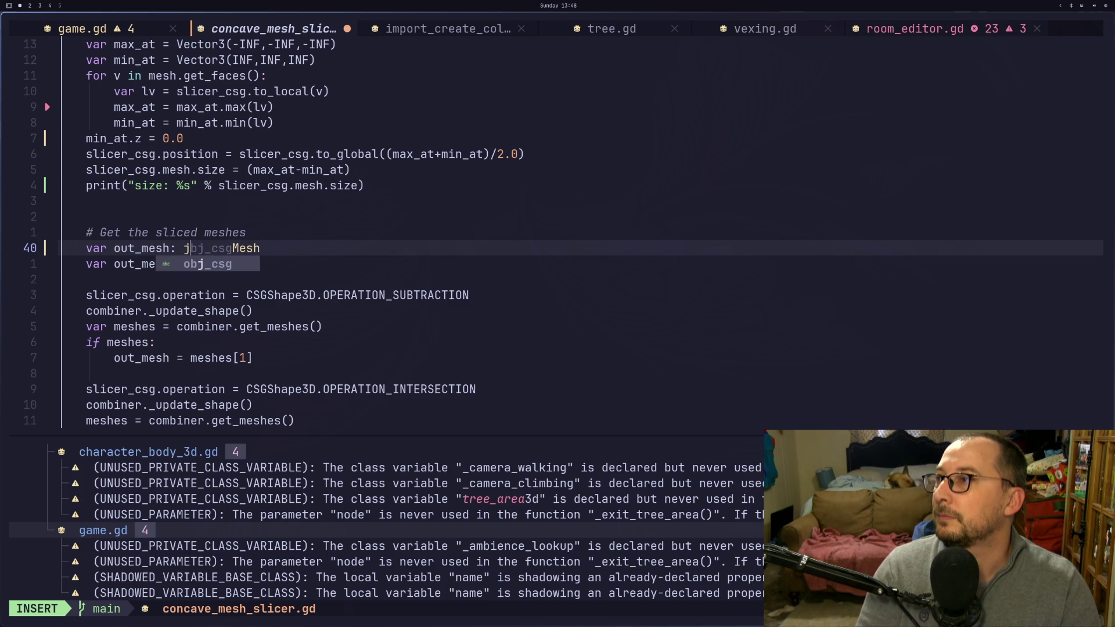
type("k")
key("k")
key("k")
key("k")
key("k")
key("k")
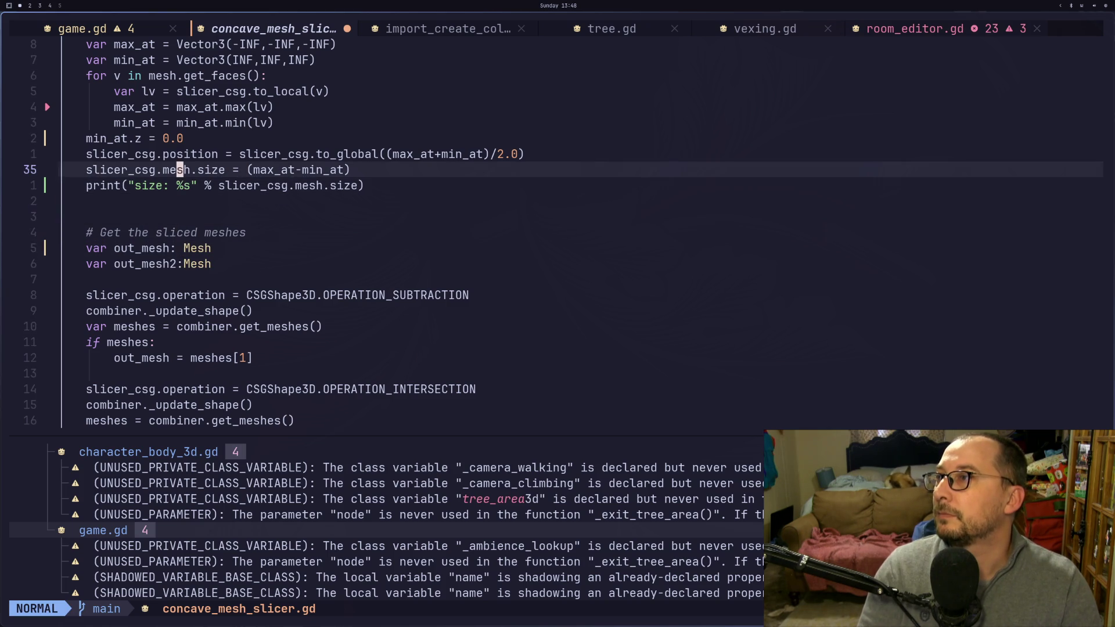
key("j")
key("colon")
type("w")
key("Return")
key("u")
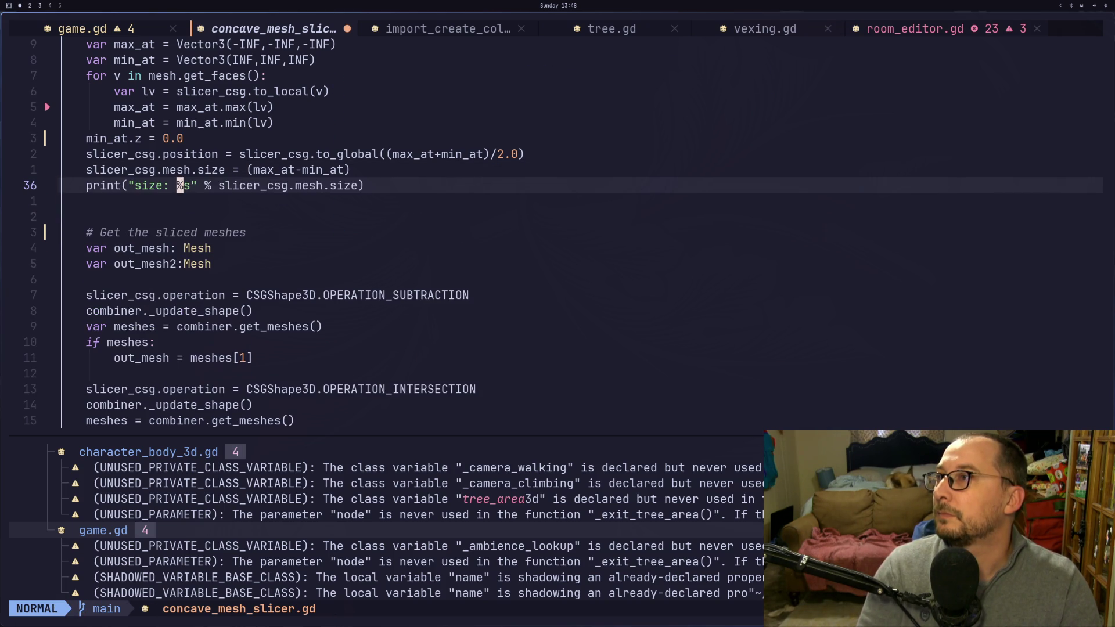
key("u")
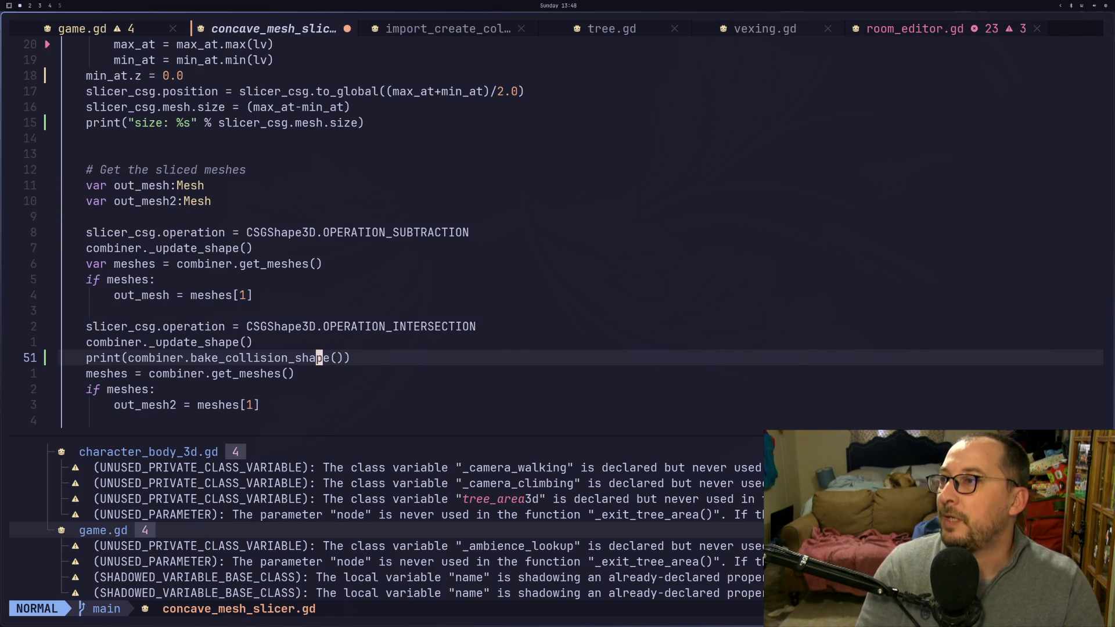
- Delete the bake_collision_shape and size debug prints, saving after each
key("k")
key("j")
key("d")
key("d")
type(":w")
key("Return")
key("k")
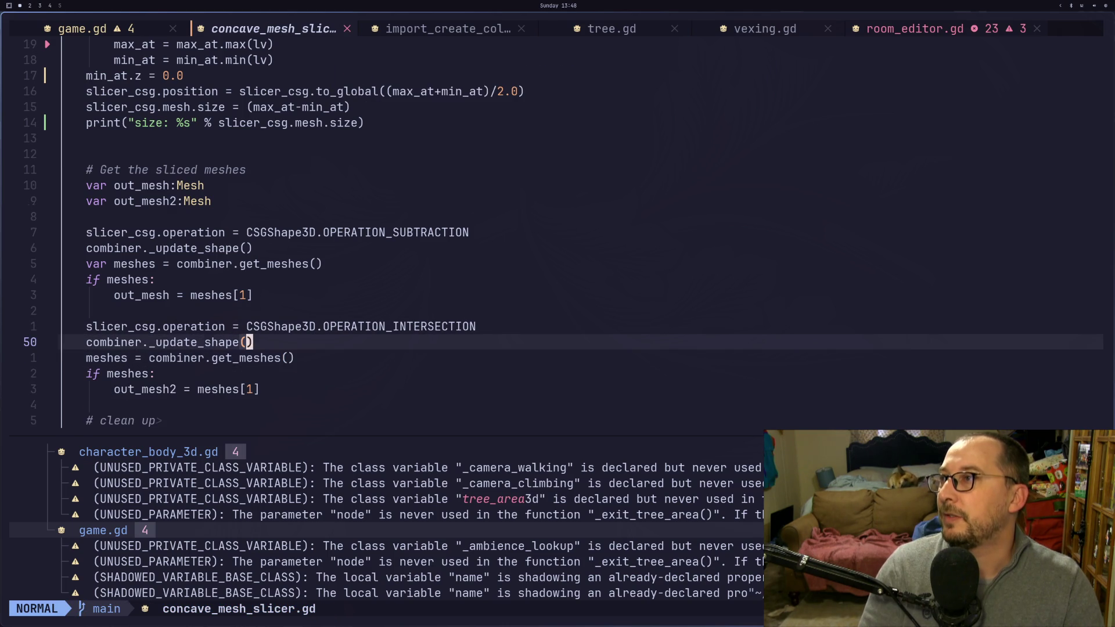
key("k")
key("k")
key("k")
key("k")
key("k")
key("k")
key("j")
key("j")
key("j")
key("j")
key("j")
key("j")
key("k")
key("k")
key("d")
key("d")
type(":w")
key("Return")
key("k")
key("k")
key("k")
key("k")
key("k")
key("k")
key("k")
key("k")
key("k")
key("k")
key("k")
key("k")
key("j")
key("j")
key("j")
- Review the obj_csg CSG setup lines, then alt-tab over to the Godot editor
key("w")
key("e")
key("e")
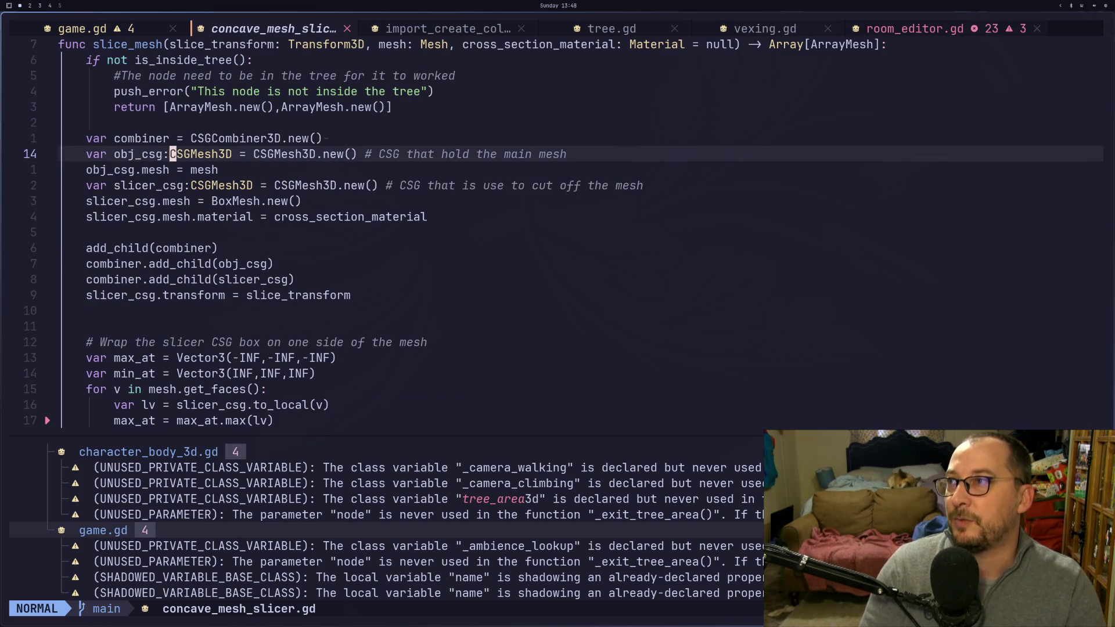
key("j")
key("j")
key("k")
key("k")
key("k")
key("j")
key("j")
key("j")
key("j")
key("k")
key("k")
key("j")
key("j")
key("k")
key("k")
key("j")
key("j")
key("k")
key("k")
key("k")
key("j")
key("j")
key("j")
key("j")
key("k")
key("k")
key("k")
key("j")
key("j")
key("j")
key("k")
key("k")
key("colon")
key("Escape")
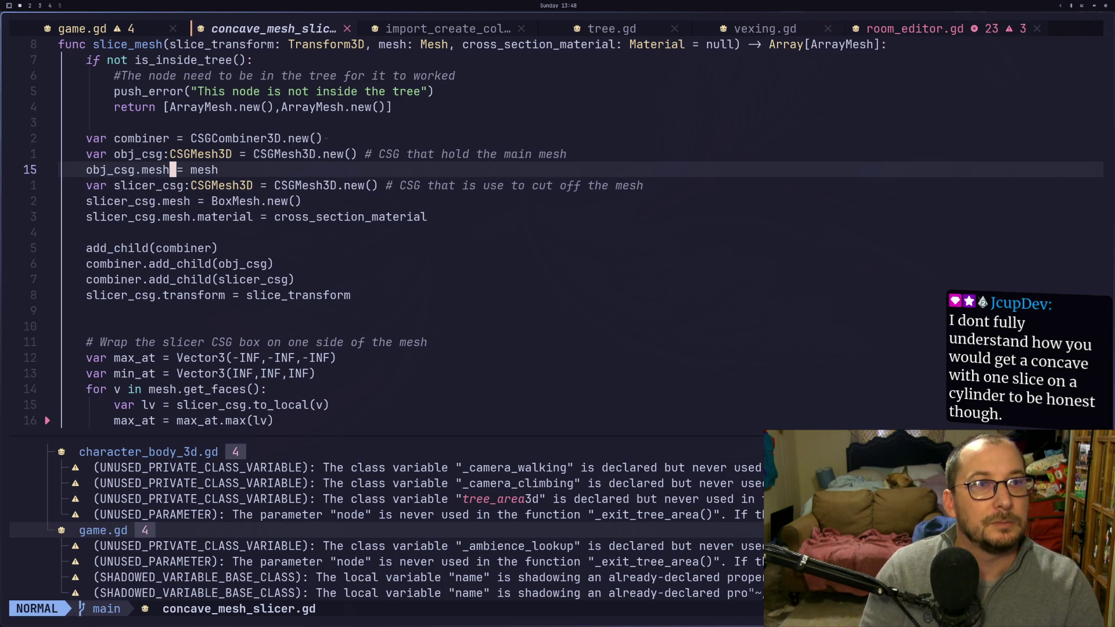
key("alt+Tab")
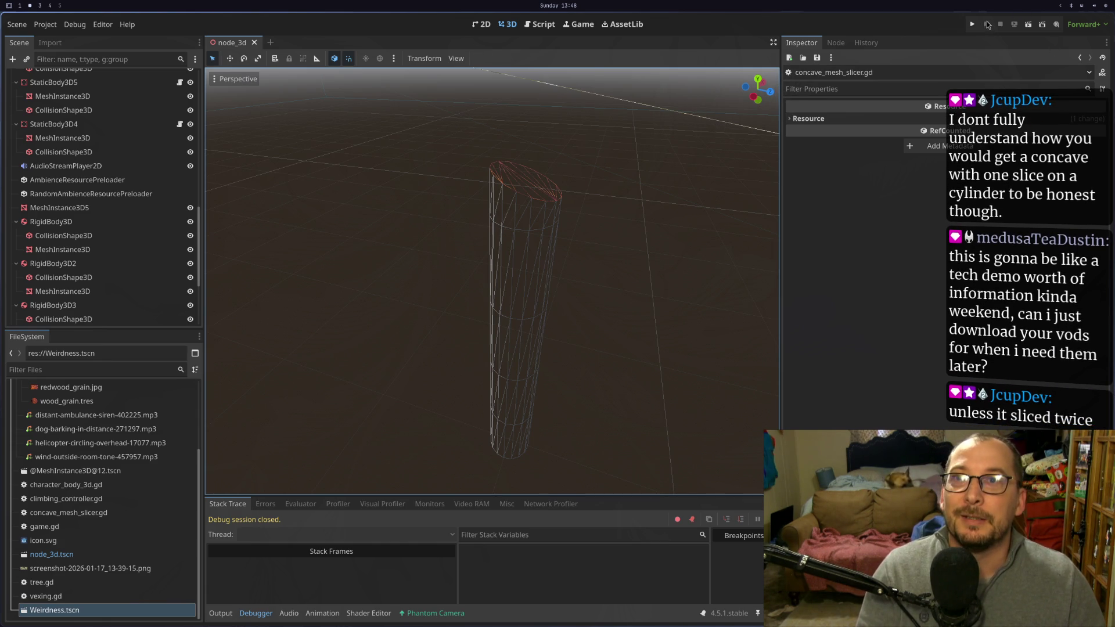
- Run the game, walk to the tree and slice the branch into falling pieces
left_click(972, 24)
key("w")
key("w")
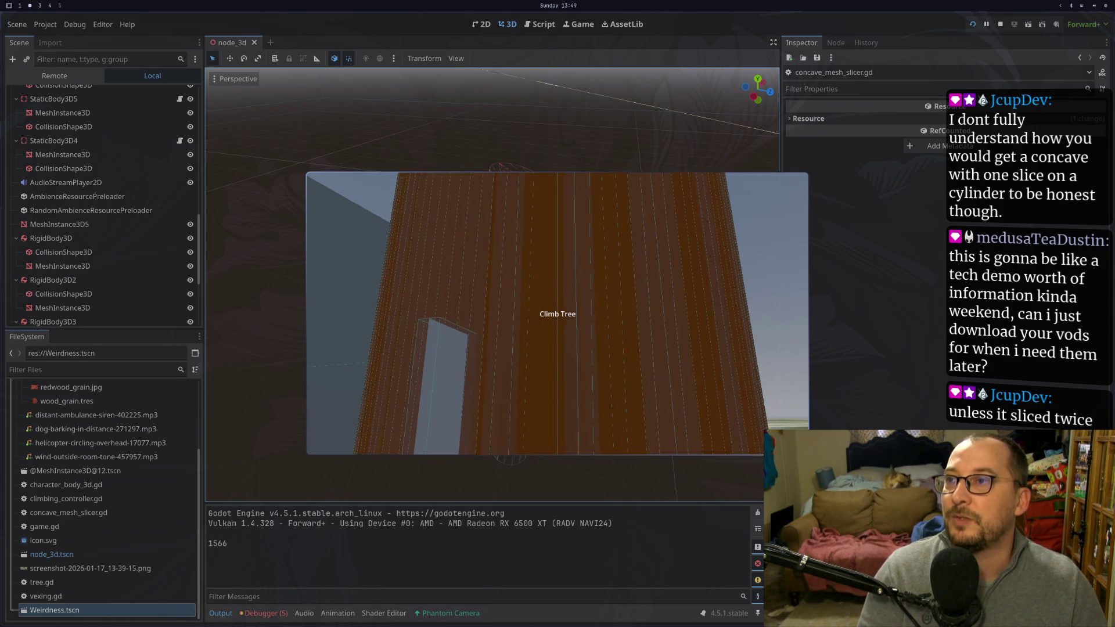
key("s")
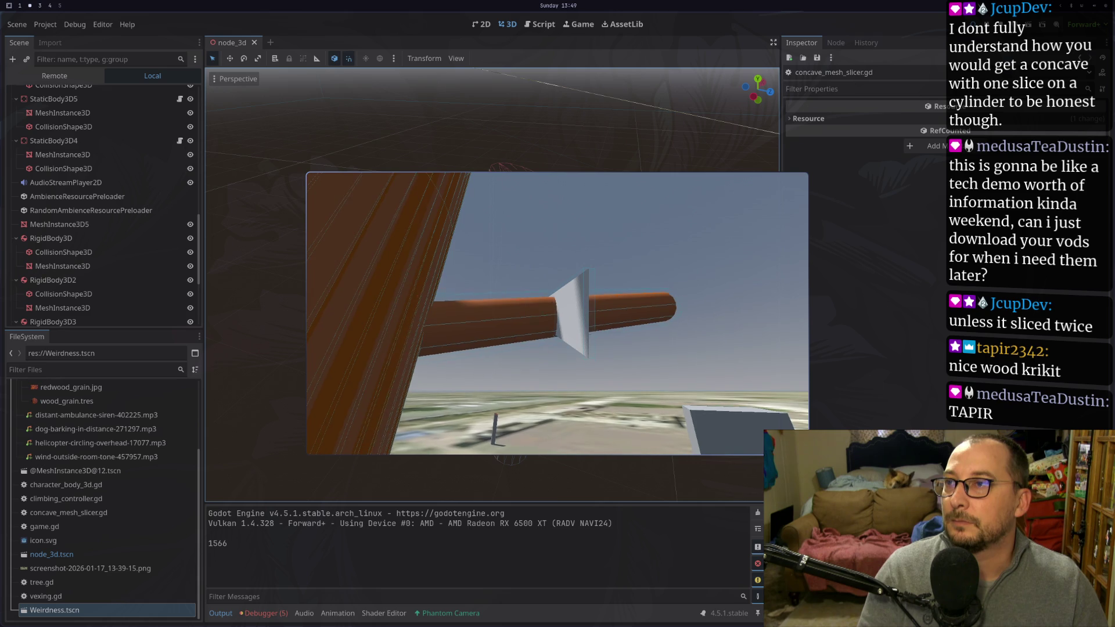
left_click(558, 314)
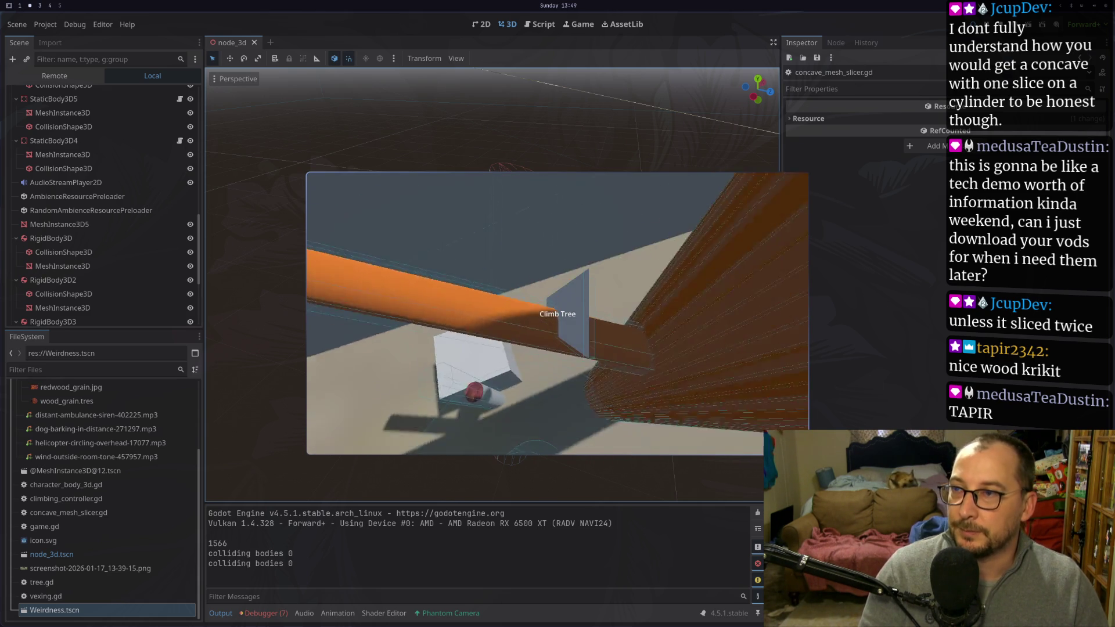
left_click(557, 314)
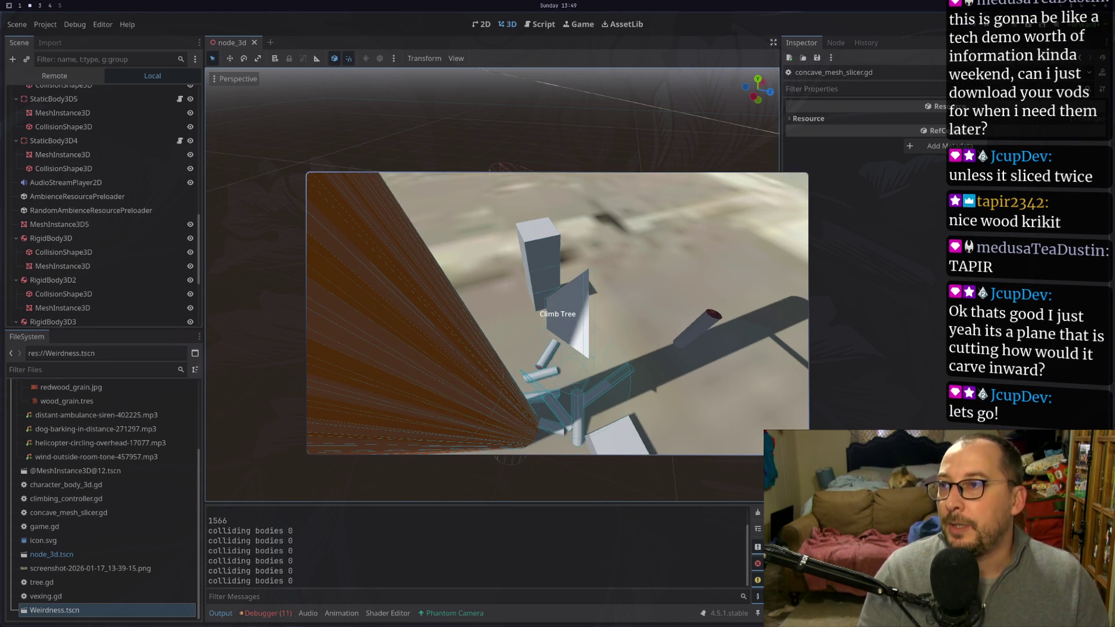
key("Escape")
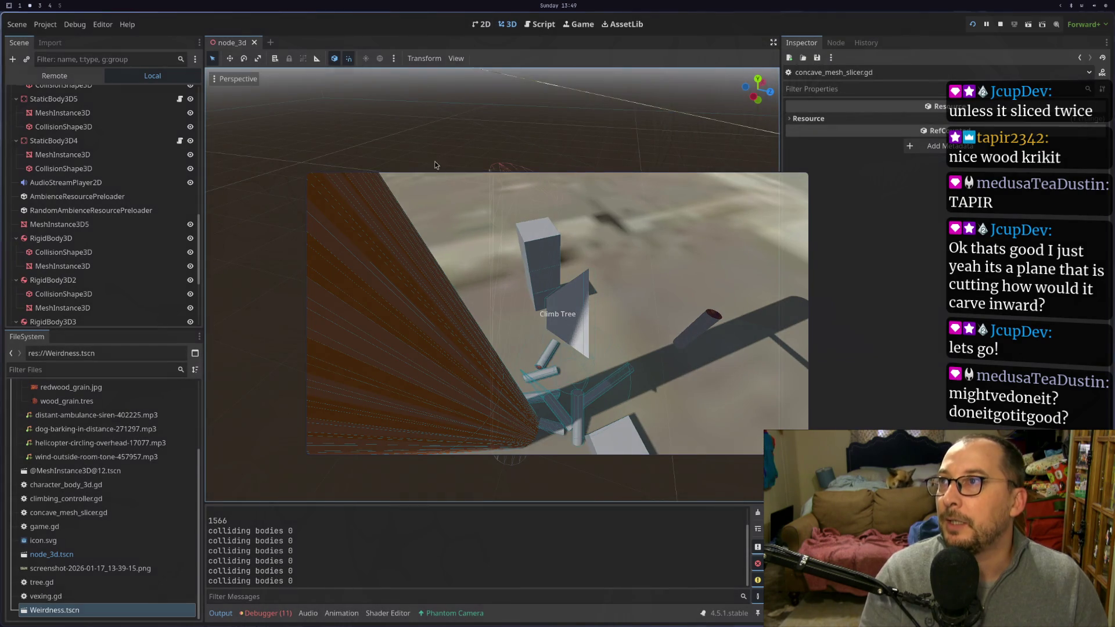
- Enable 3D picking in the Game tab, inspect a fallen piece's collision shape, then go to the docs
key("ctrl+F4")
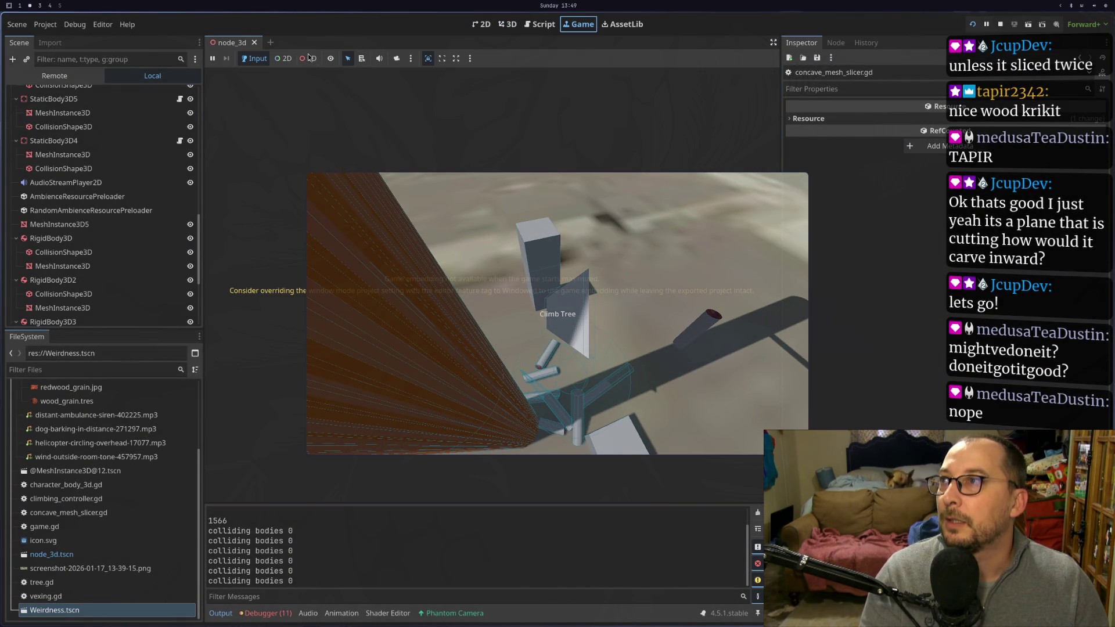
left_click(305, 58)
left_click(564, 427)
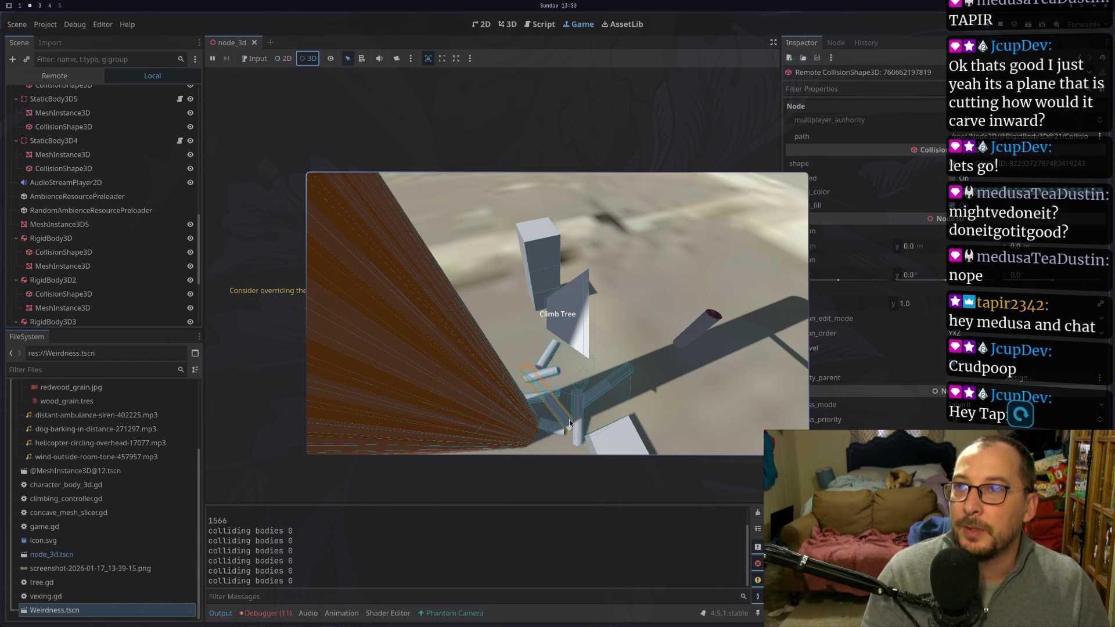
key("super+2")
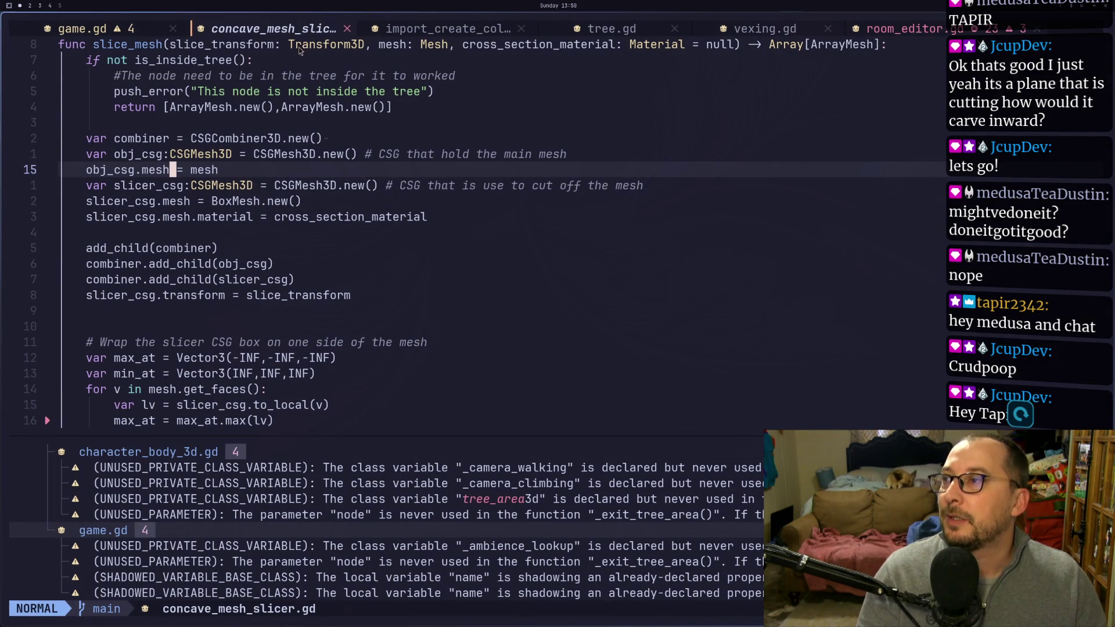
key("super+1")
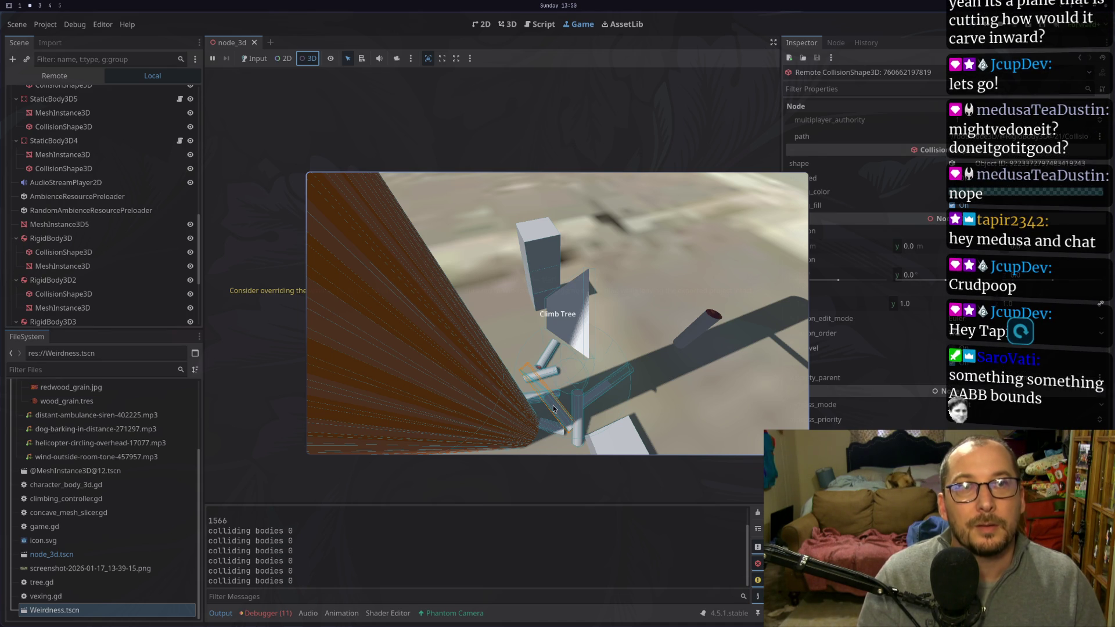
key("super+4")
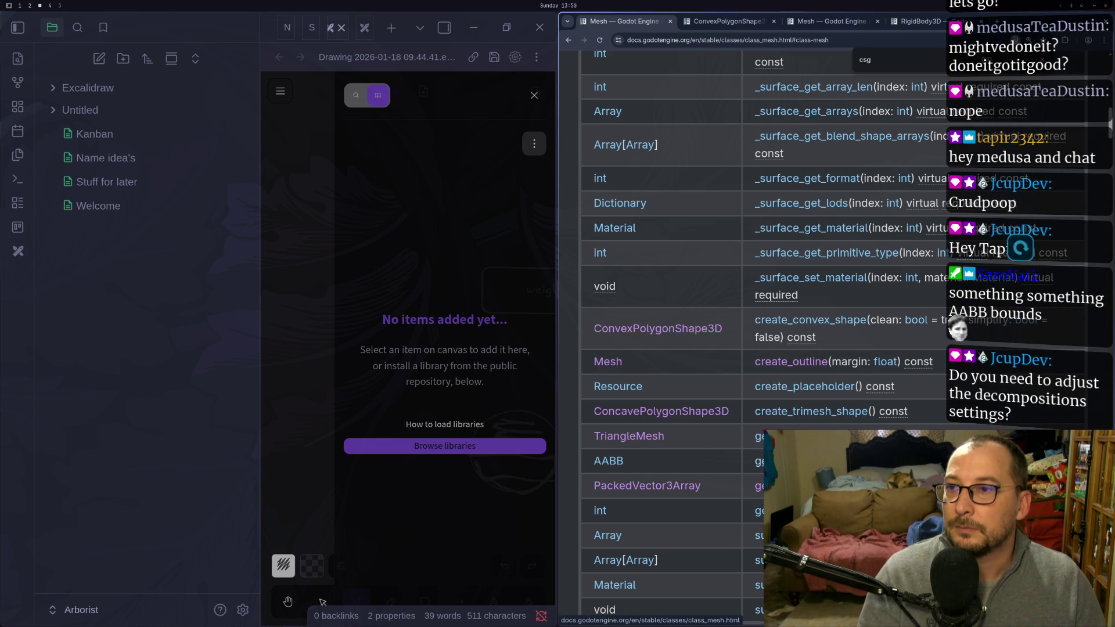
- Read Mesh's get_aabb description, then refocus the running game in Godot
left_click(758, 461)
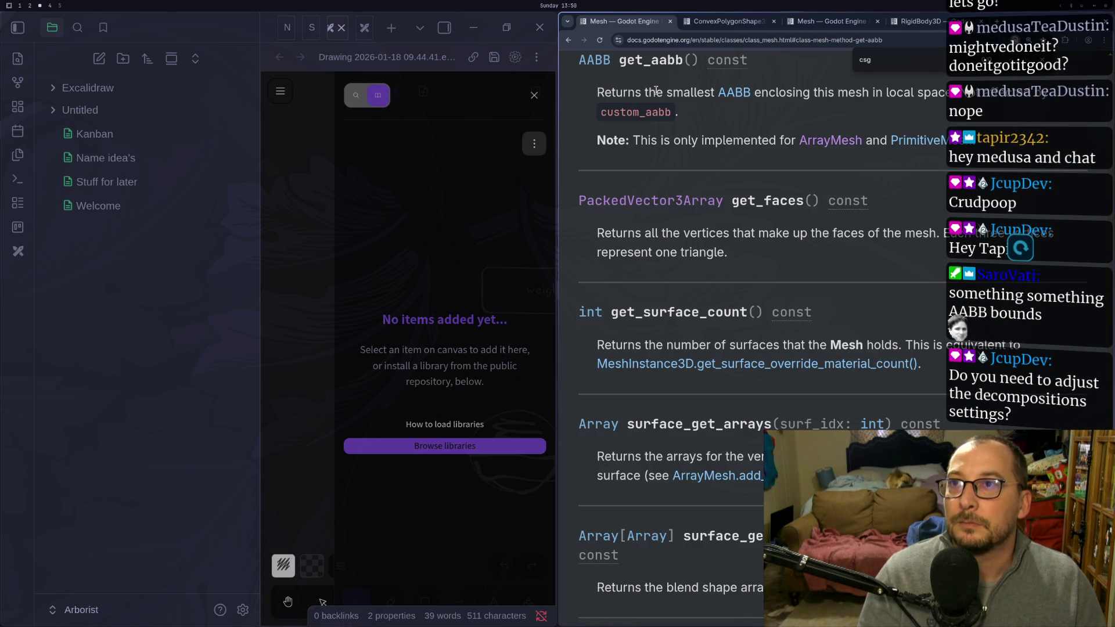
left_click(569, 40)
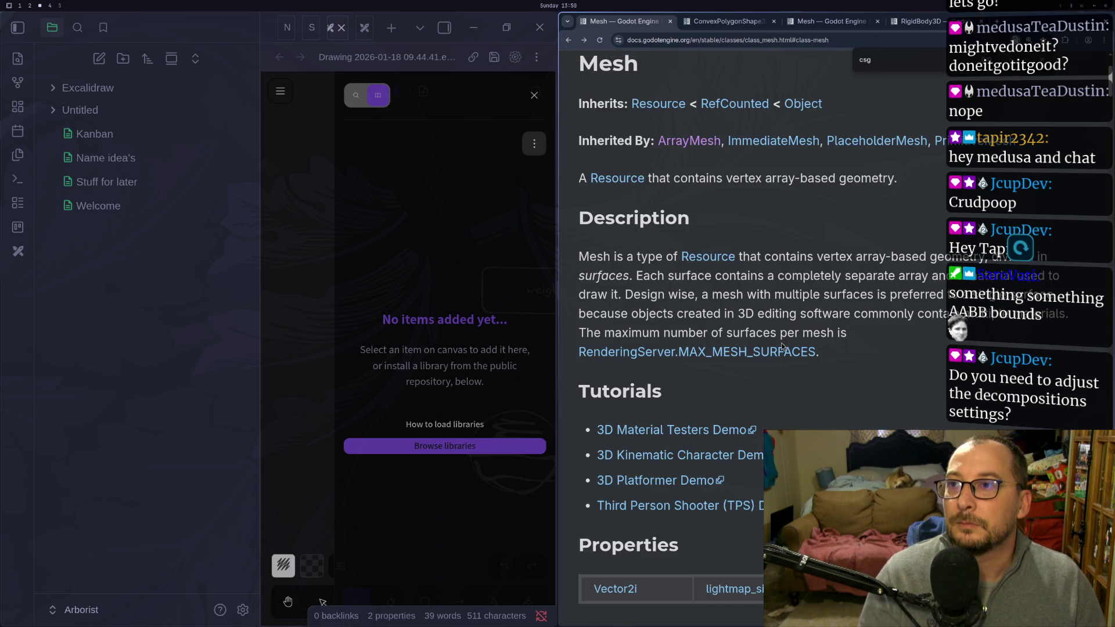
key("super+2")
left_click(694, 287)
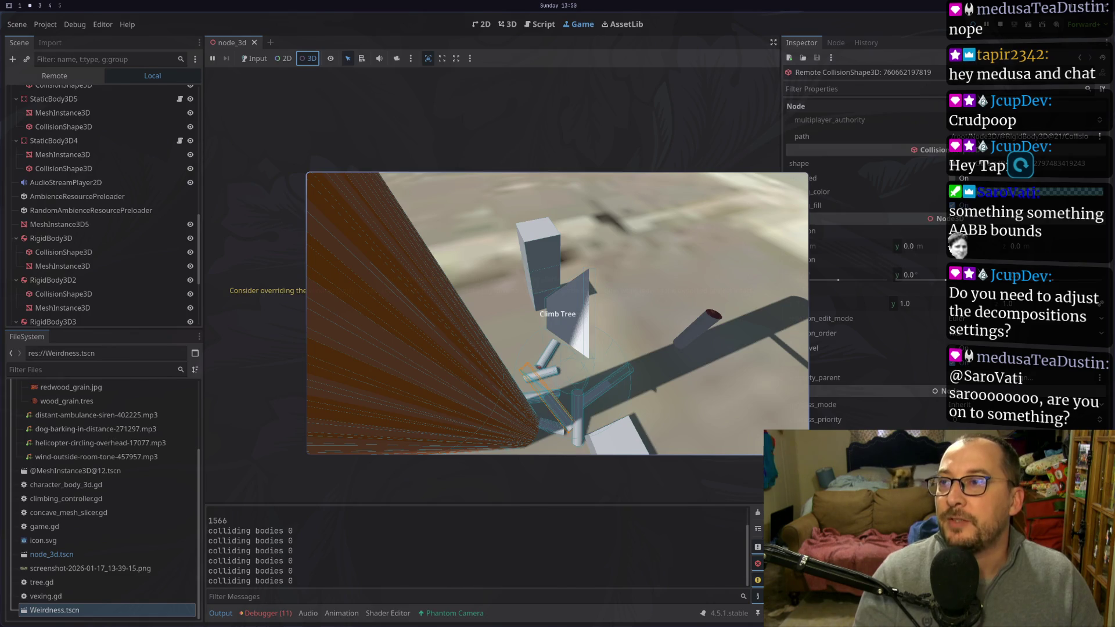
key("alt+Tab")
left_click(251, 188)
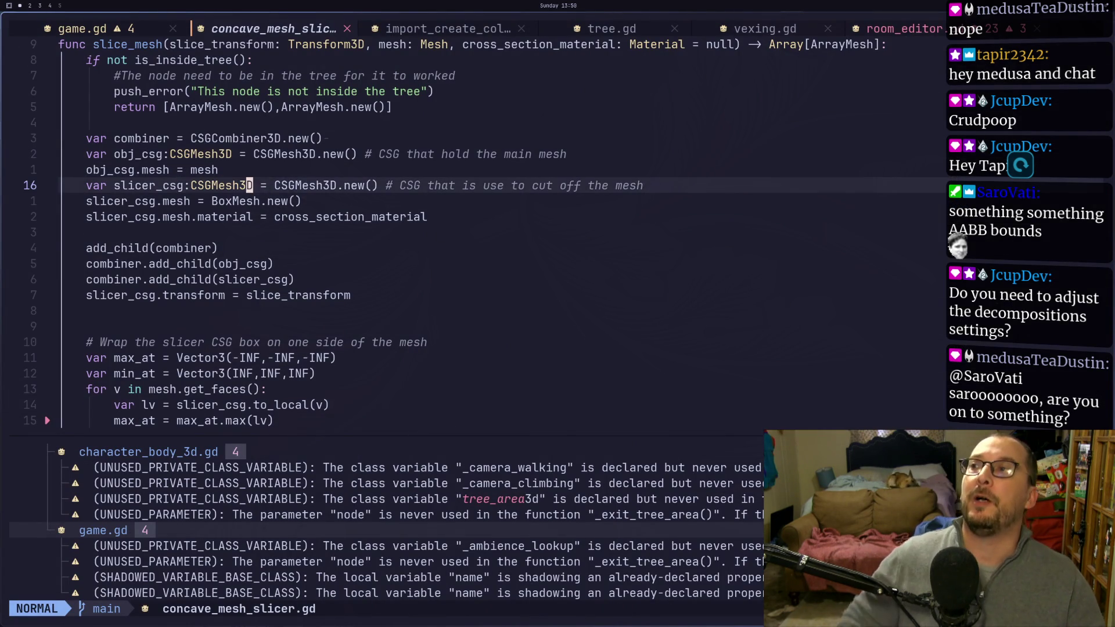
key("h")
key("h")
key("h")
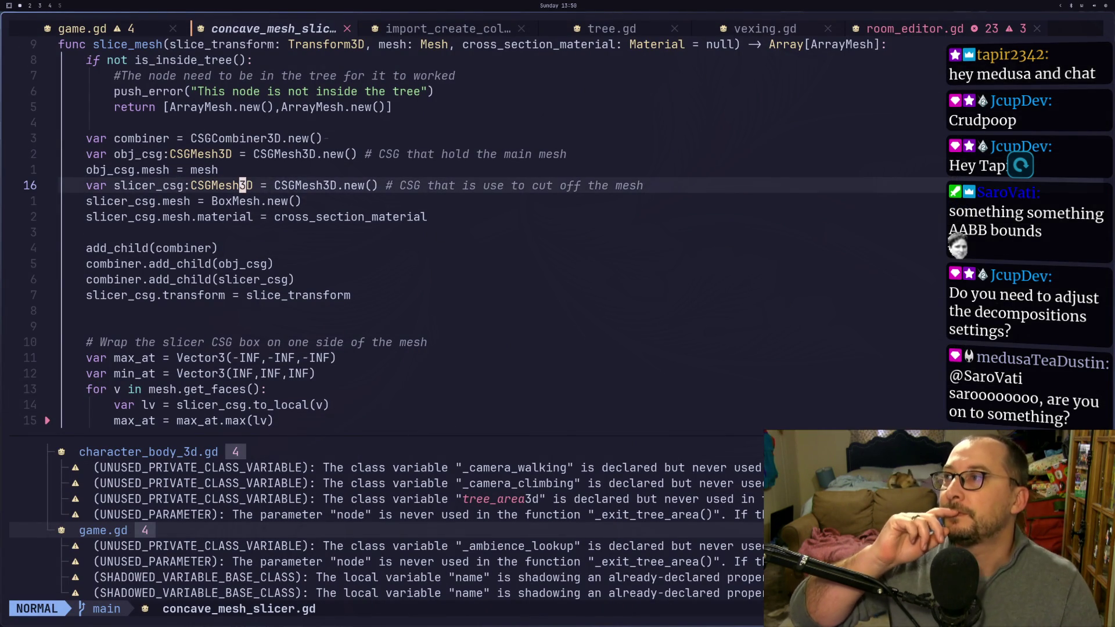
key("j")
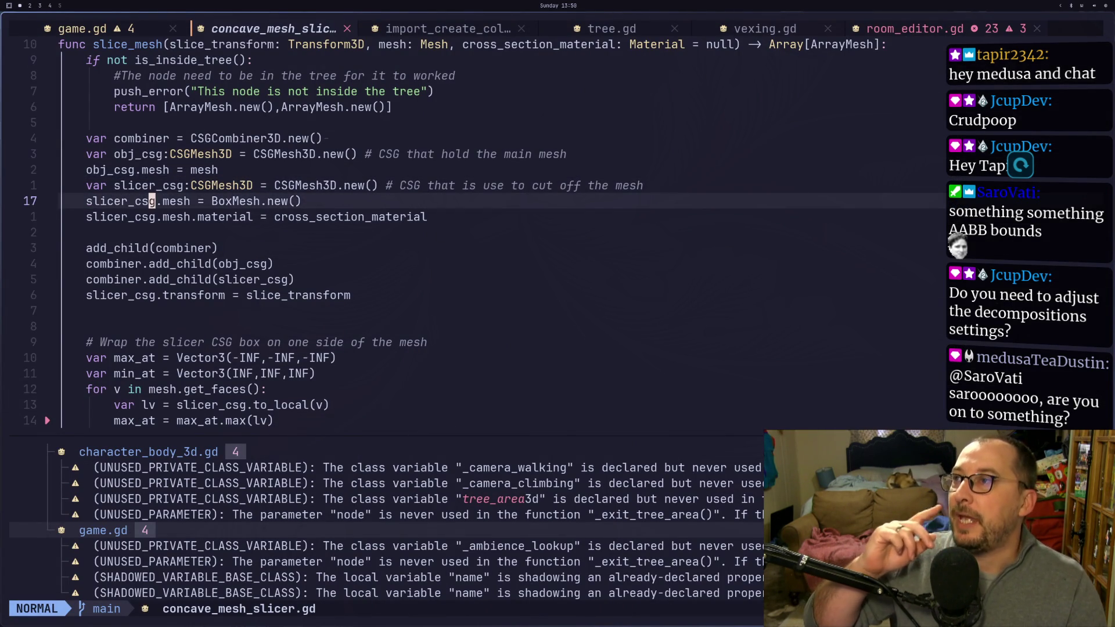
key("j")
key("j")
key("j")
key("k")
key("k")
key("k")
key("k")
key("k")
key("k")
key("k")
key("k")
key("k")
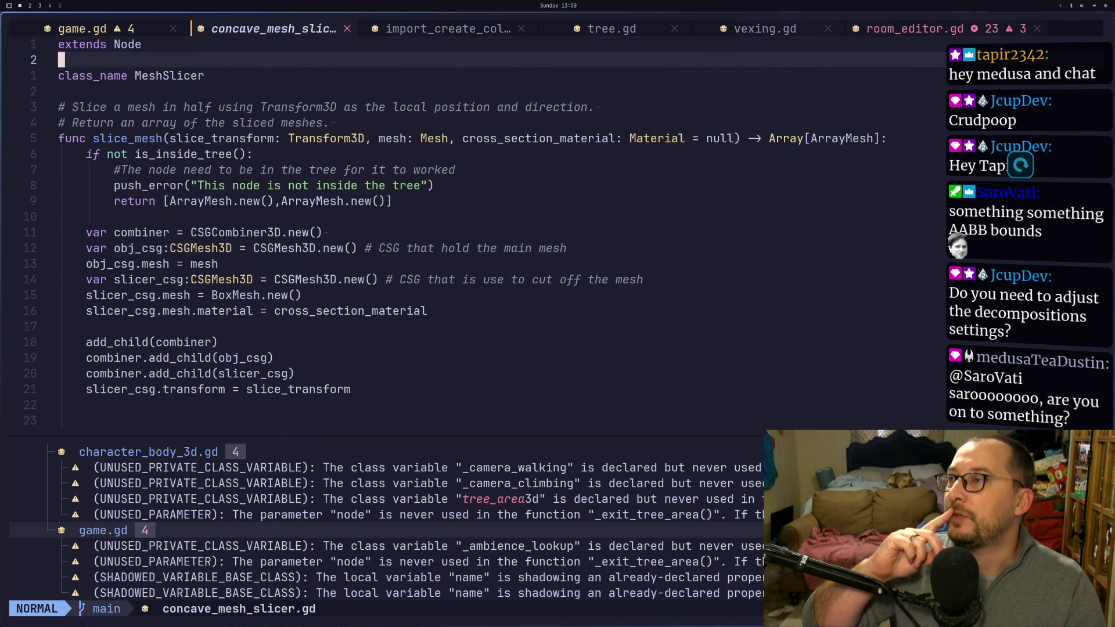
key("j")
key("j")
key("j")
key("j")
key("j")
key("j")
key("j")
key("j")
key("j")
key("k")
key("k")
key("k")
key("k")
key("j")
key("0")
key("v")
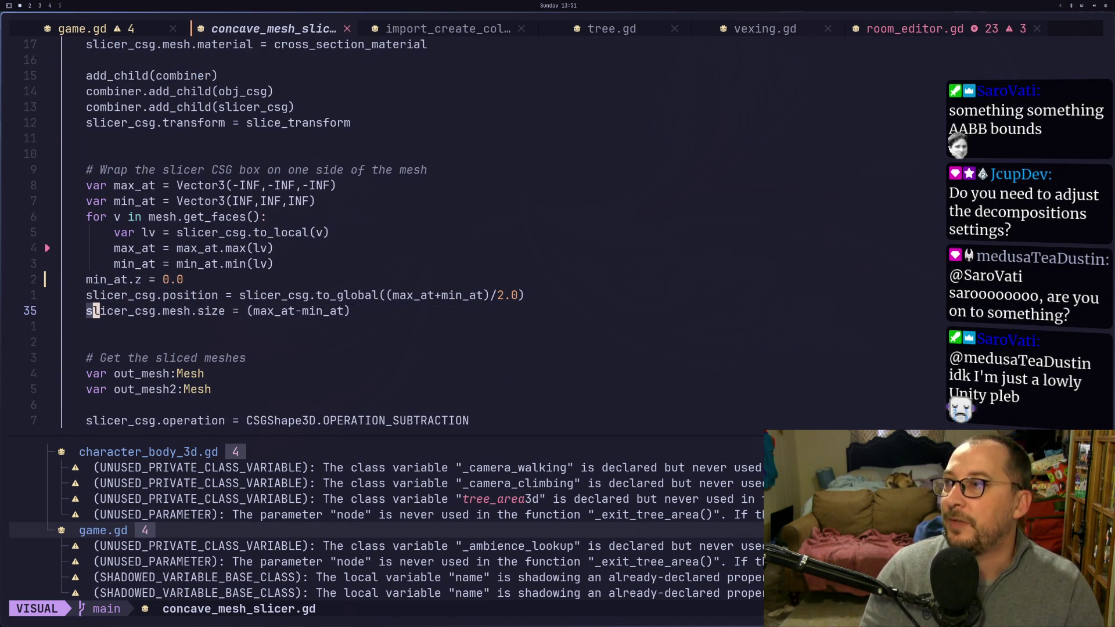
key("l")
key("l")
key("l")
key("l")
key("l")
key("l")
key("y")
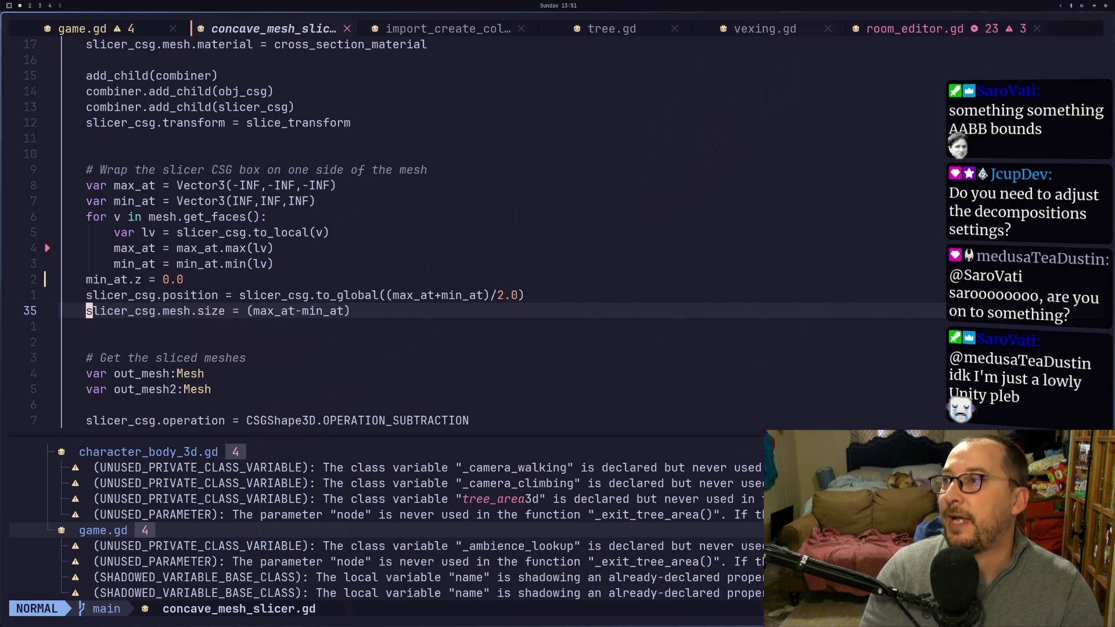
key("j")
key("k")
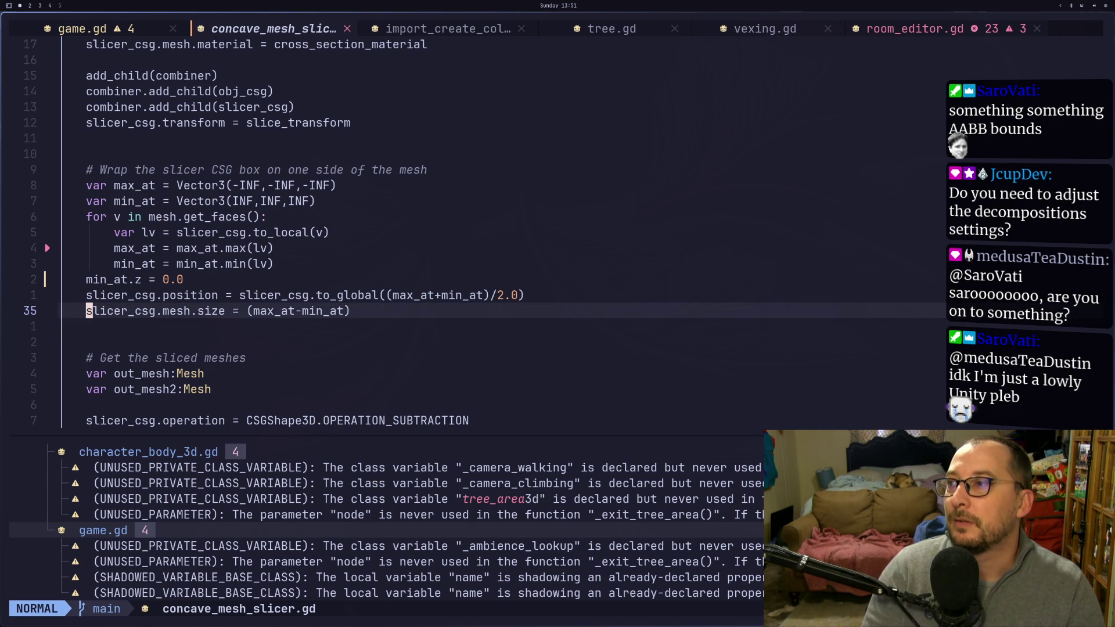
key("j")
key("j")
key("j")
key("j")
key("j")
key("j")
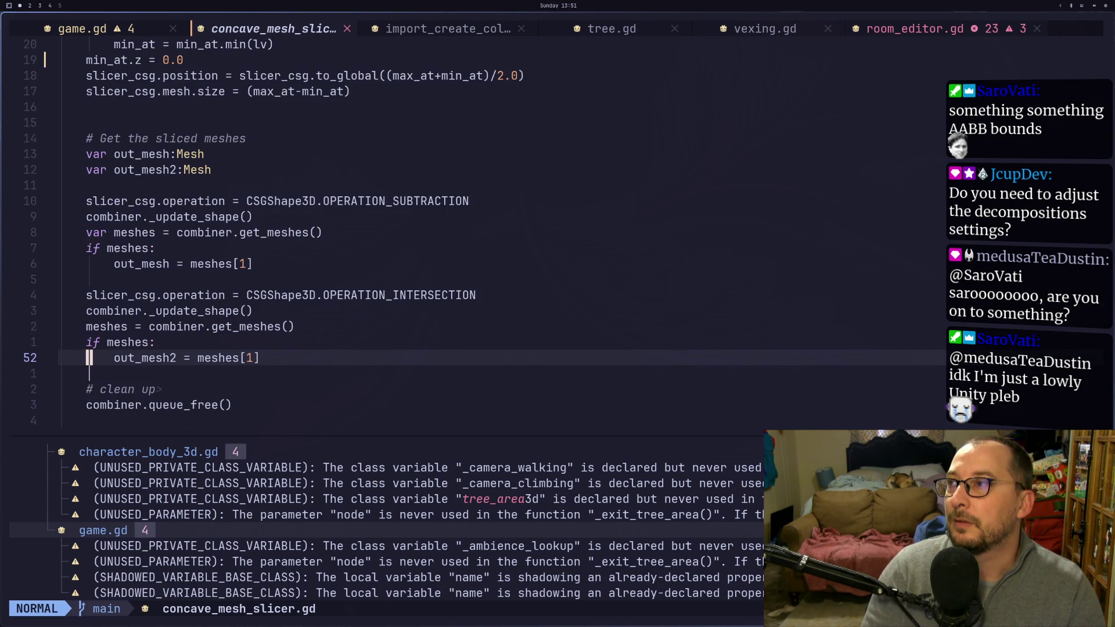